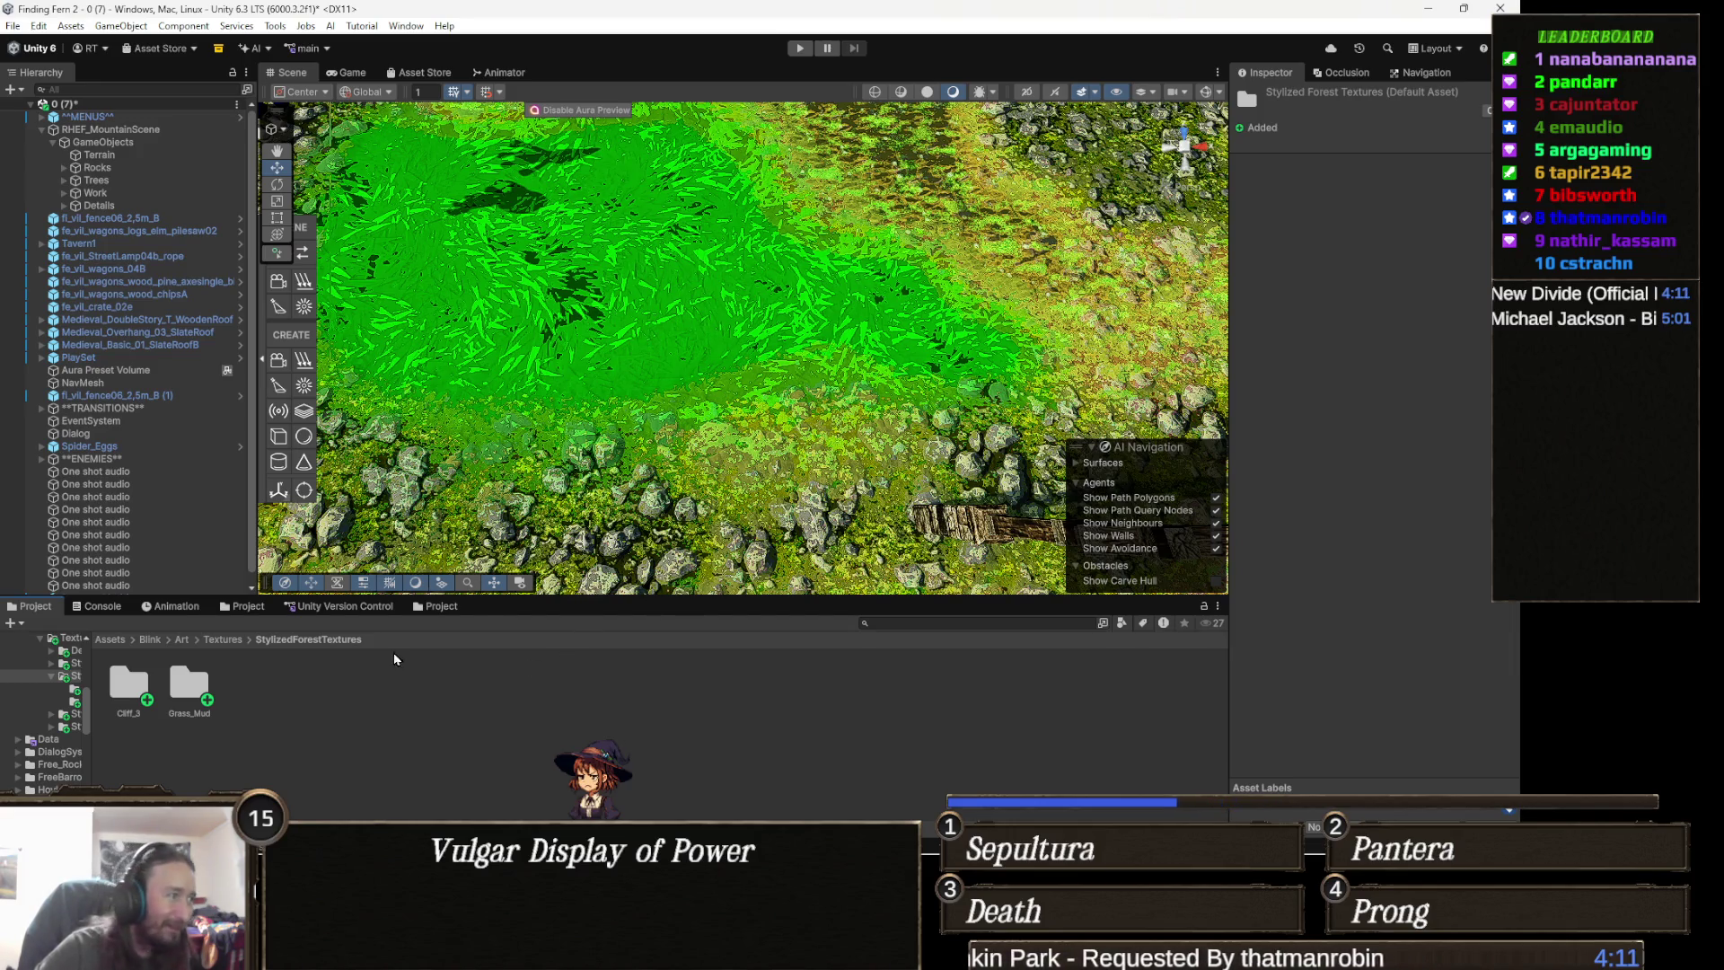
- Open the Cliff_3 folder and step through its terrain layer and textures, ending on Cliff_3_BaseColor
{"action": "double_click", "coordinate": [146, 691]}
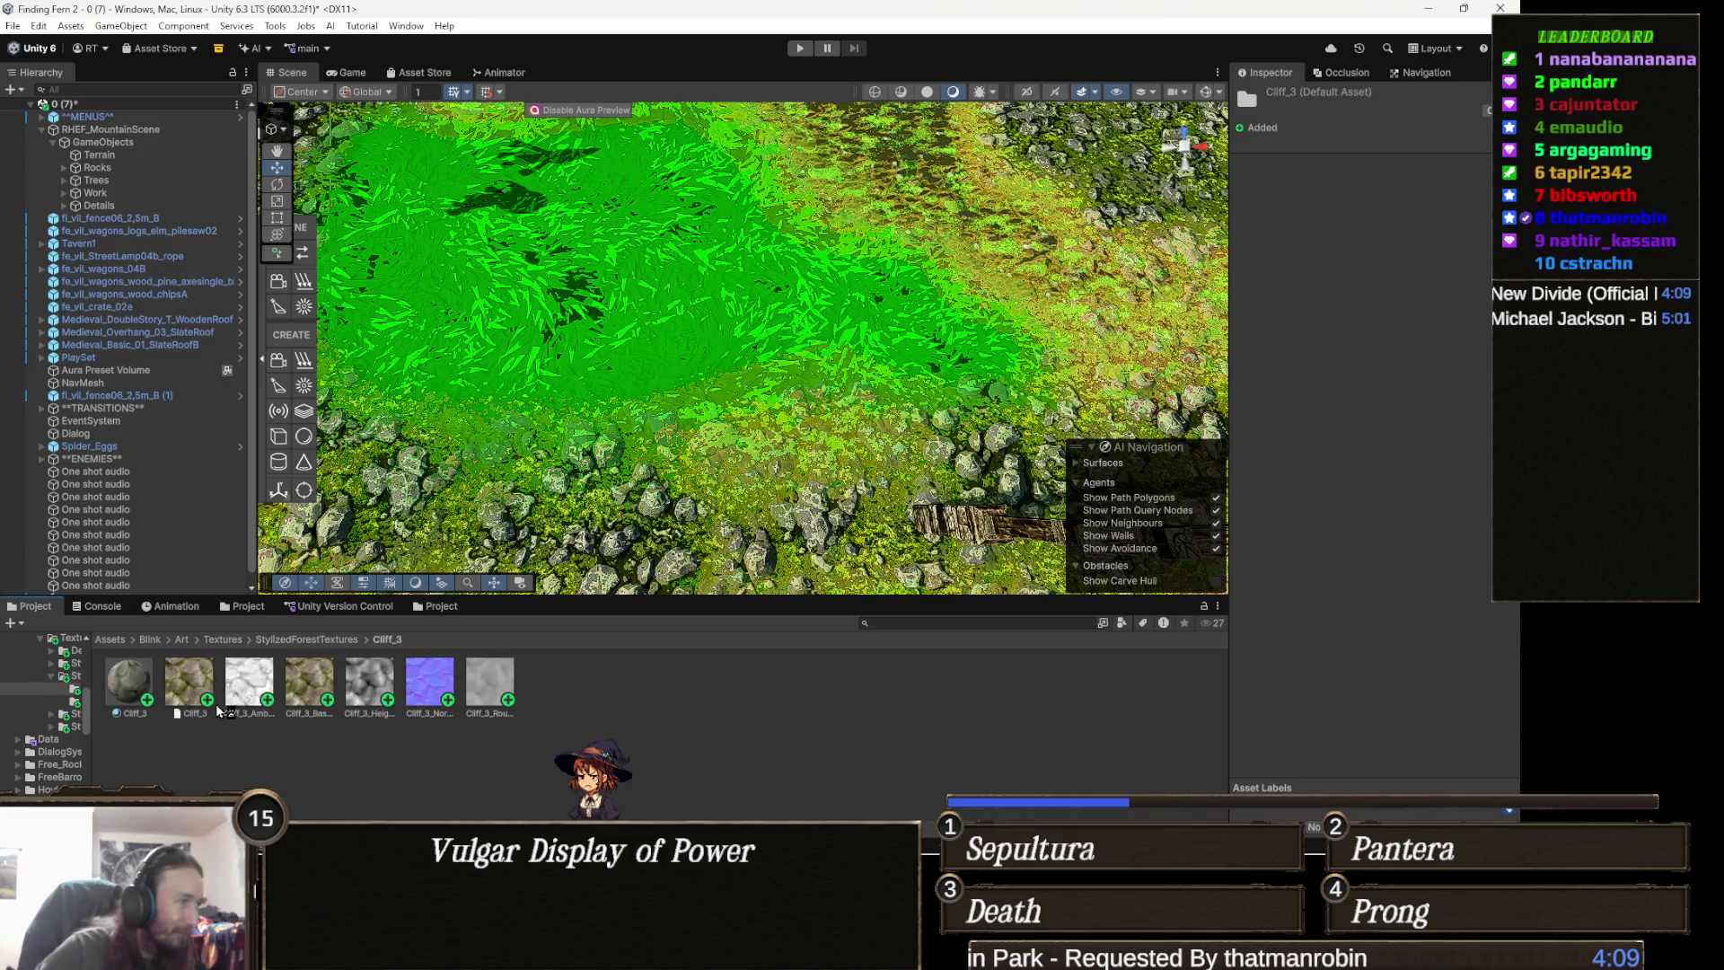
{"action": "left_click", "coordinate": [186, 689]}
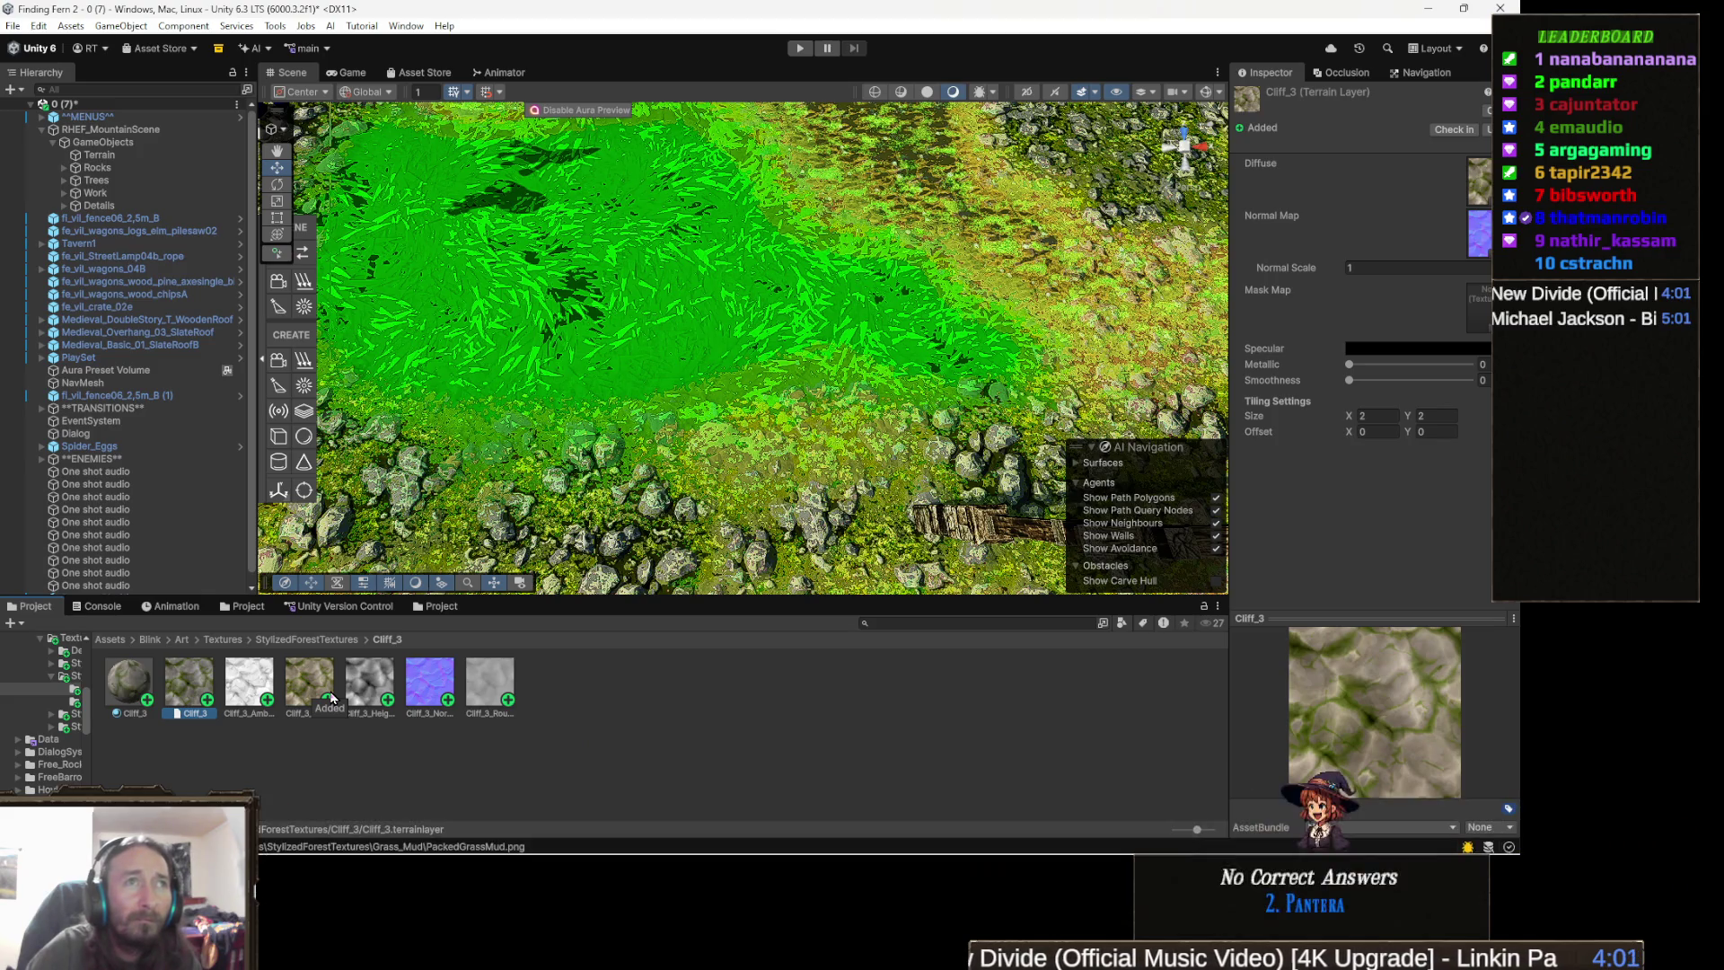
{"action": "key", "text": "Right"}
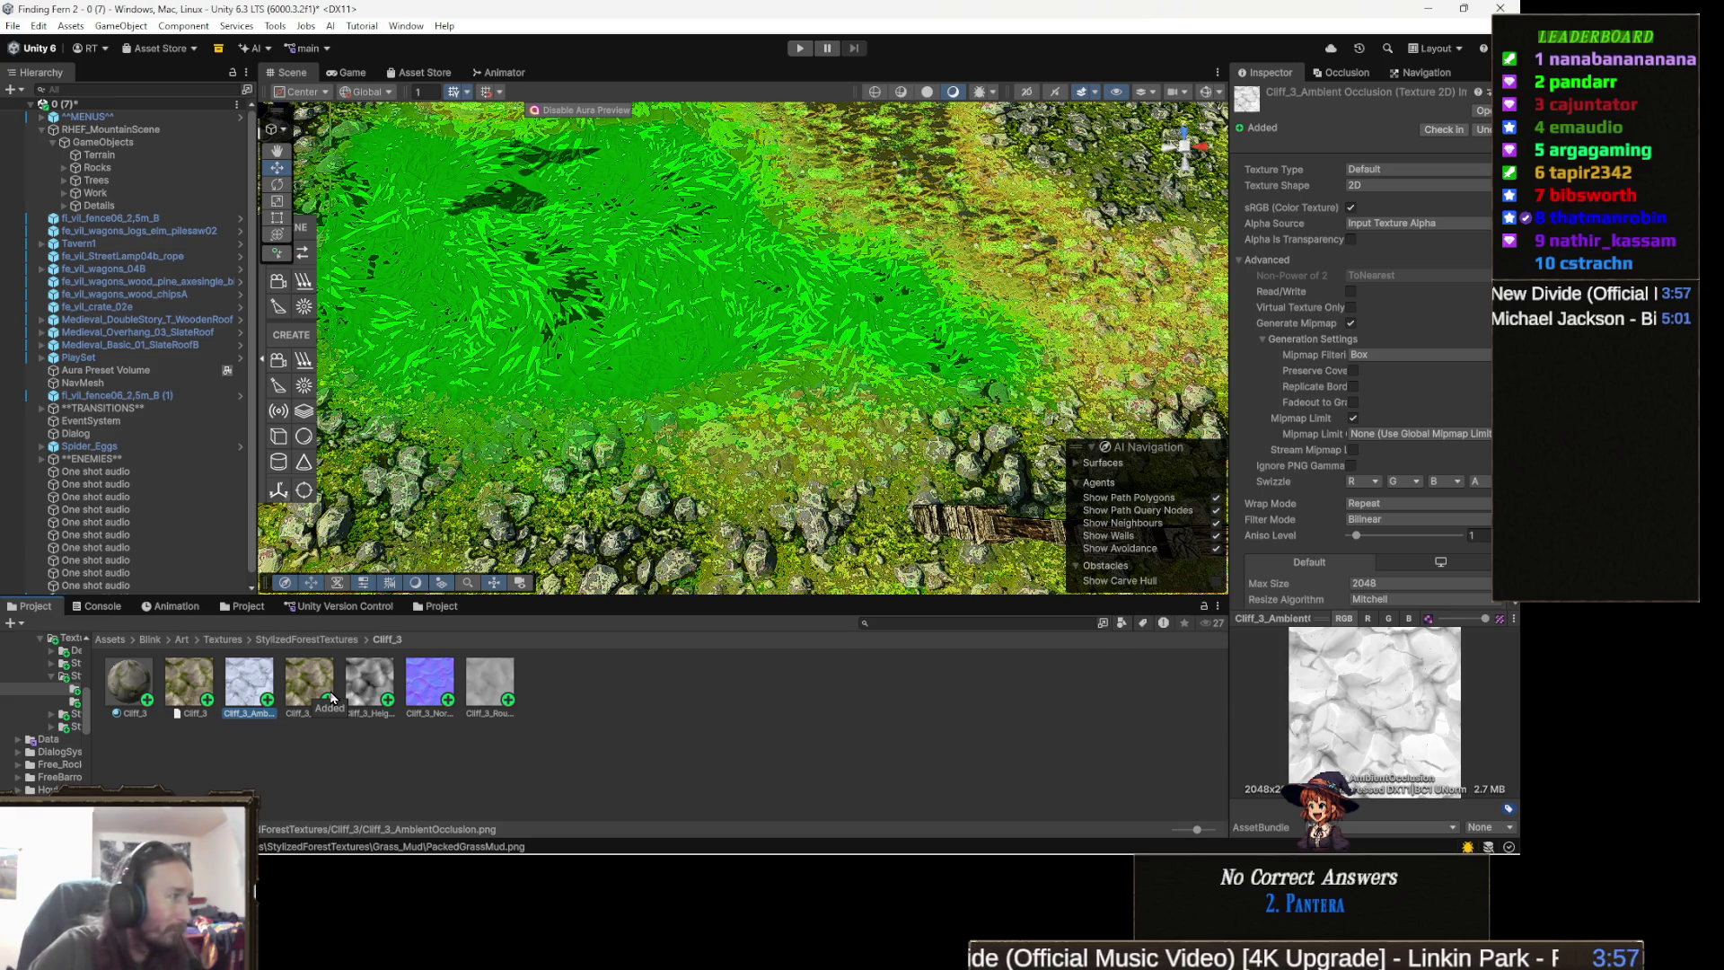
{"action": "key", "text": "Right"}
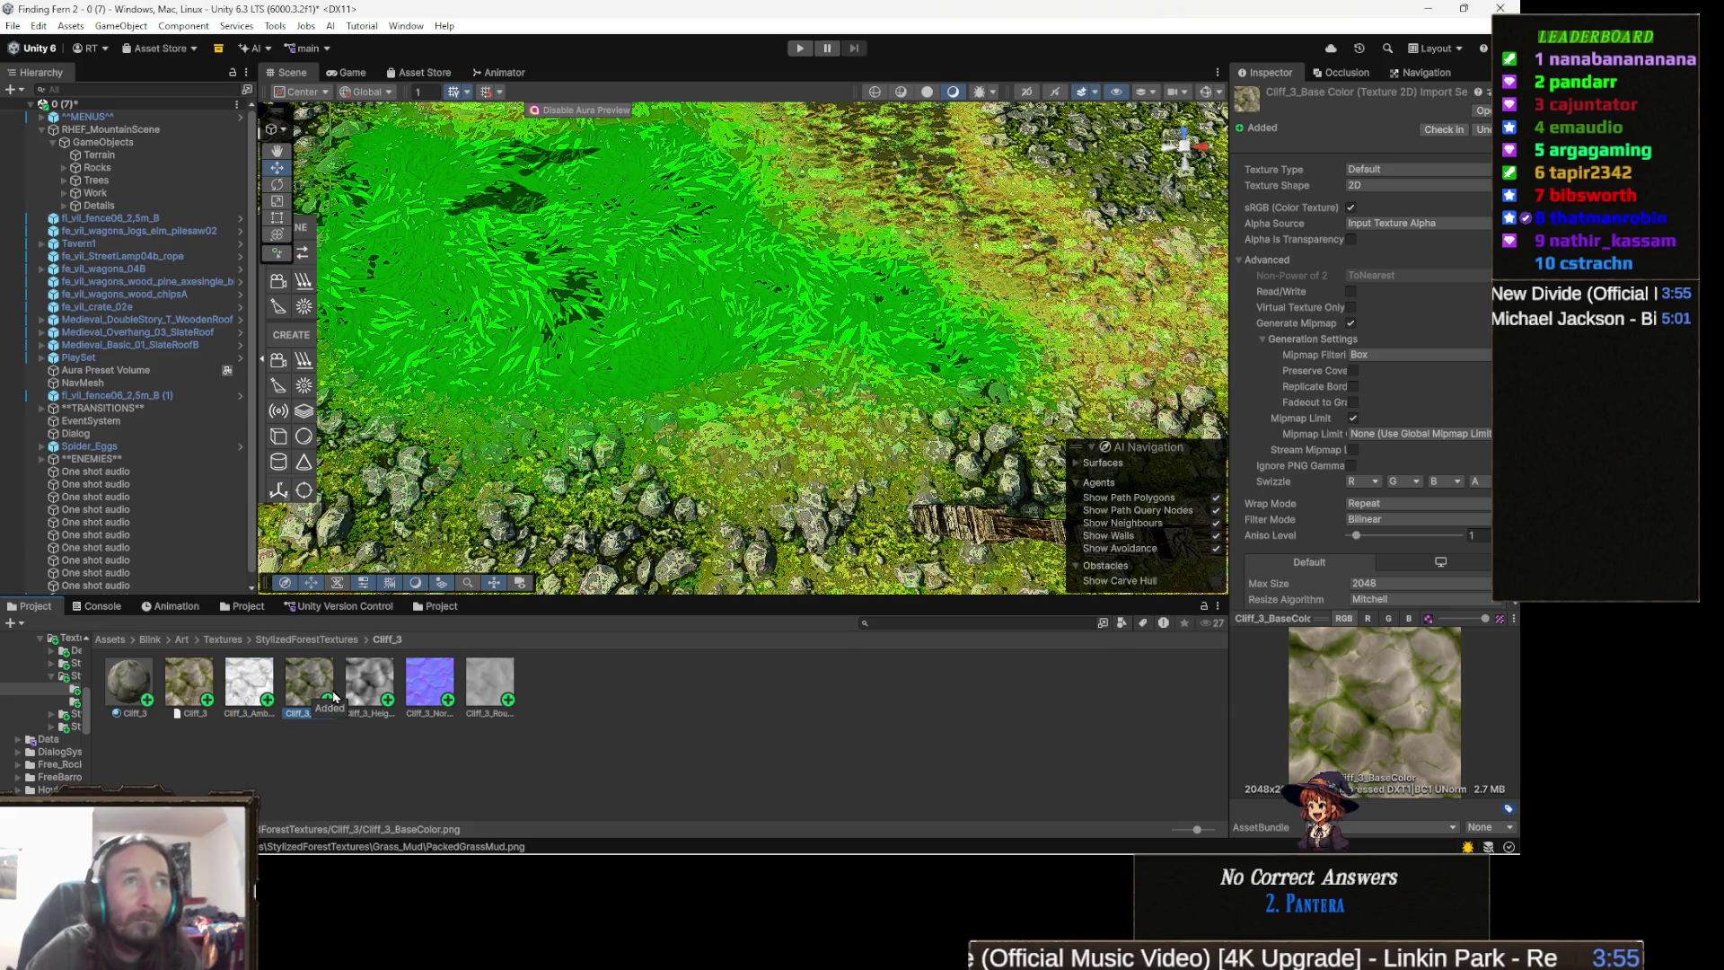
{"action": "key", "text": "Right"}
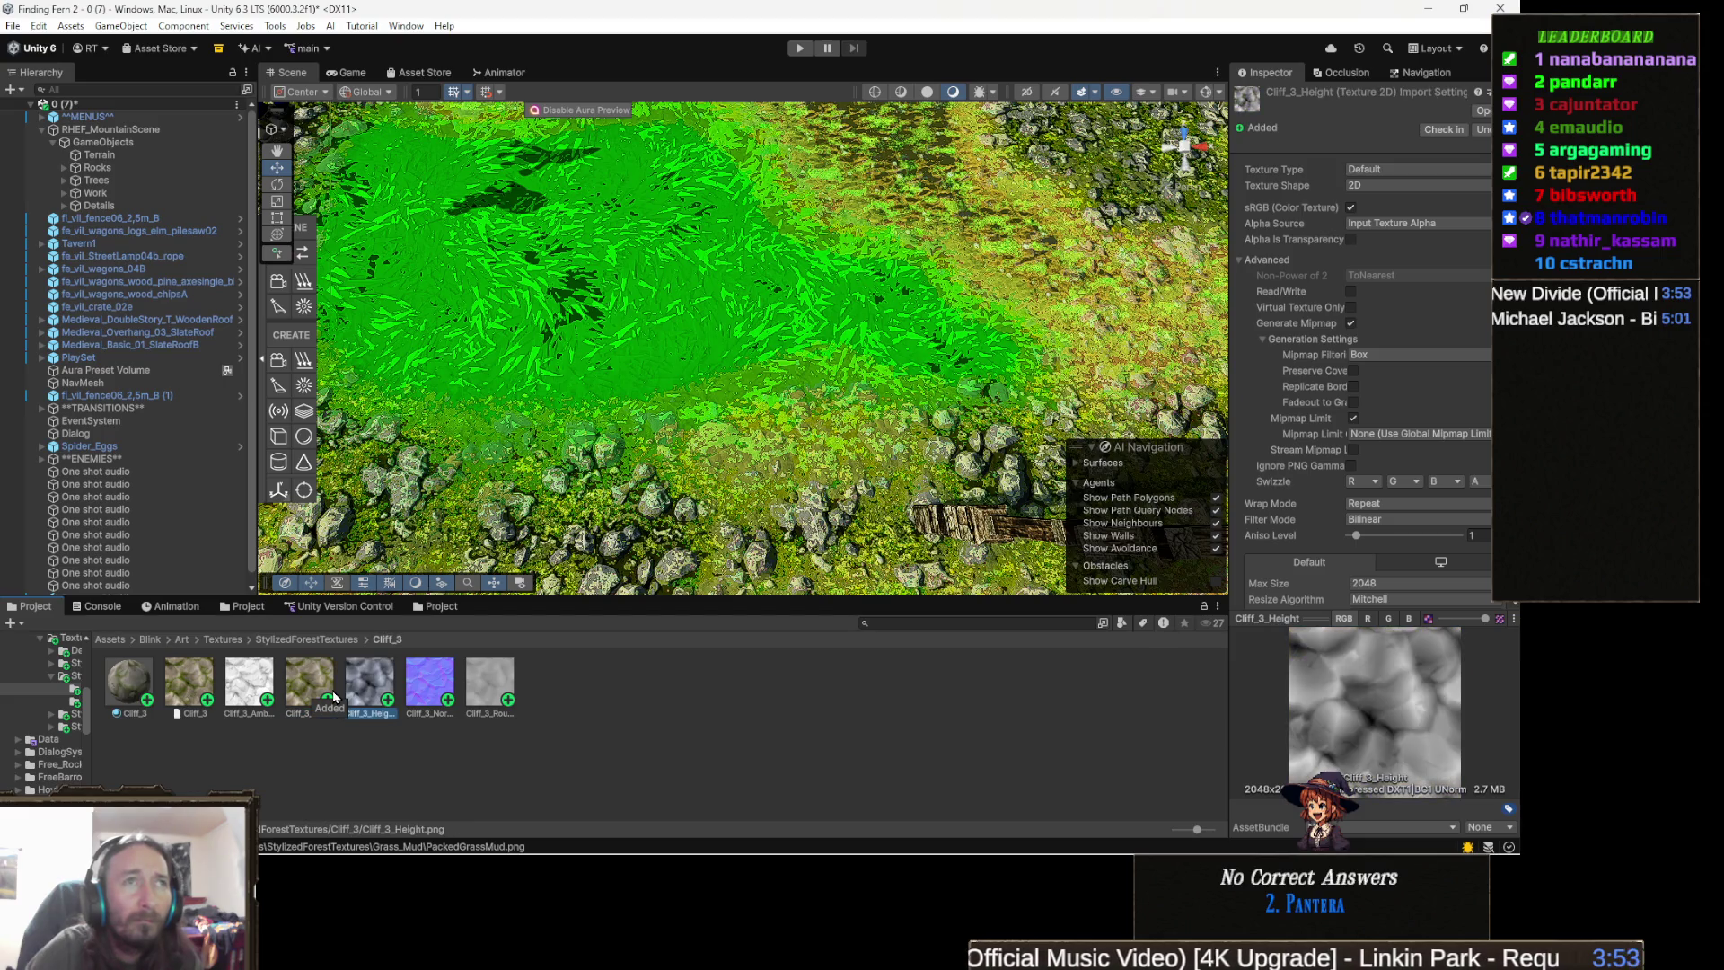
{"action": "key", "text": "Right"}
{"action": "key", "text": "Right"}
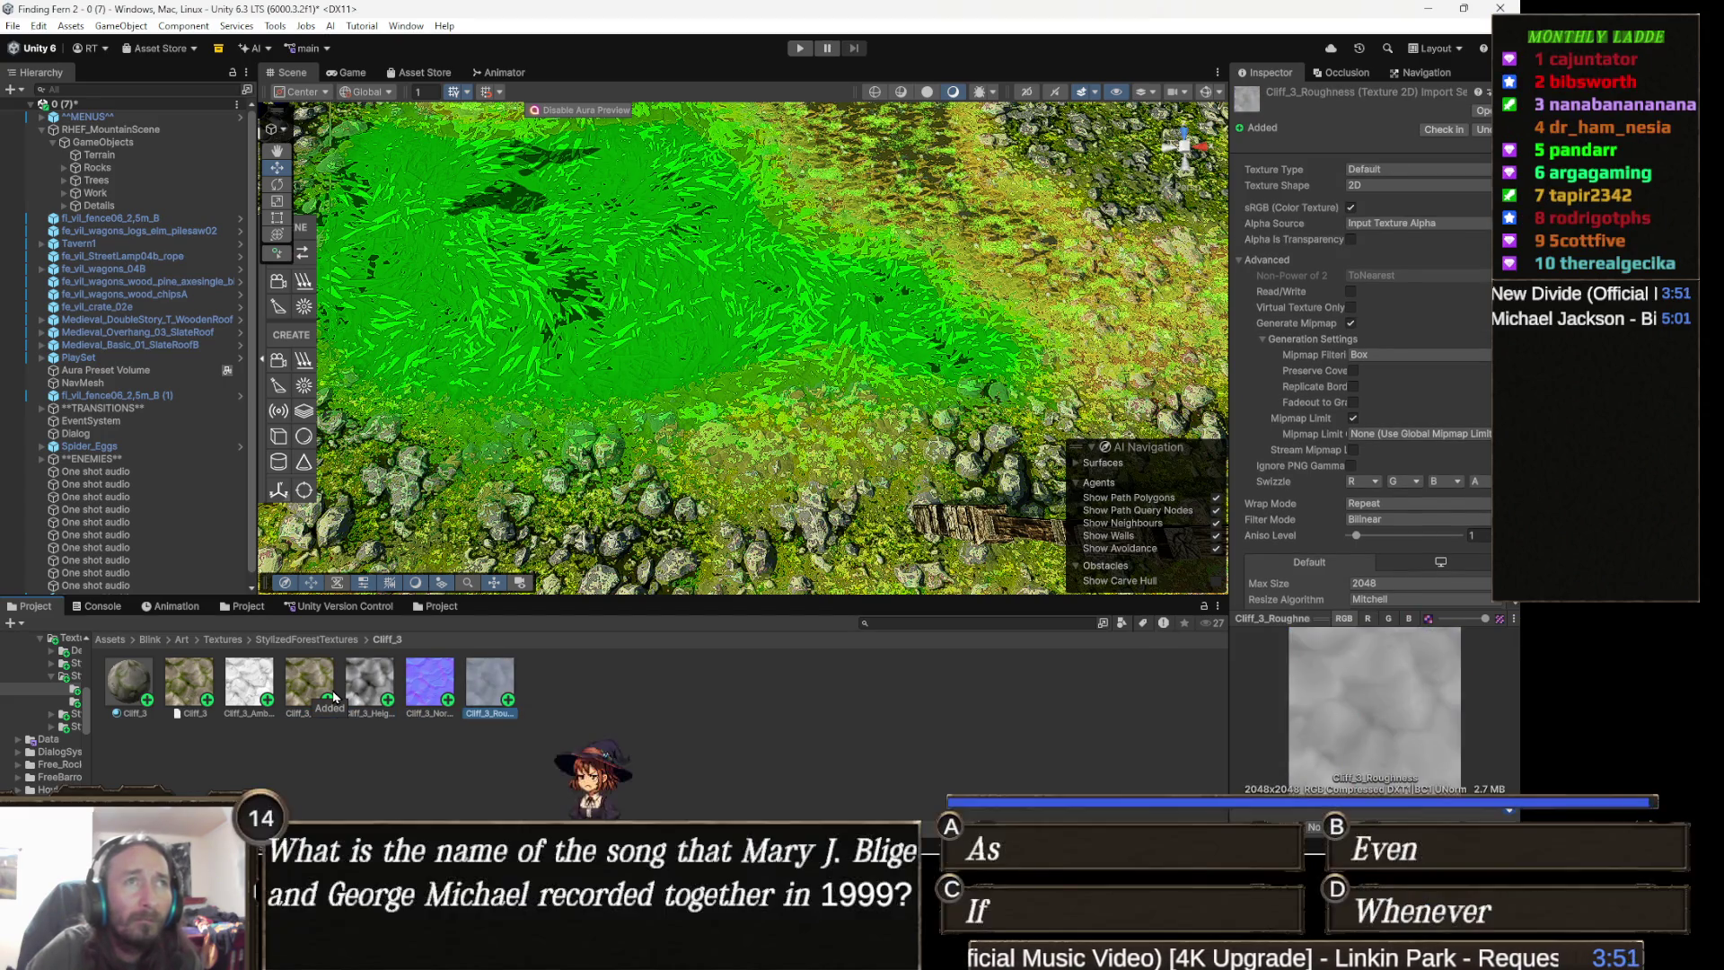
{"action": "key", "text": "Left"}
{"action": "key", "text": "Left"}
{"action": "key", "text": "Left"}
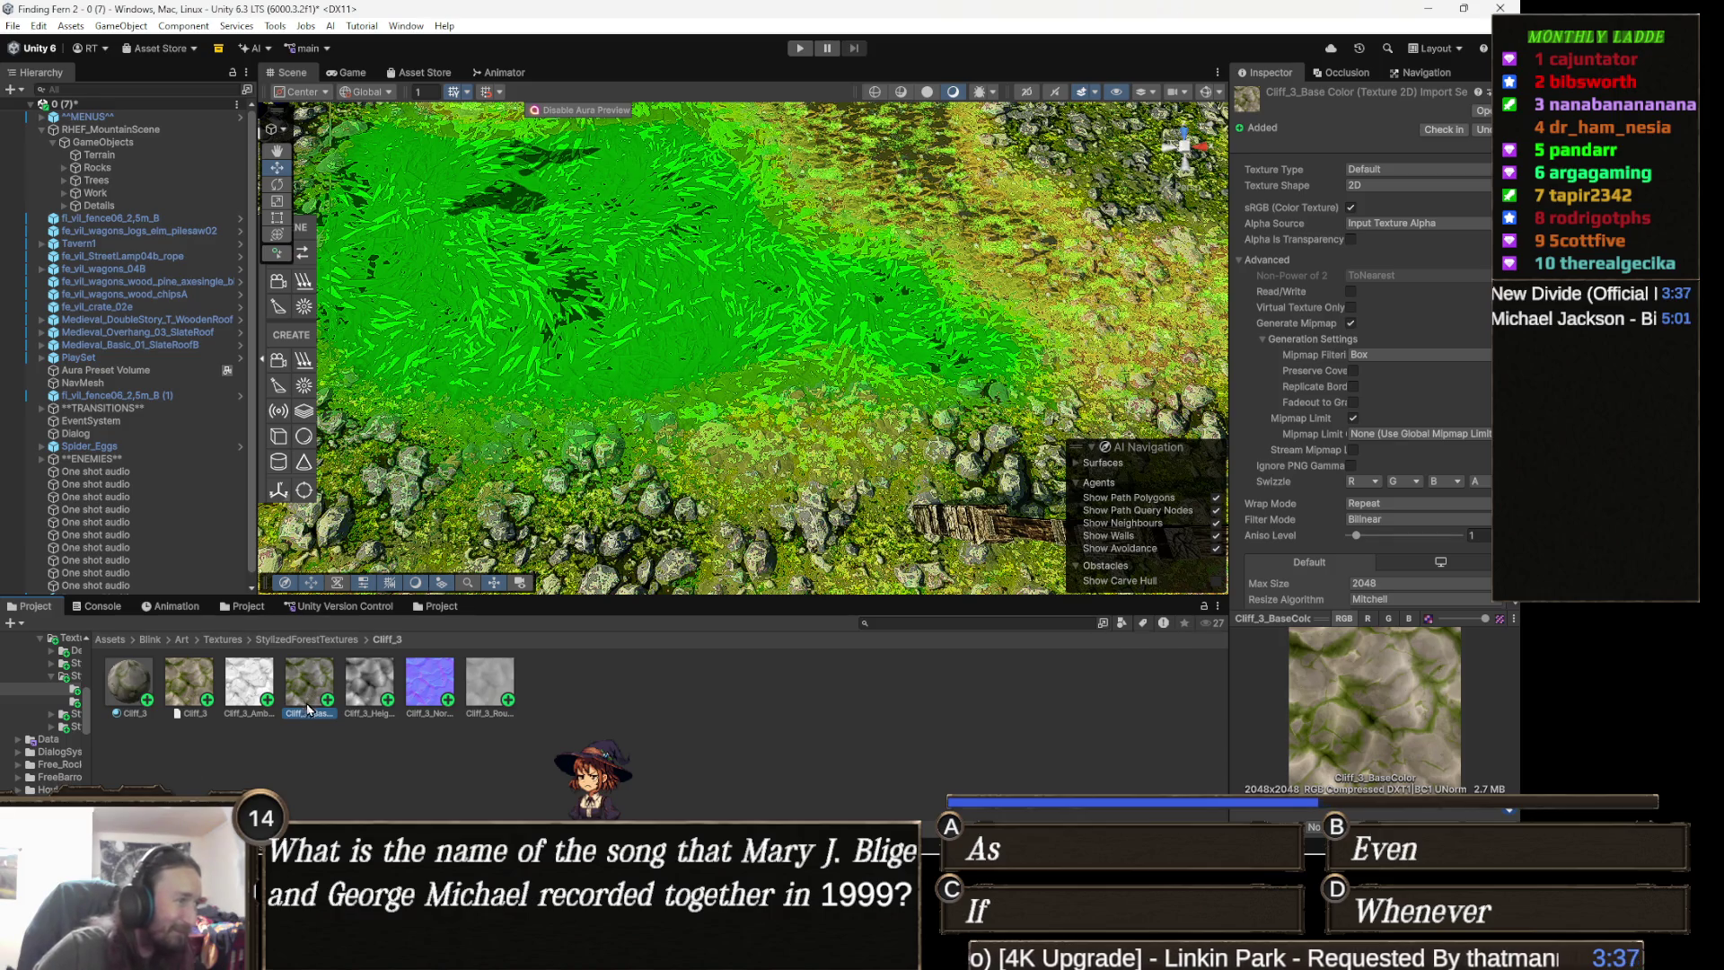
- Launch the Painterly Texture Packer from the Tools menu after briefly opening and closing the Toolkit
{"action": "left_click", "coordinate": [277, 27]}
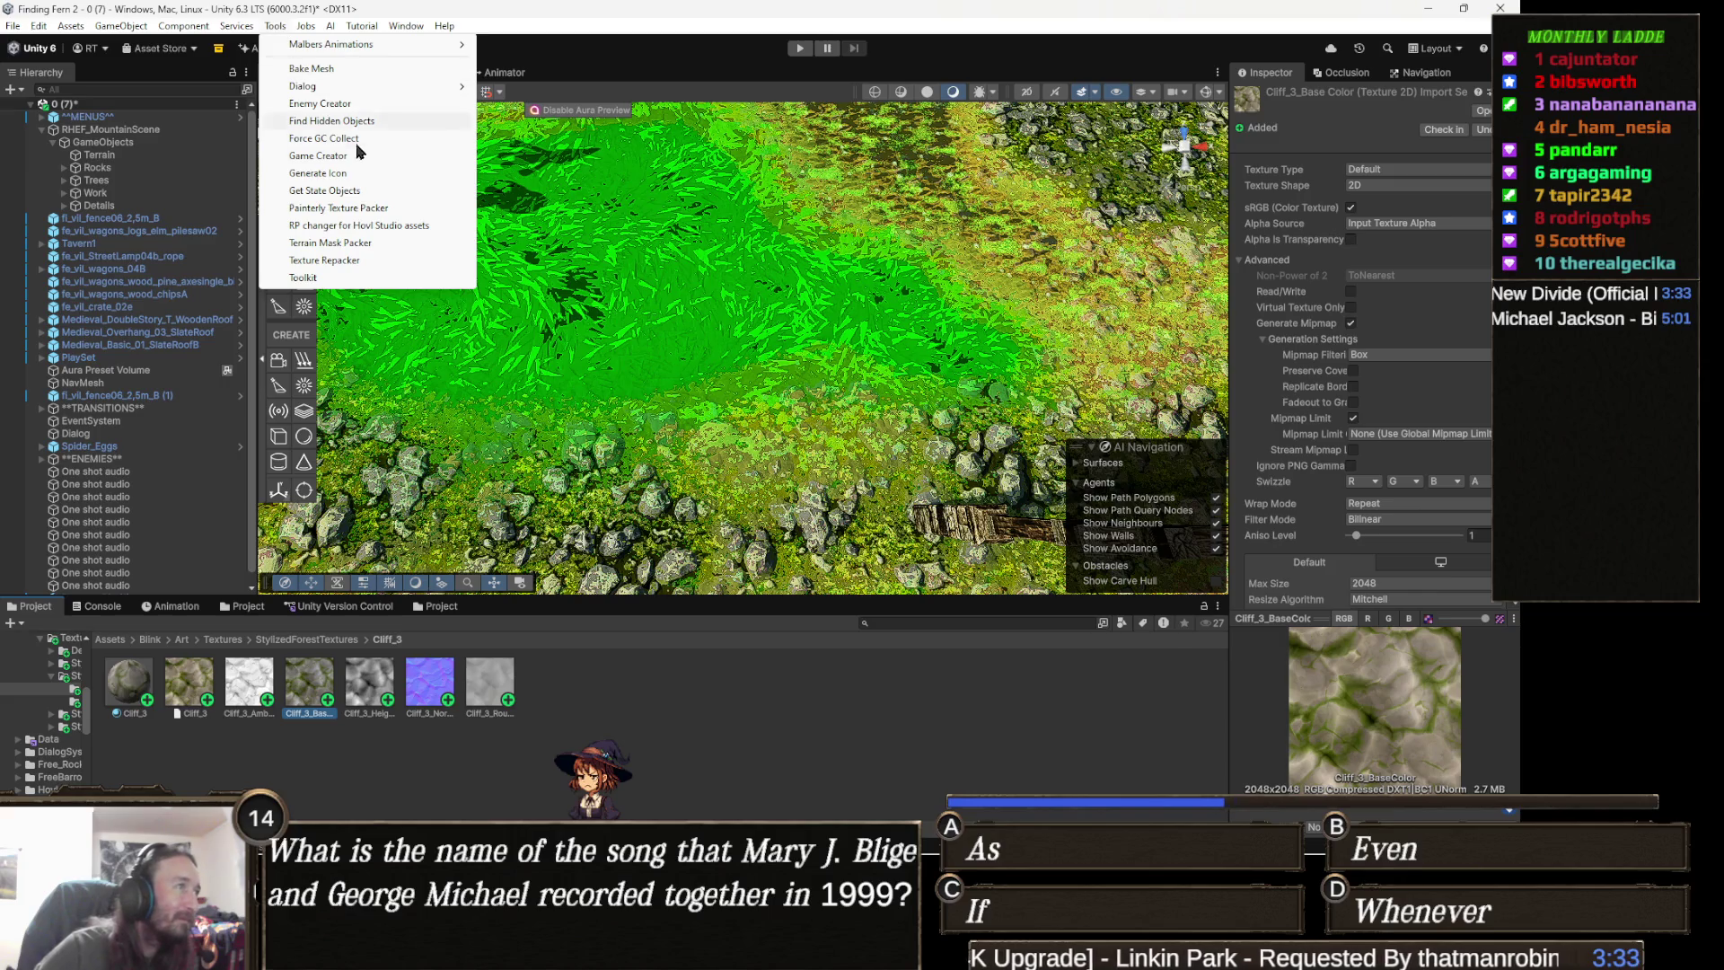
{"action": "left_click", "coordinate": [308, 279]}
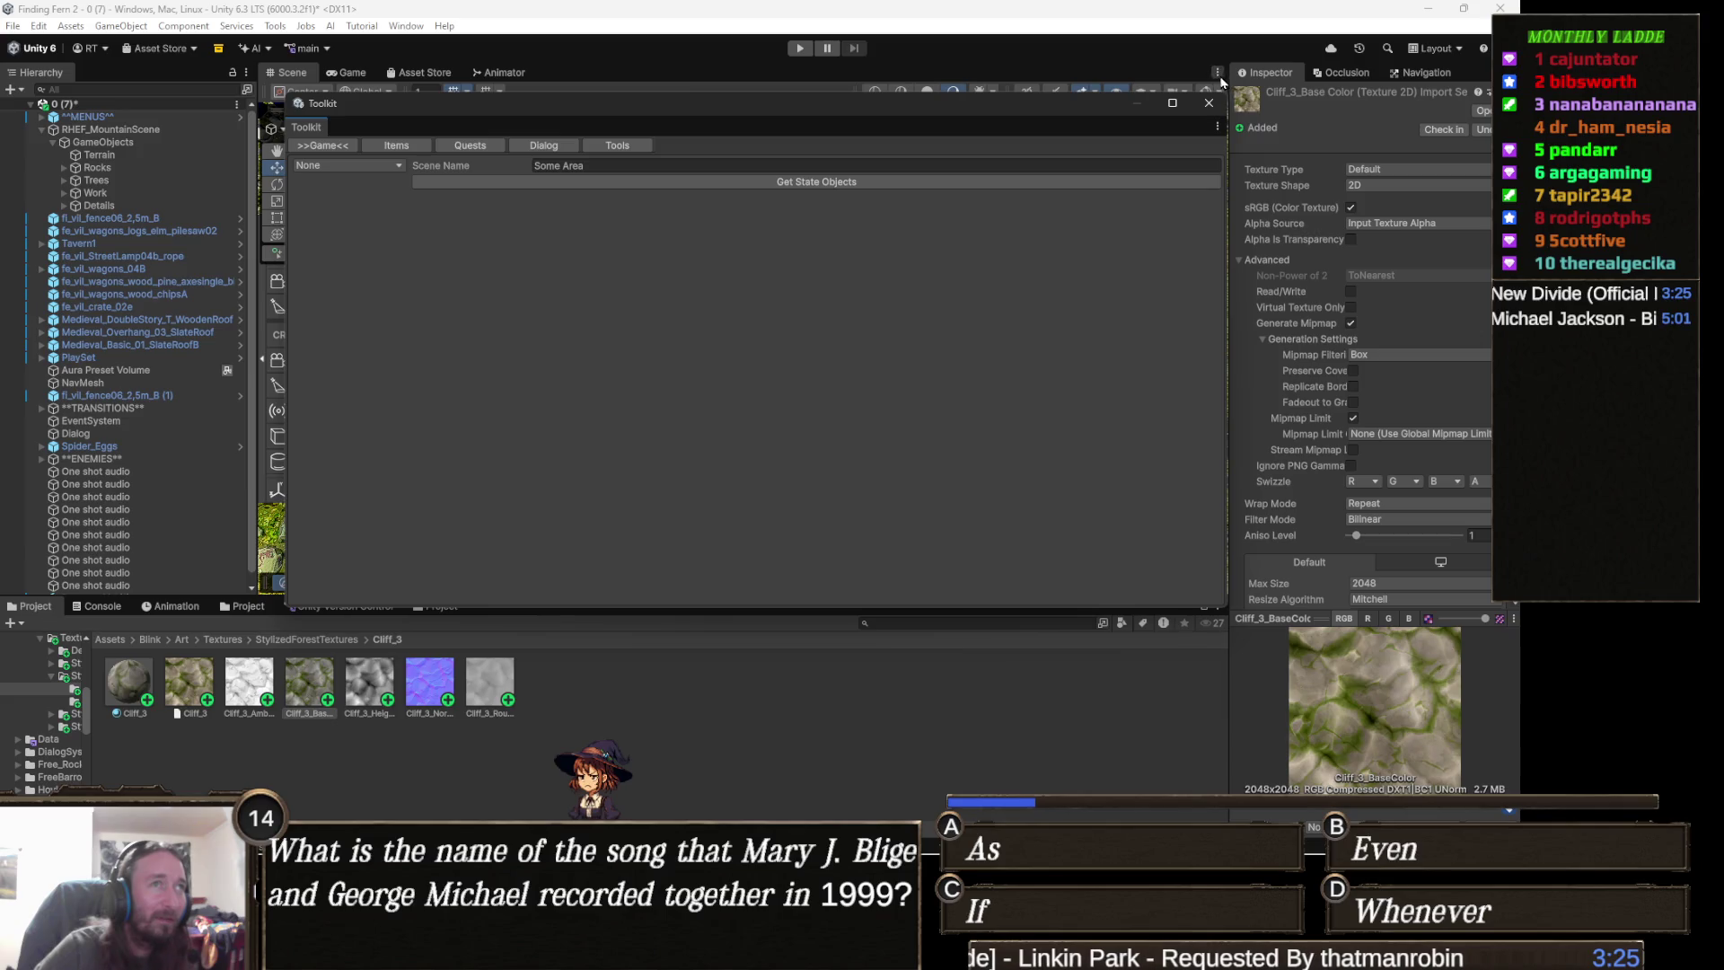
{"action": "left_click", "coordinate": [1208, 103]}
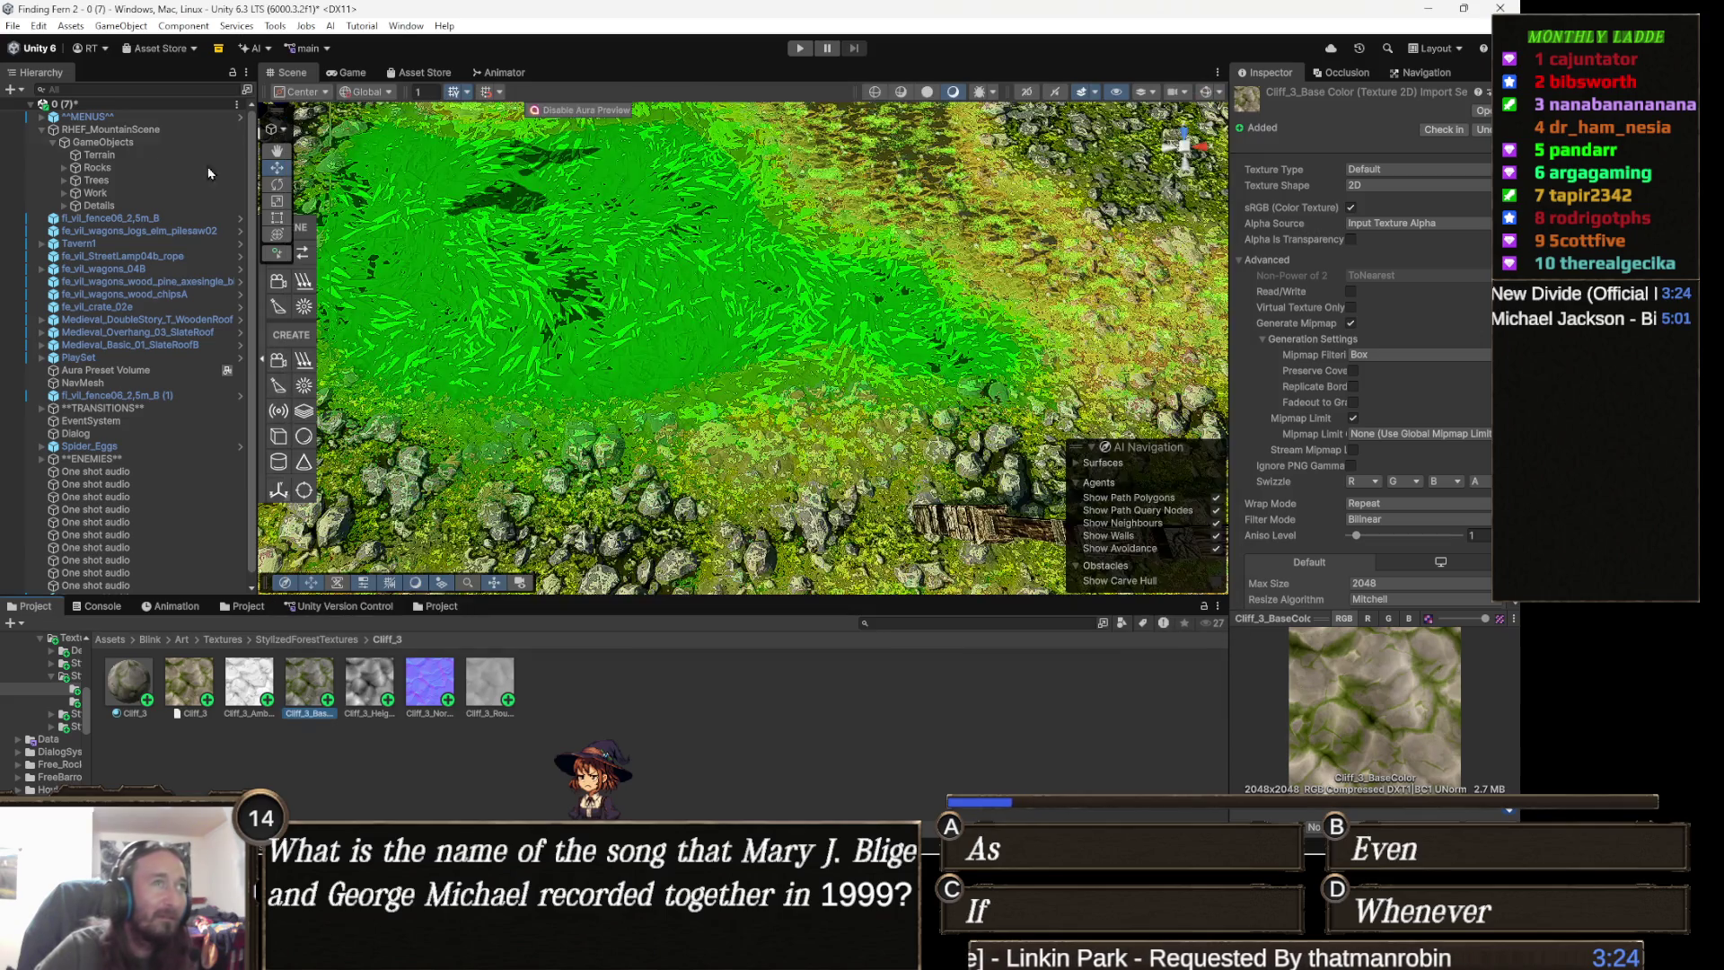
{"action": "left_click", "coordinate": [279, 27]}
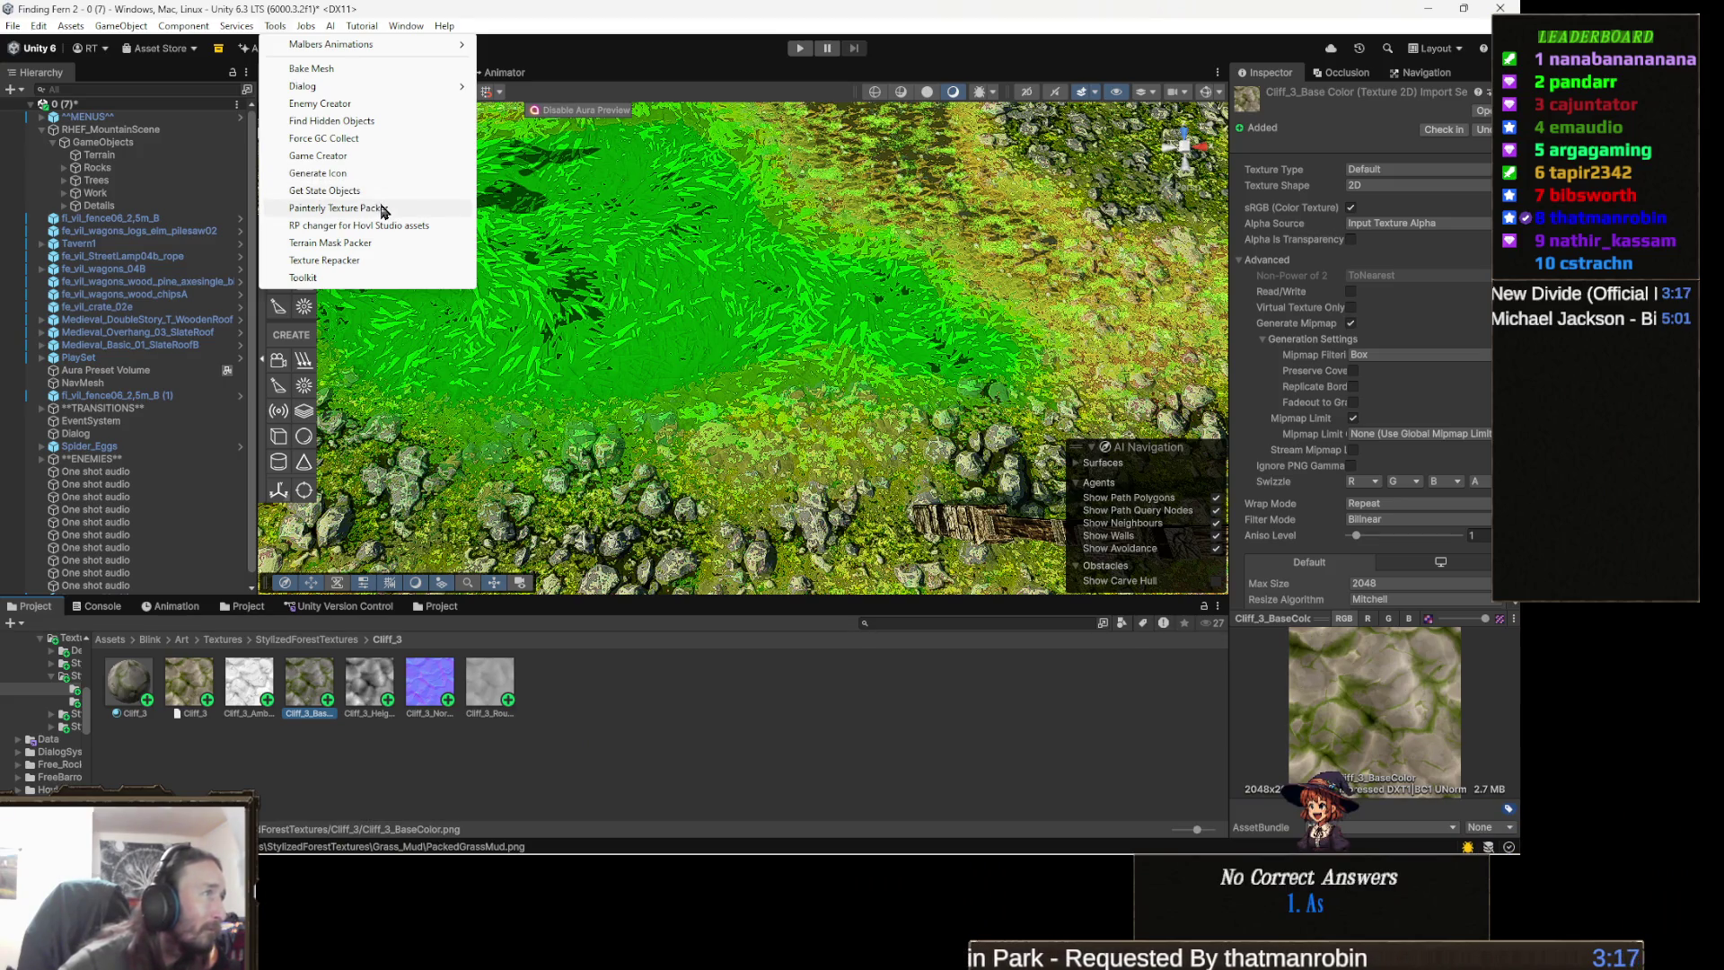
{"action": "left_click", "coordinate": [382, 210]}
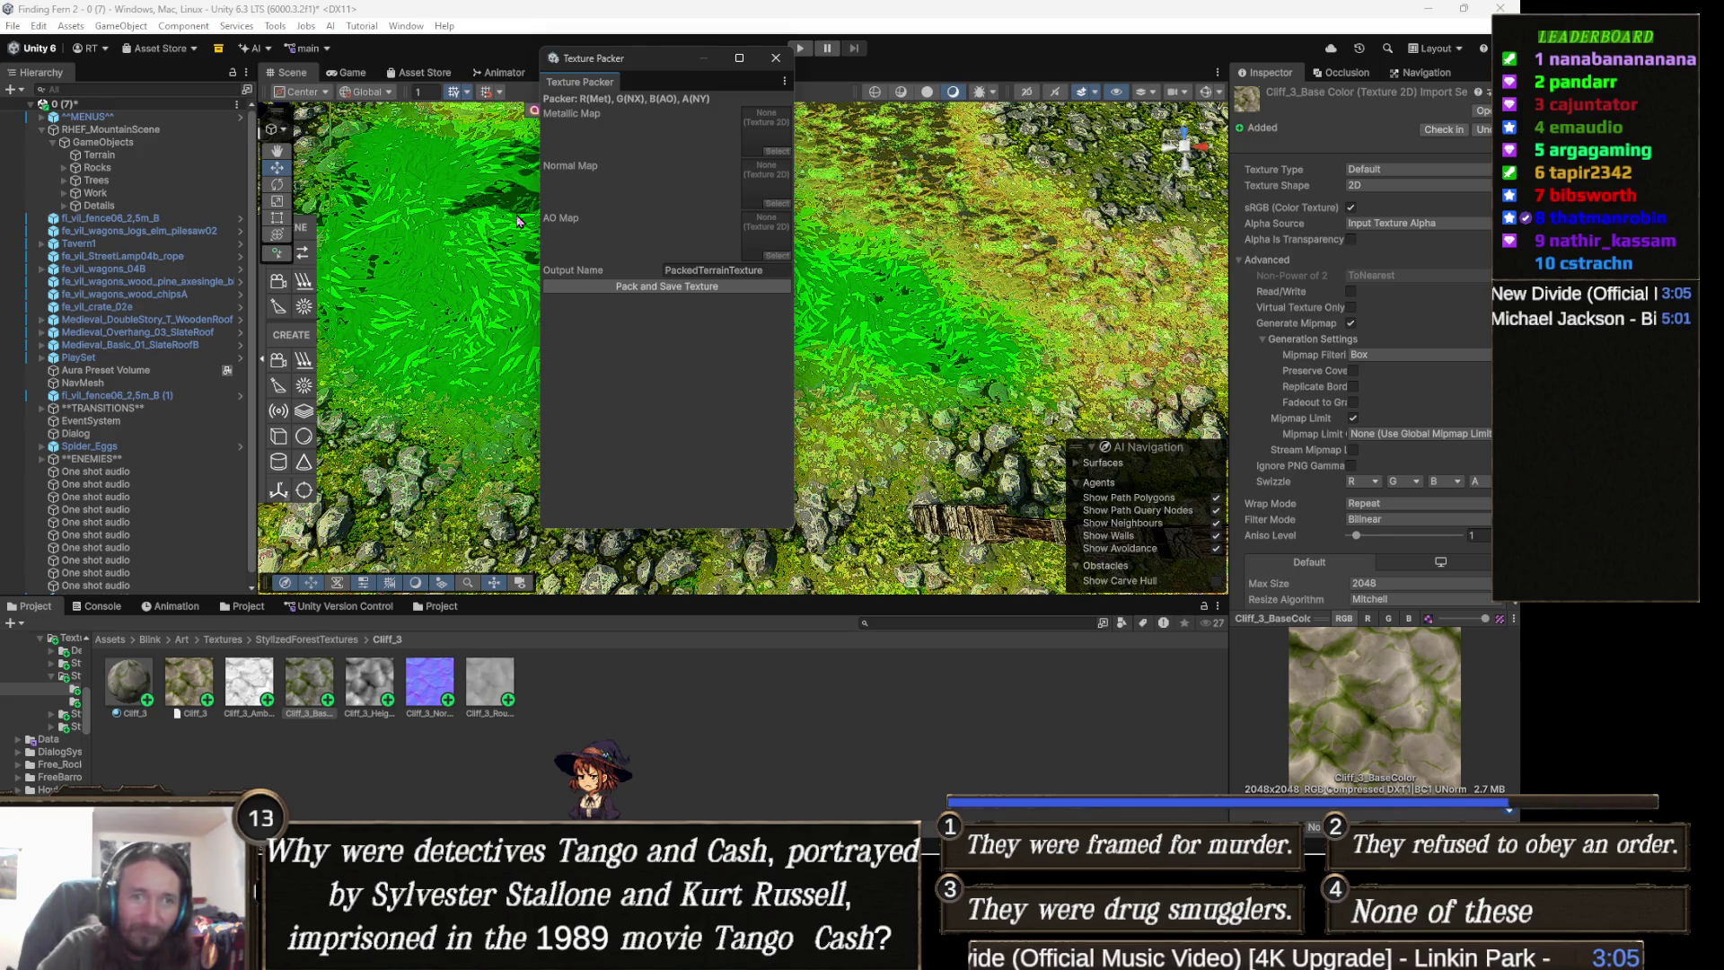
- Pack the Cliff_3 ambient occlusion and normal maps into a texture named PackedCliff and save it
{"action": "mouse_move", "coordinate": [247, 696]}
{"action": "left_mouse_down"}
{"action": "mouse_move", "coordinate": [695, 229]}
{"action": "mouse_move", "coordinate": [772, 232]}
{"action": "left_mouse_up"}
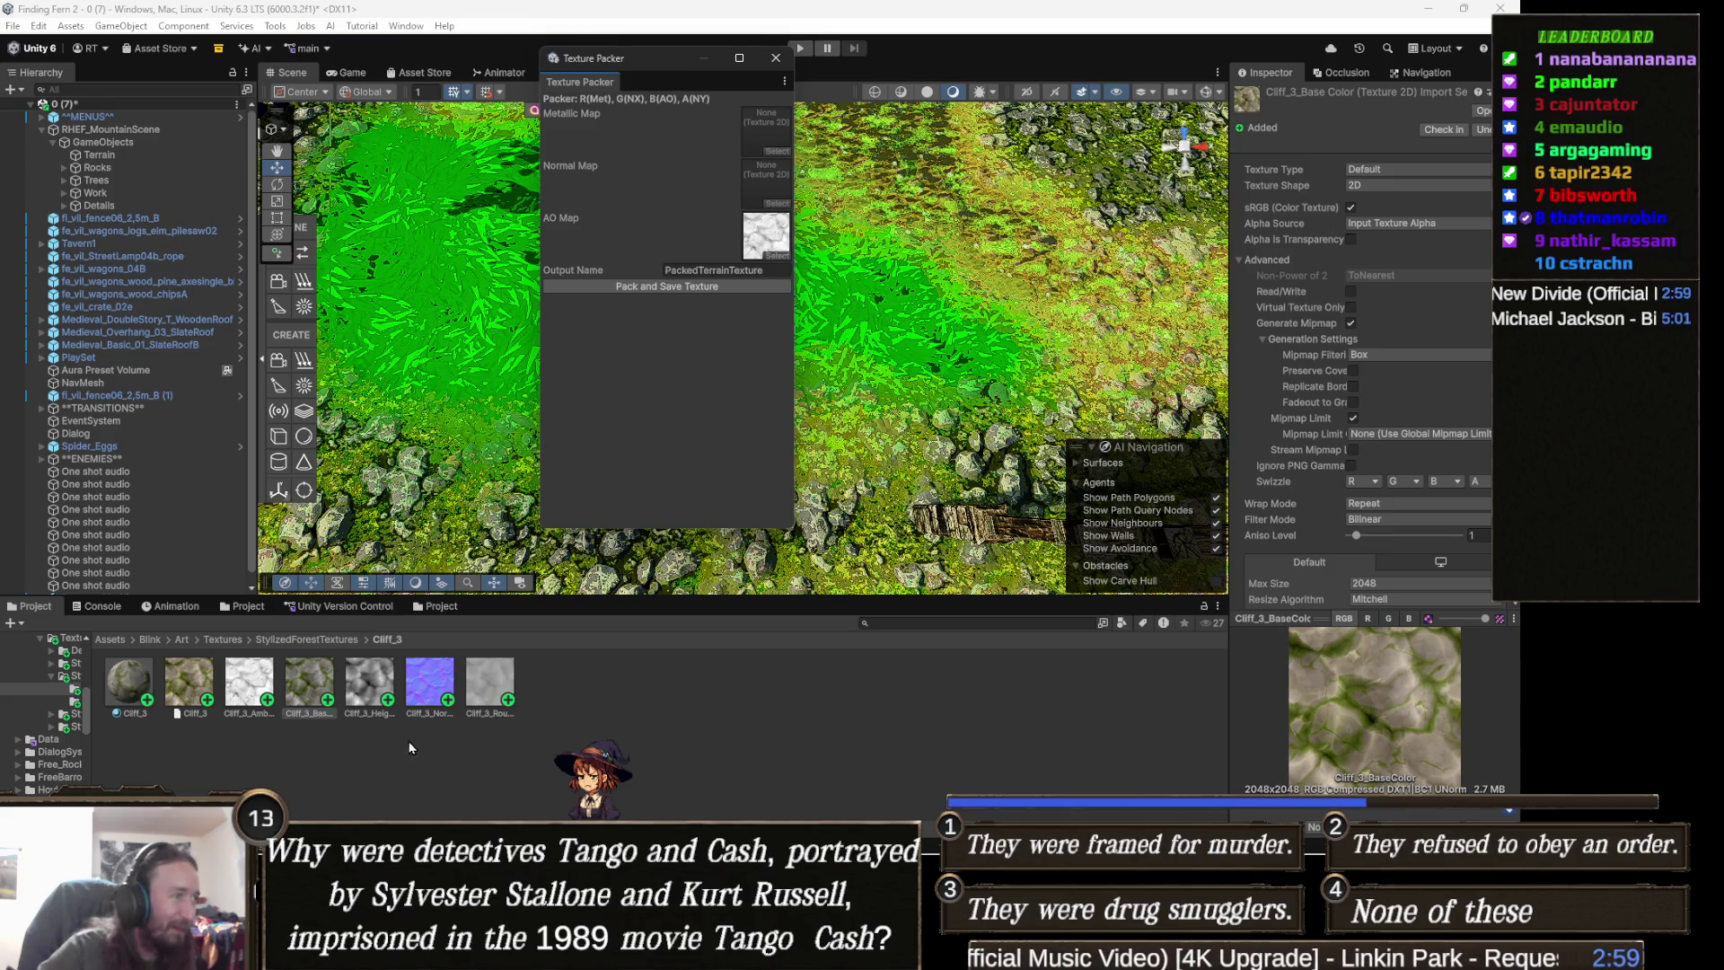
{"action": "left_click_drag", "start_coordinate": [422, 687], "coordinate": [772, 187]}
{"action": "left_click", "coordinate": [745, 272]}
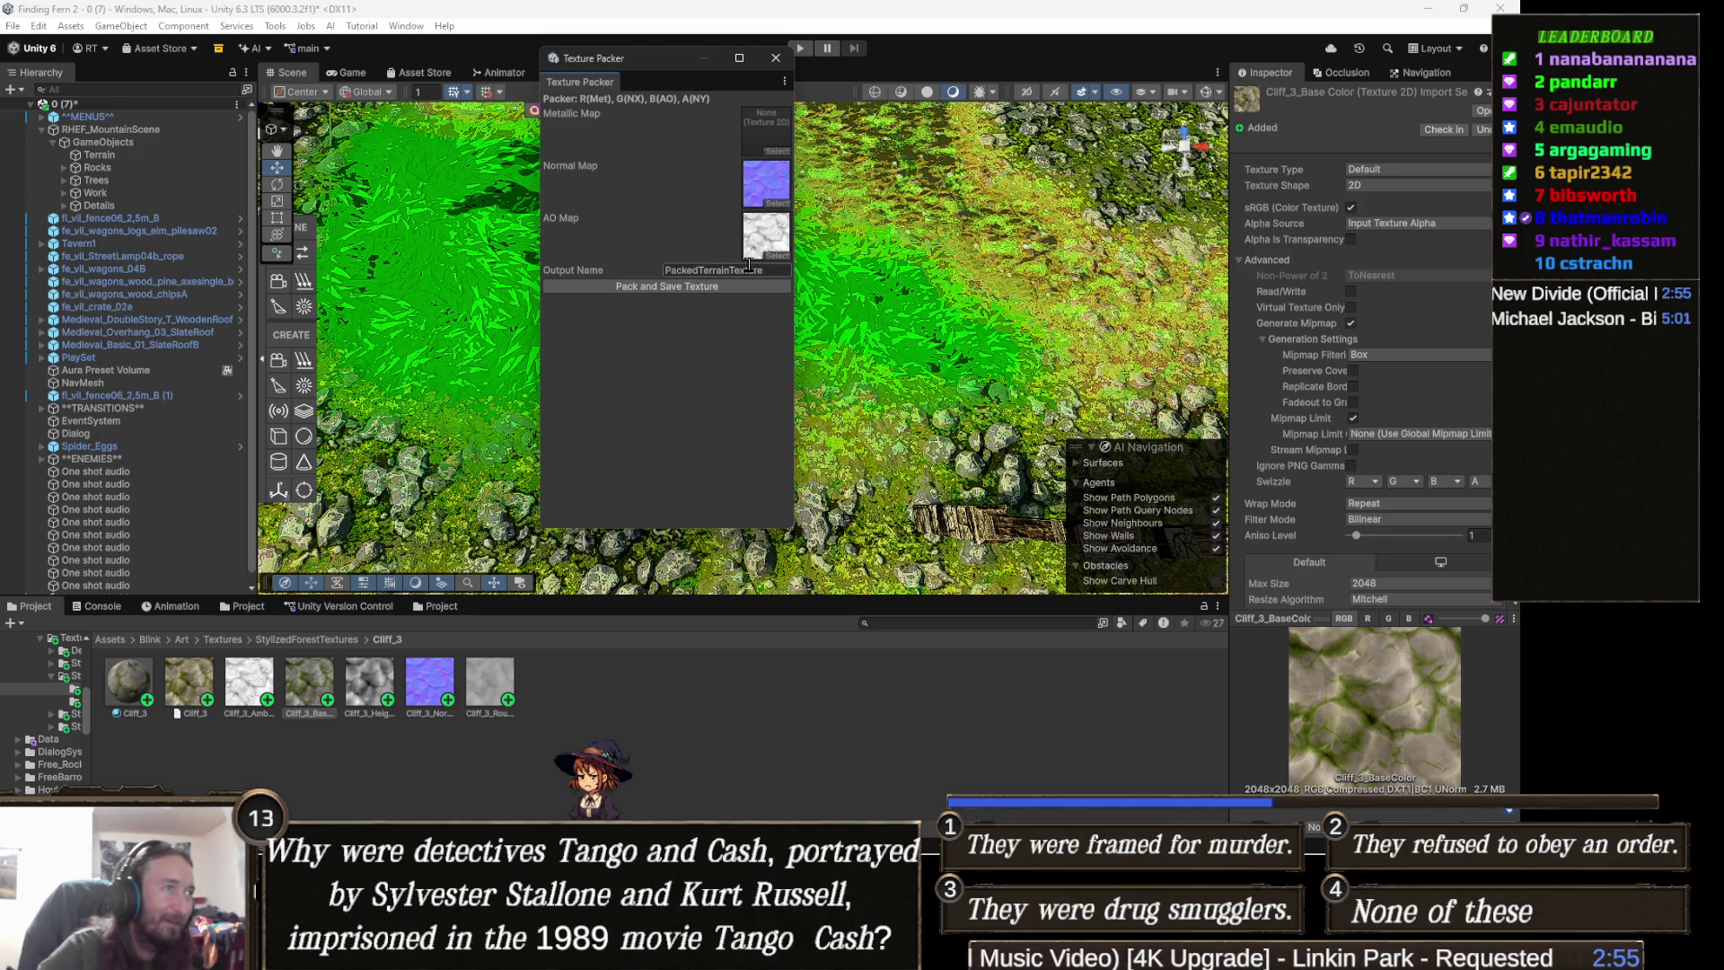
{"action": "type", "text": "PackedCliff"}
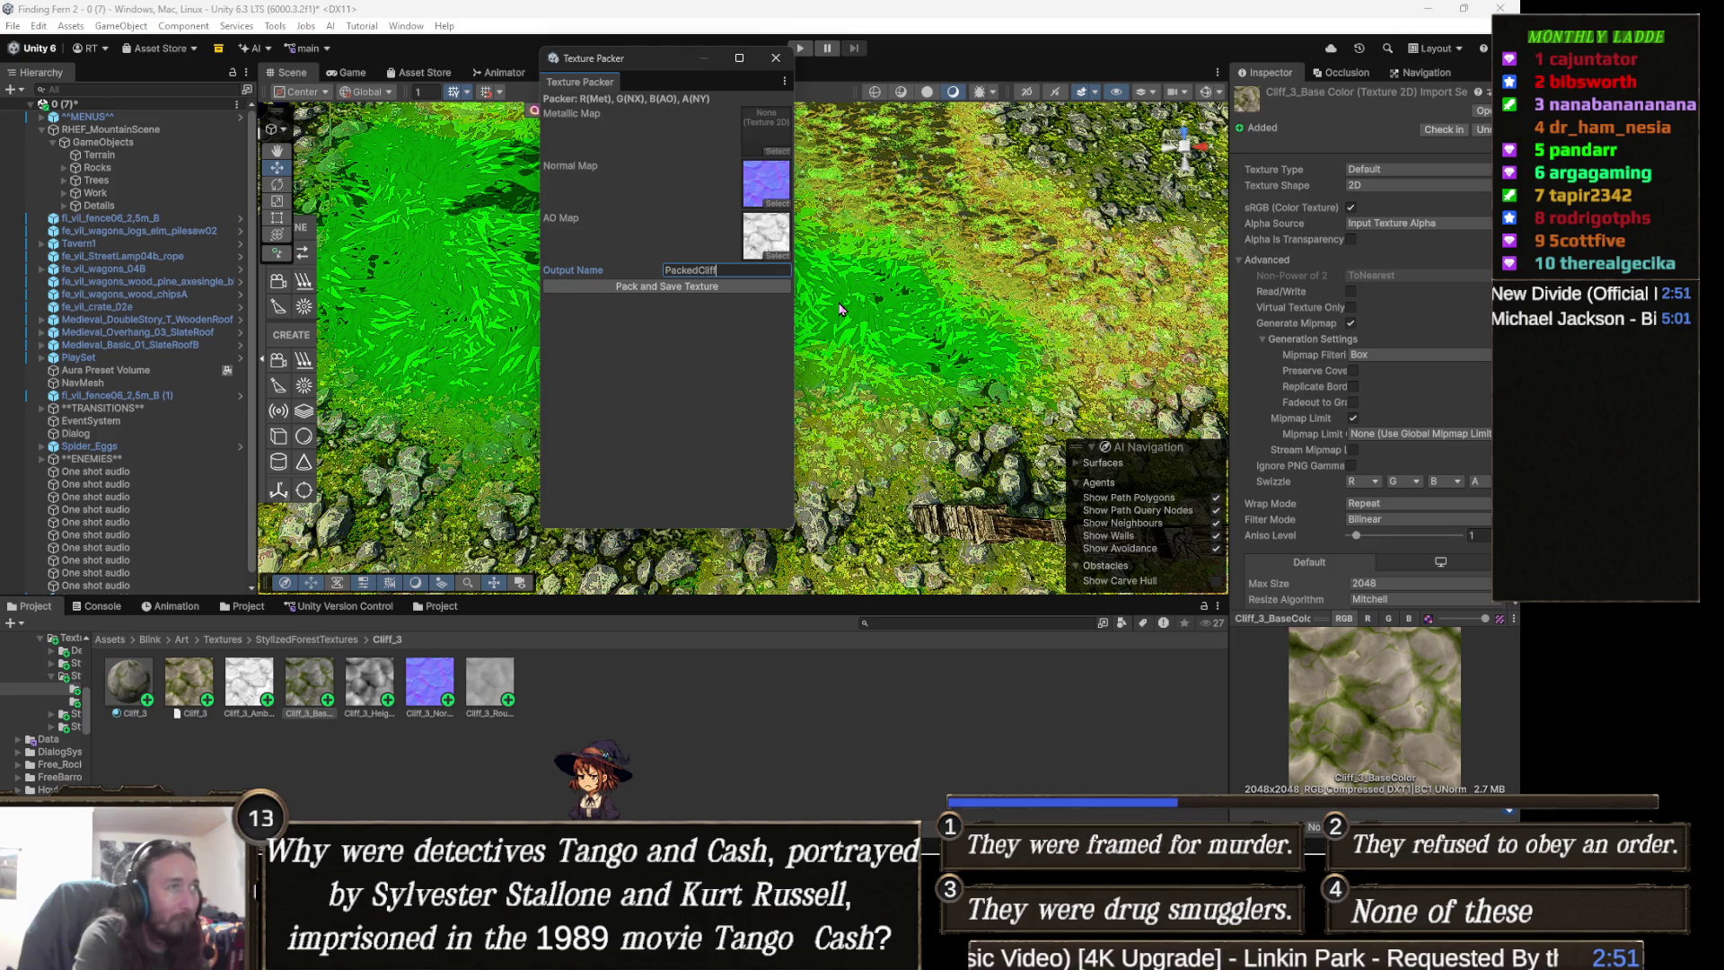
{"action": "left_click", "coordinate": [652, 287]}
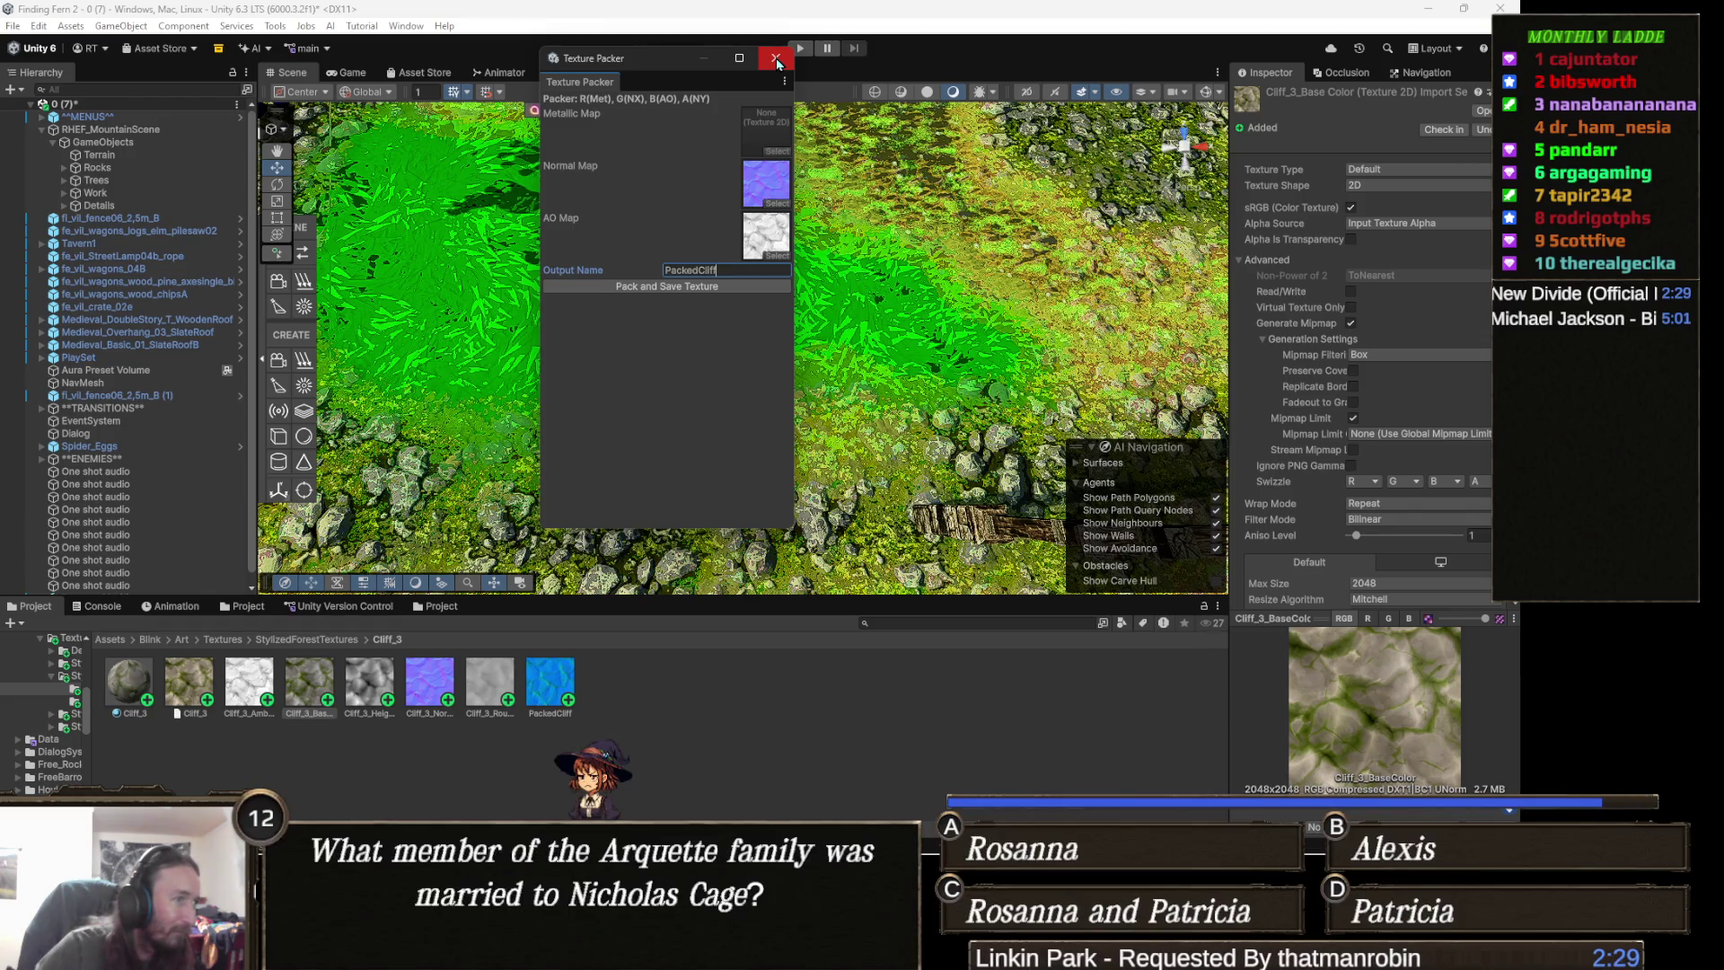
- Inspect the Cliff_3 normal and new PackedCliff textures, then close the texture packer
{"action": "left_click", "coordinate": [440, 690]}
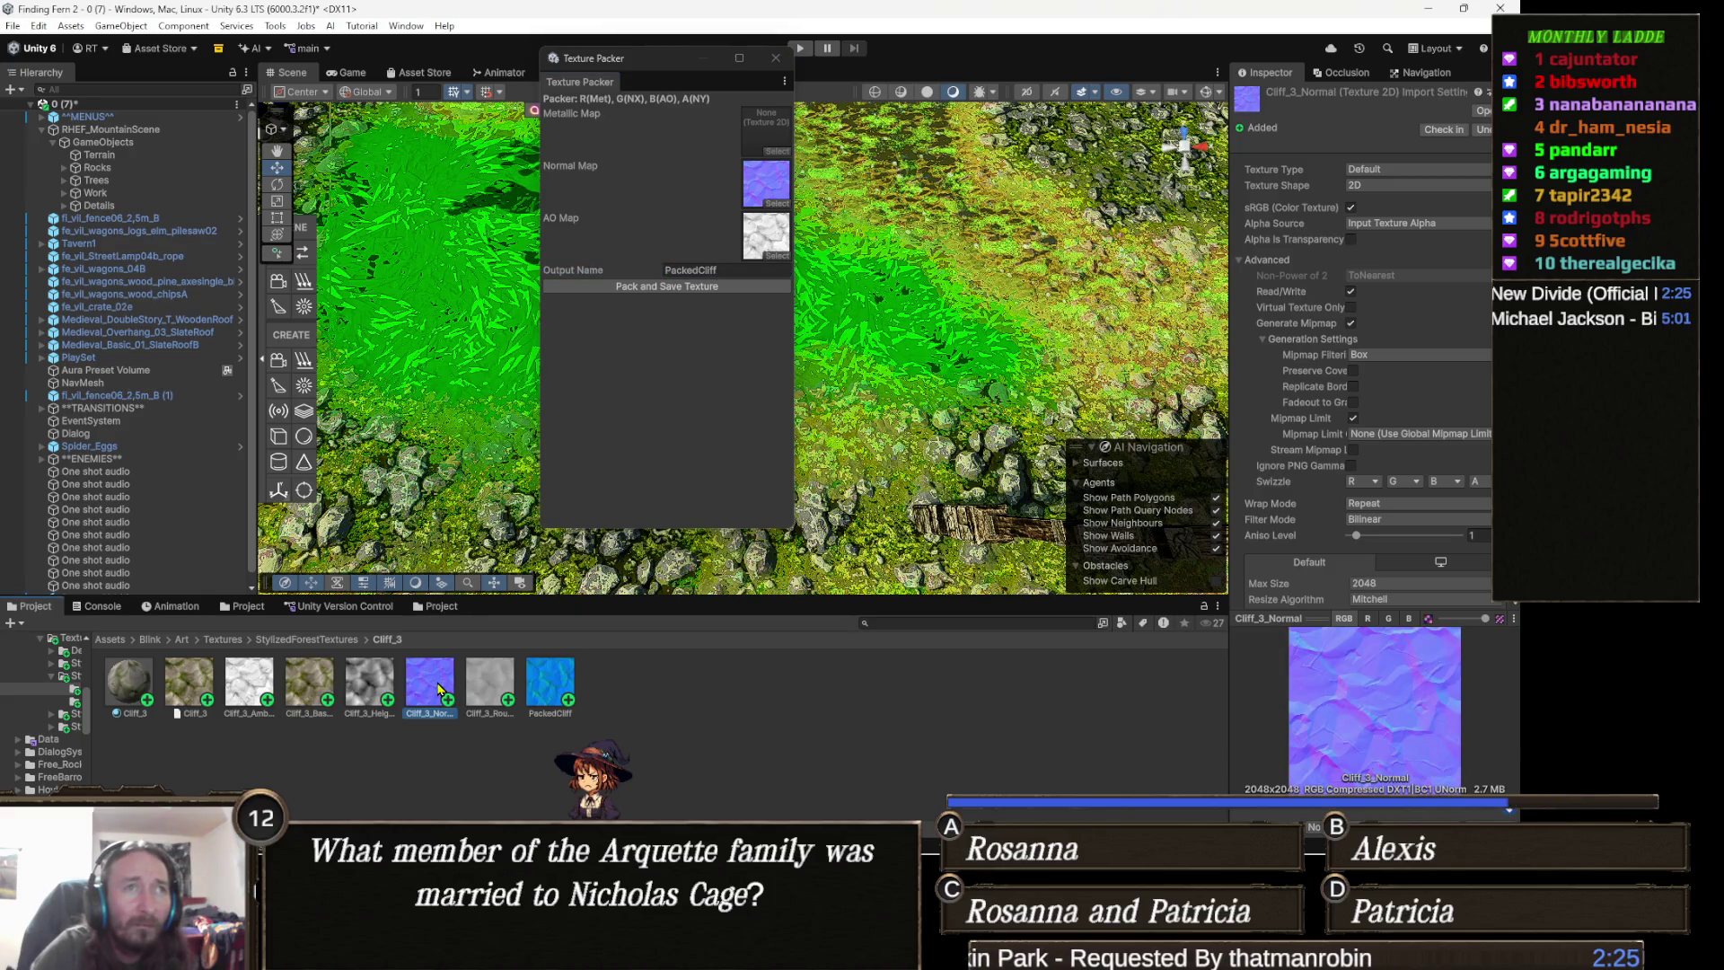
{"action": "left_click", "coordinate": [538, 688]}
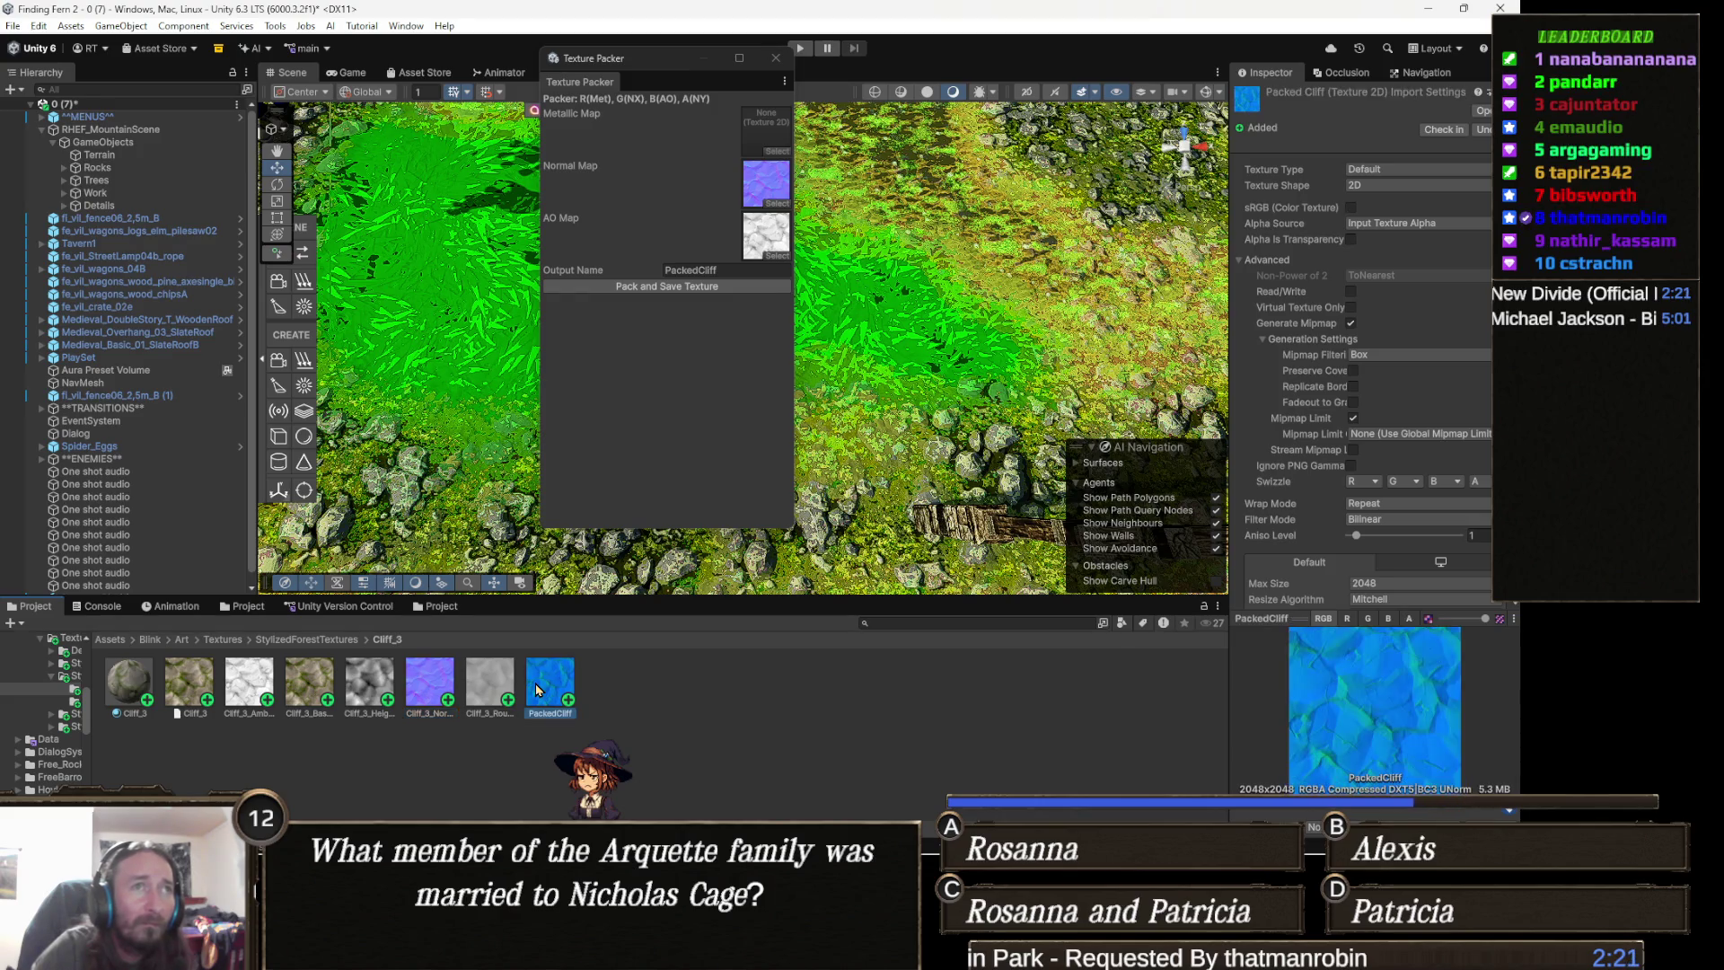
{"action": "left_click", "coordinate": [776, 58]}
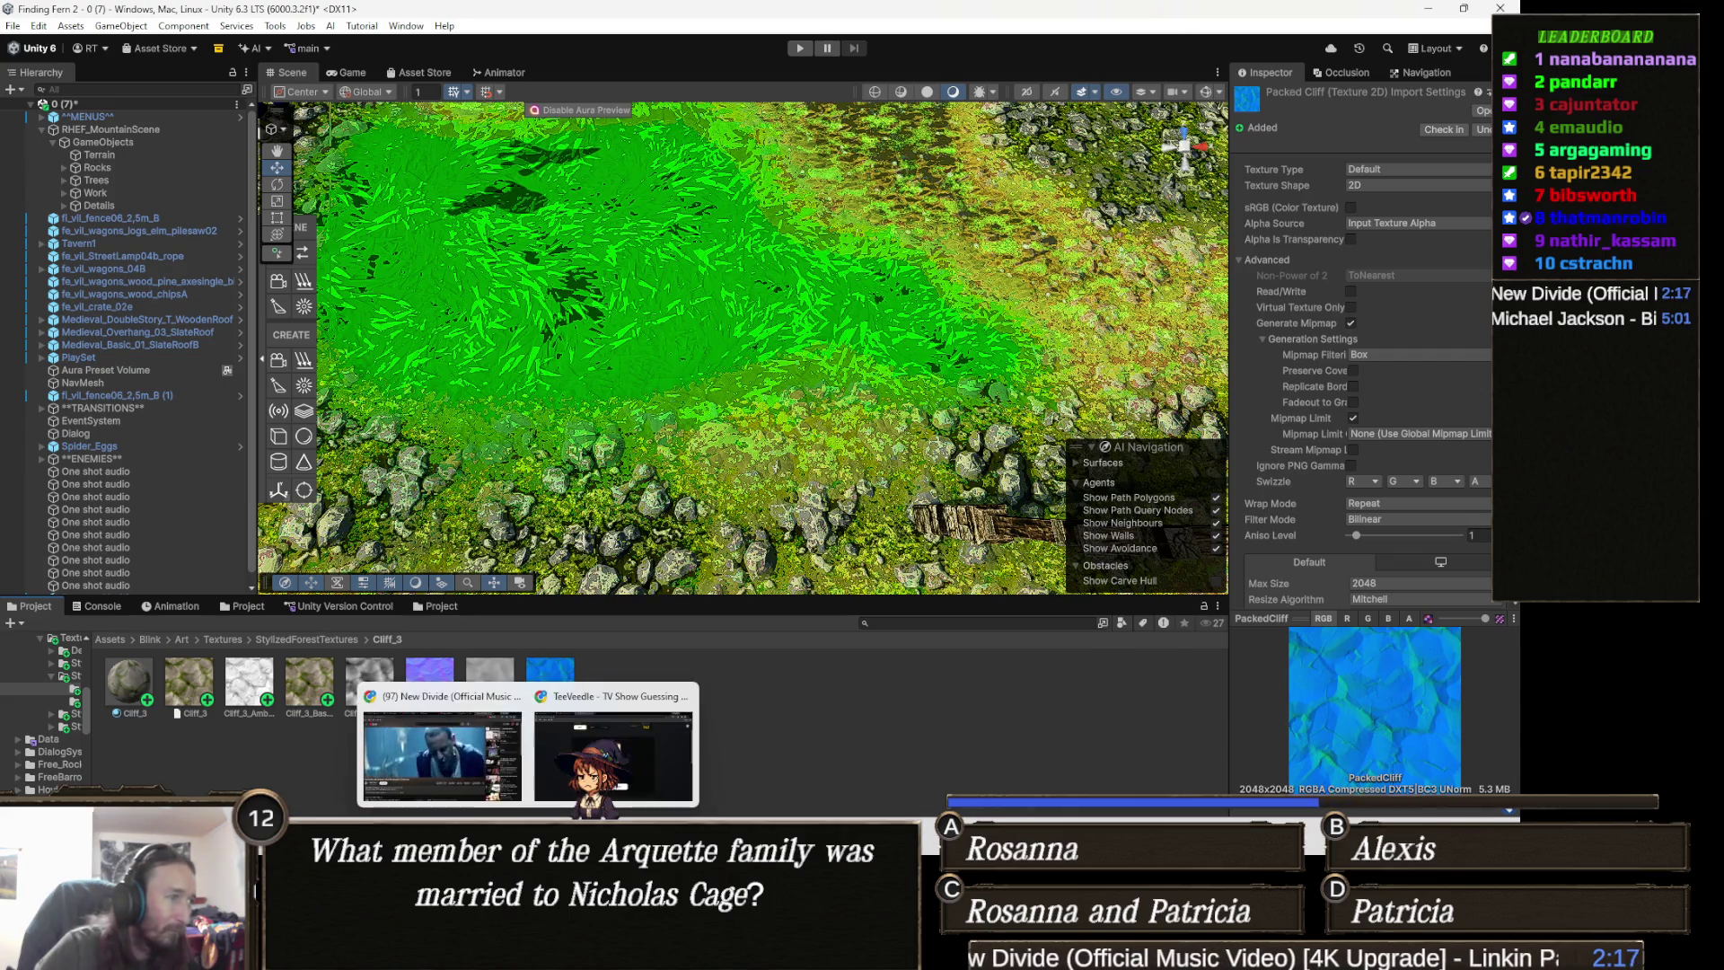
{"action": "left_click", "coordinate": [426, 751]}
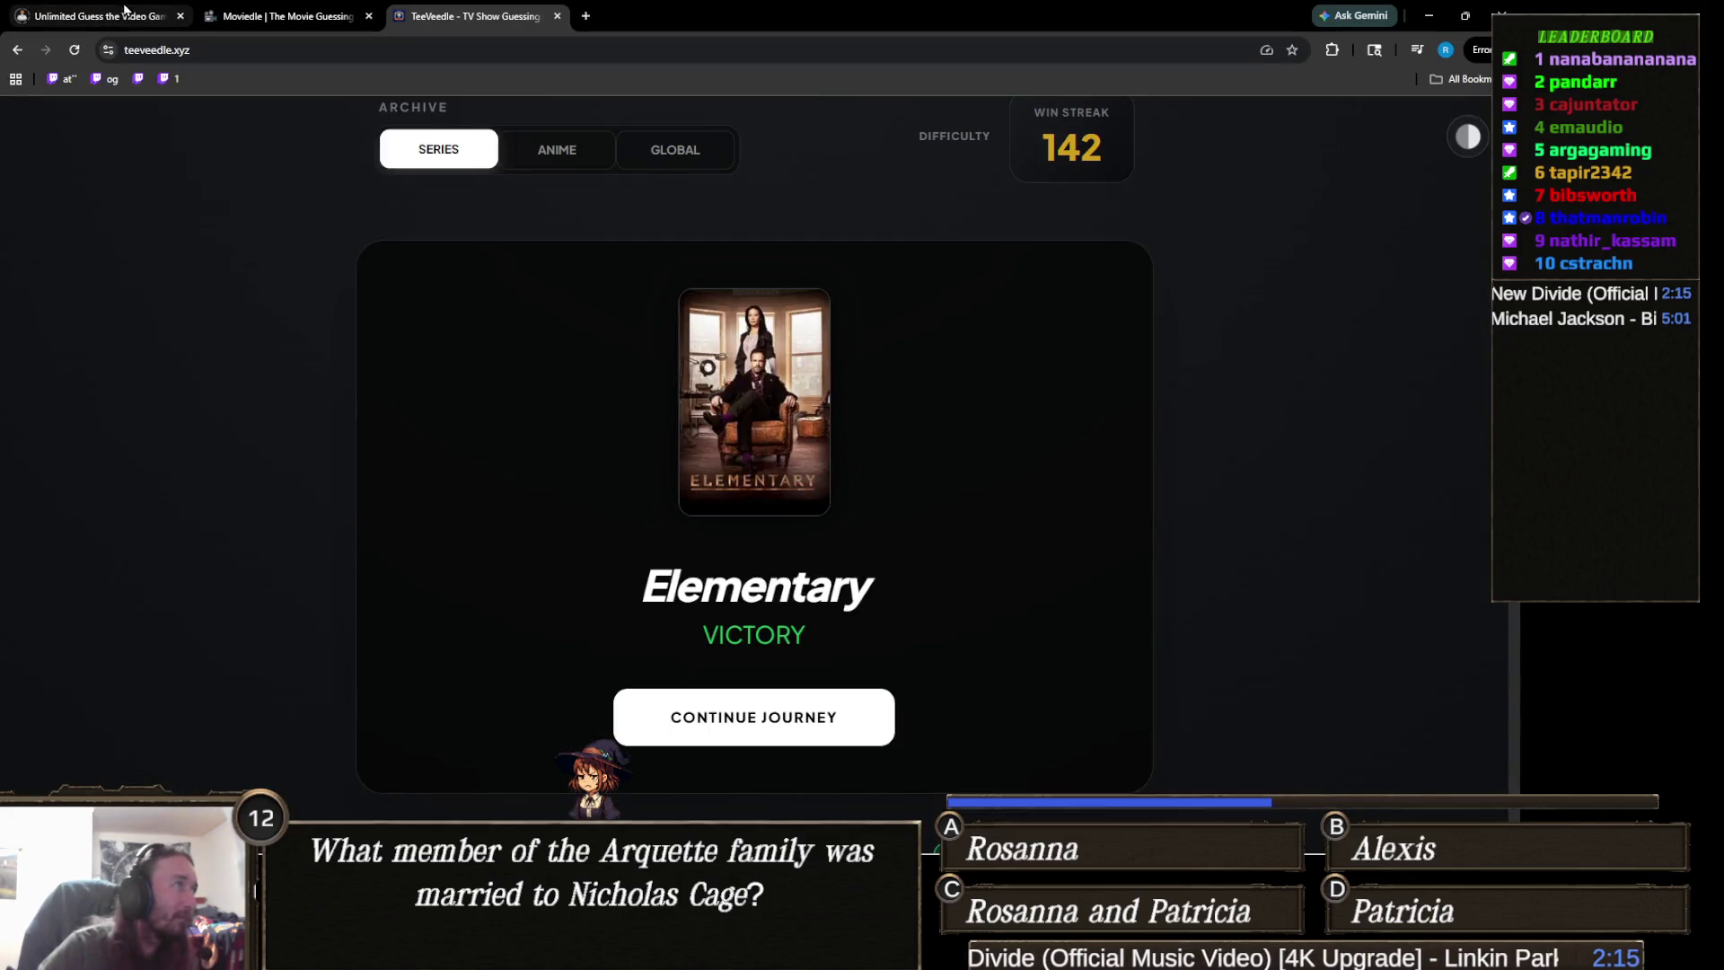
- Start a new Gamedle round and submit Dishonored as the first guess
{"action": "left_click", "coordinate": [110, 16]}
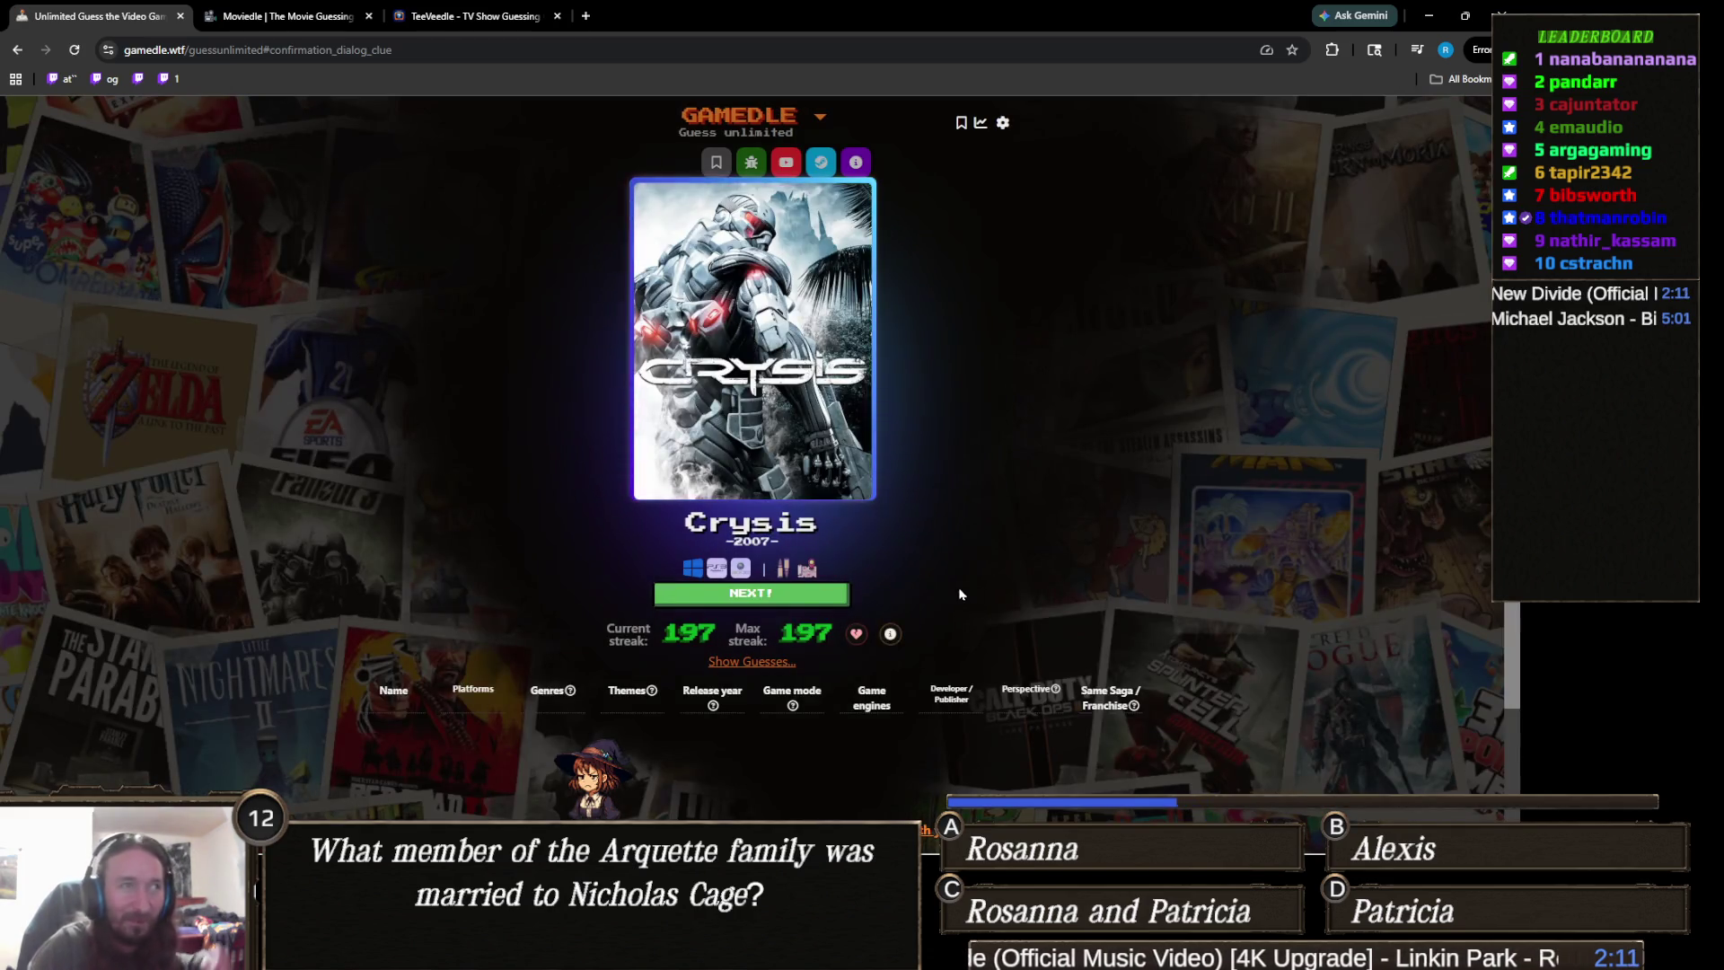
{"action": "left_click", "coordinate": [794, 605]}
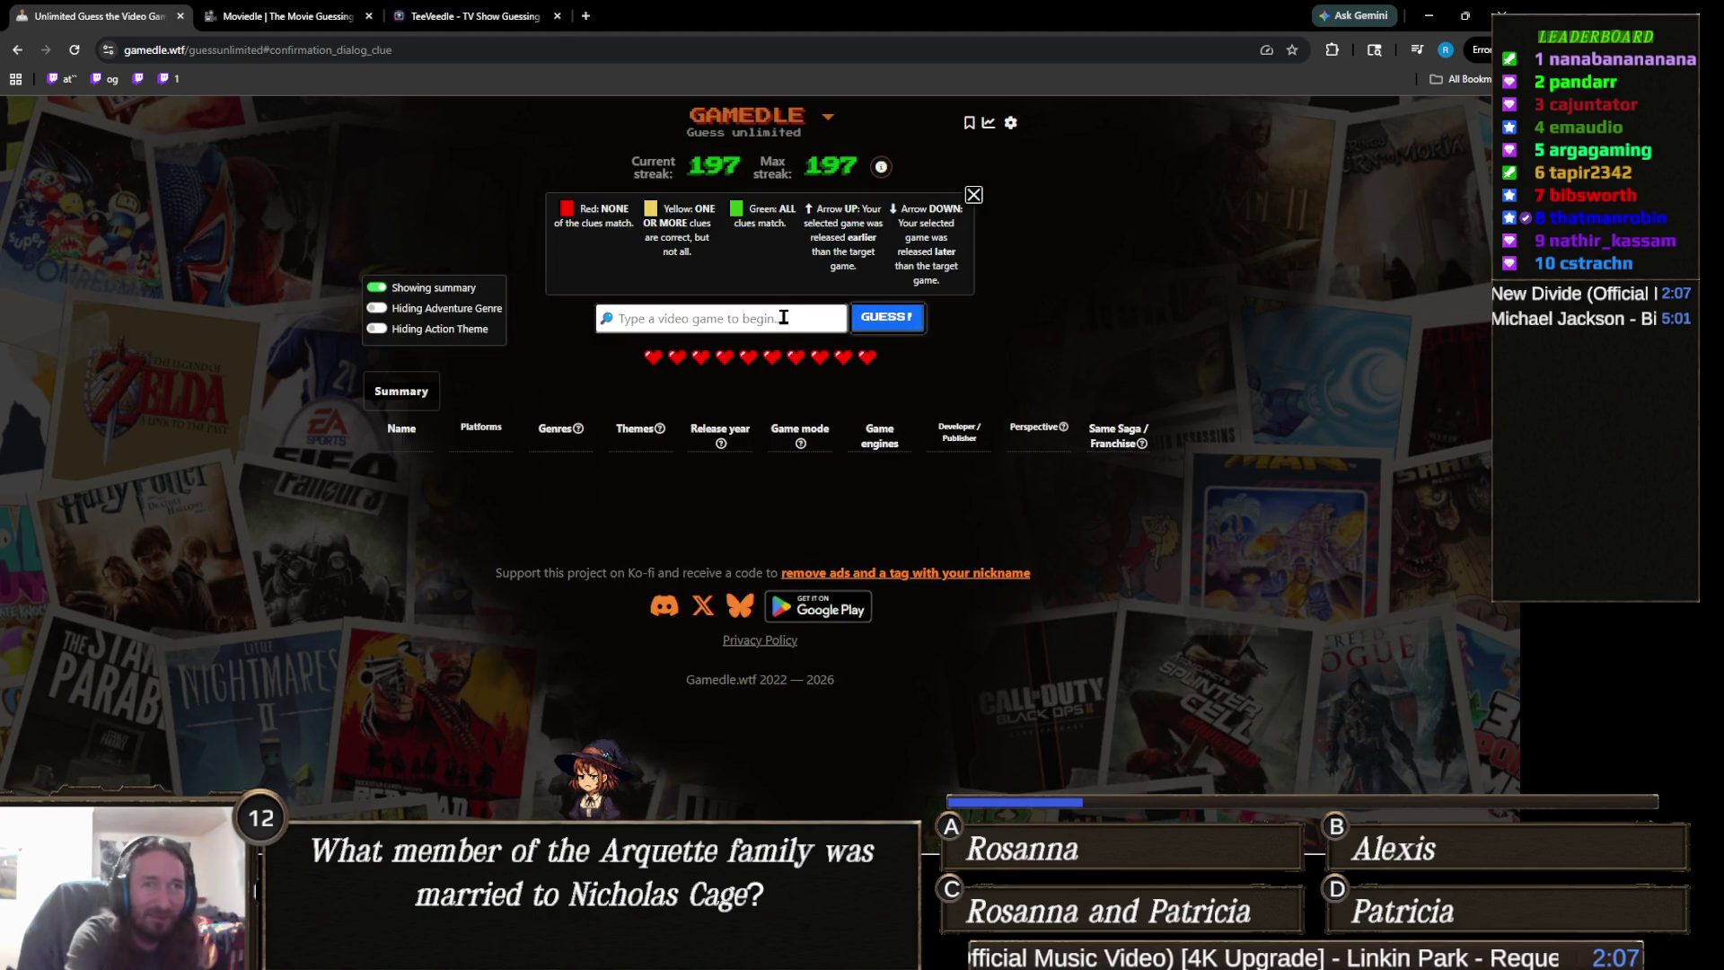
{"action": "type", "text": "dishon"}
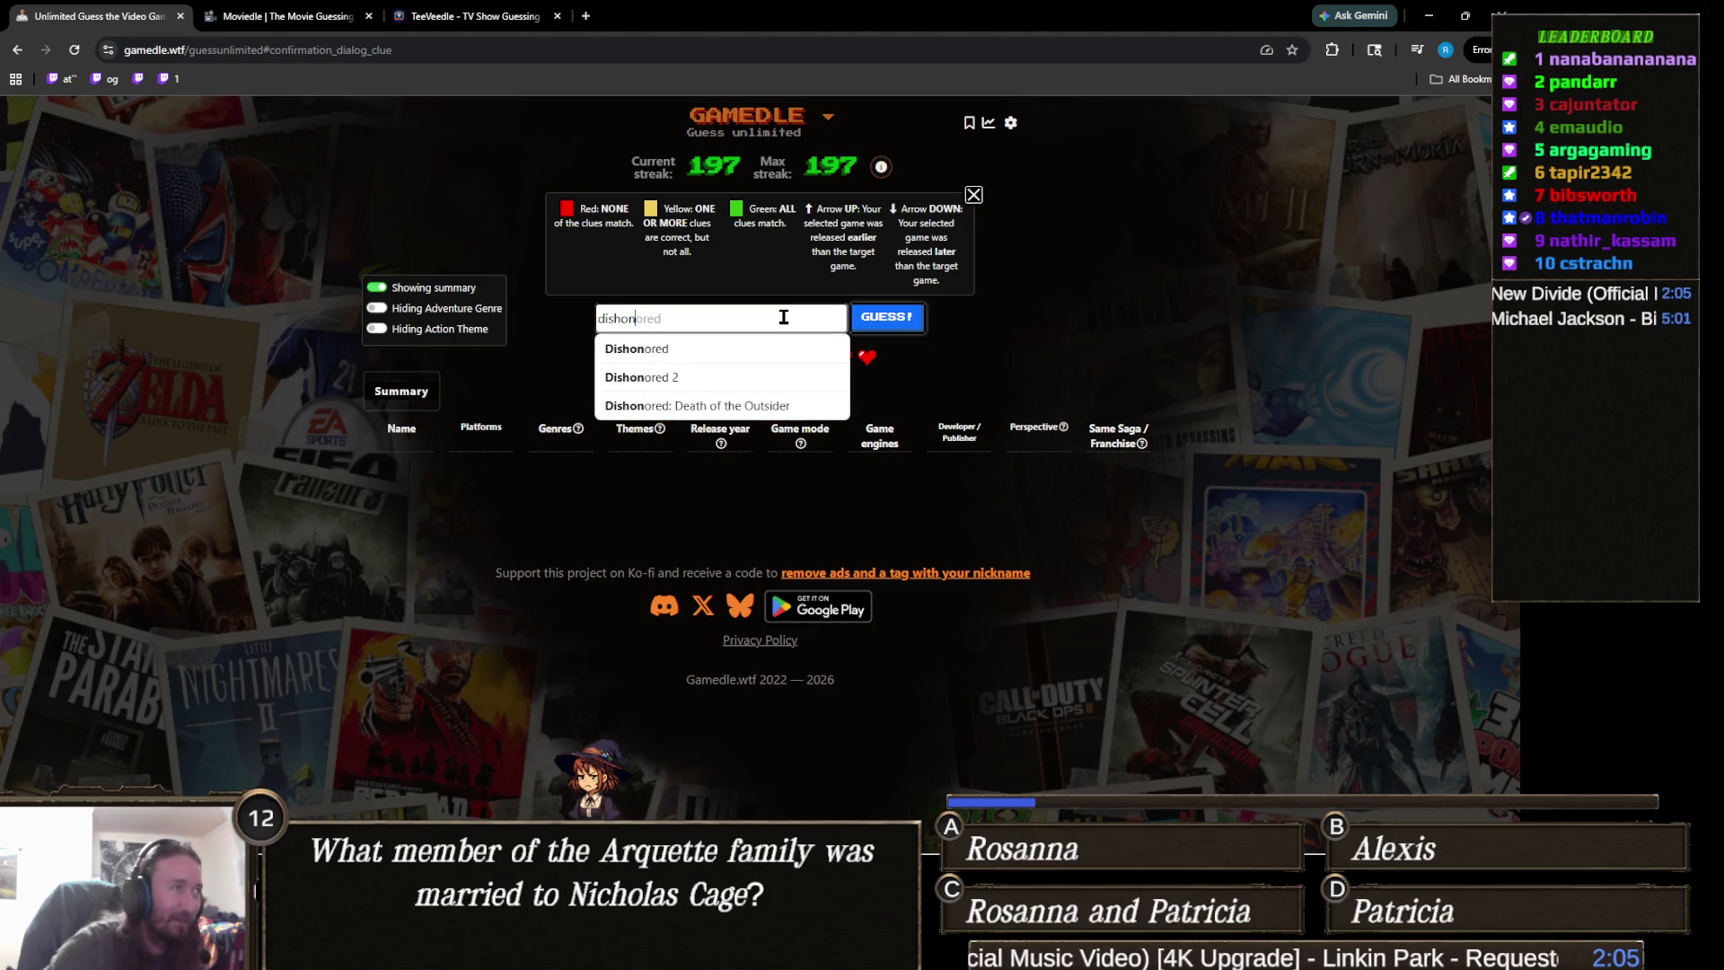
{"action": "left_click", "coordinate": [787, 348]}
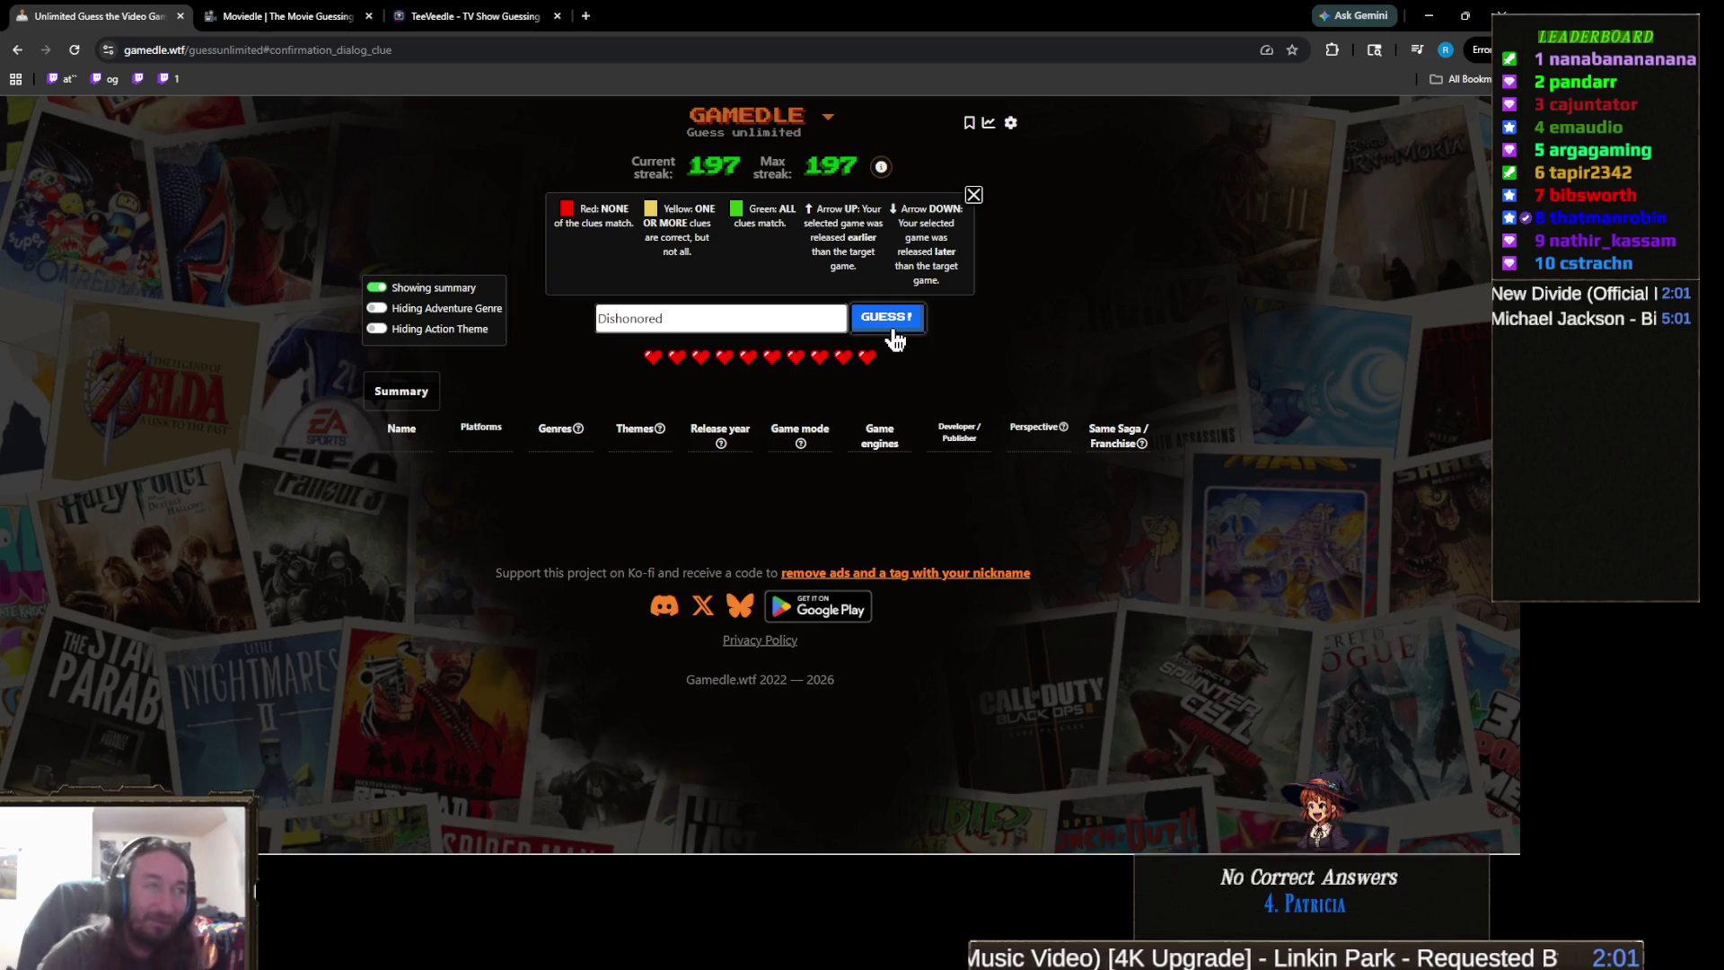
{"action": "left_click", "coordinate": [893, 334]}
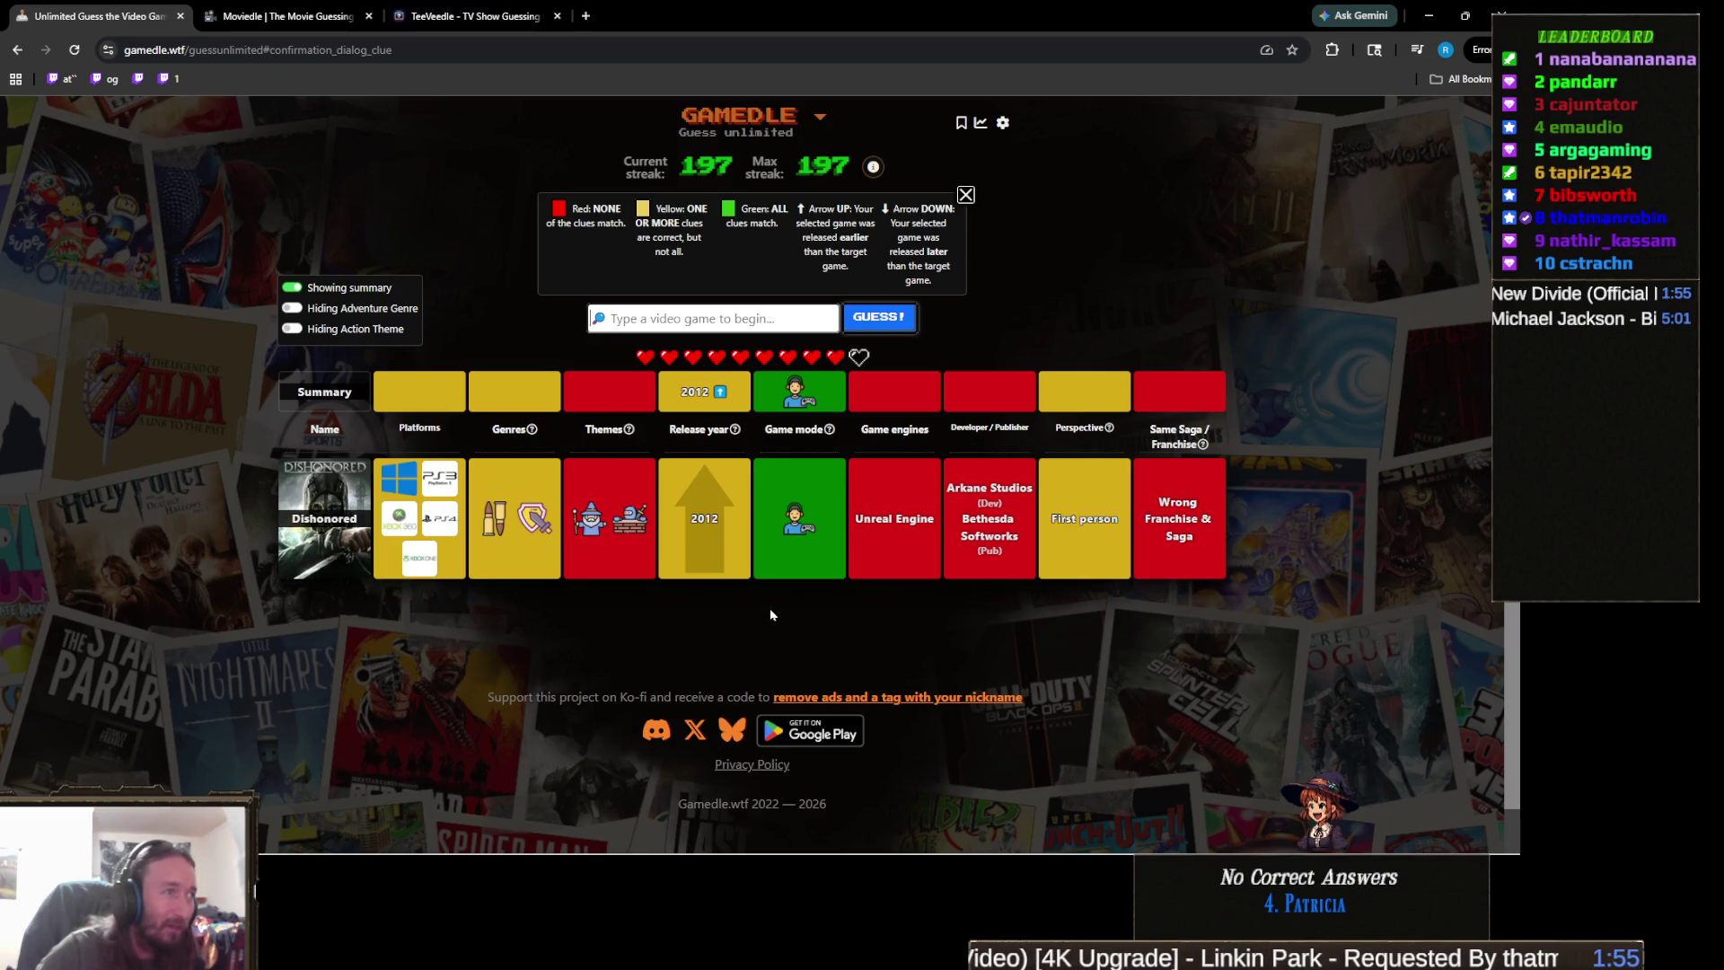
{"action": "mouse_move", "coordinate": [777, 521]}
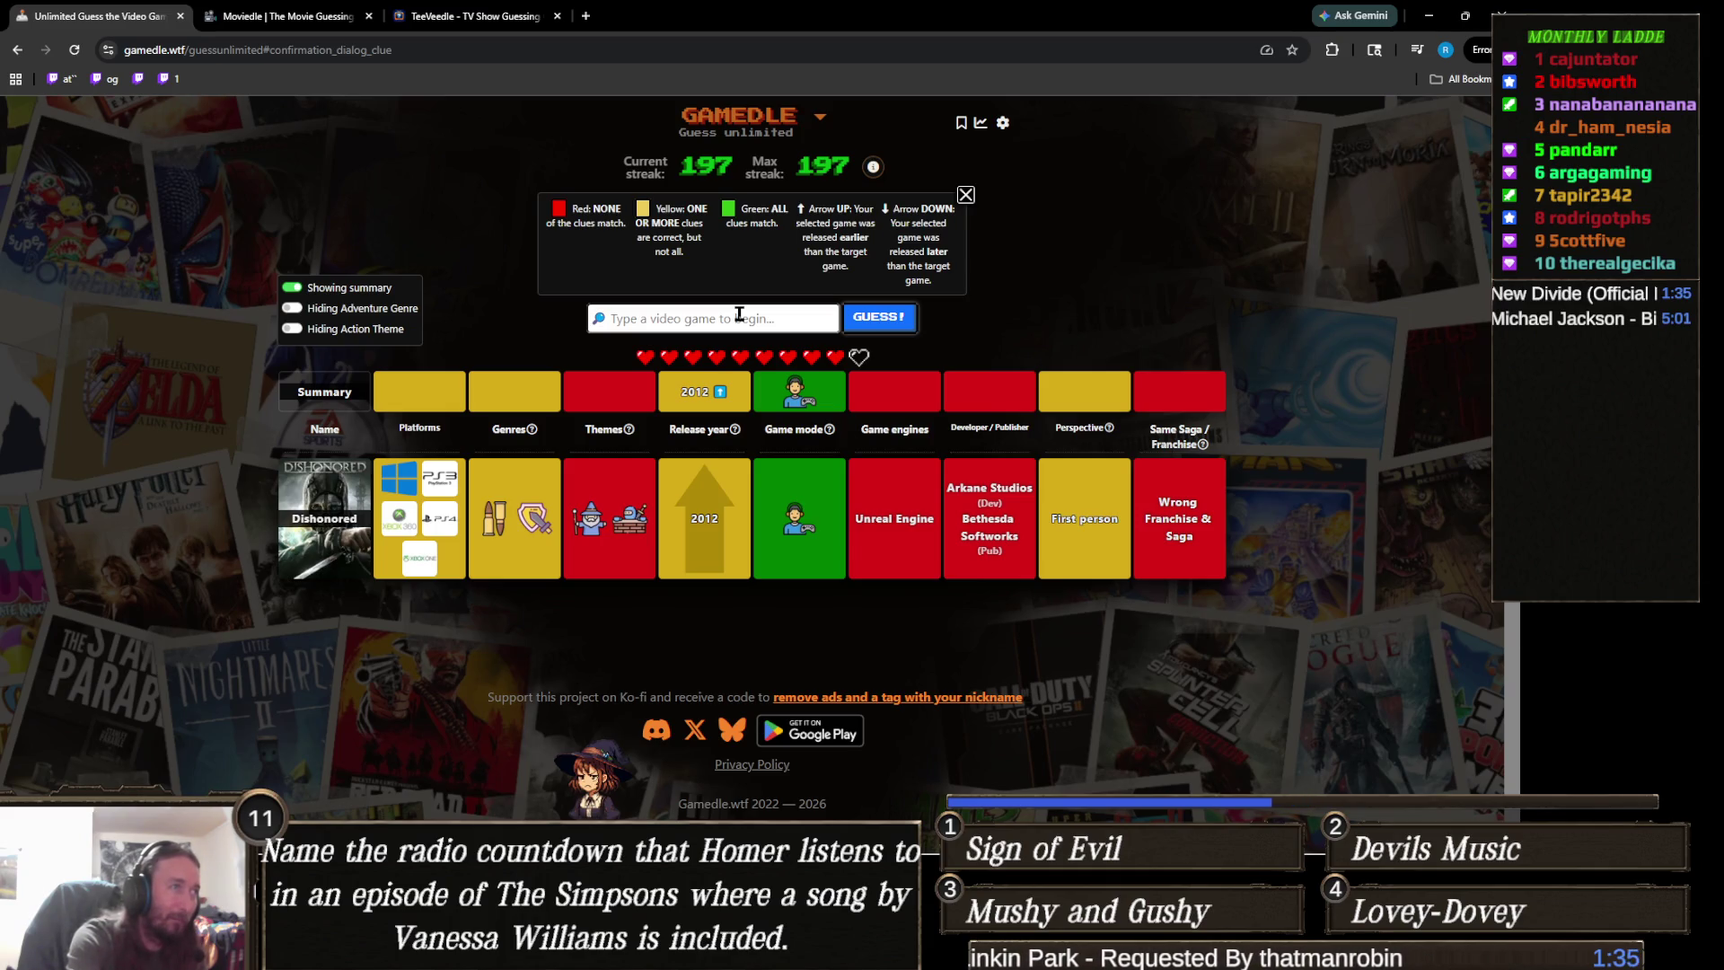
- Guess The Outer Worlds from the search suggestions
{"action": "type", "text": "oute"}
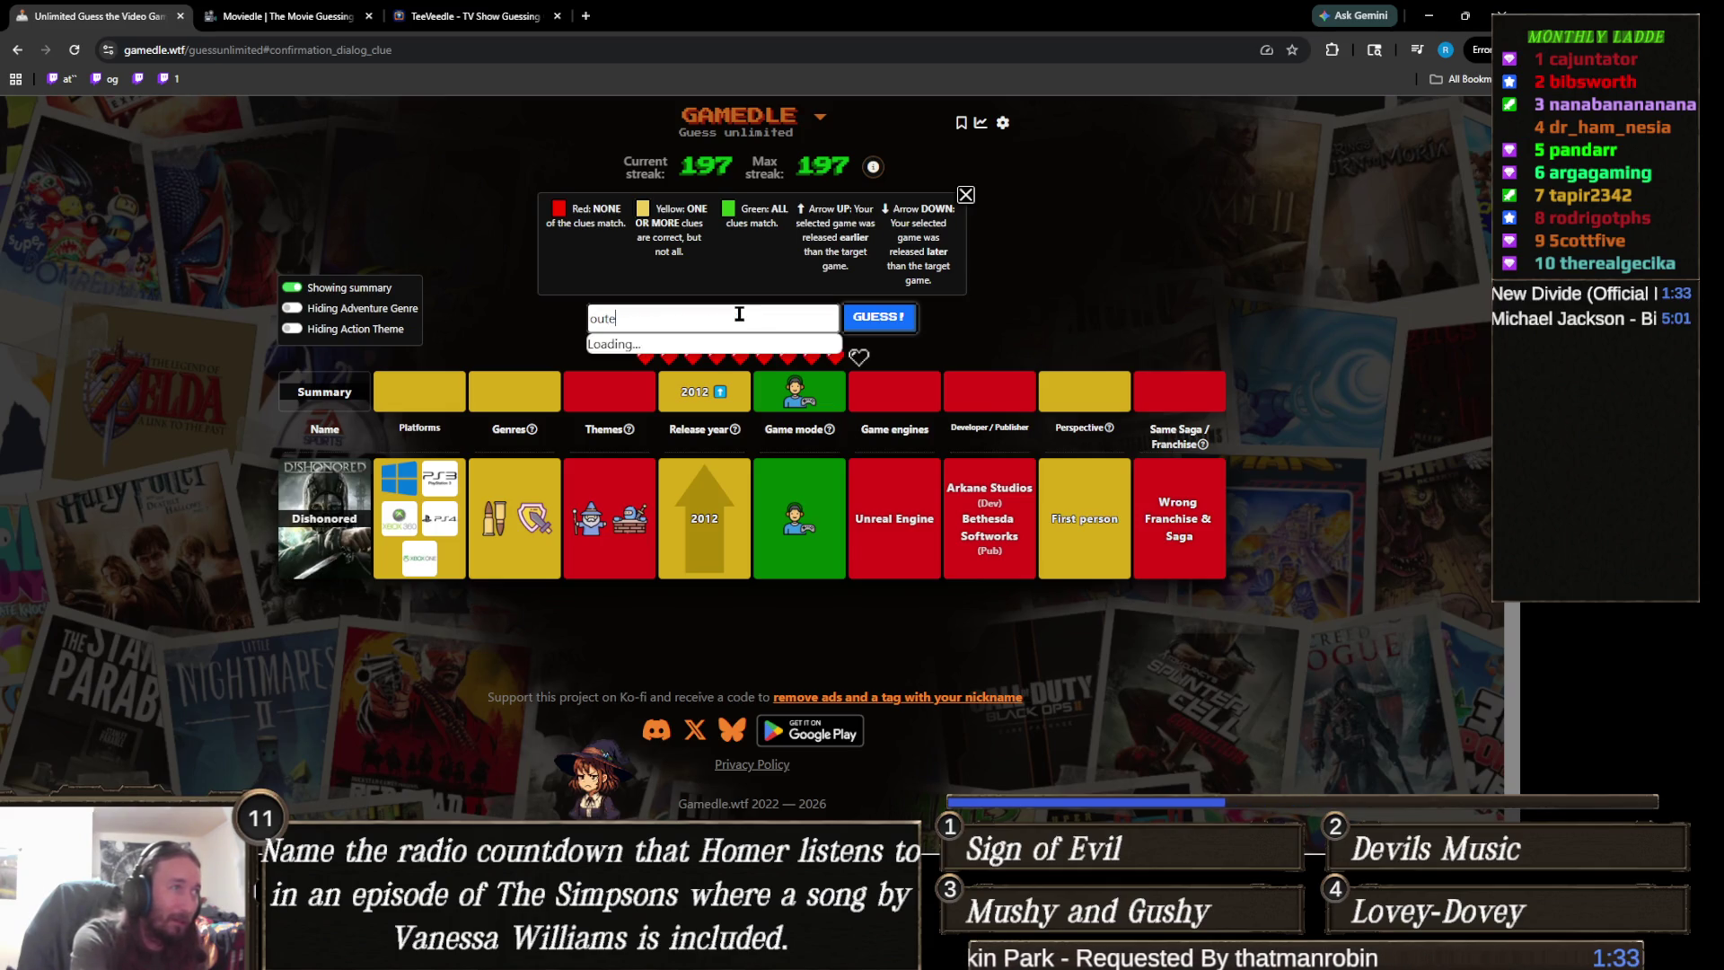
{"action": "type", "text": "r wilds"}
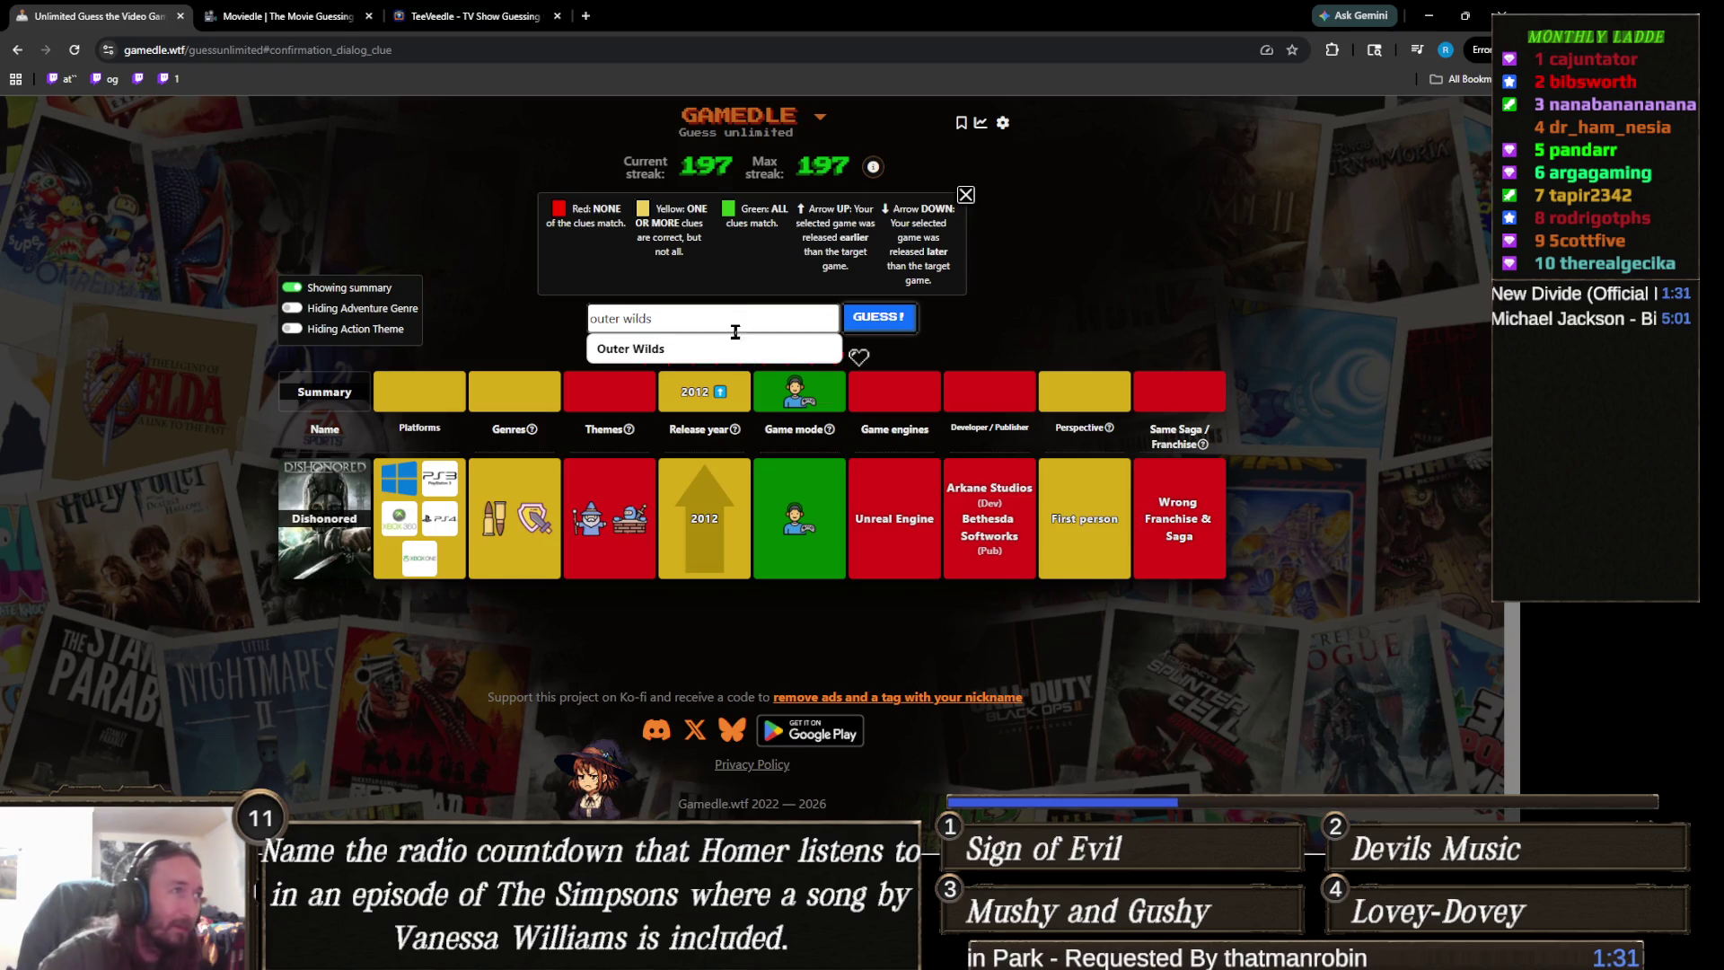
{"action": "key", "text": "BackSpace"}
{"action": "key", "text": "BackSpace"}
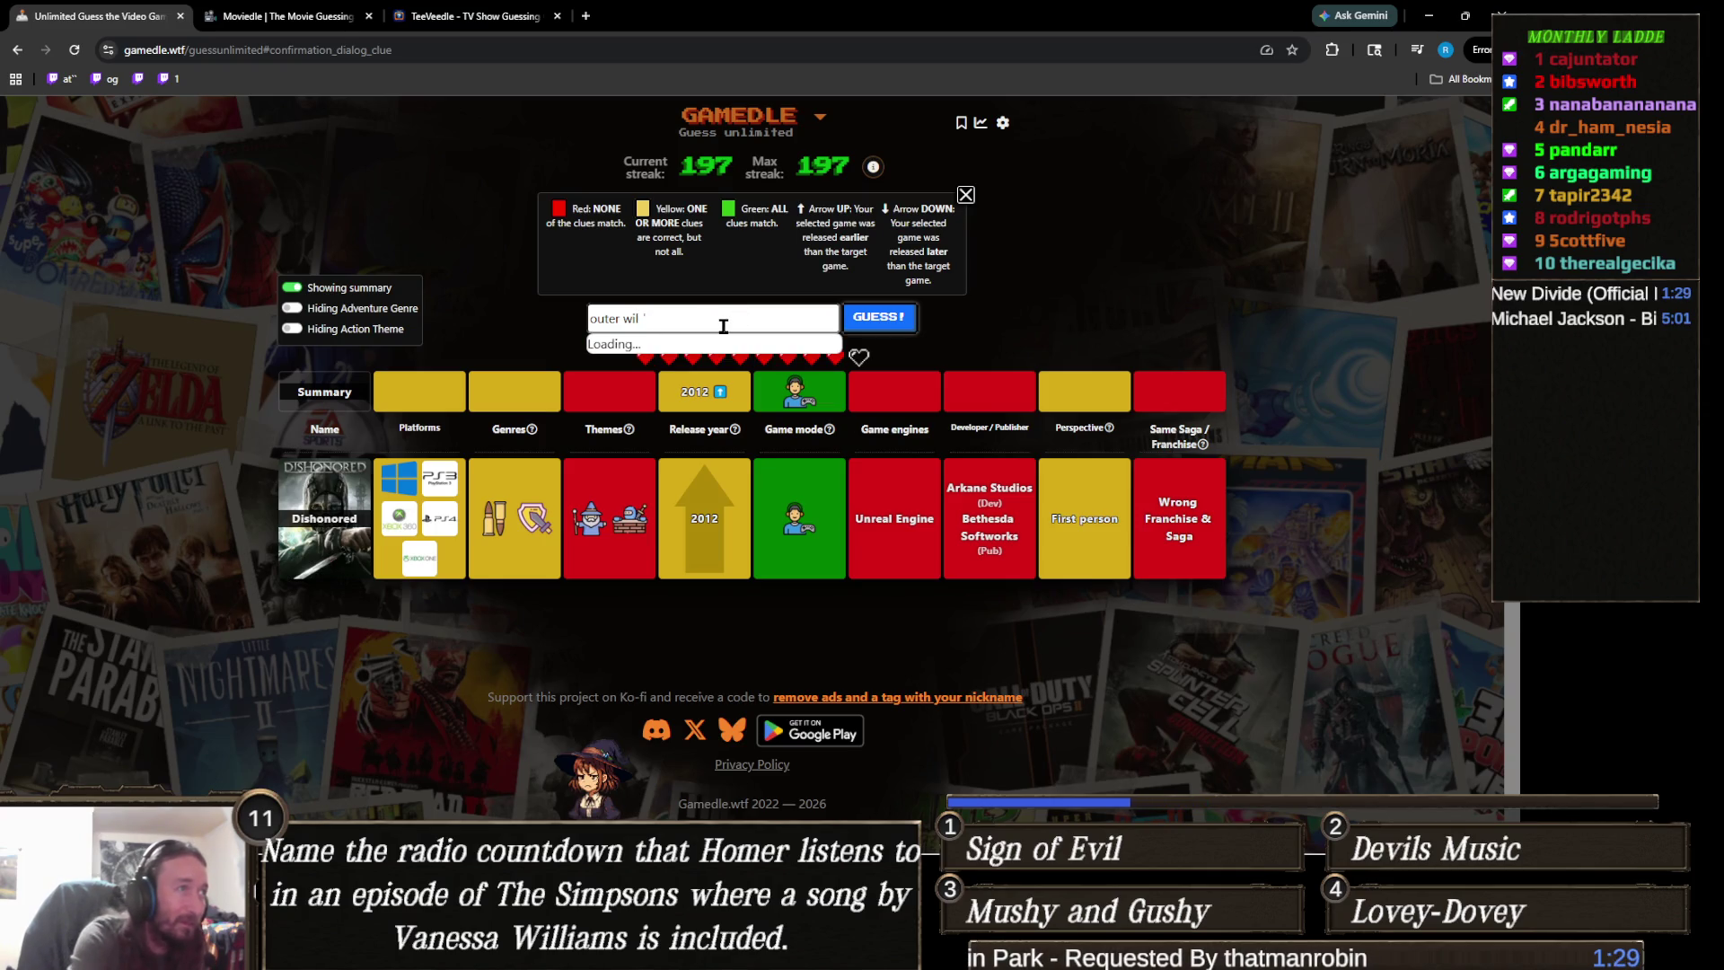
{"action": "type", "text": "or"}
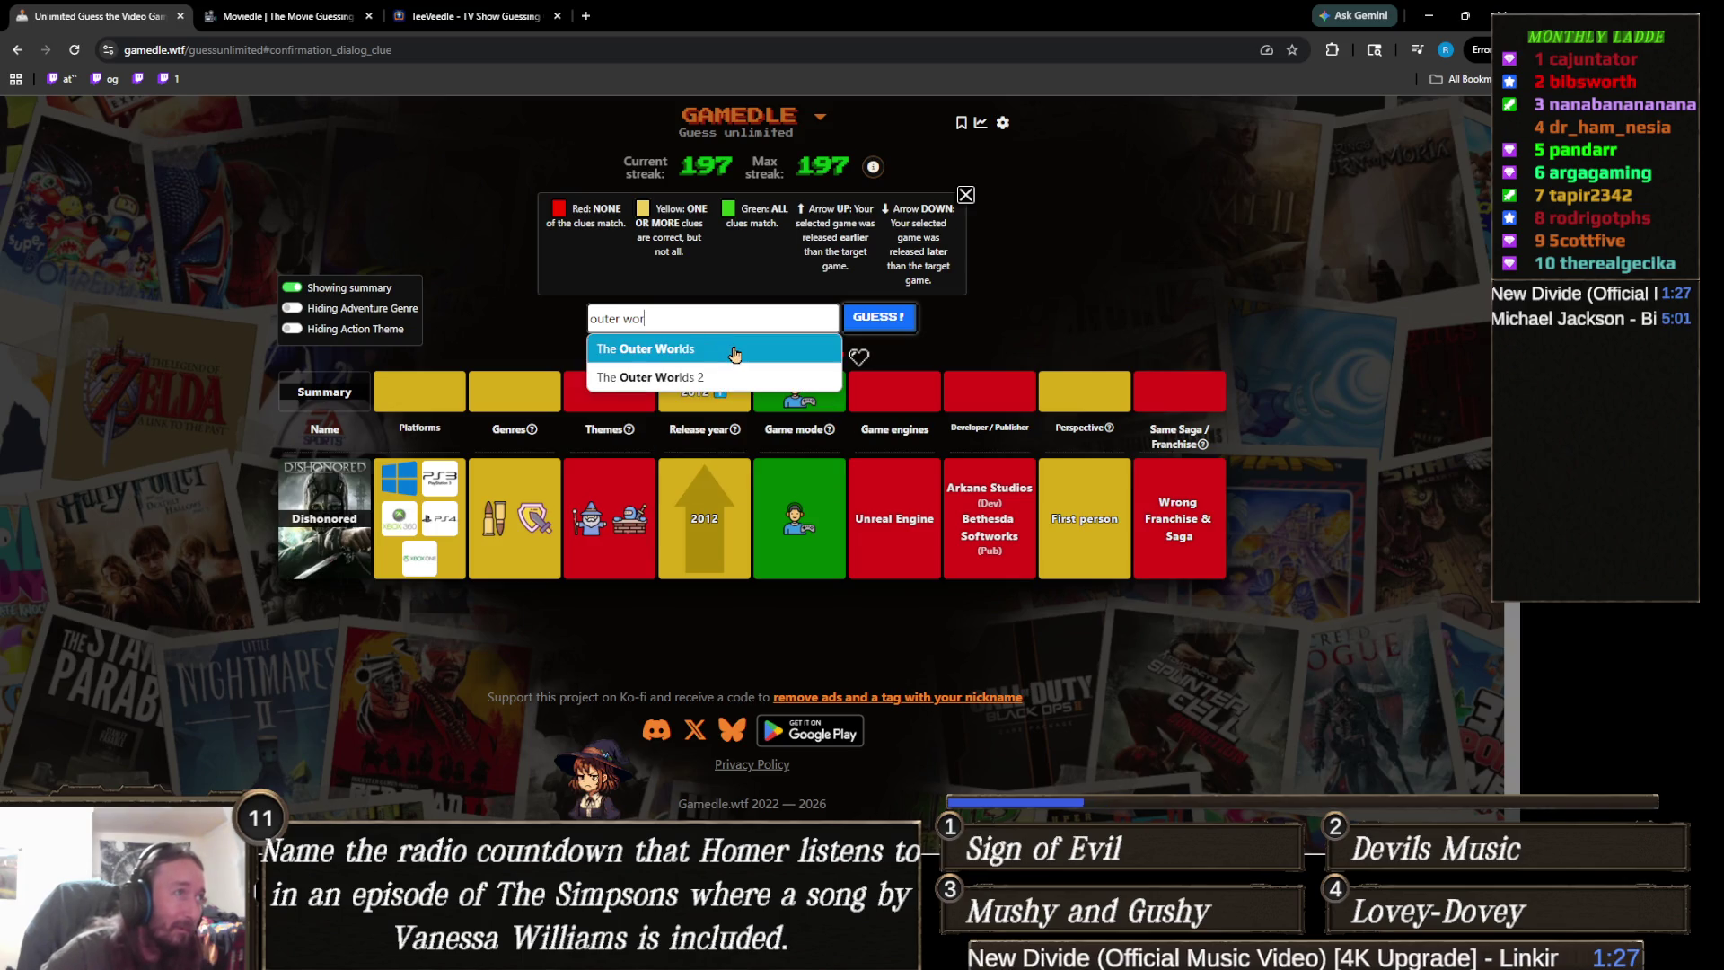
{"action": "left_click", "coordinate": [723, 345]}
{"action": "left_click", "coordinate": [890, 324]}
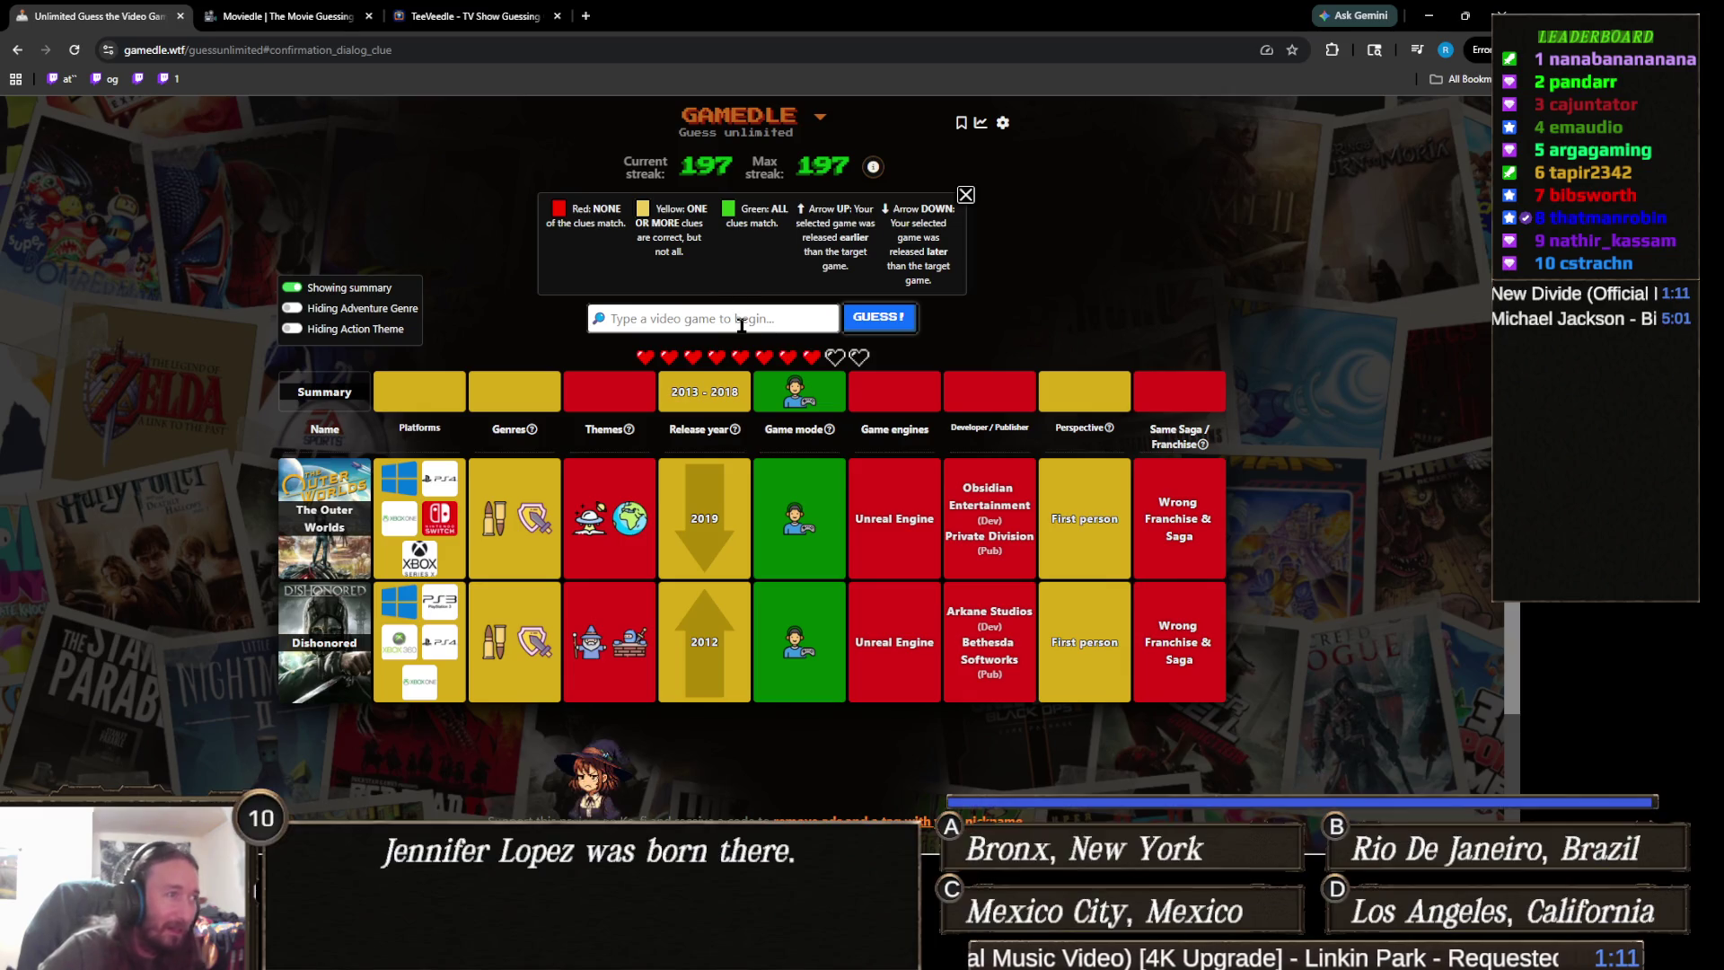
- Guess Grand Theft Auto V, searching by its full name
{"action": "left_click", "coordinate": [742, 325]}
{"action": "type", "text": "g"}
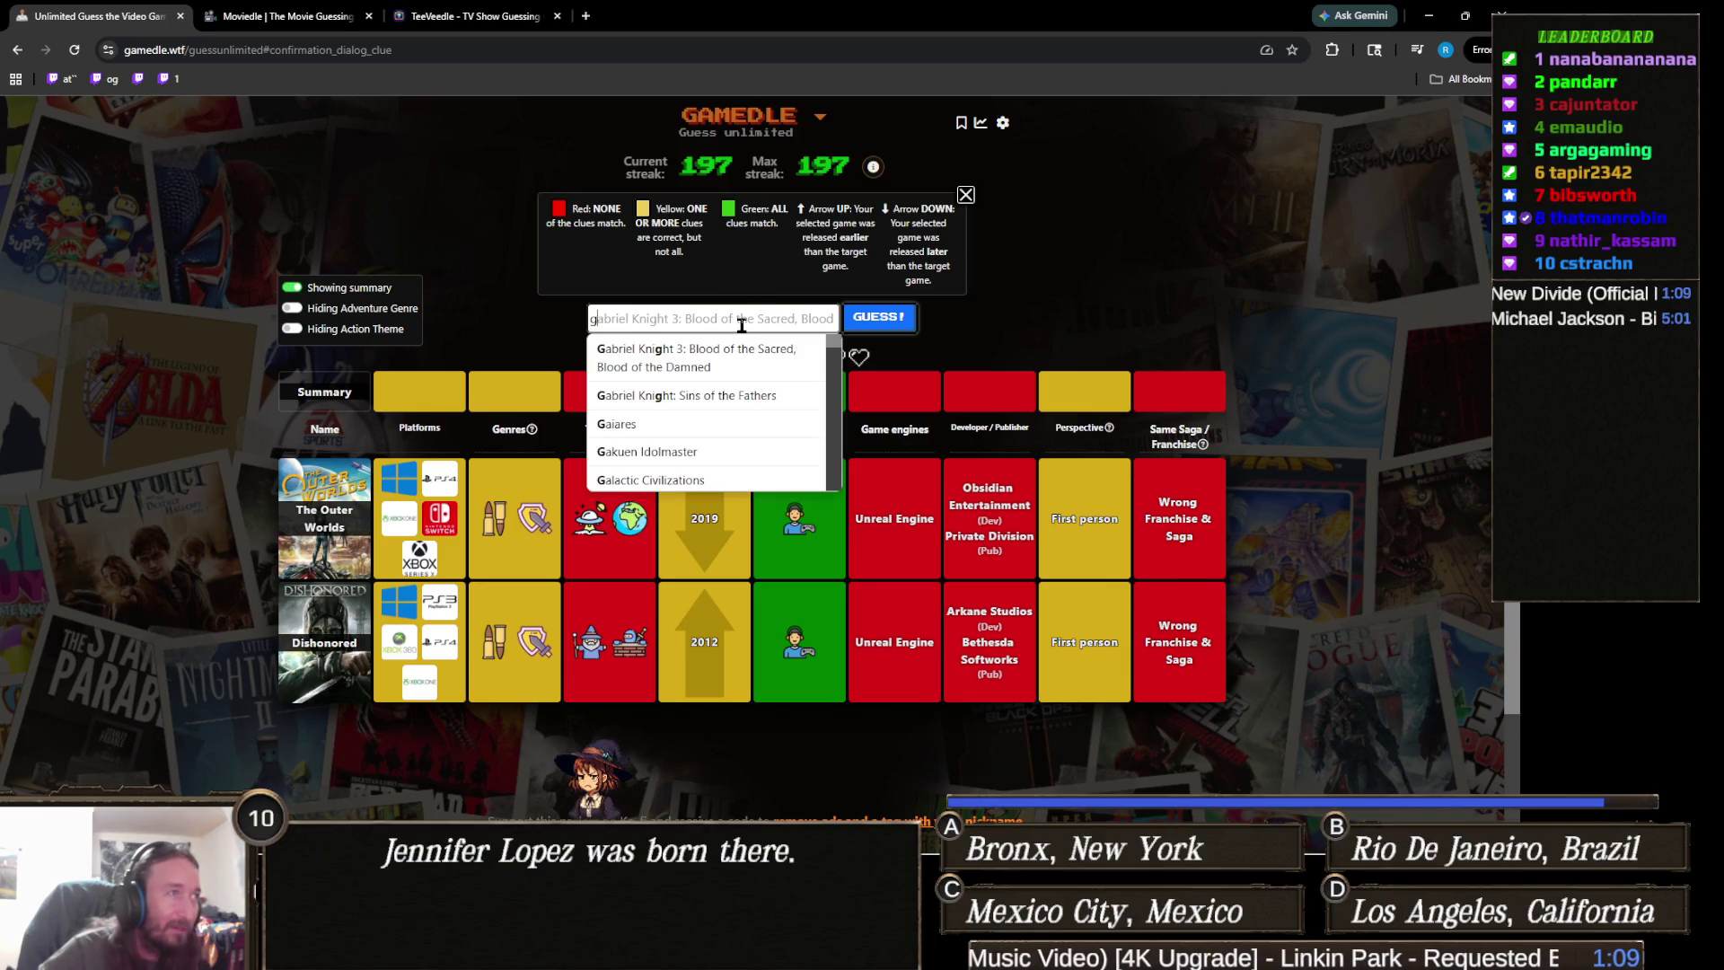
{"action": "type", "text": "ta"}
{"action": "key", "text": "BackSpace"}
{"action": "key", "text": "BackSpace"}
{"action": "type", "text": "rand theft a"}
{"action": "type", "text": "uto"}
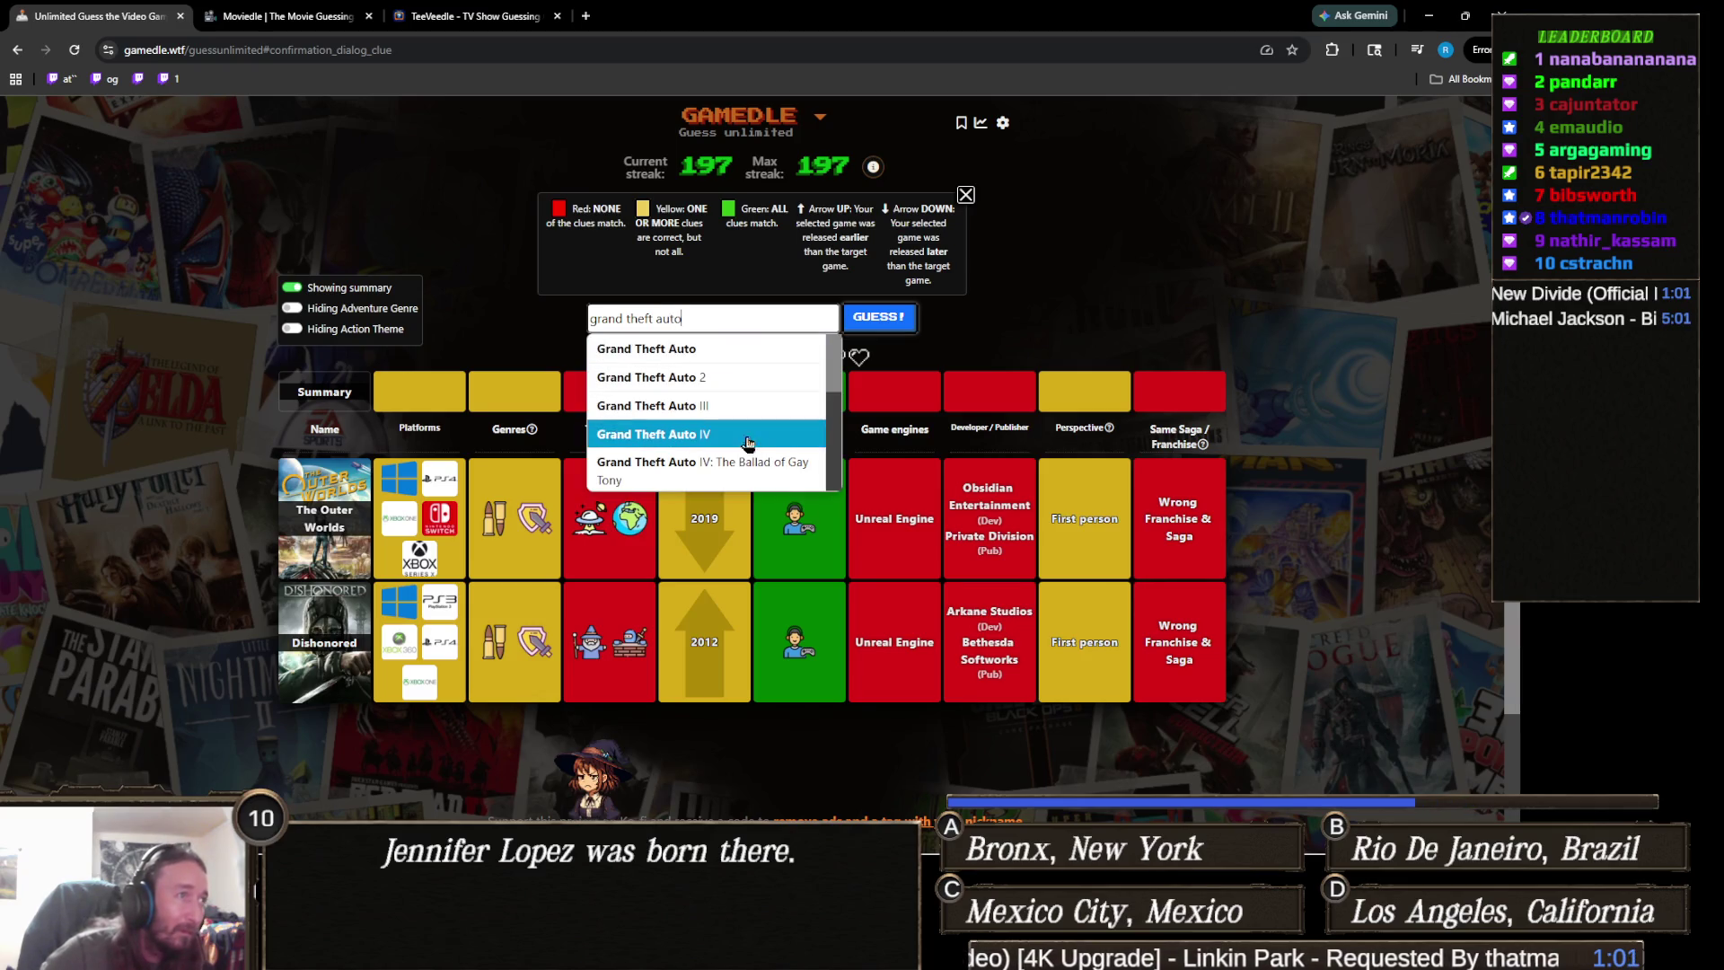
{"action": "scroll", "coordinate": [752, 446], "scroll_direction": "down", "scroll_amount": 1}
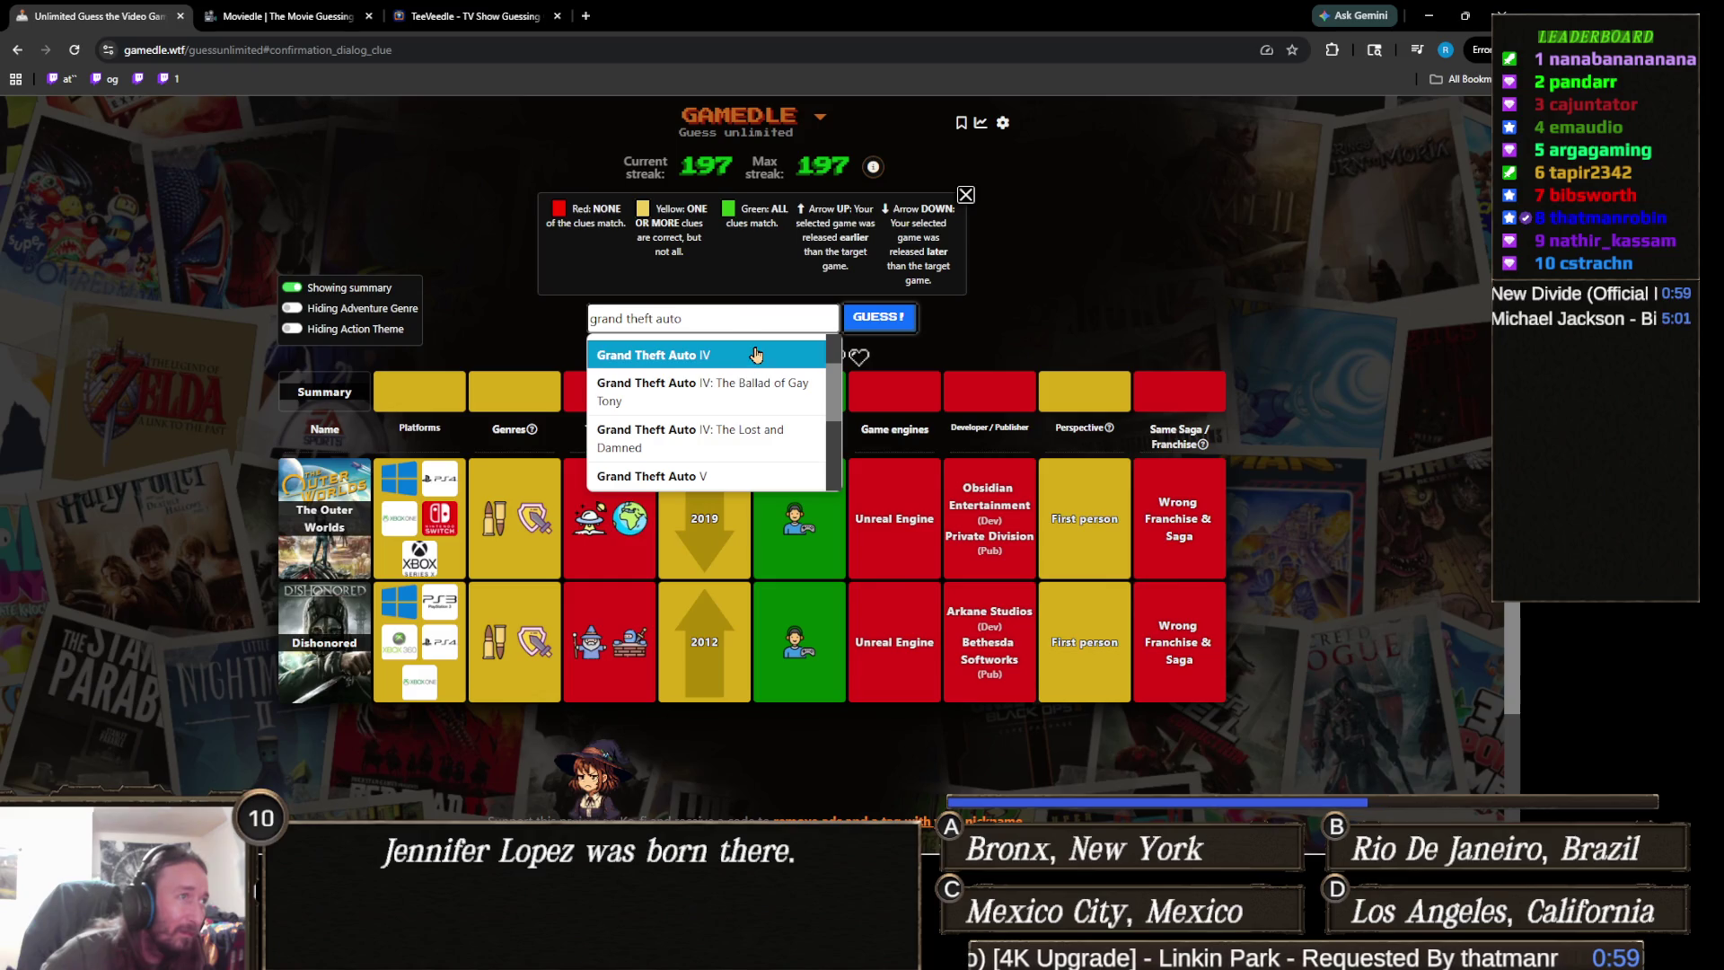
{"action": "left_click", "coordinate": [741, 476]}
{"action": "left_click", "coordinate": [883, 323]}
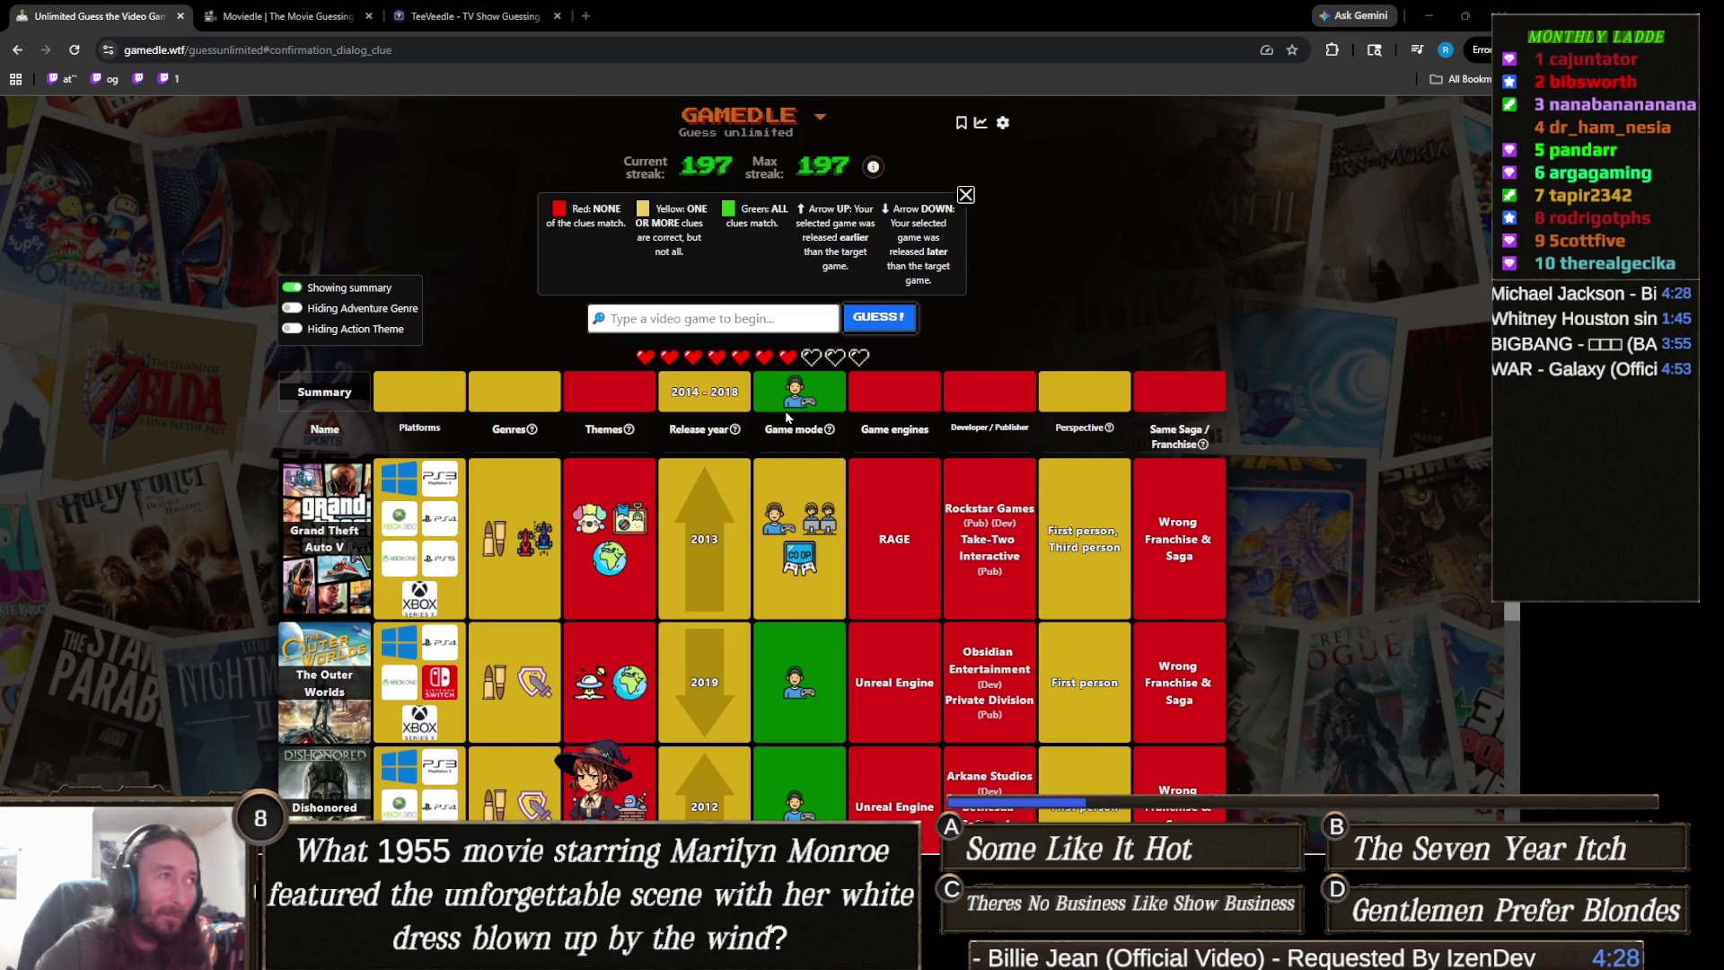
{"action": "mouse_move", "coordinate": [525, 456]}
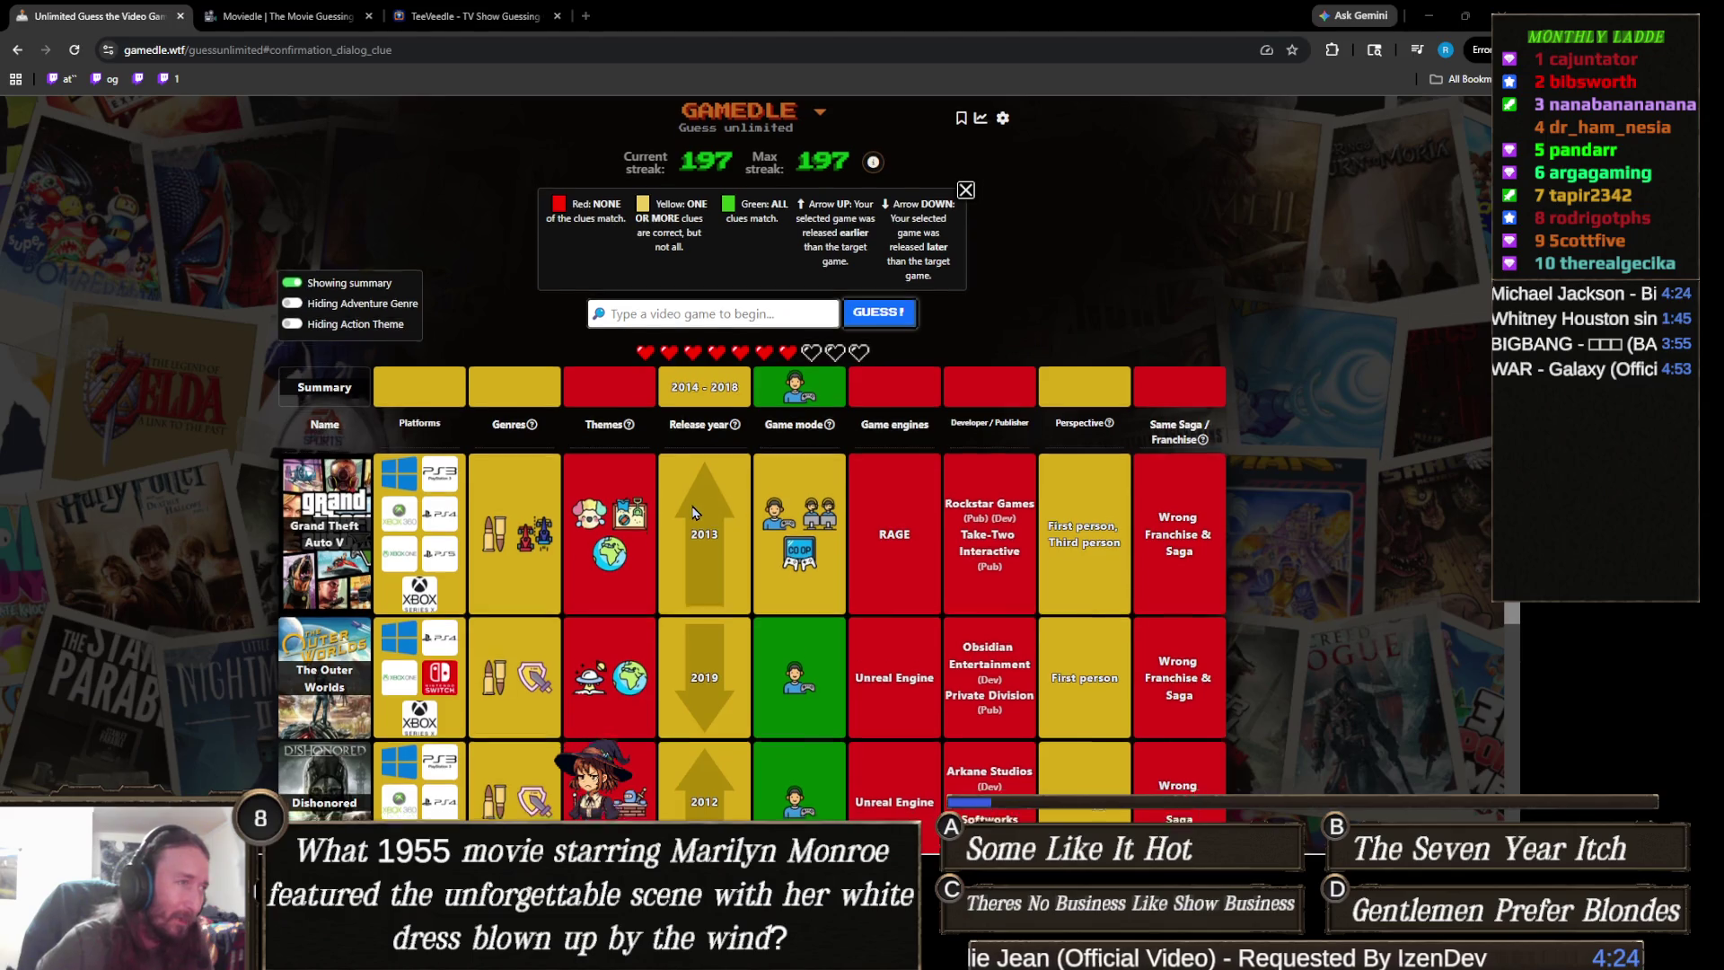
{"action": "scroll", "coordinate": [664, 503], "scroll_direction": "down", "scroll_amount": 1}
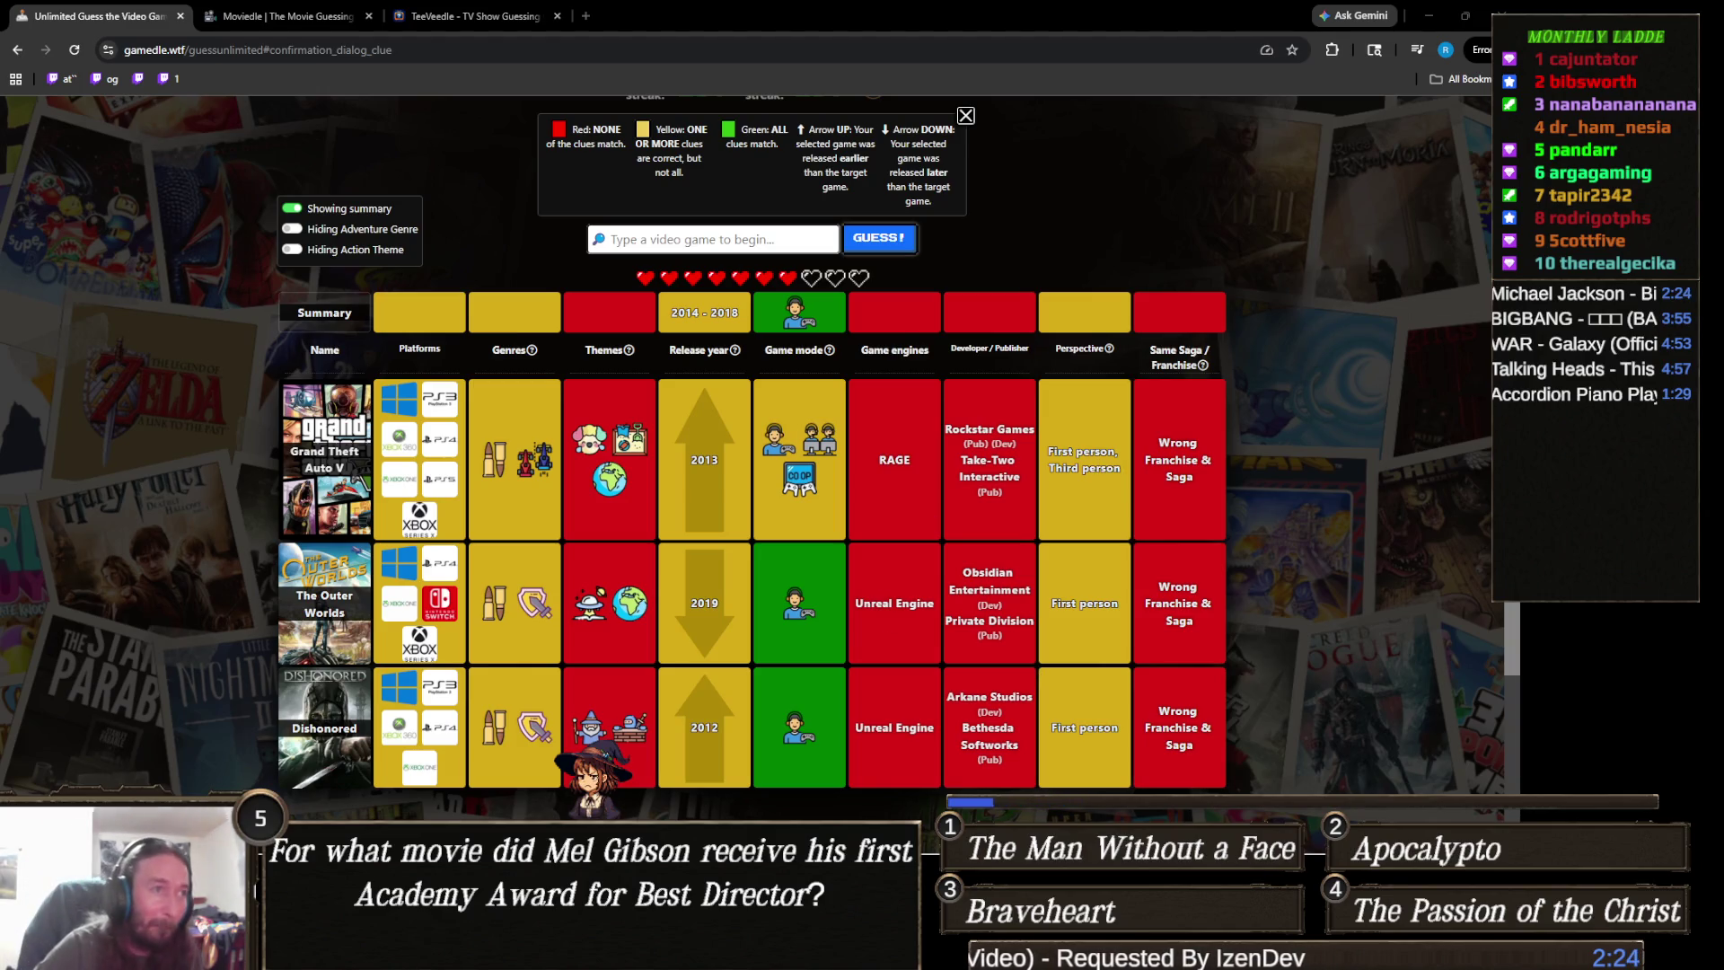
{"action": "mouse_move", "coordinate": [705, 849]}
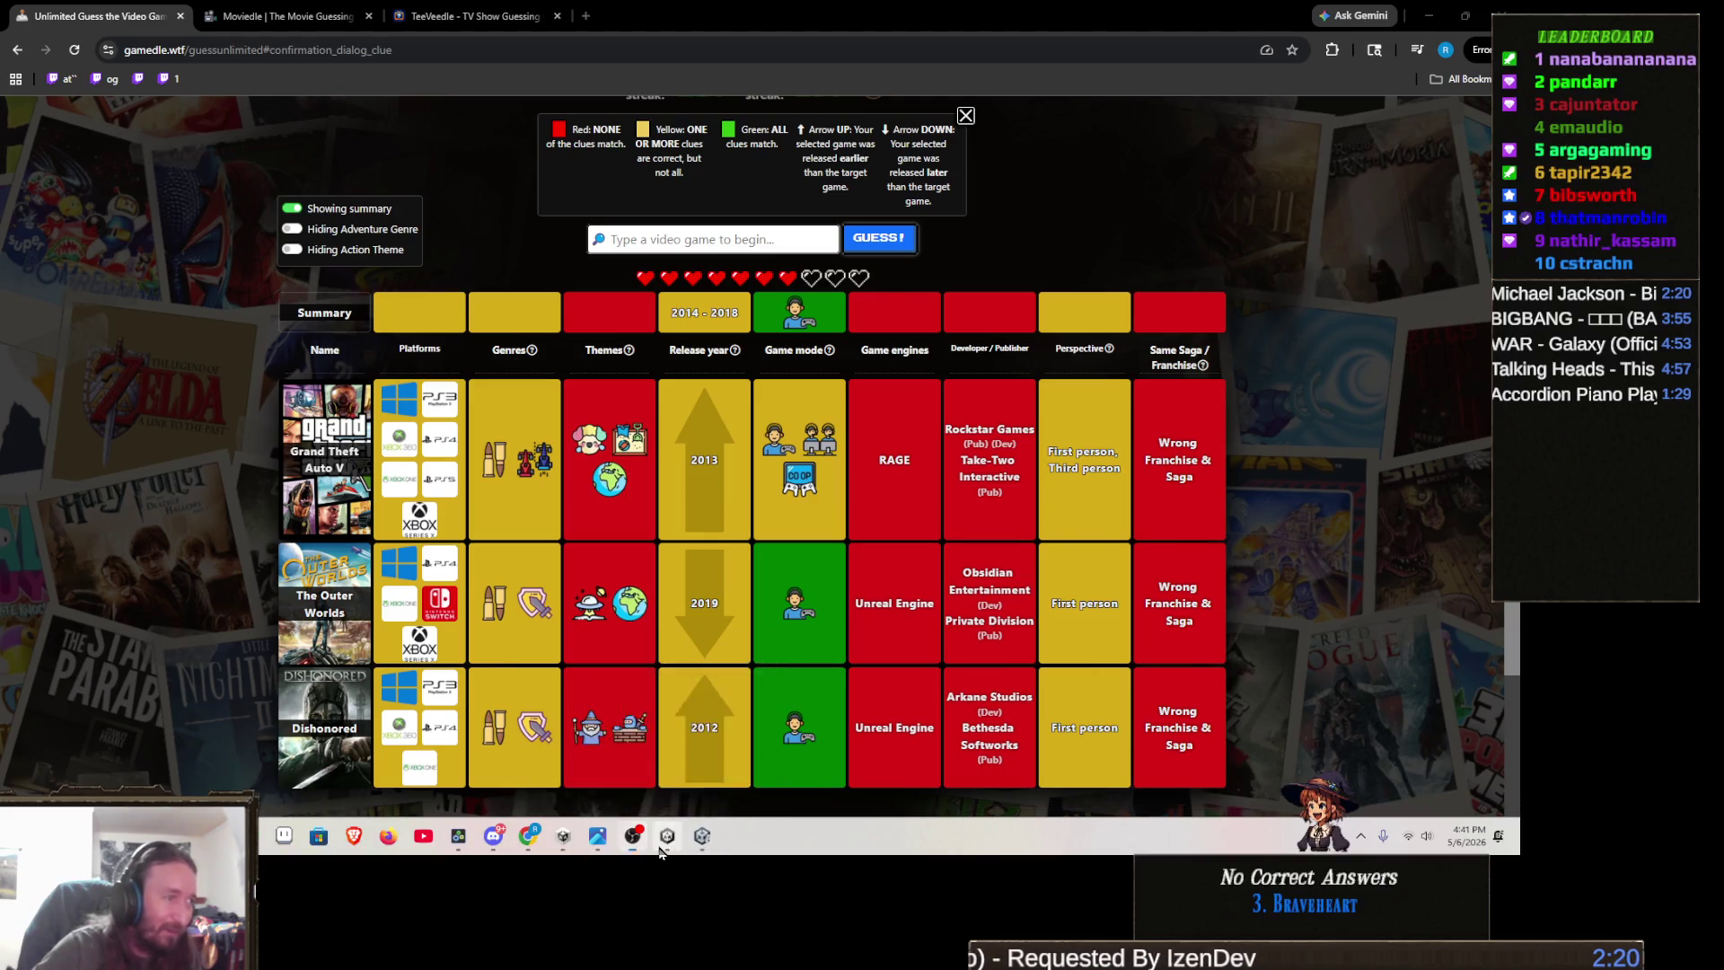
{"action": "left_click", "coordinate": [667, 836]}
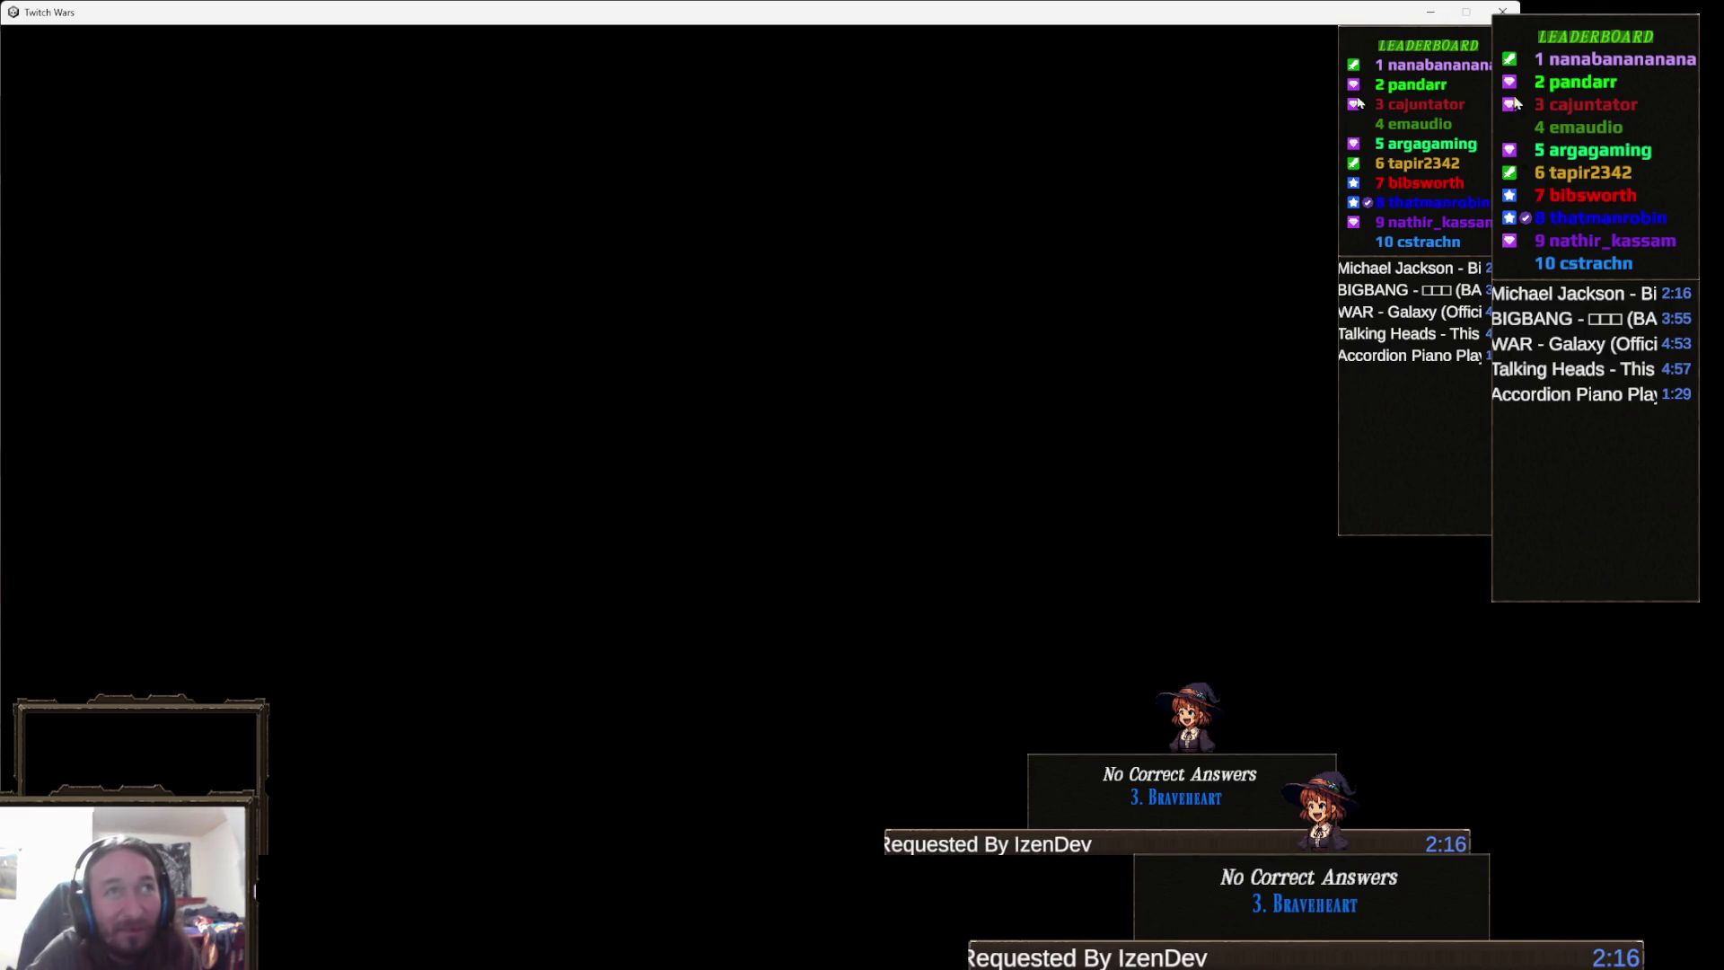
{"action": "left_click", "coordinate": [1432, 13]}
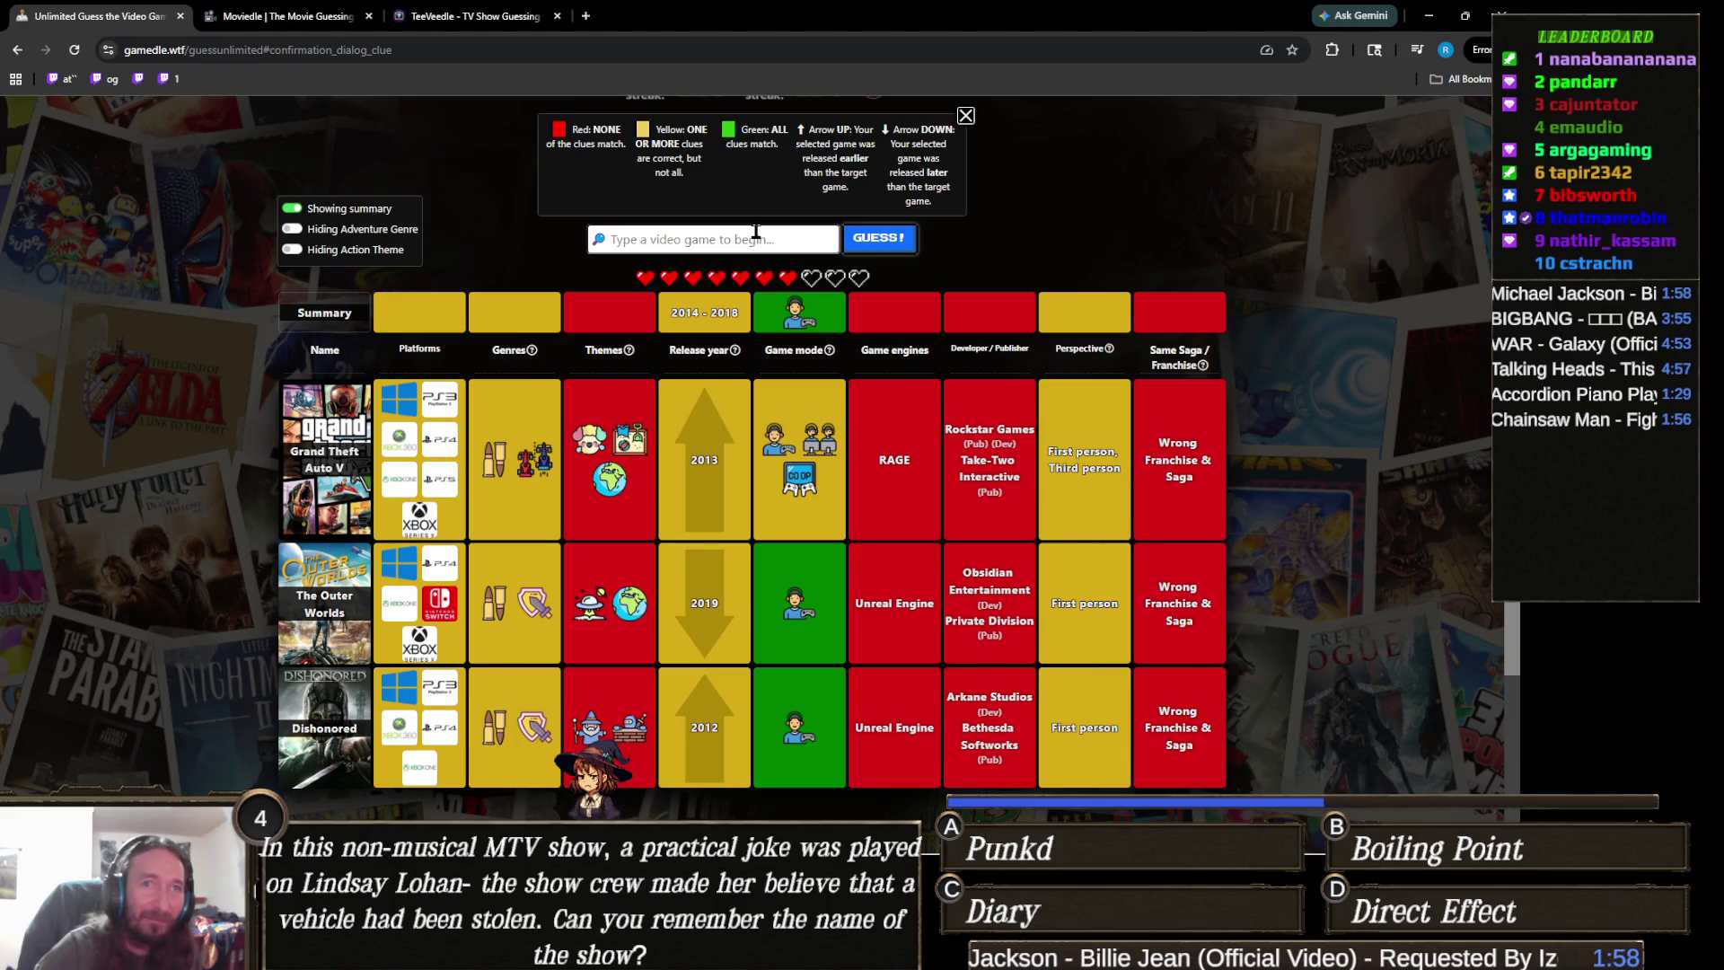
{"action": "type", "text": "arizona"}
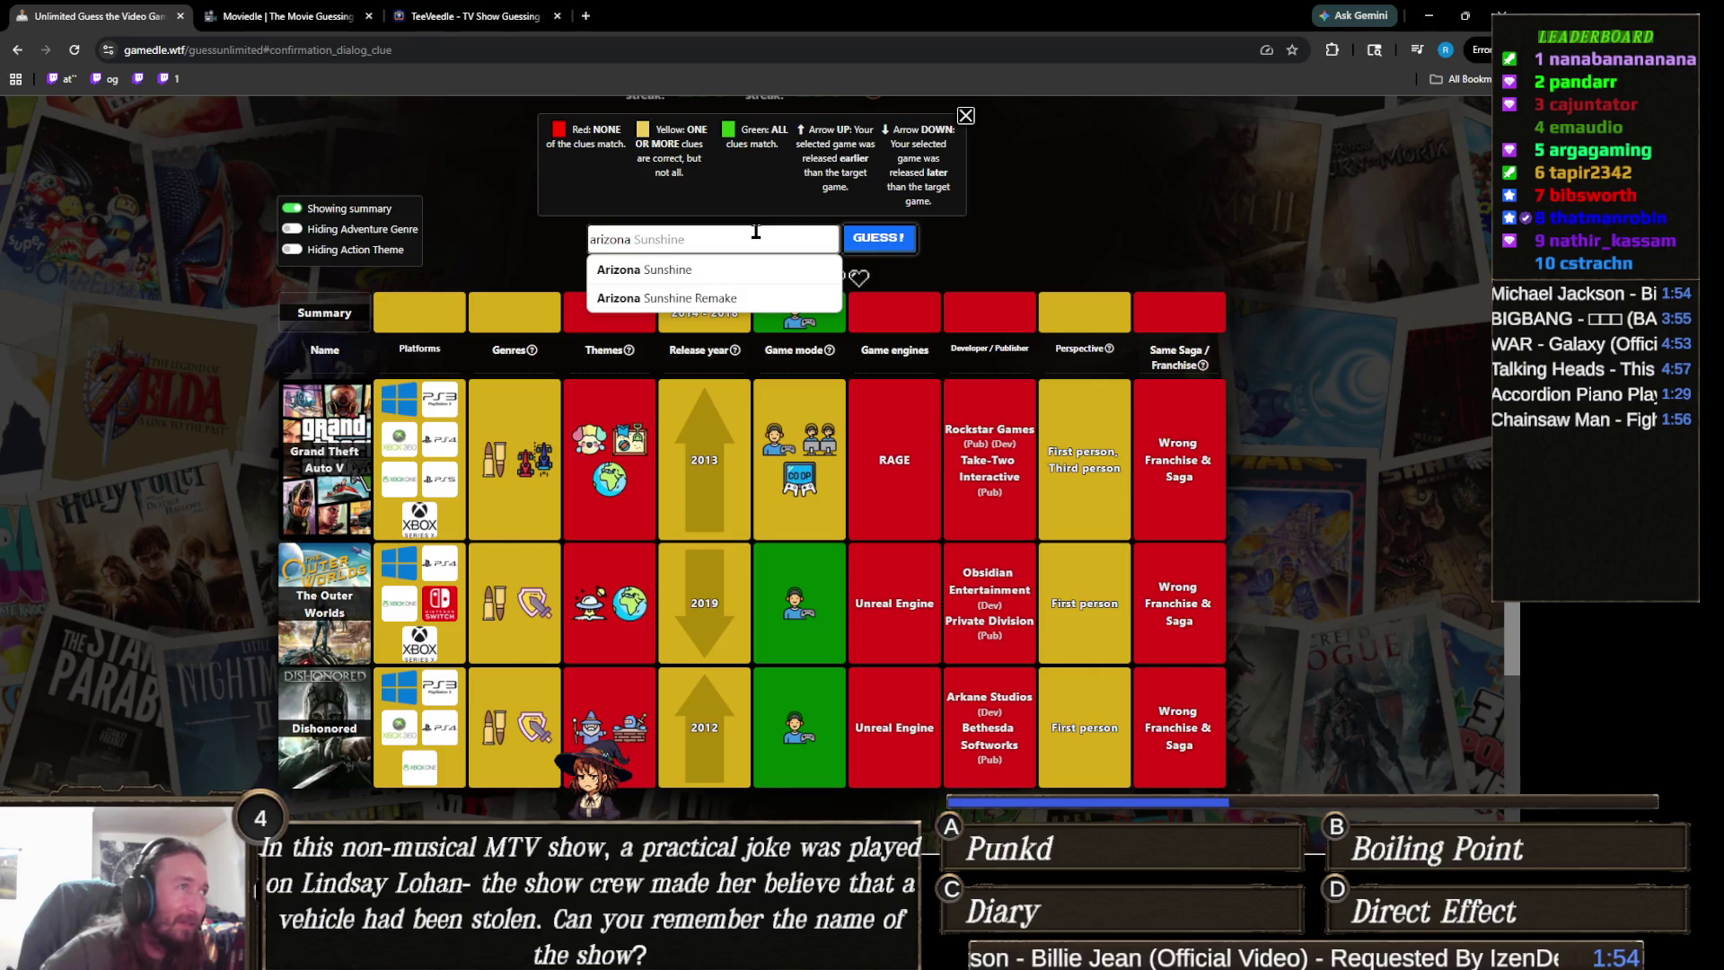
{"action": "key", "text": "ctrl+a"}
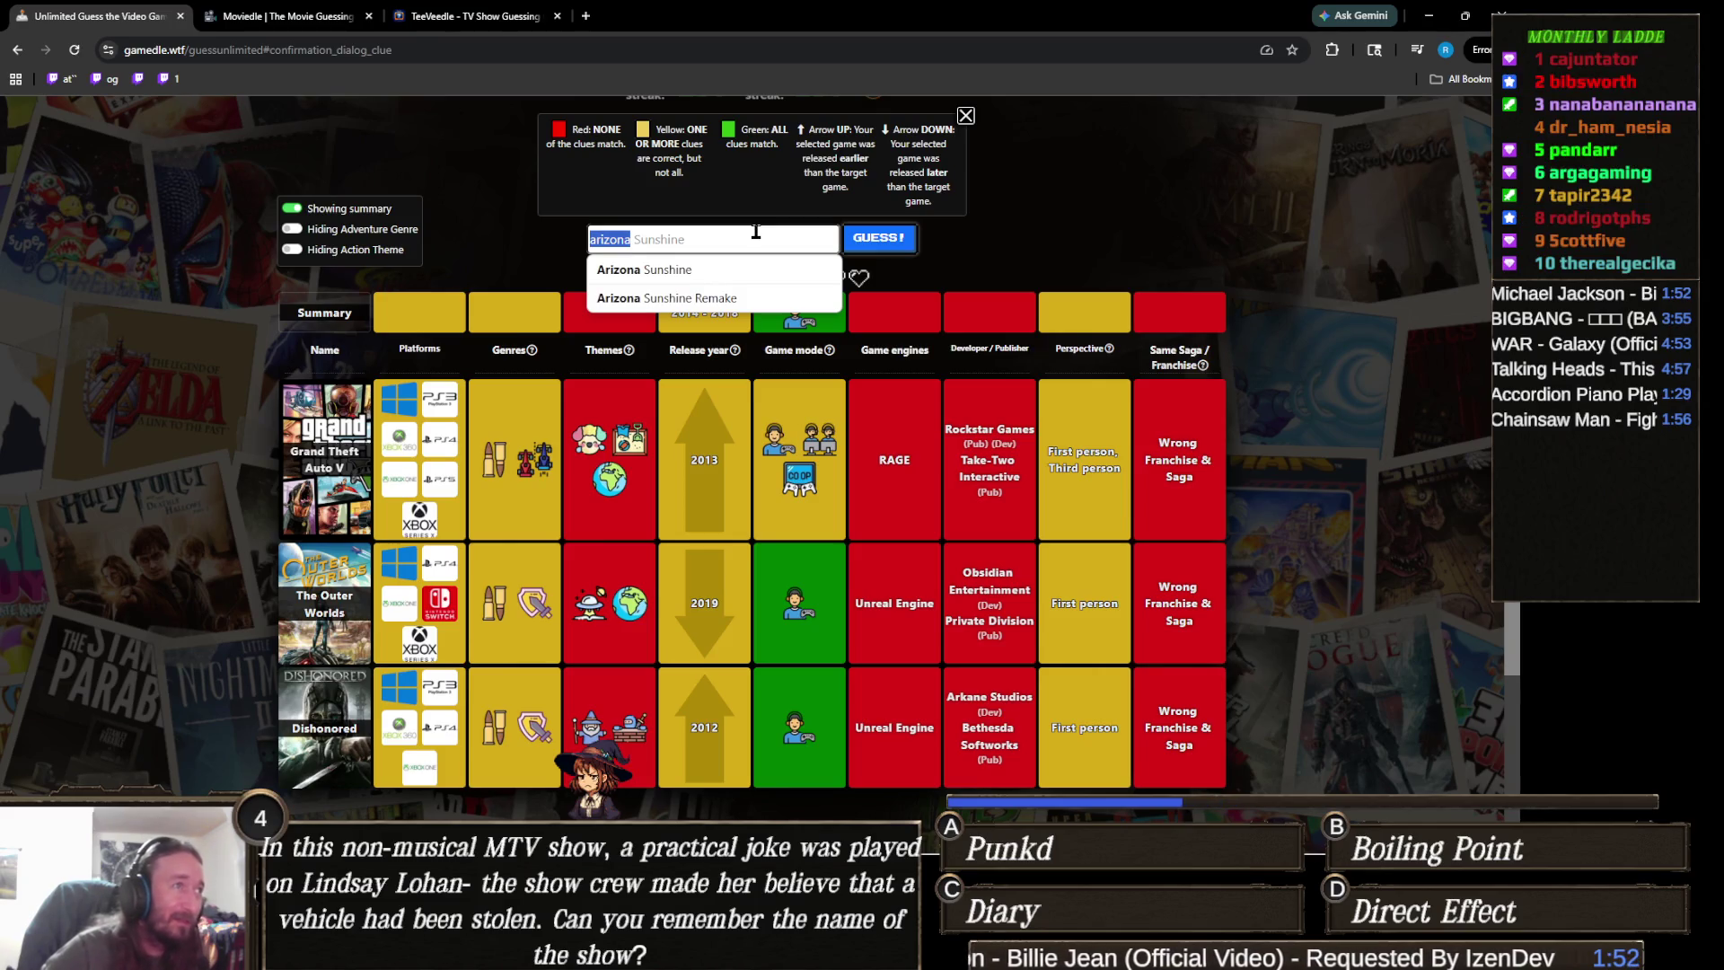
{"action": "key", "text": "BackSpace"}
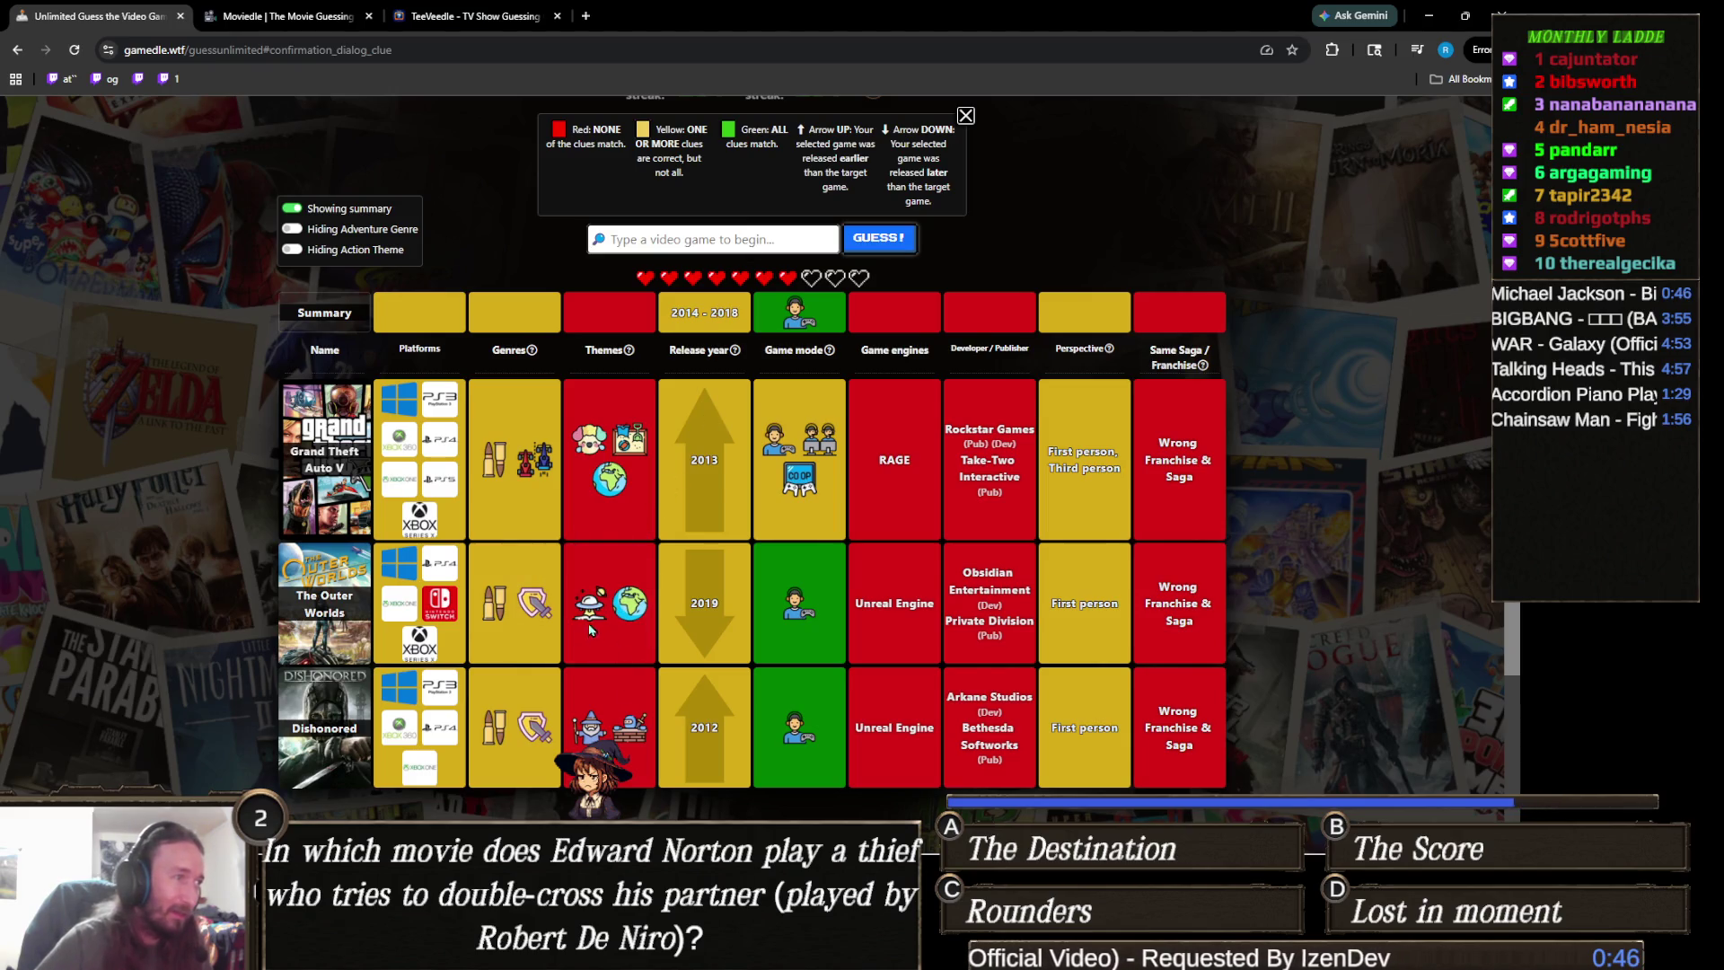
{"action": "left_click", "coordinate": [723, 236]}
{"action": "type", "text": "doom"}
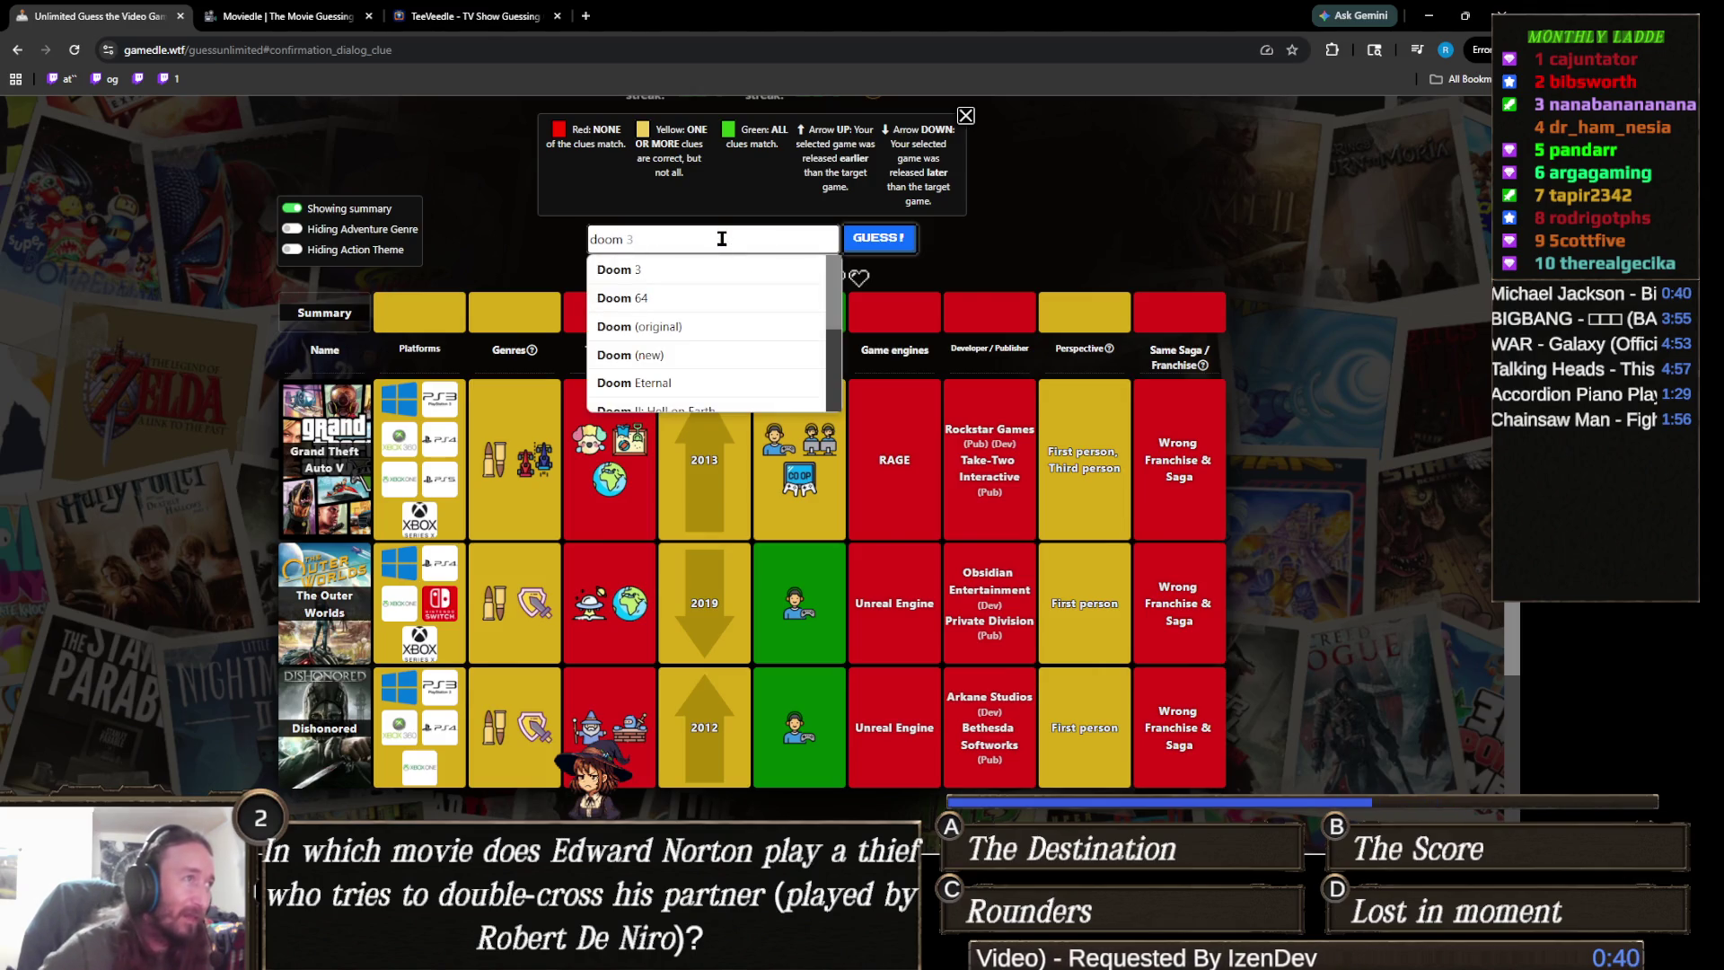
{"action": "left_click", "coordinate": [693, 354]}
{"action": "left_click", "coordinate": [896, 244]}
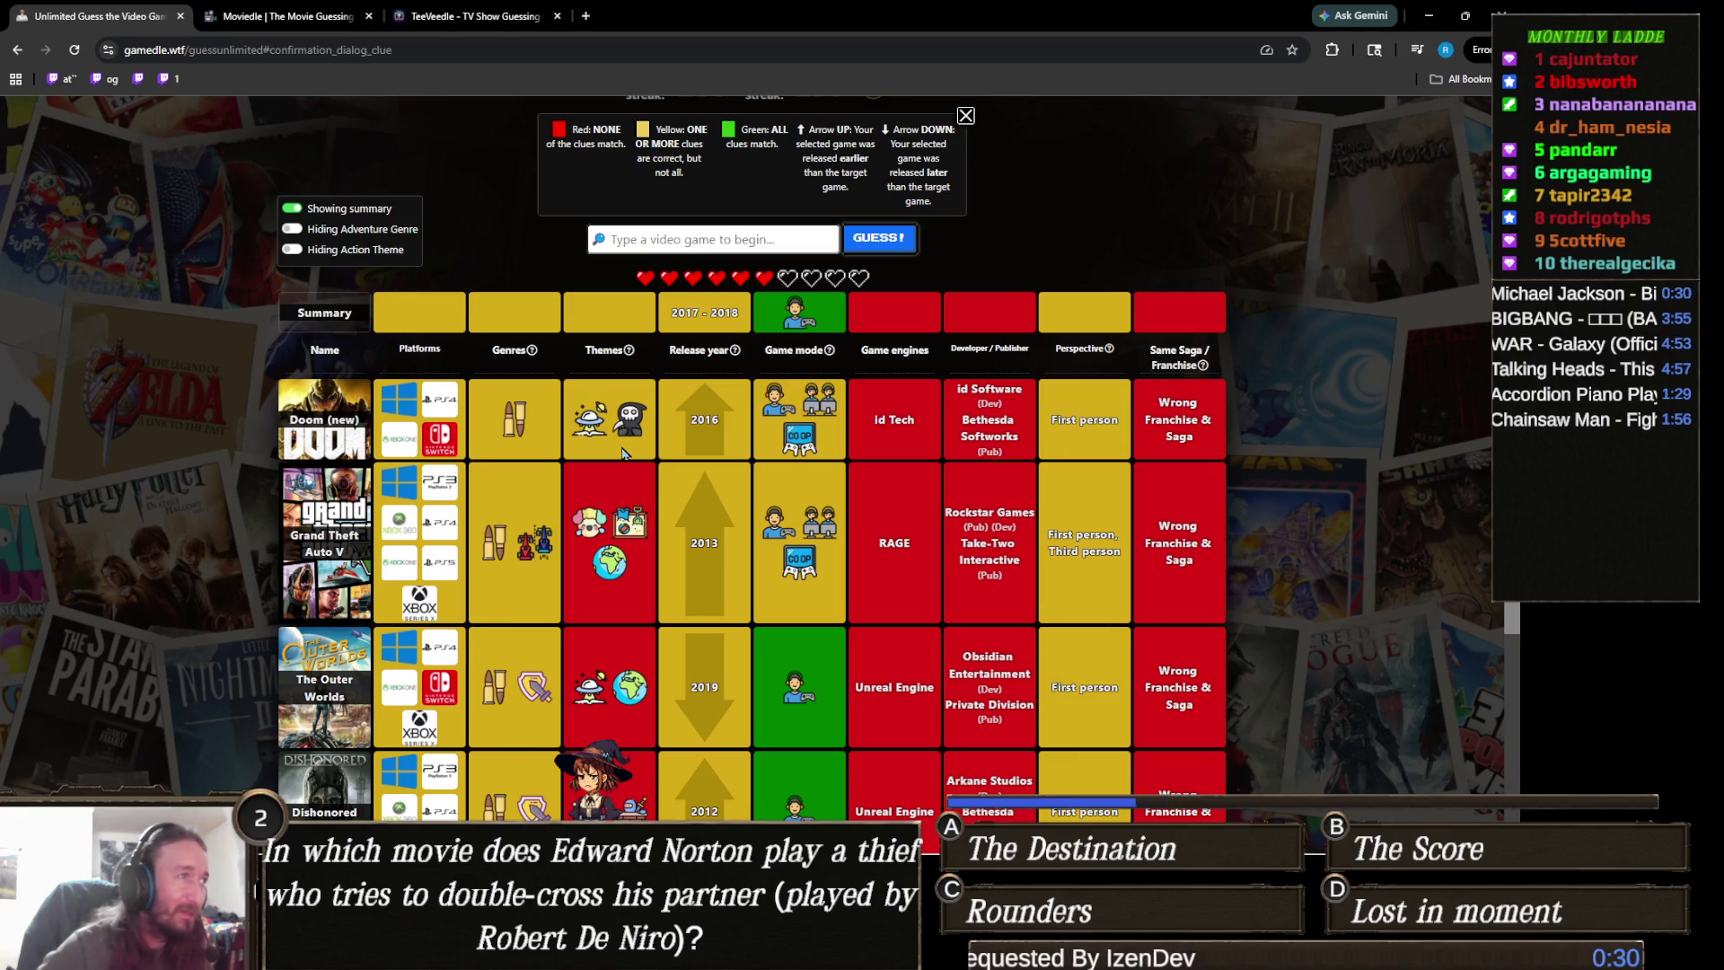
{"action": "scroll", "coordinate": [630, 476], "scroll_direction": "down", "scroll_amount": 2}
{"action": "scroll", "coordinate": [701, 662], "scroll_direction": "up", "scroll_amount": 2}
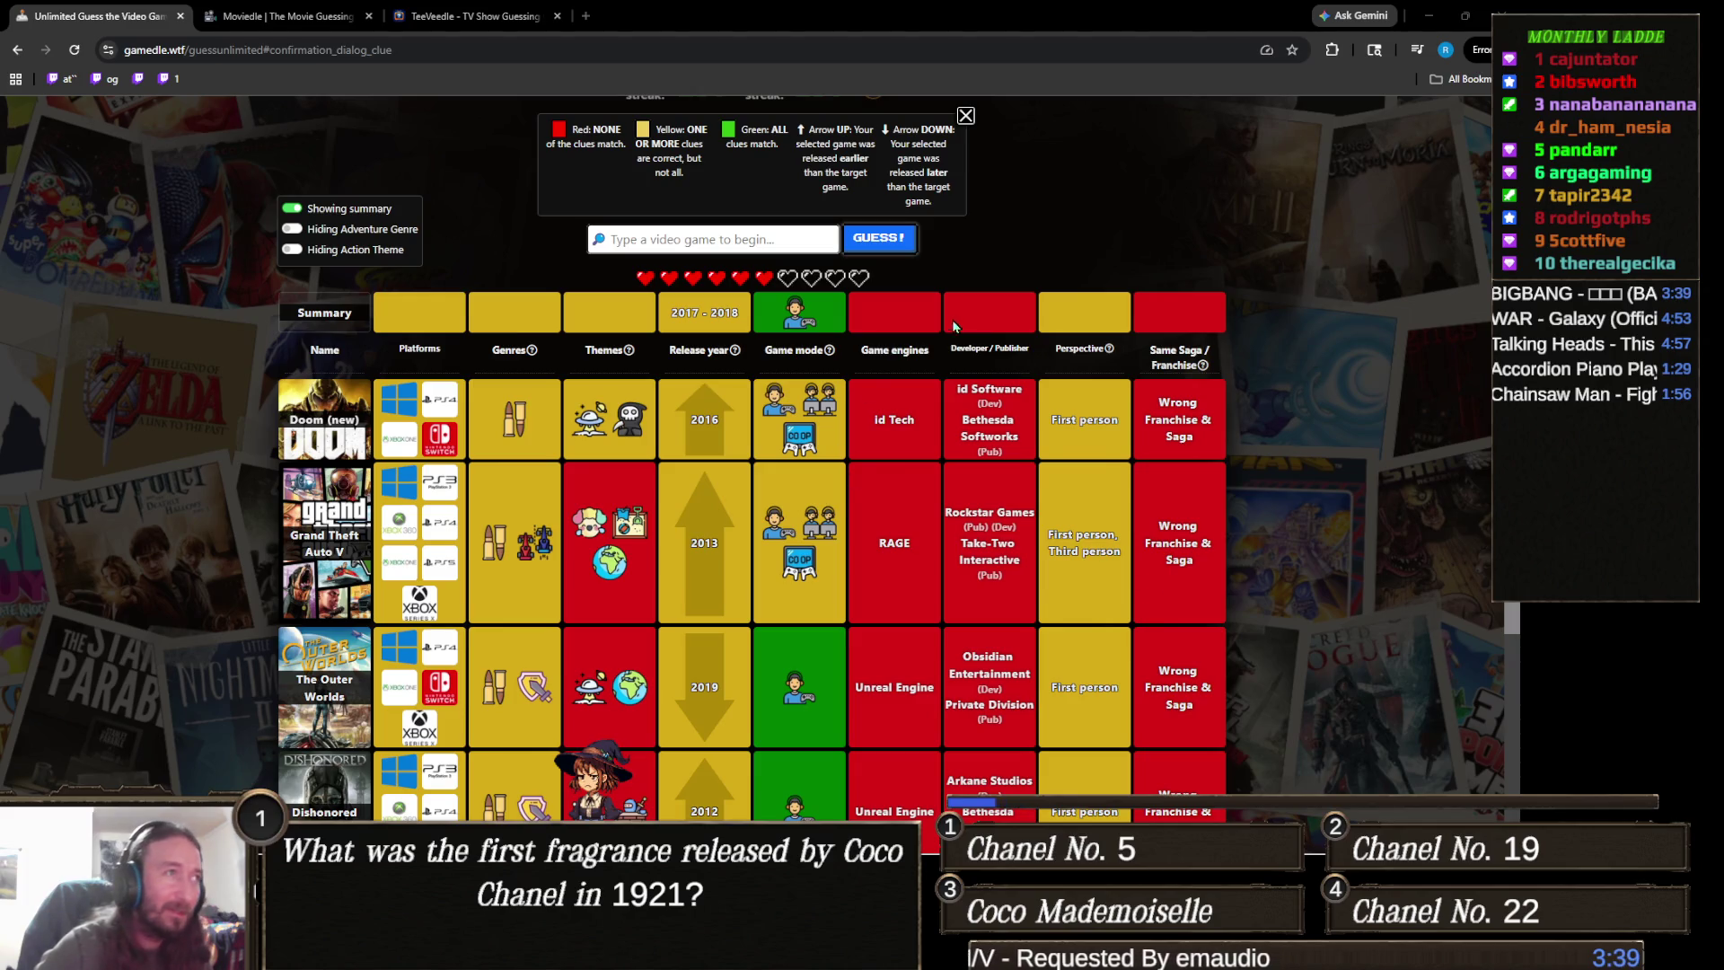
- Guess Resident Evil 7: Biohazard and confirm it, revealing it as the correct game
{"action": "left_click", "coordinate": [743, 240]}
{"action": "type", "text": "resident evi"}
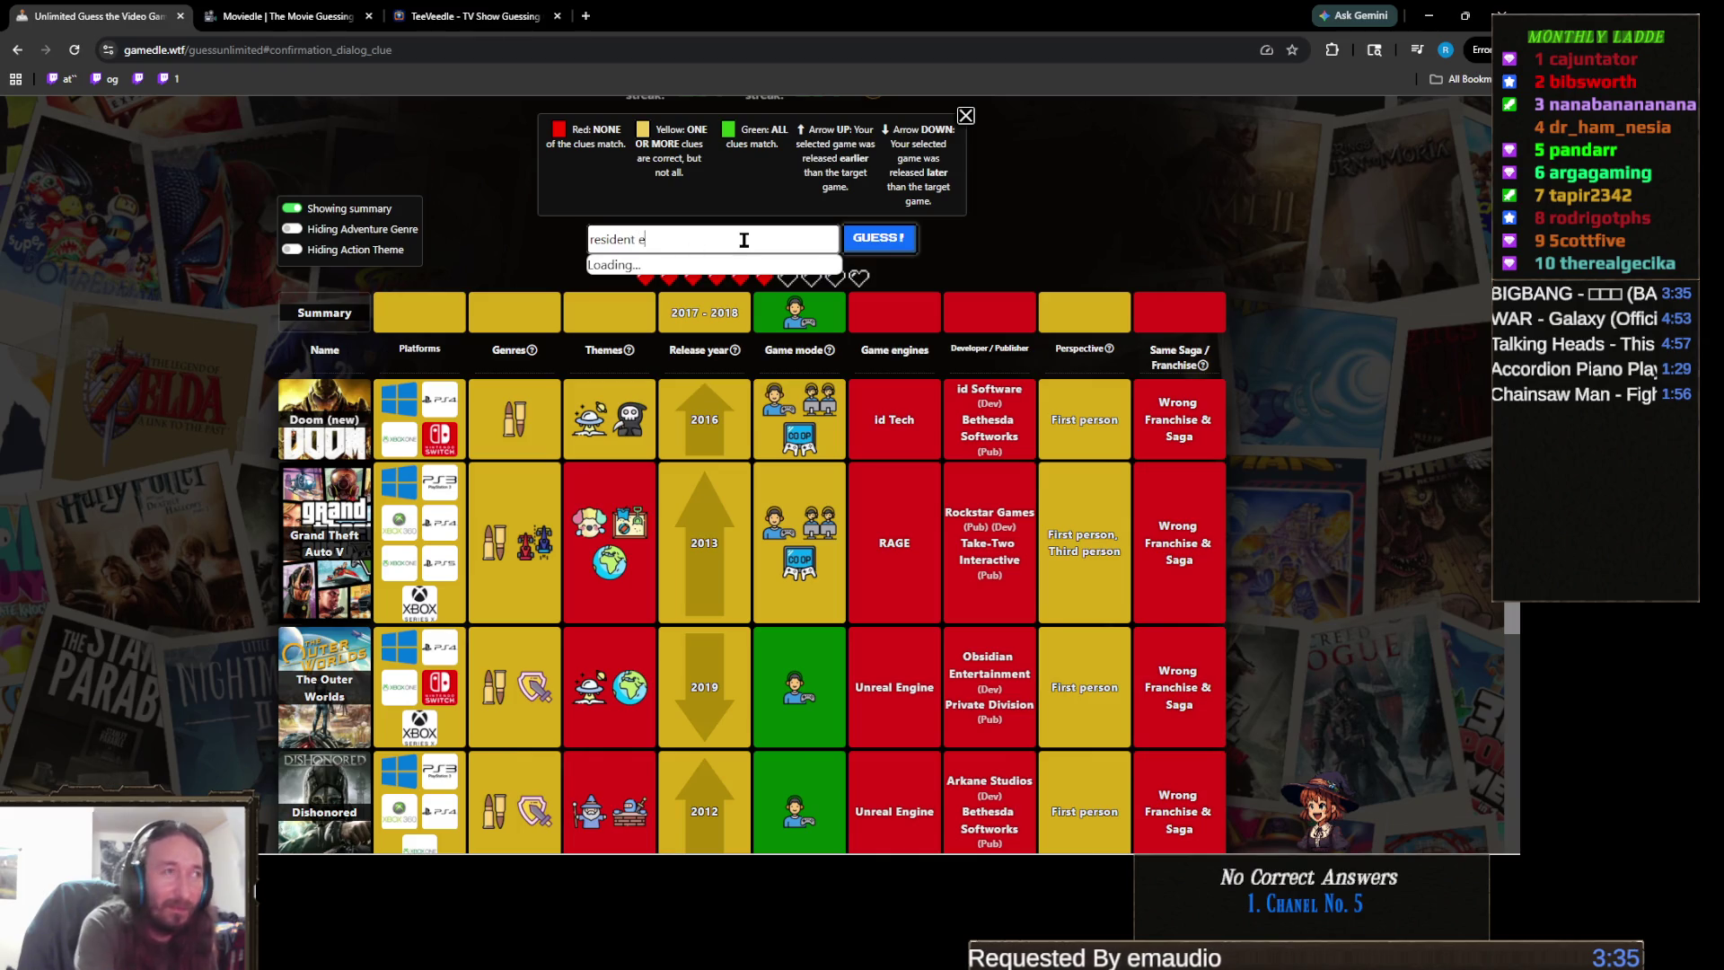
{"action": "type", "text": "l"}
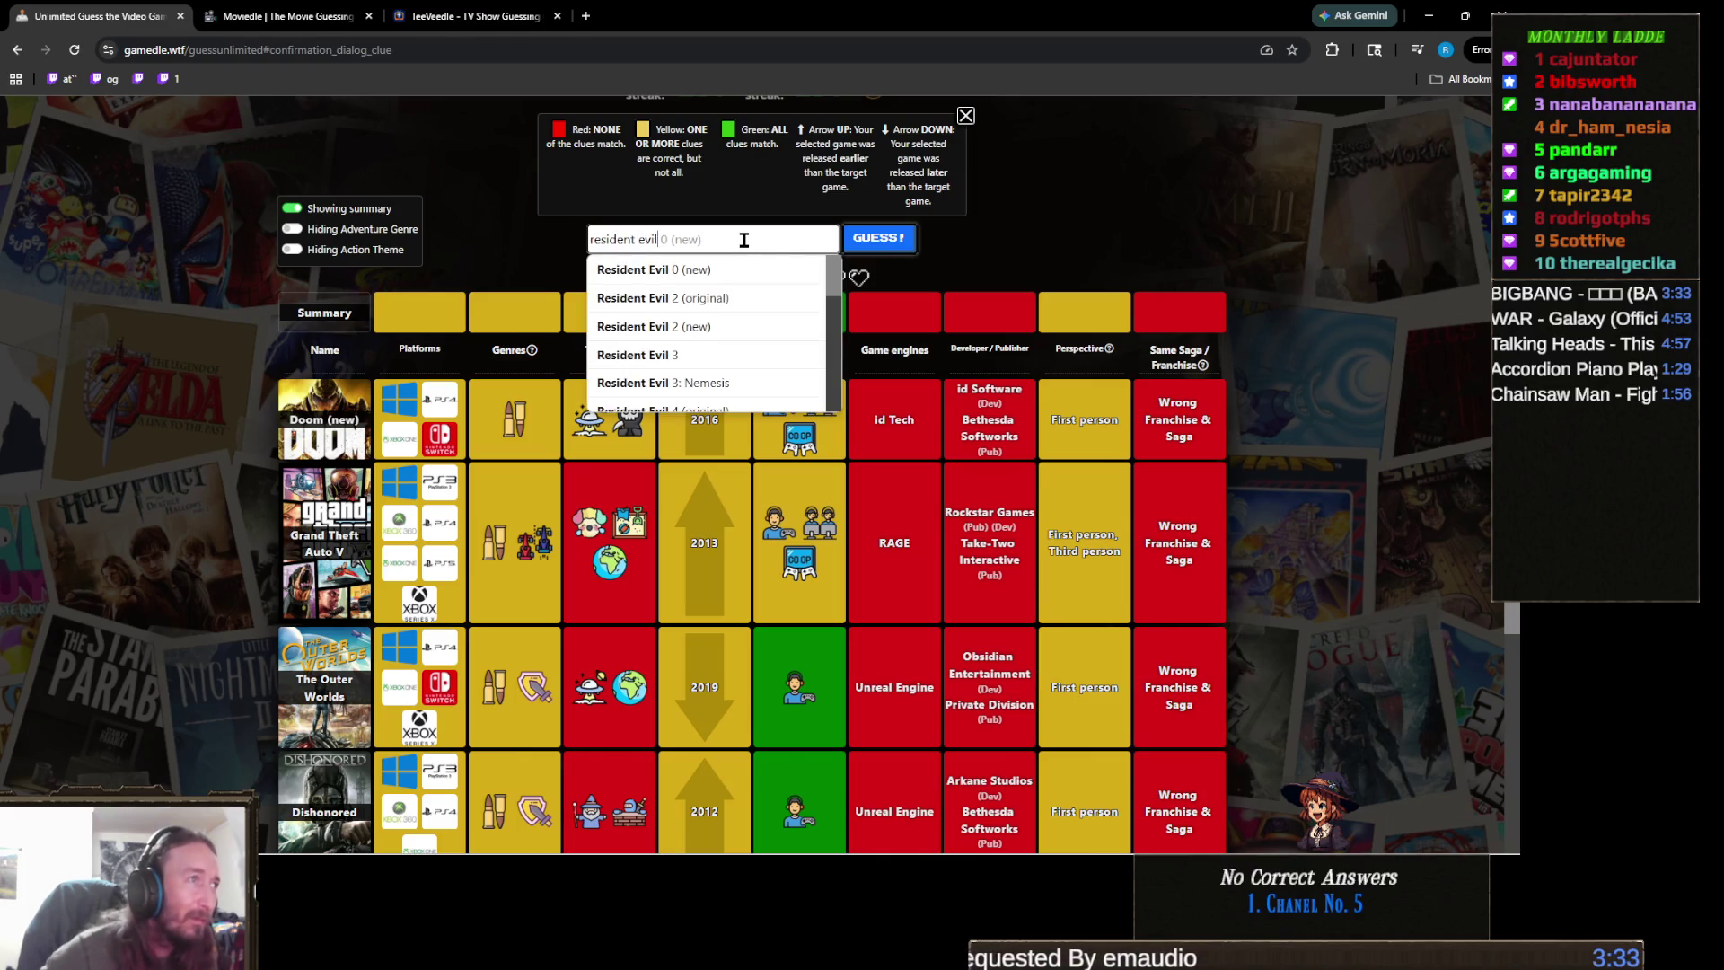
{"action": "scroll", "coordinate": [748, 278], "scroll_direction": "down", "scroll_amount": 3}
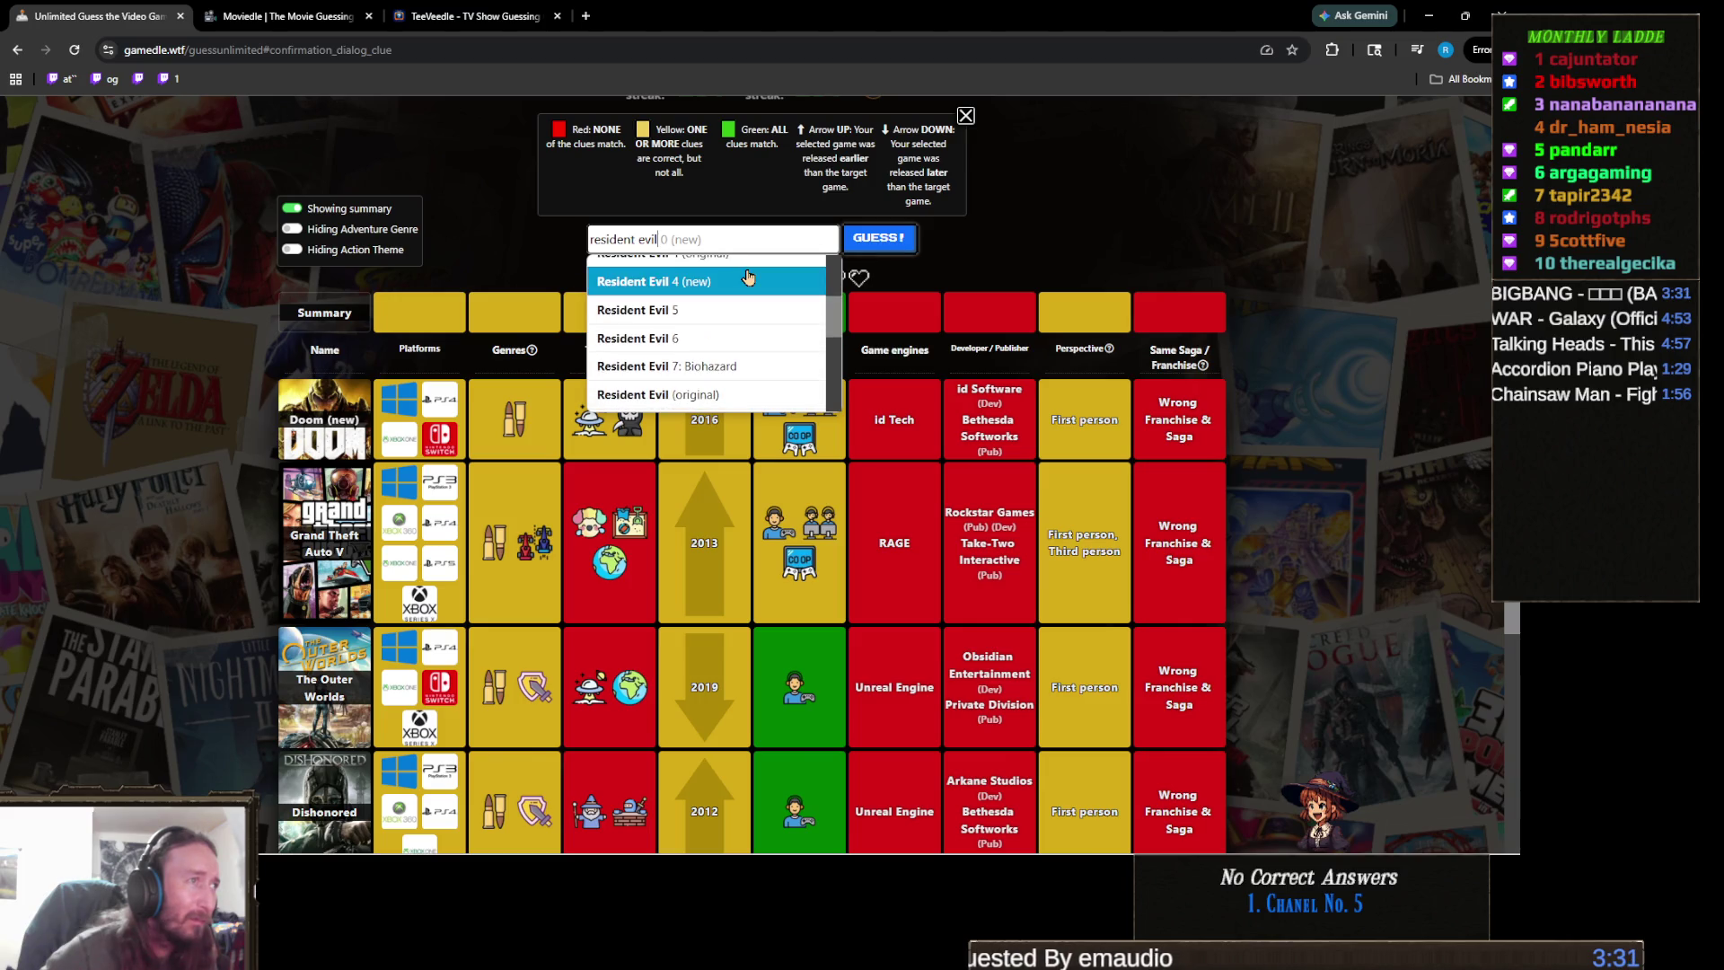
{"action": "left_click", "coordinate": [743, 365]}
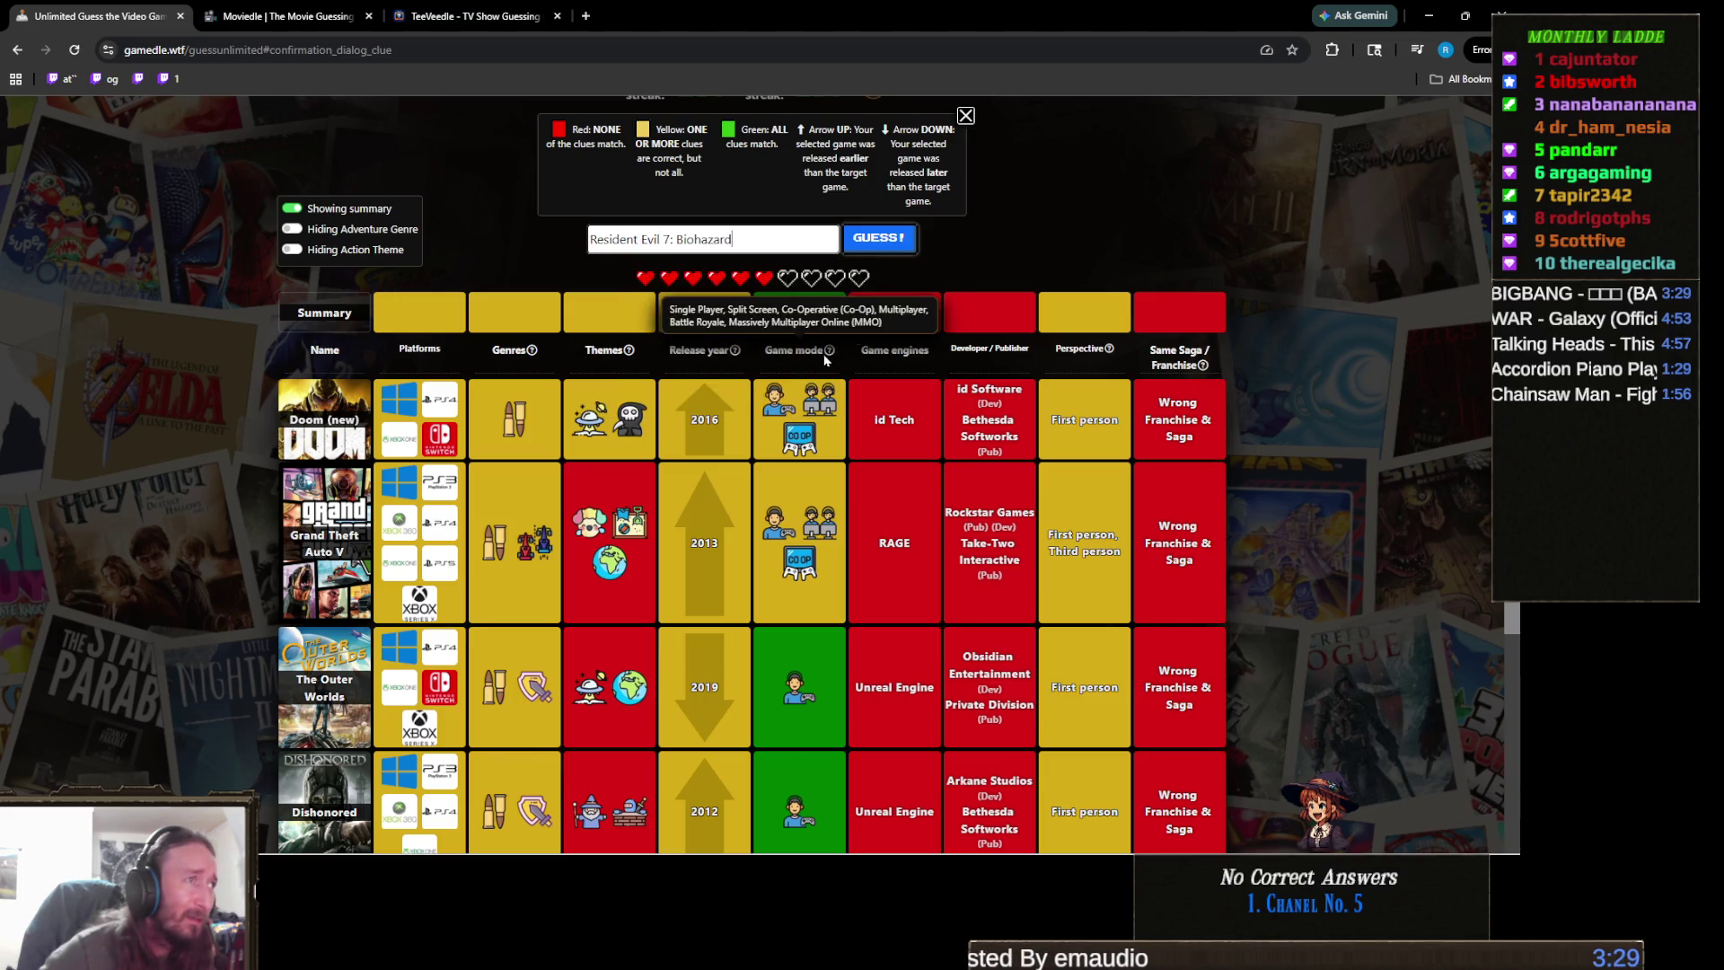
{"action": "left_click", "coordinate": [903, 245]}
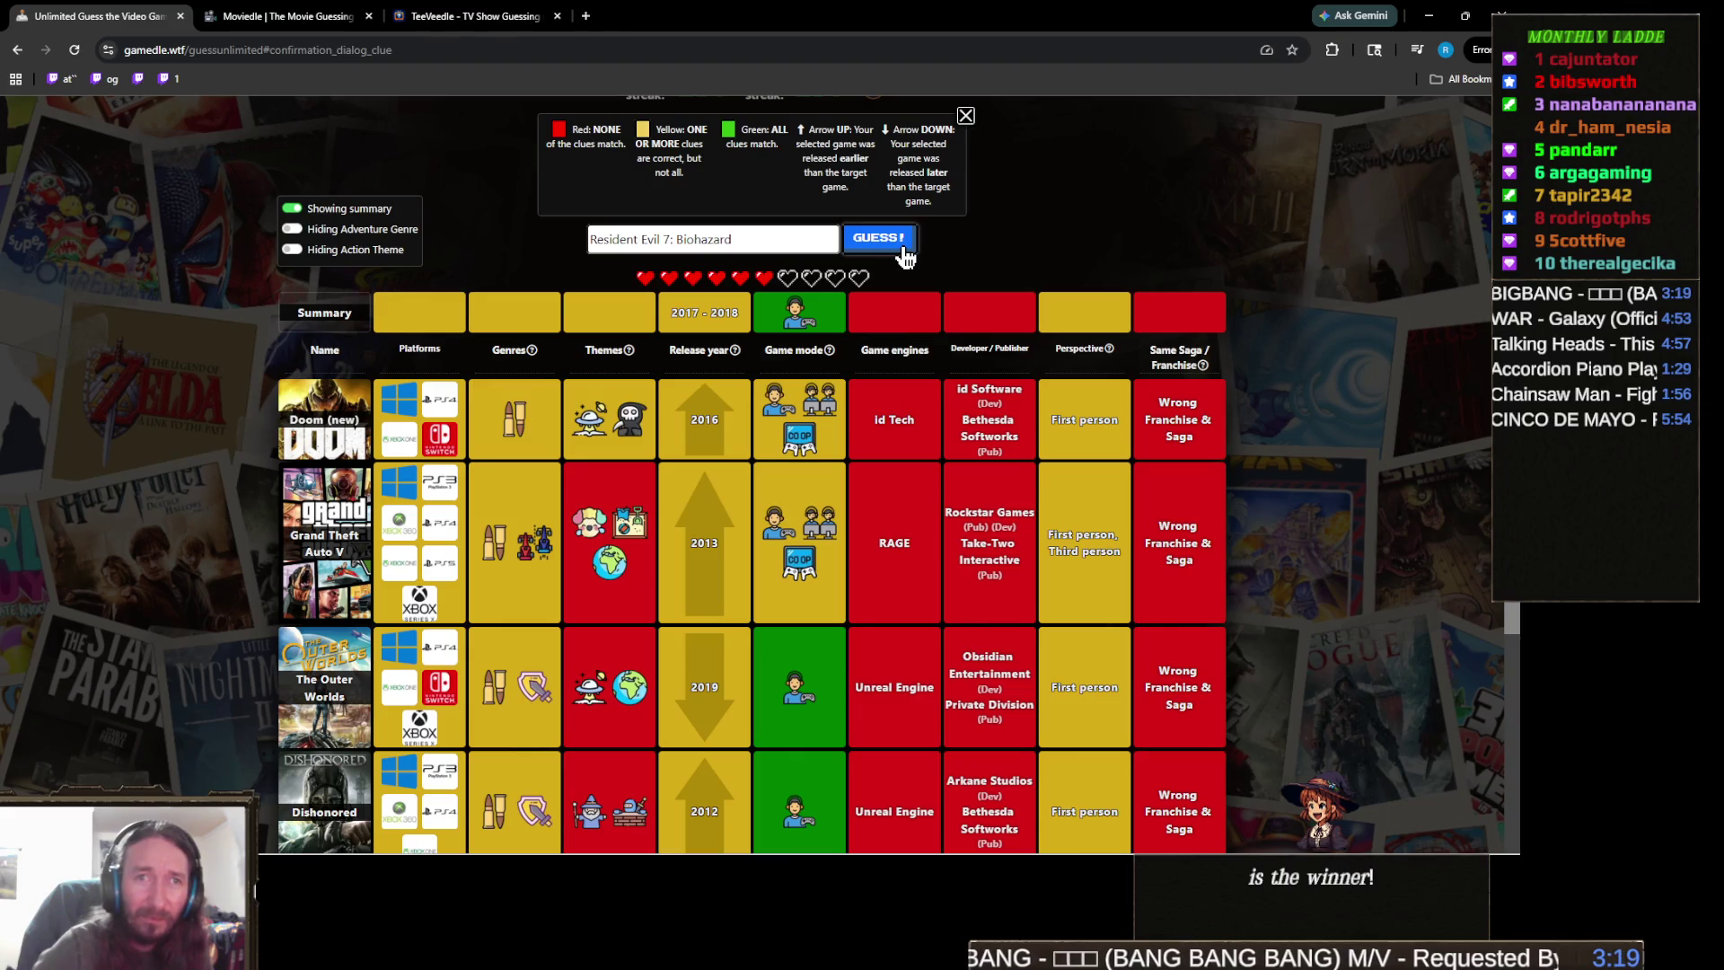
{"action": "left_click", "coordinate": [884, 238]}
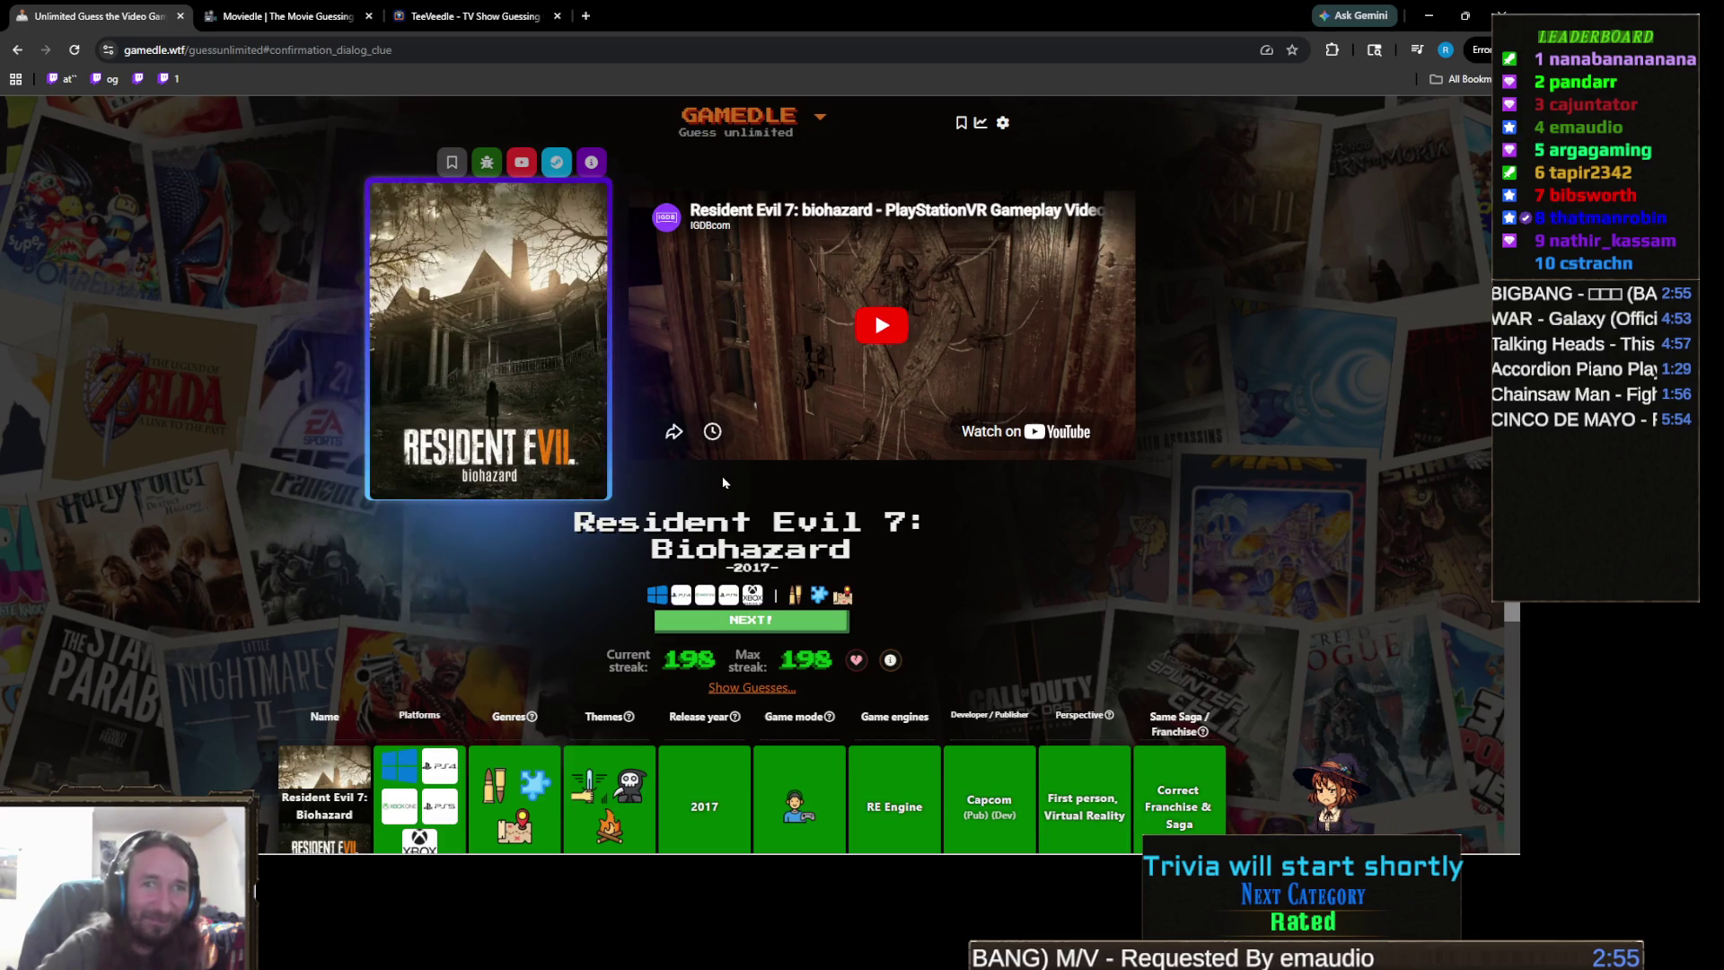
{"action": "scroll", "coordinate": [1038, 497], "scroll_direction": "down", "scroll_amount": 2}
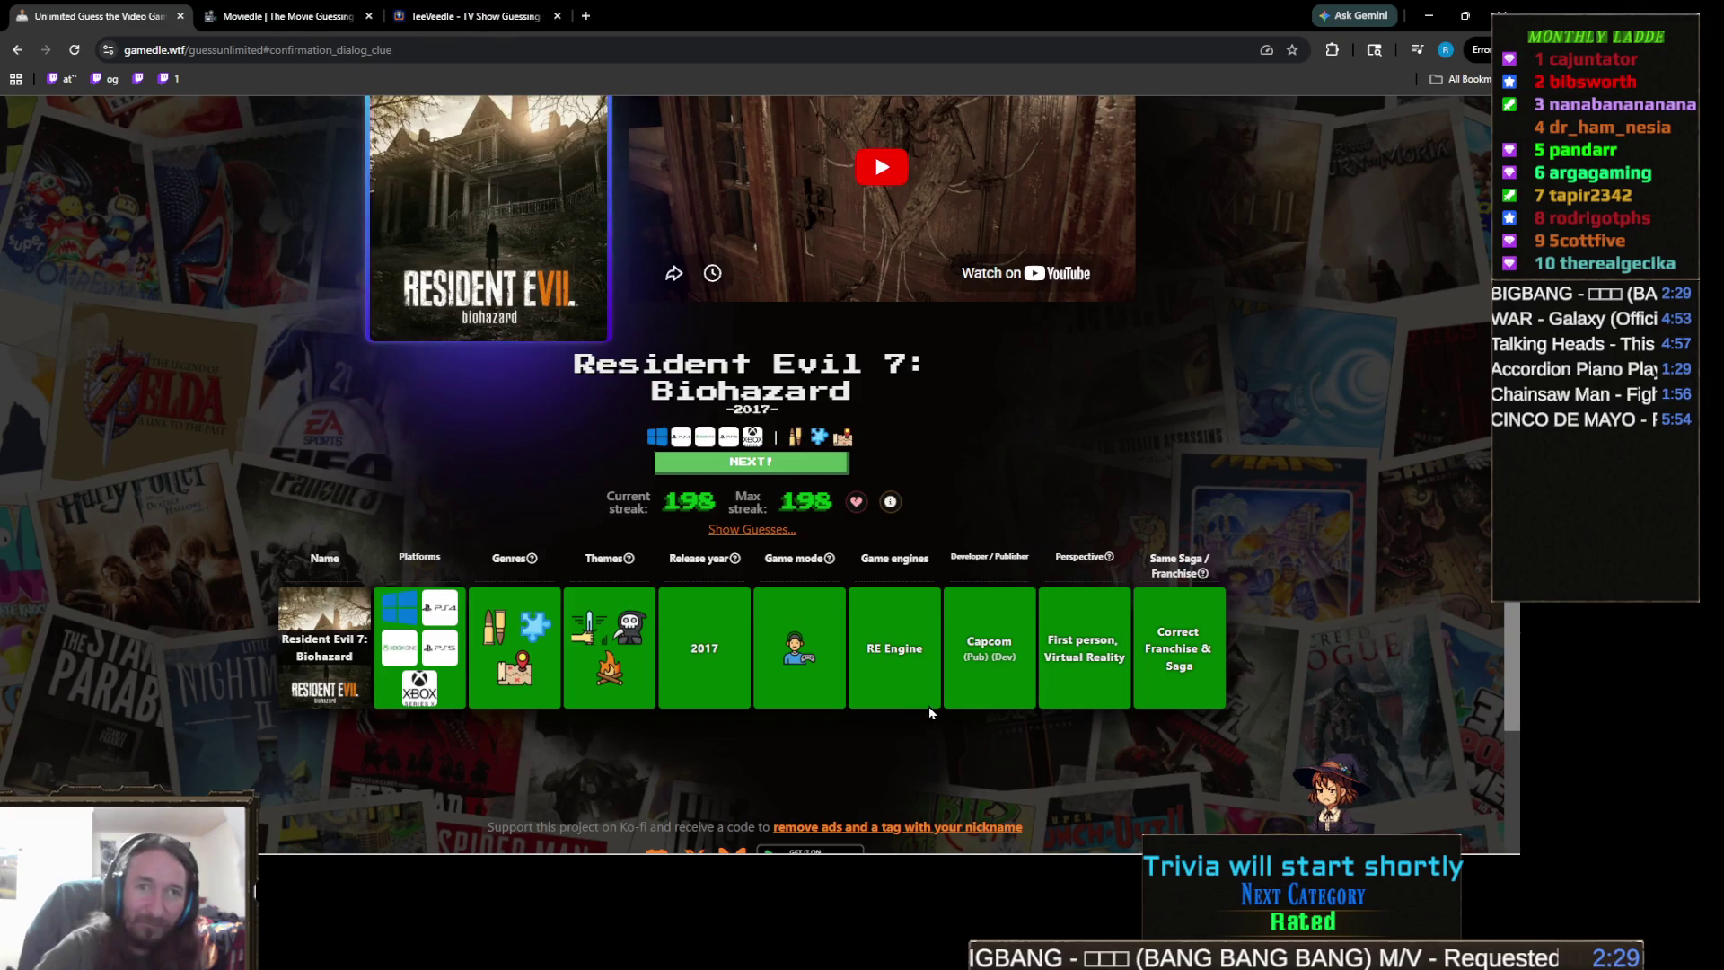
{"action": "scroll", "coordinate": [772, 404], "scroll_direction": "down", "scroll_amount": 2}
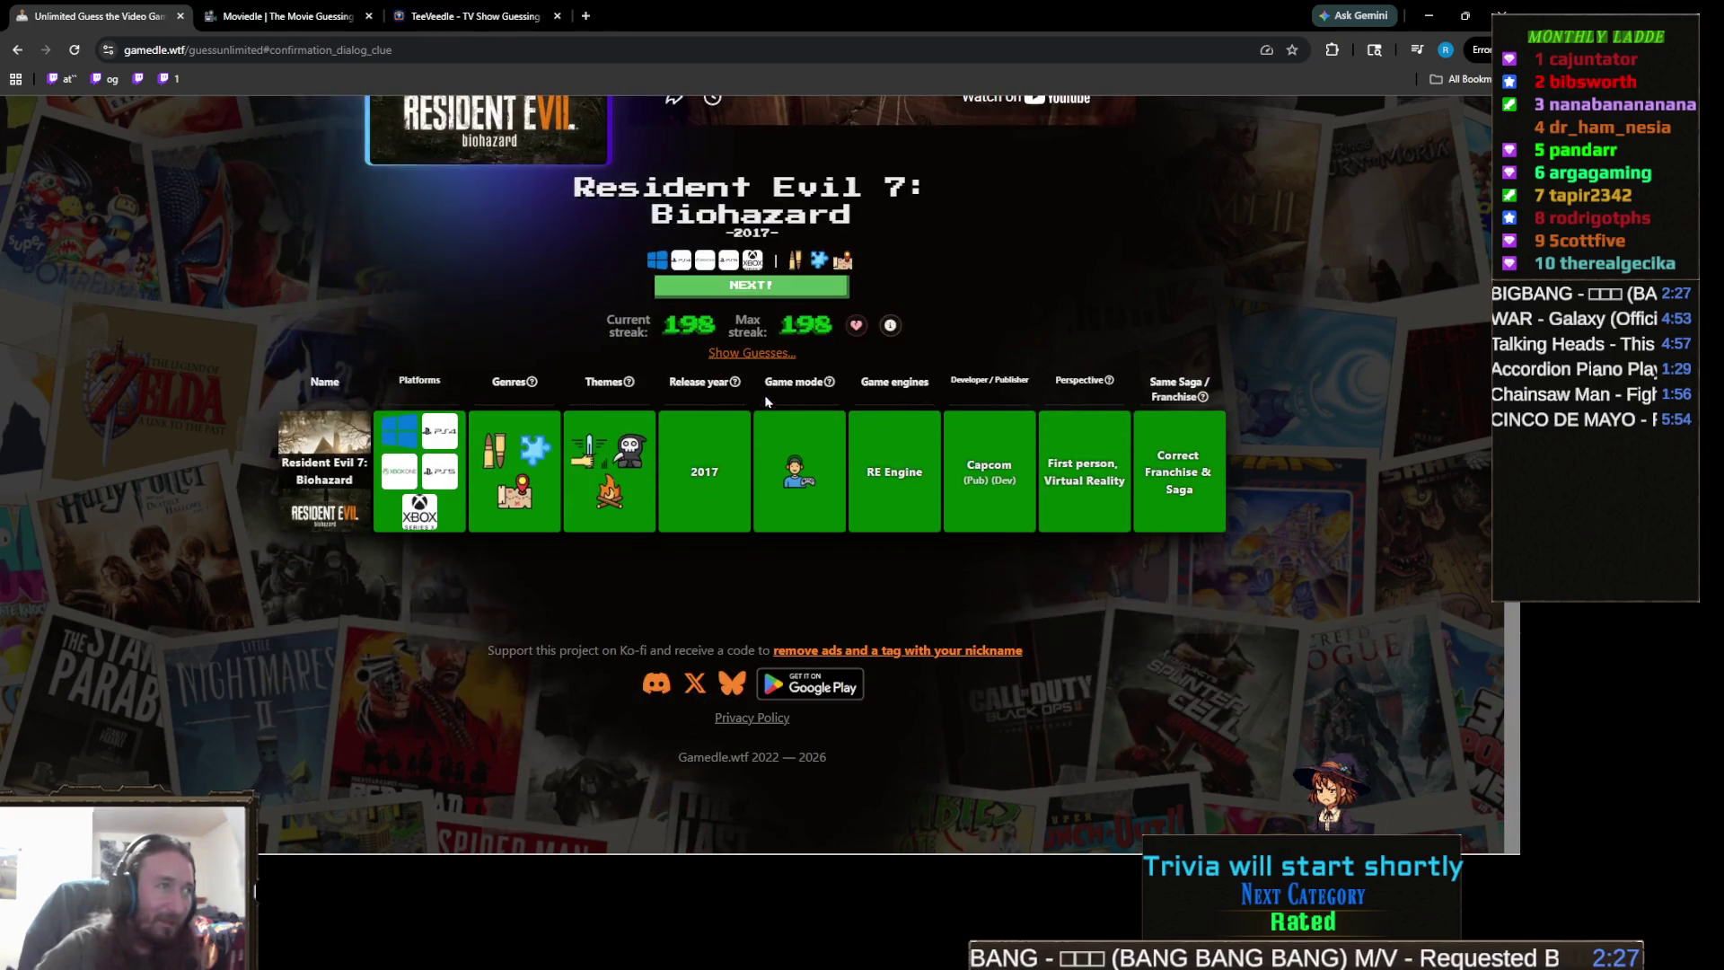
- Expand the table of previous Gamedle guesses and scroll through it
{"action": "left_click", "coordinate": [780, 359]}
{"action": "scroll", "coordinate": [1187, 656], "scroll_direction": "down", "scroll_amount": 3}
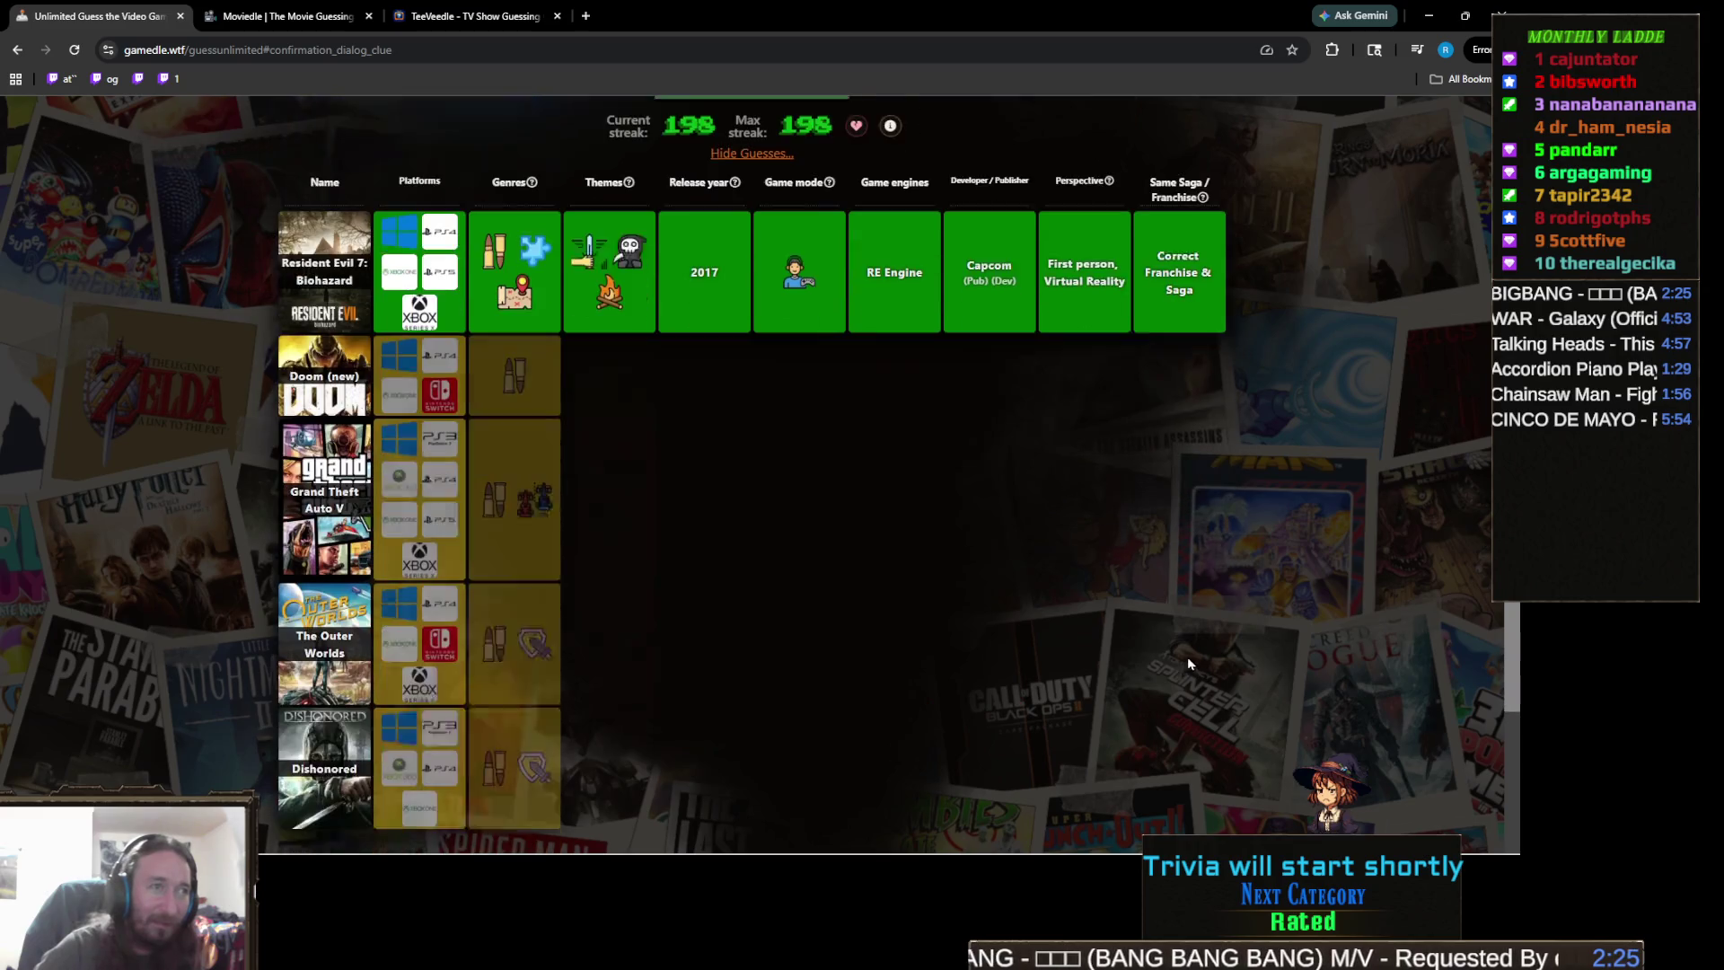
{"action": "scroll", "coordinate": [1091, 539], "scroll_direction": "down", "scroll_amount": 2}
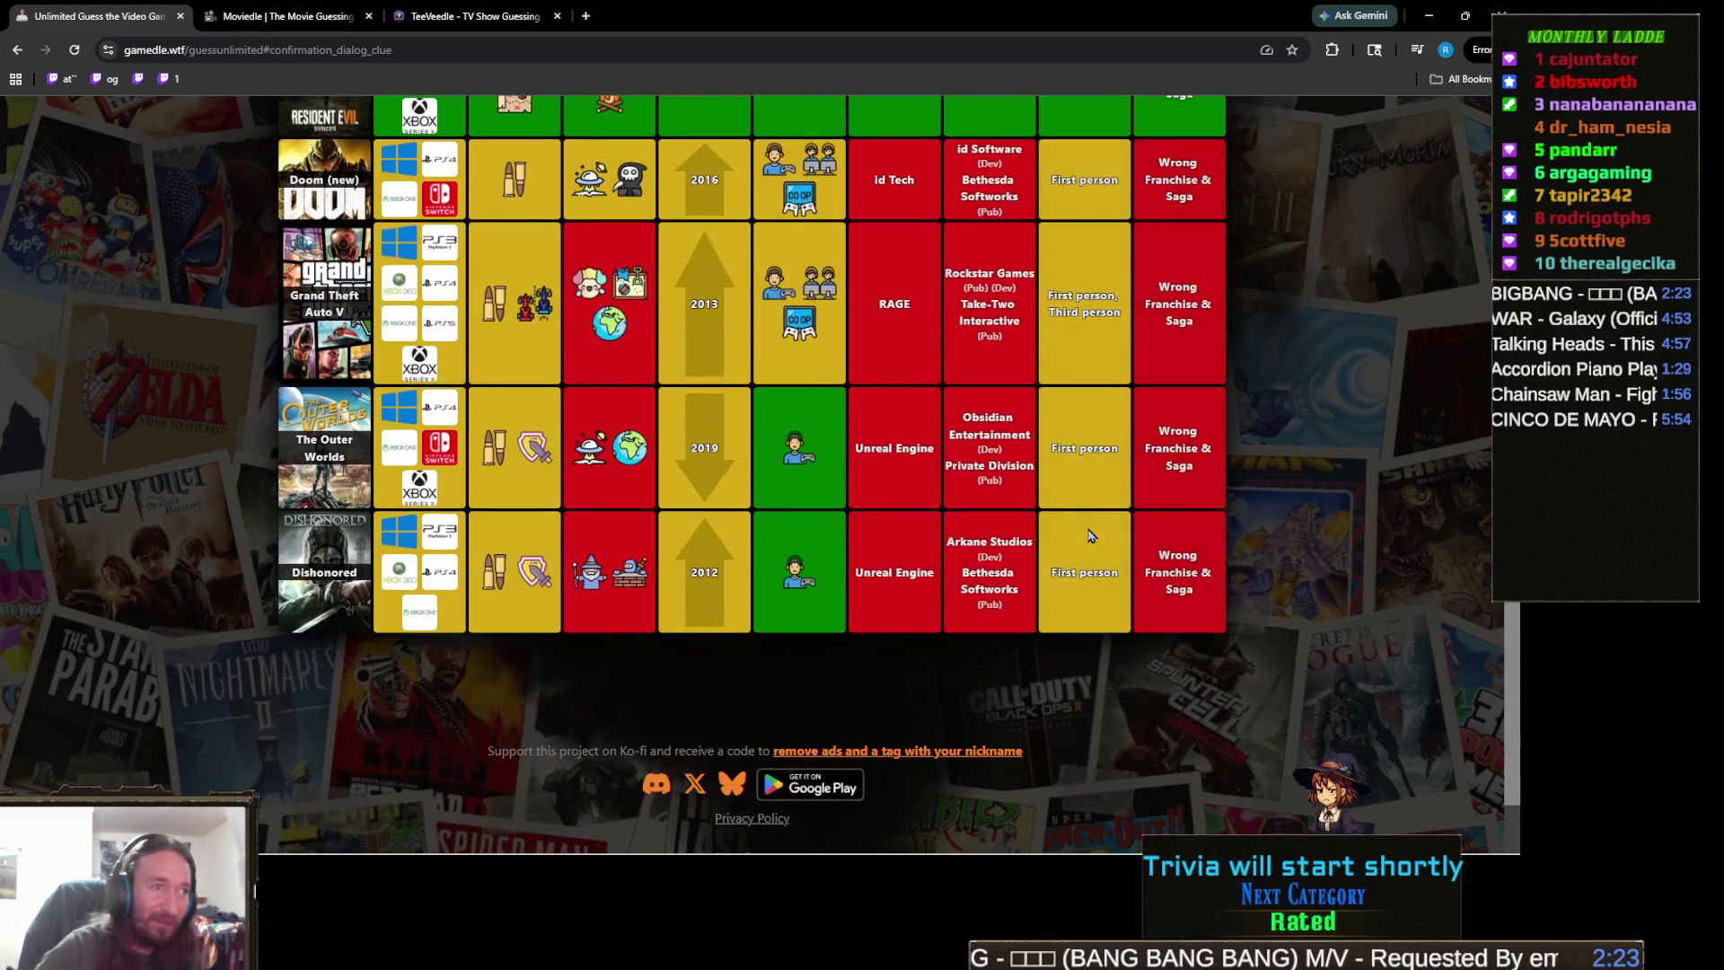
{"action": "scroll", "coordinate": [759, 556], "scroll_direction": "up", "scroll_amount": 3}
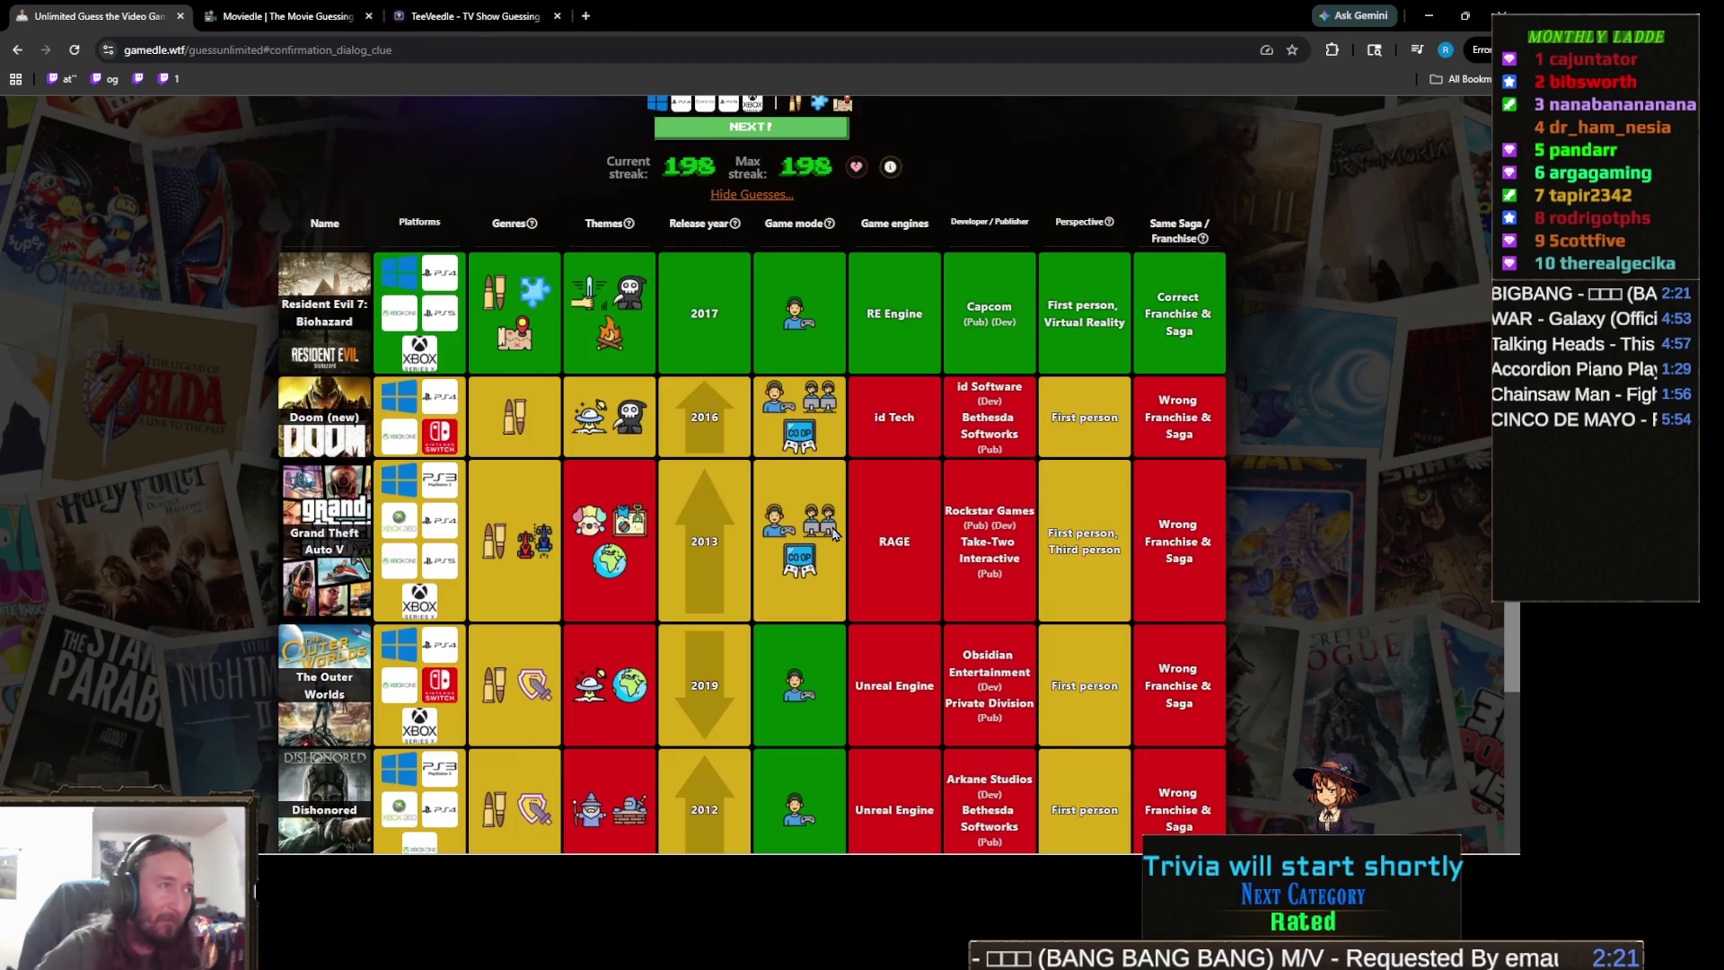
{"action": "mouse_move", "coordinate": [634, 430]}
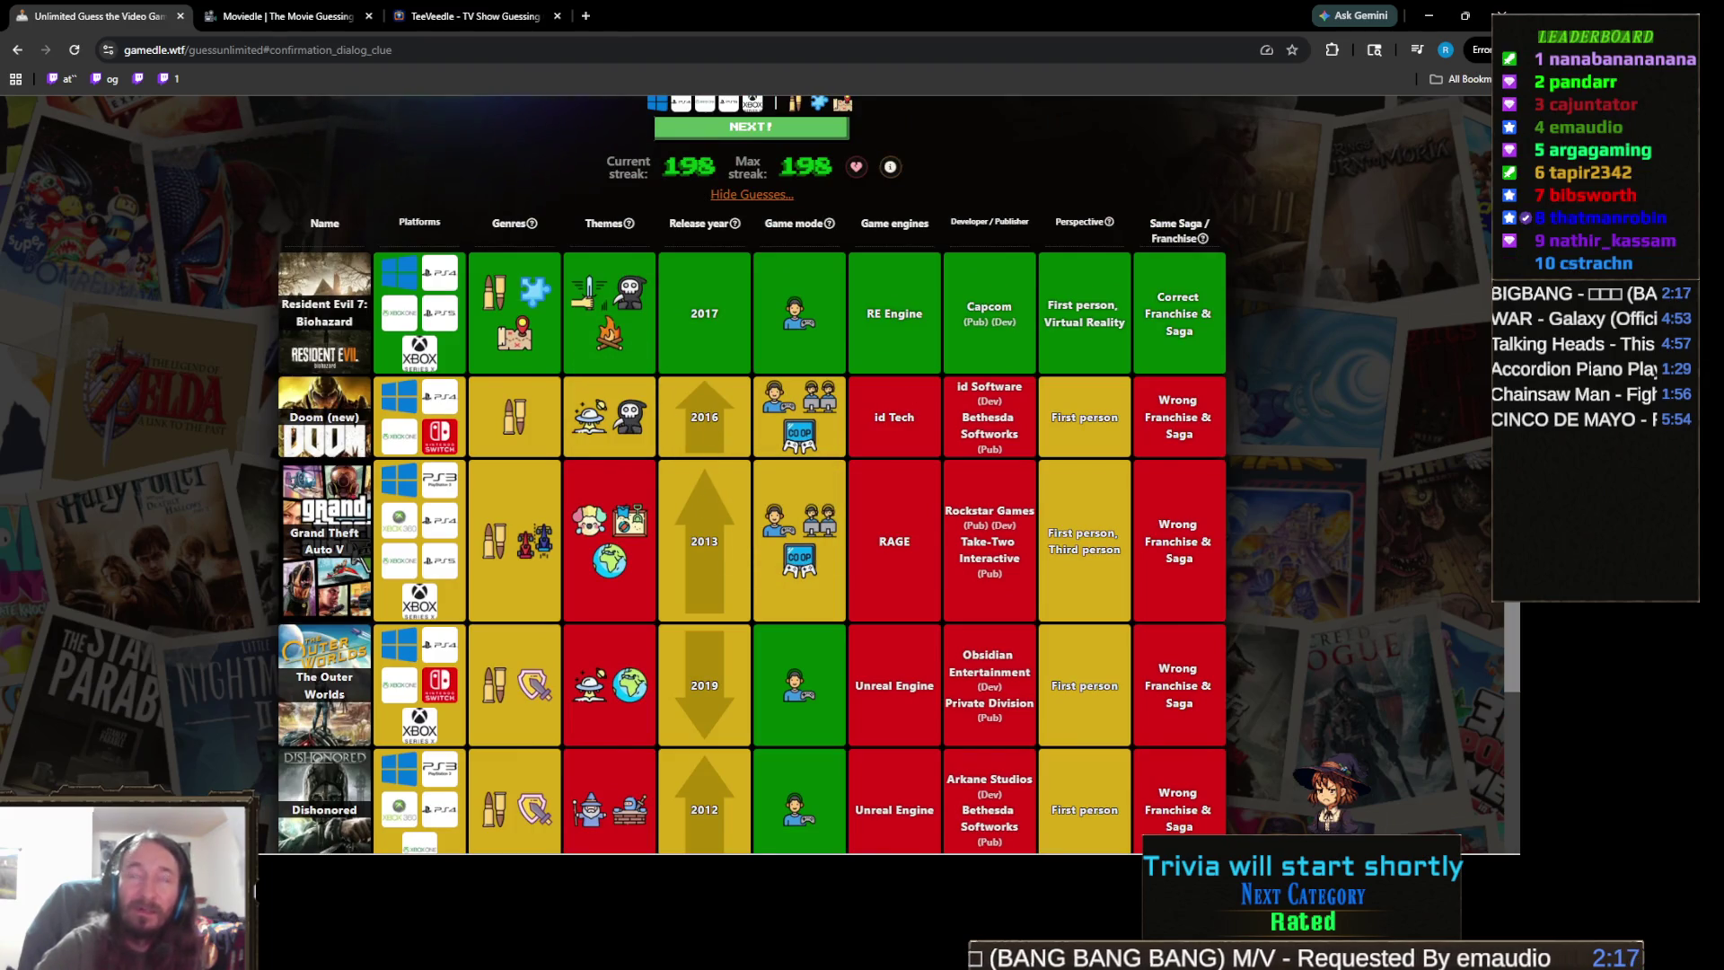
{"action": "scroll", "coordinate": [768, 449], "scroll_direction": "up", "scroll_amount": 3}
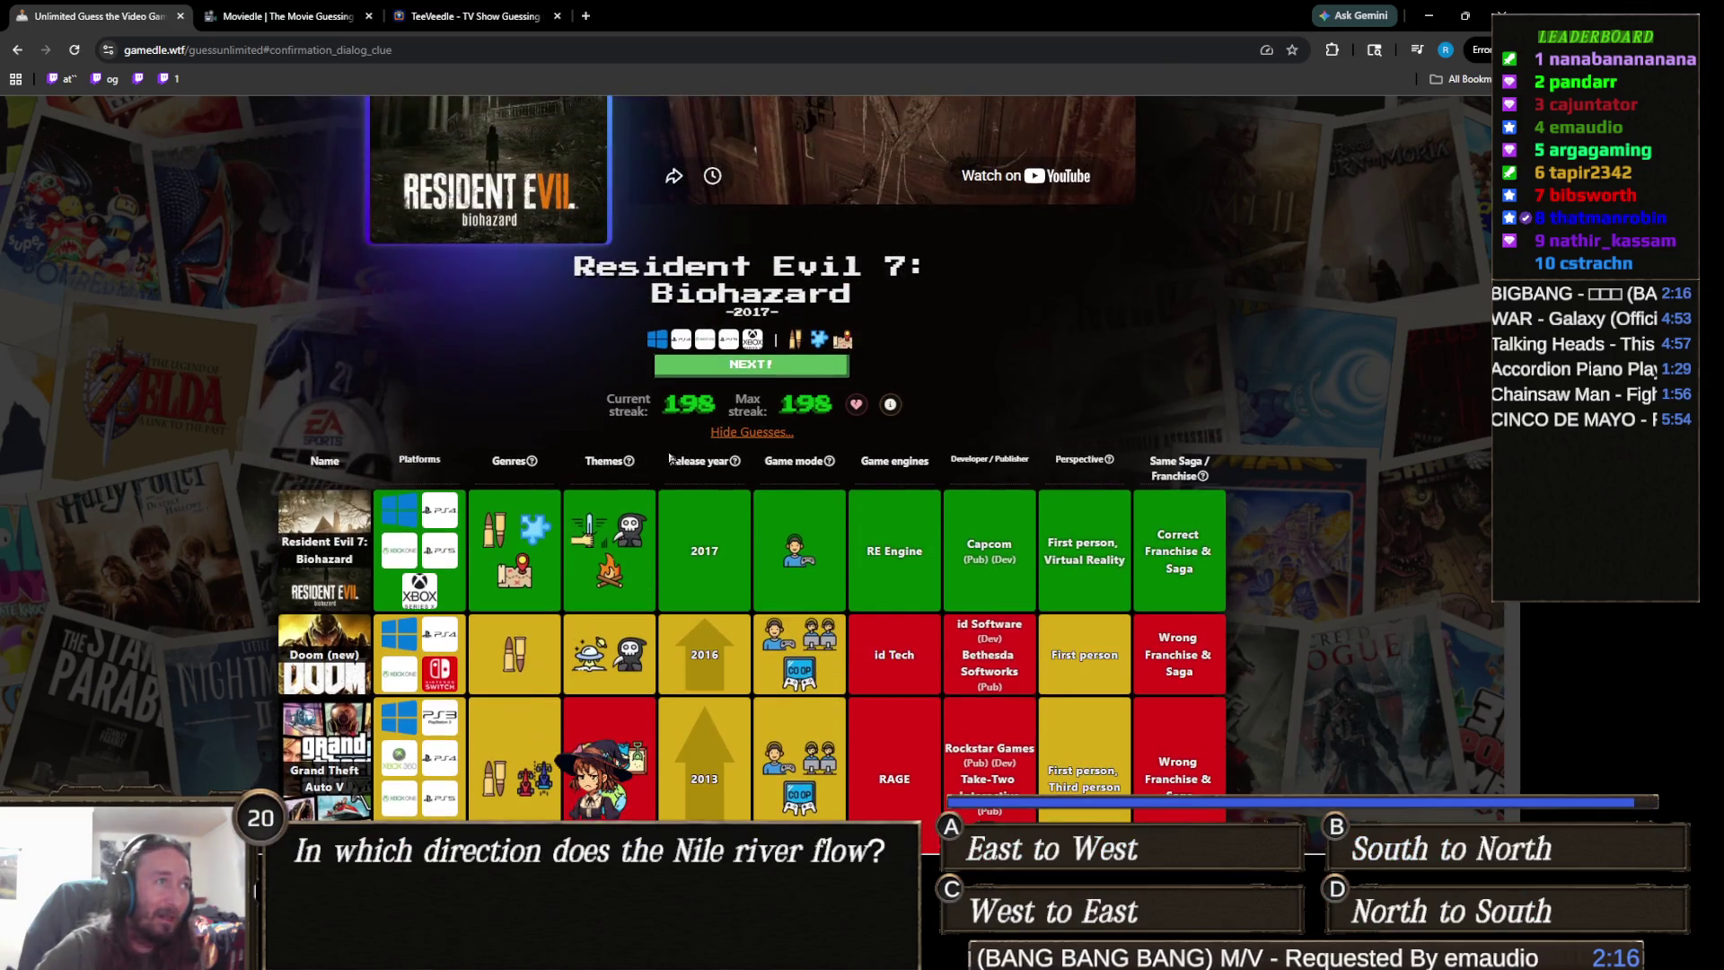
- Hide the earlier wrong guesses, then briefly bring up and minimize the Twitch Wars window
{"action": "left_click", "coordinate": [765, 439]}
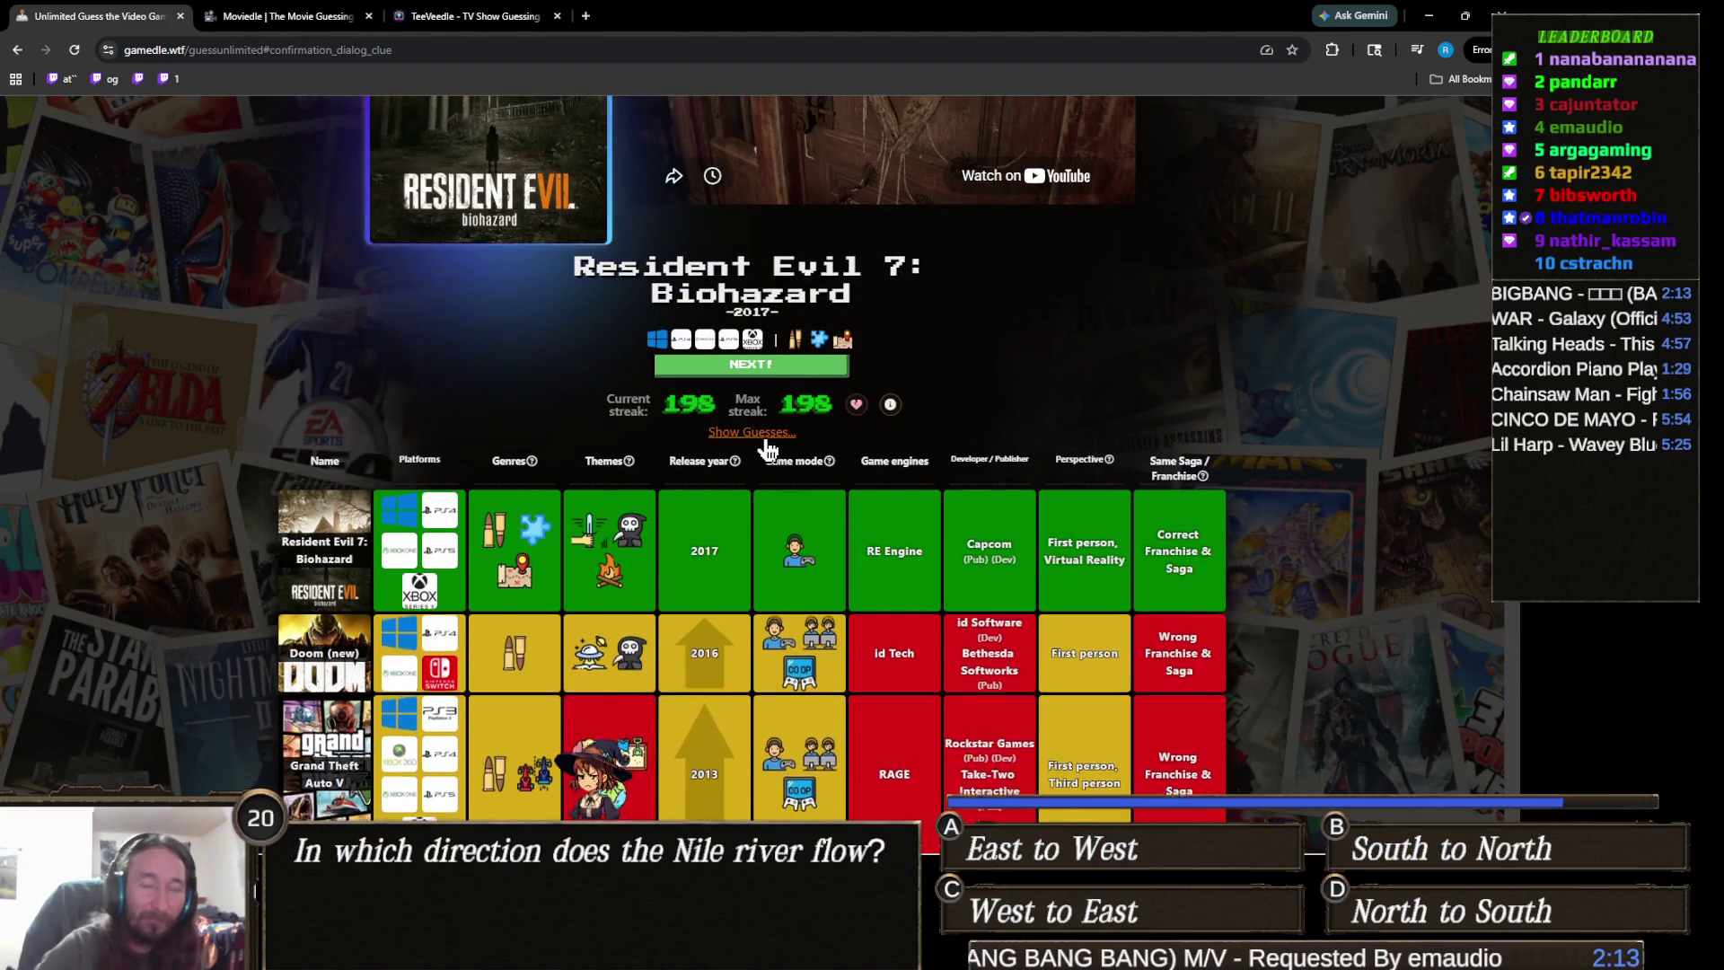
{"action": "scroll", "coordinate": [694, 566], "scroll_direction": "up", "scroll_amount": 2}
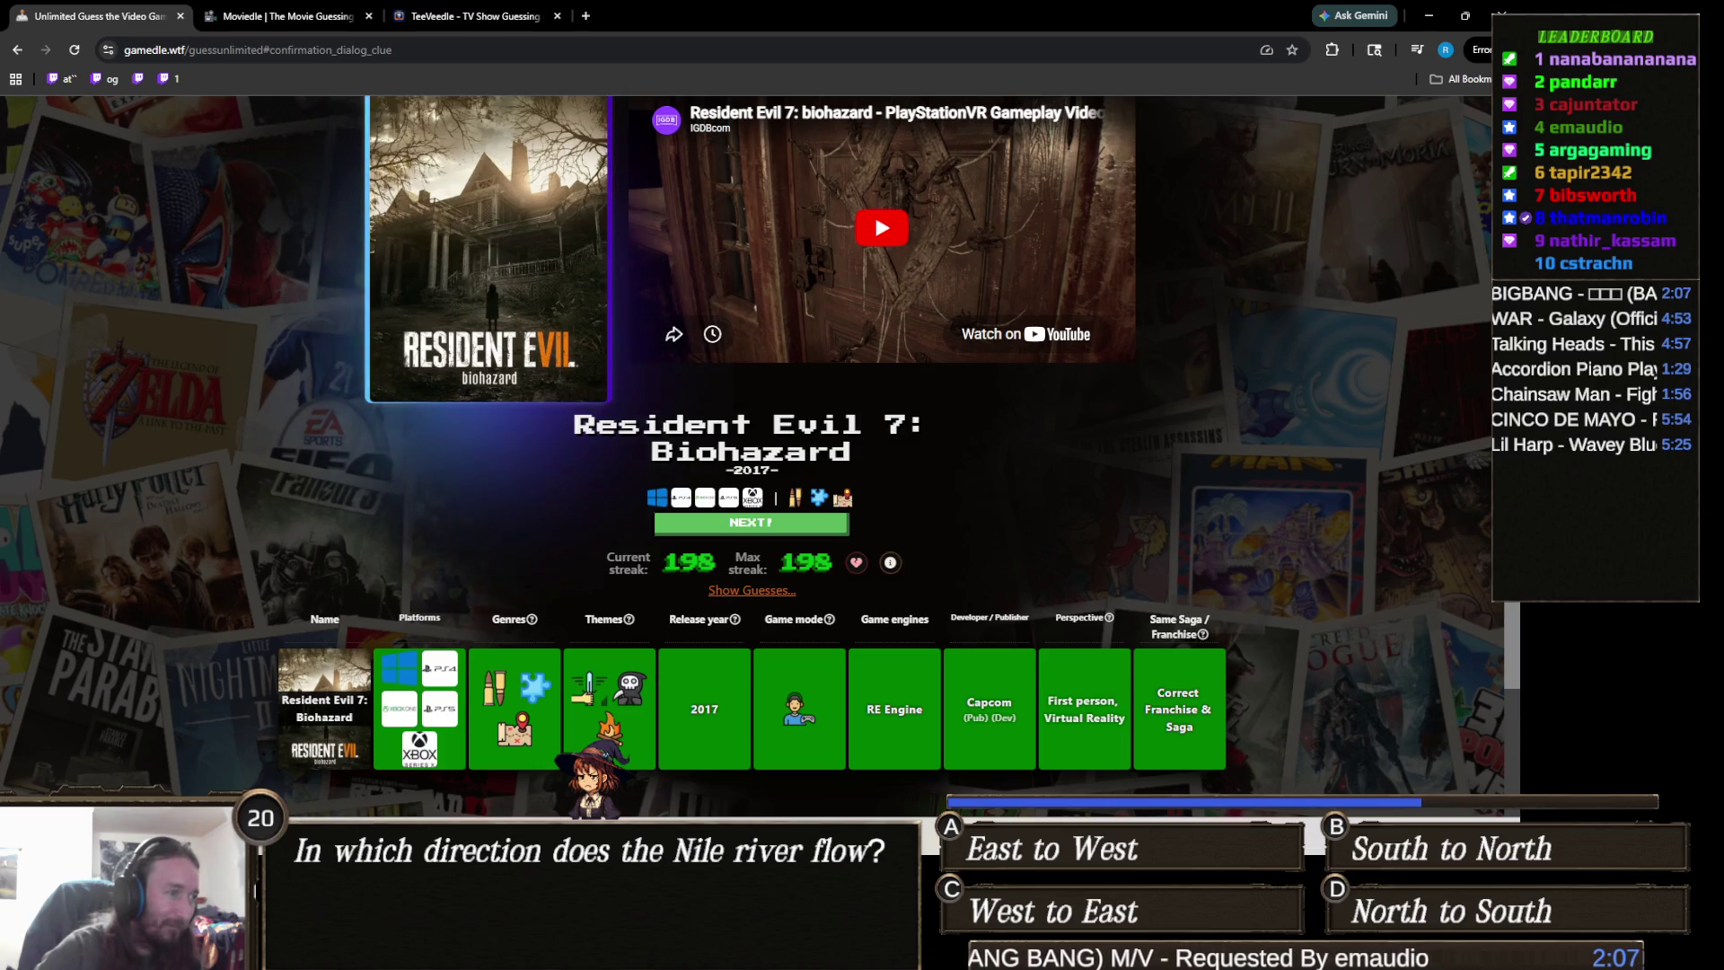
{"action": "key", "text": "alt+Tab"}
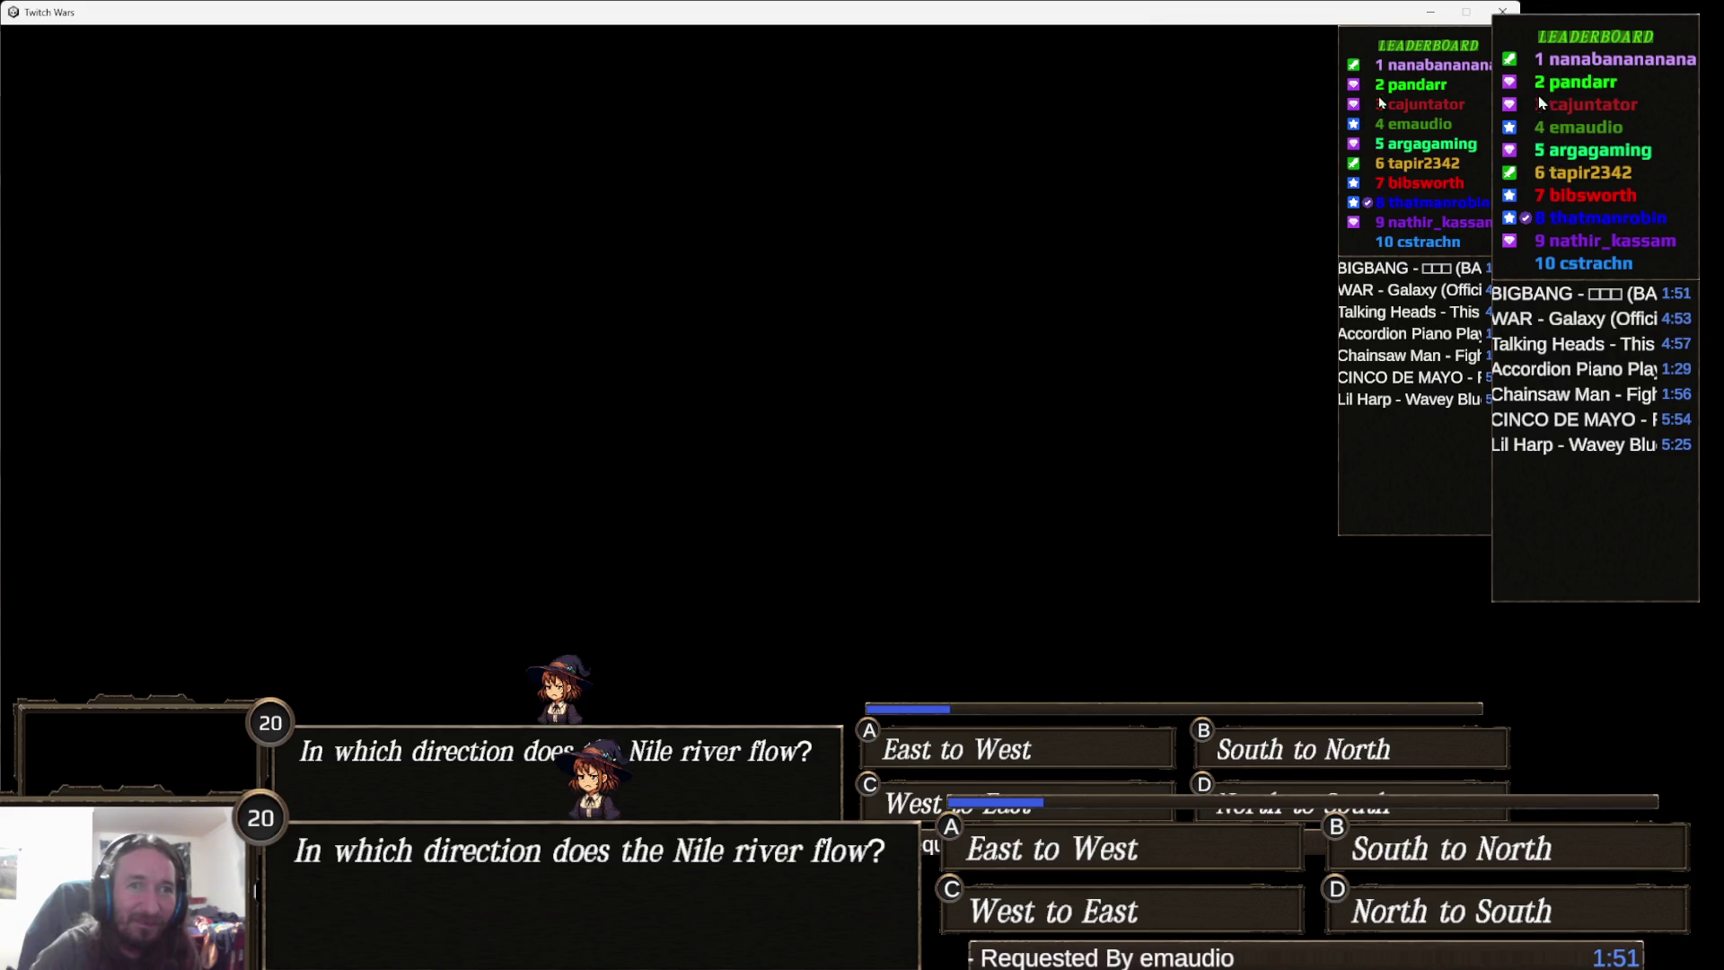
{"action": "left_click", "coordinate": [1431, 13]}
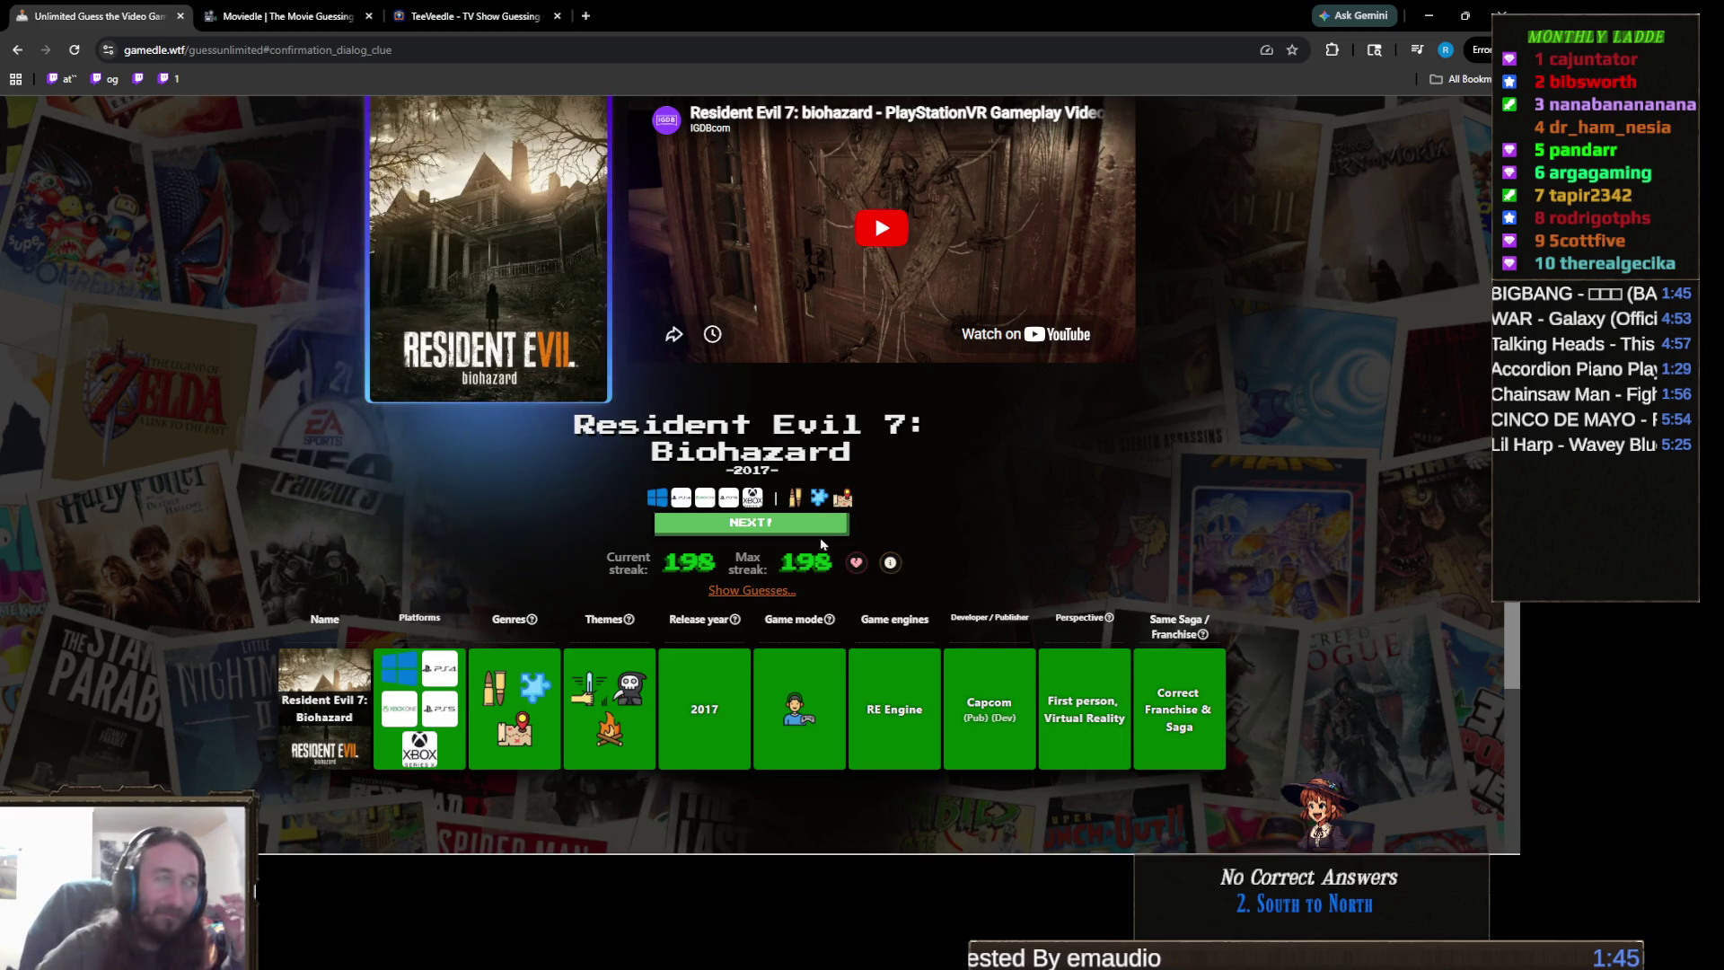
- Continue to the next TeeVeedle puzzle and guess Ghostbusters
{"action": "left_click", "coordinate": [458, 11]}
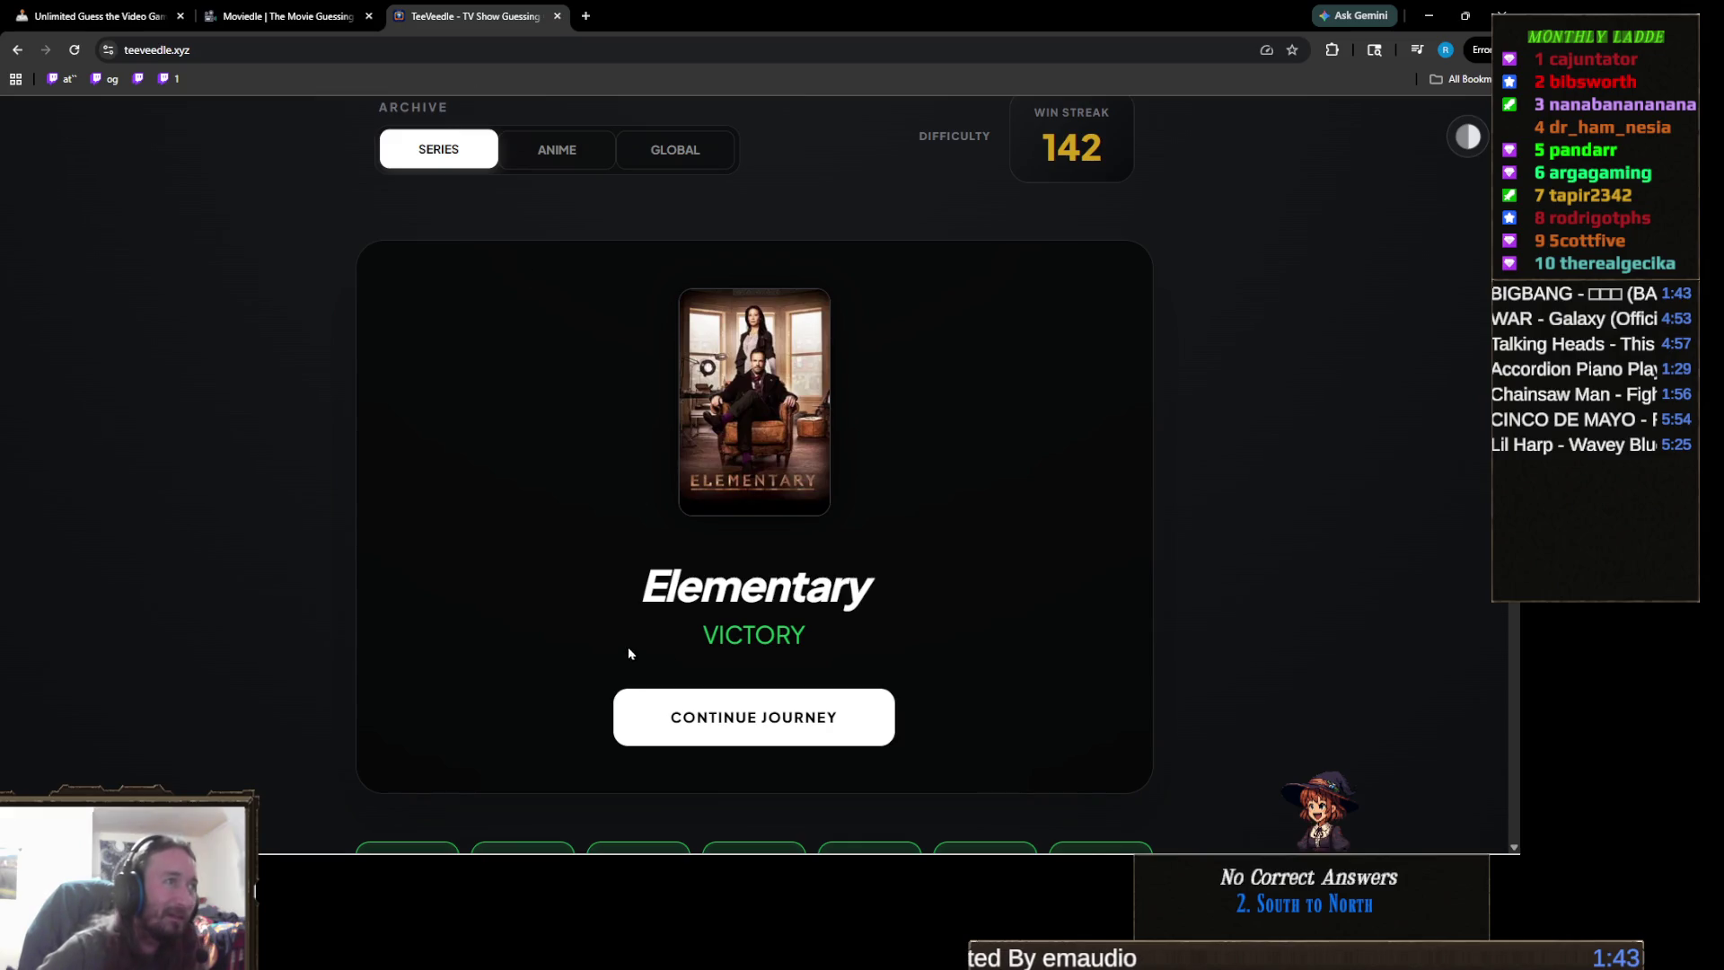
{"action": "left_click", "coordinate": [829, 707]}
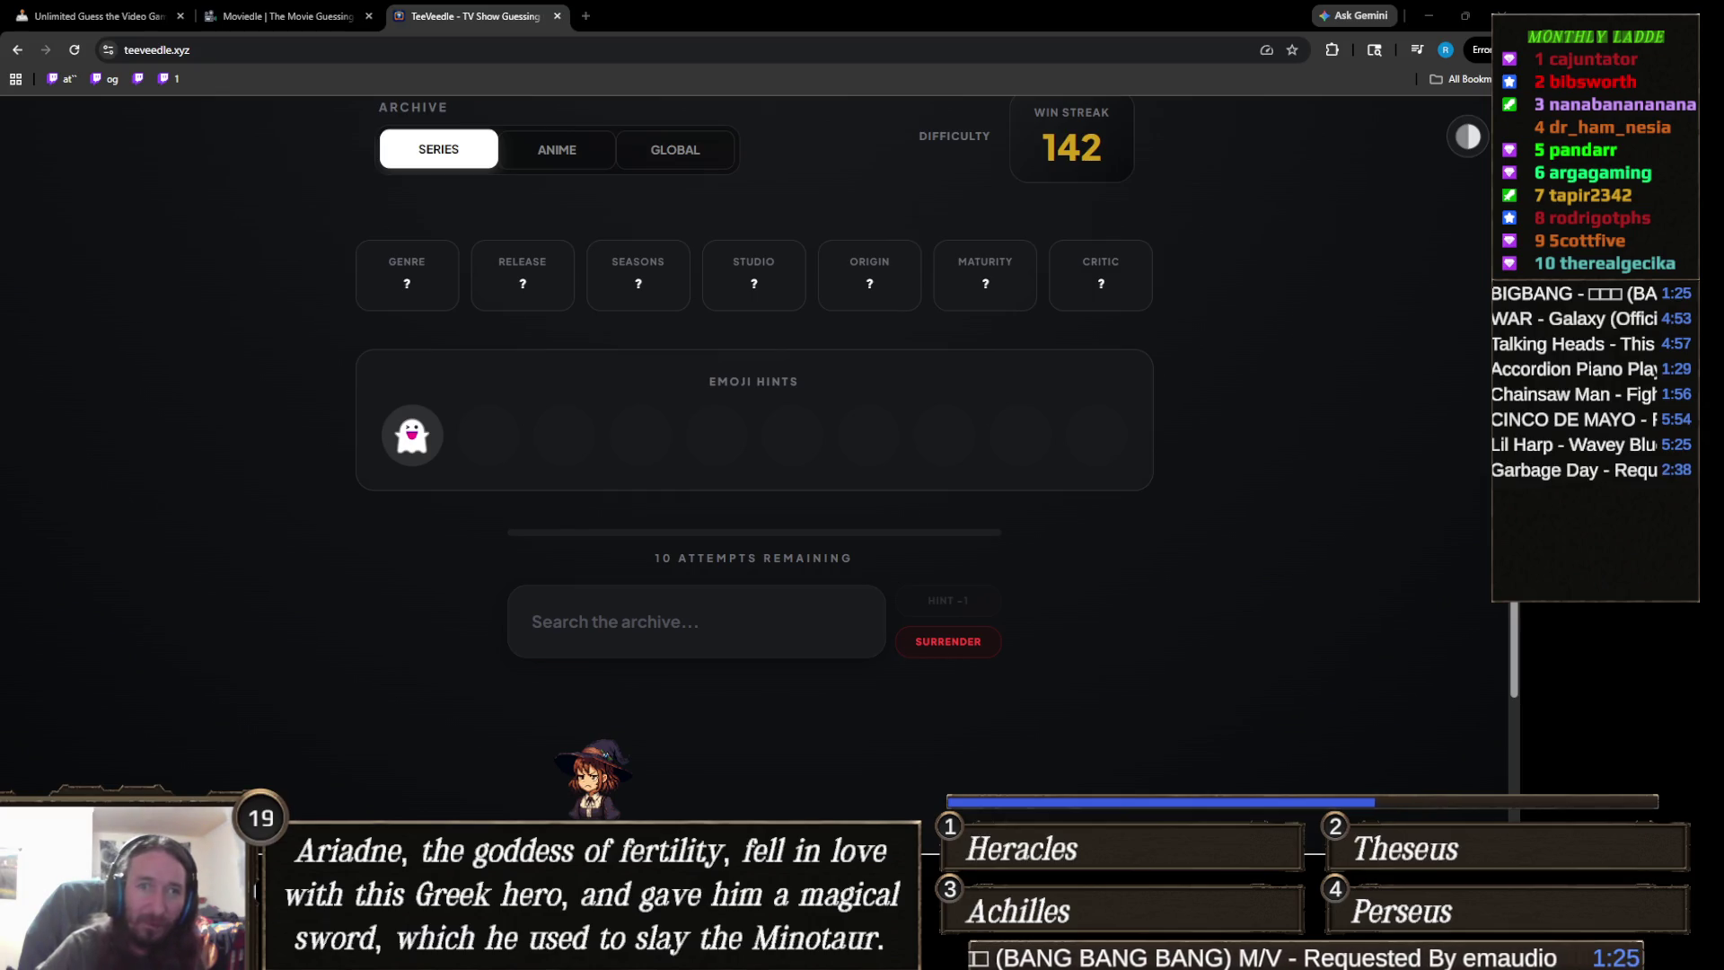
{"action": "left_click", "coordinate": [653, 638]}
{"action": "type", "text": "ghostb"}
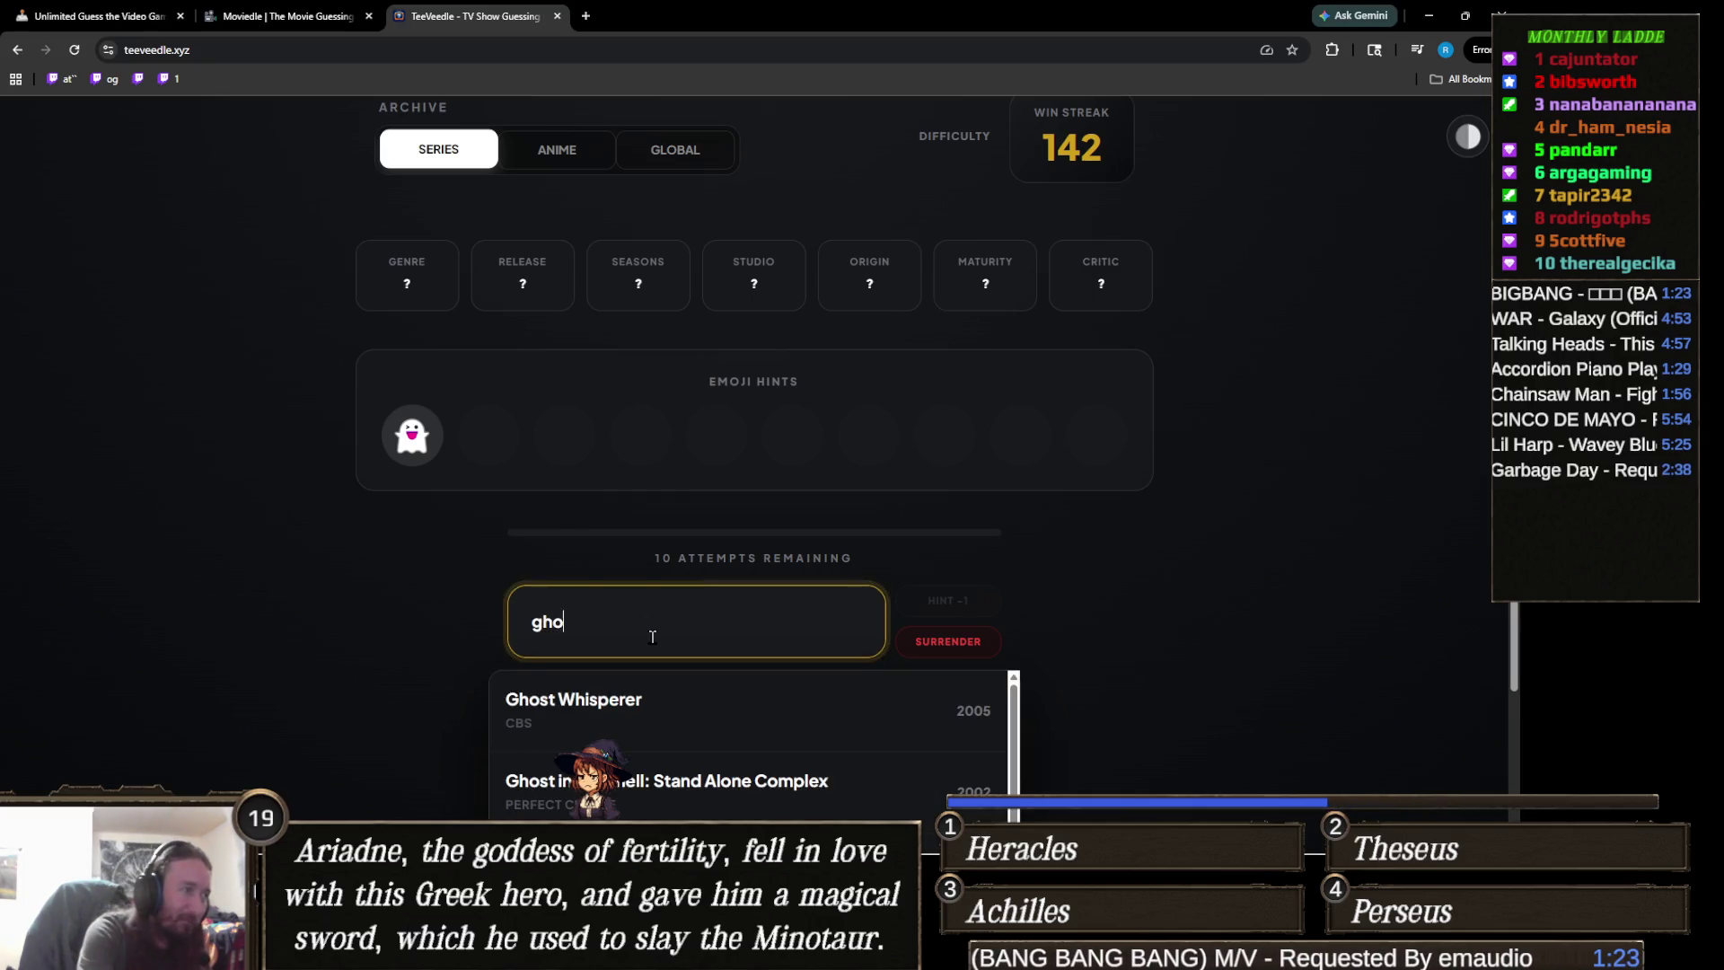
{"action": "left_click", "coordinate": [682, 710]}
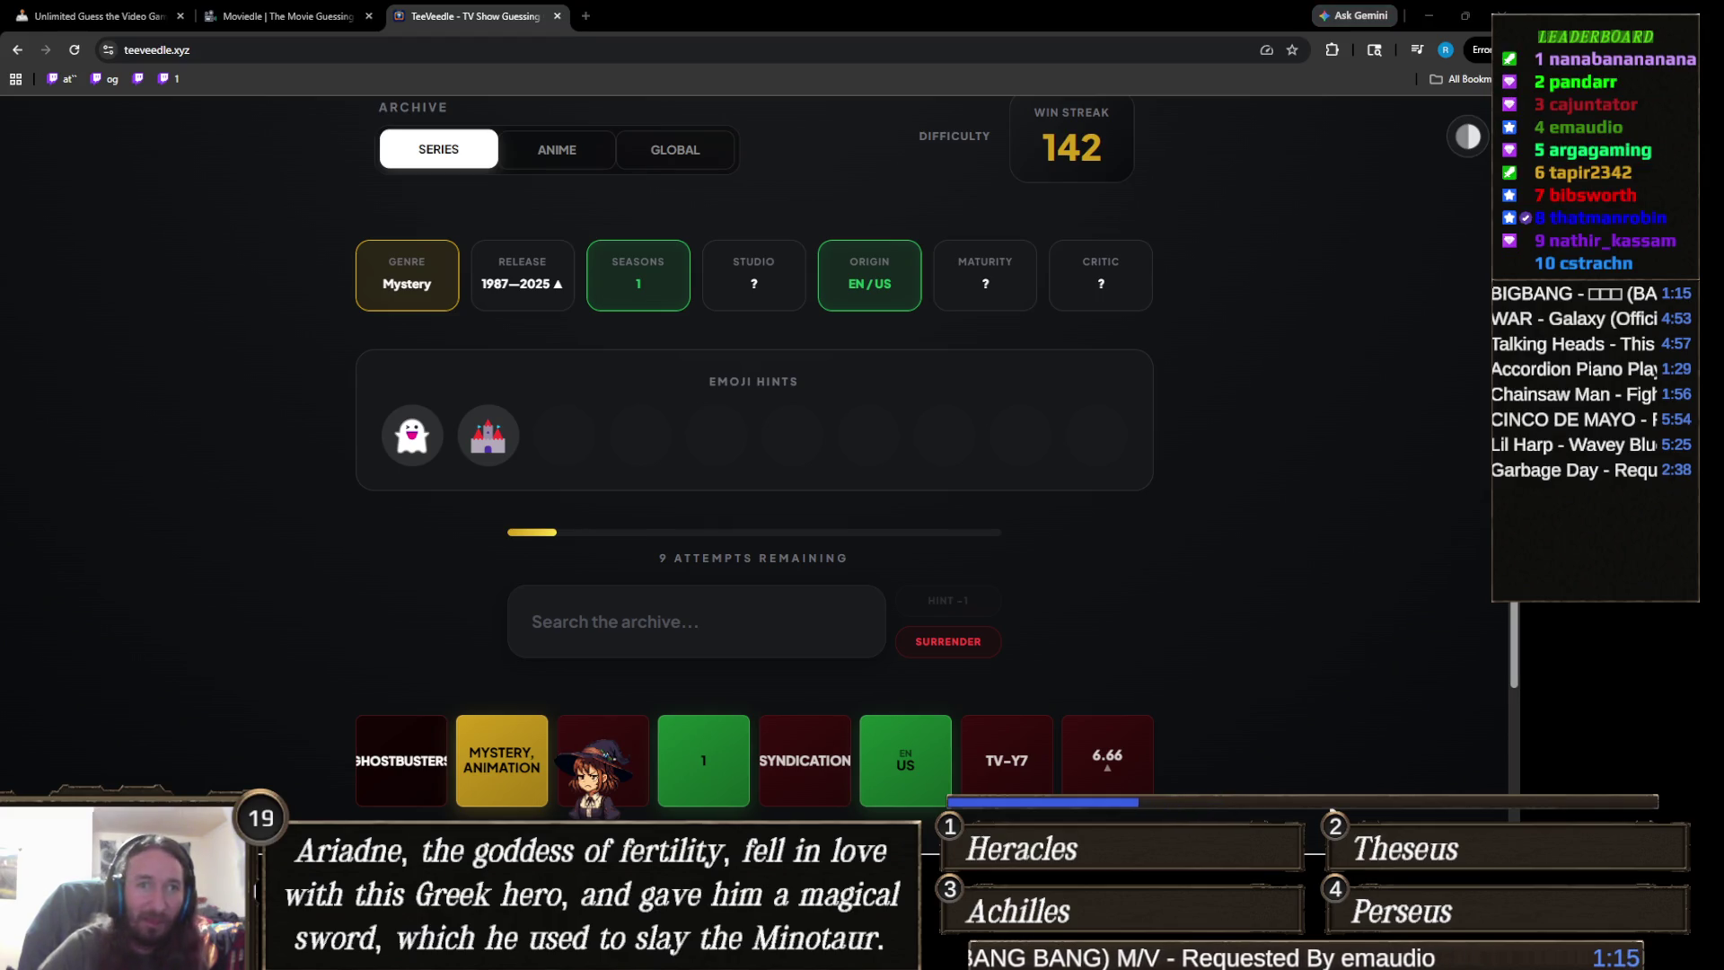
- Guess The Haunting of Bly Manor for the win, raising the streak to 143
{"action": "left_click", "coordinate": [697, 619]}
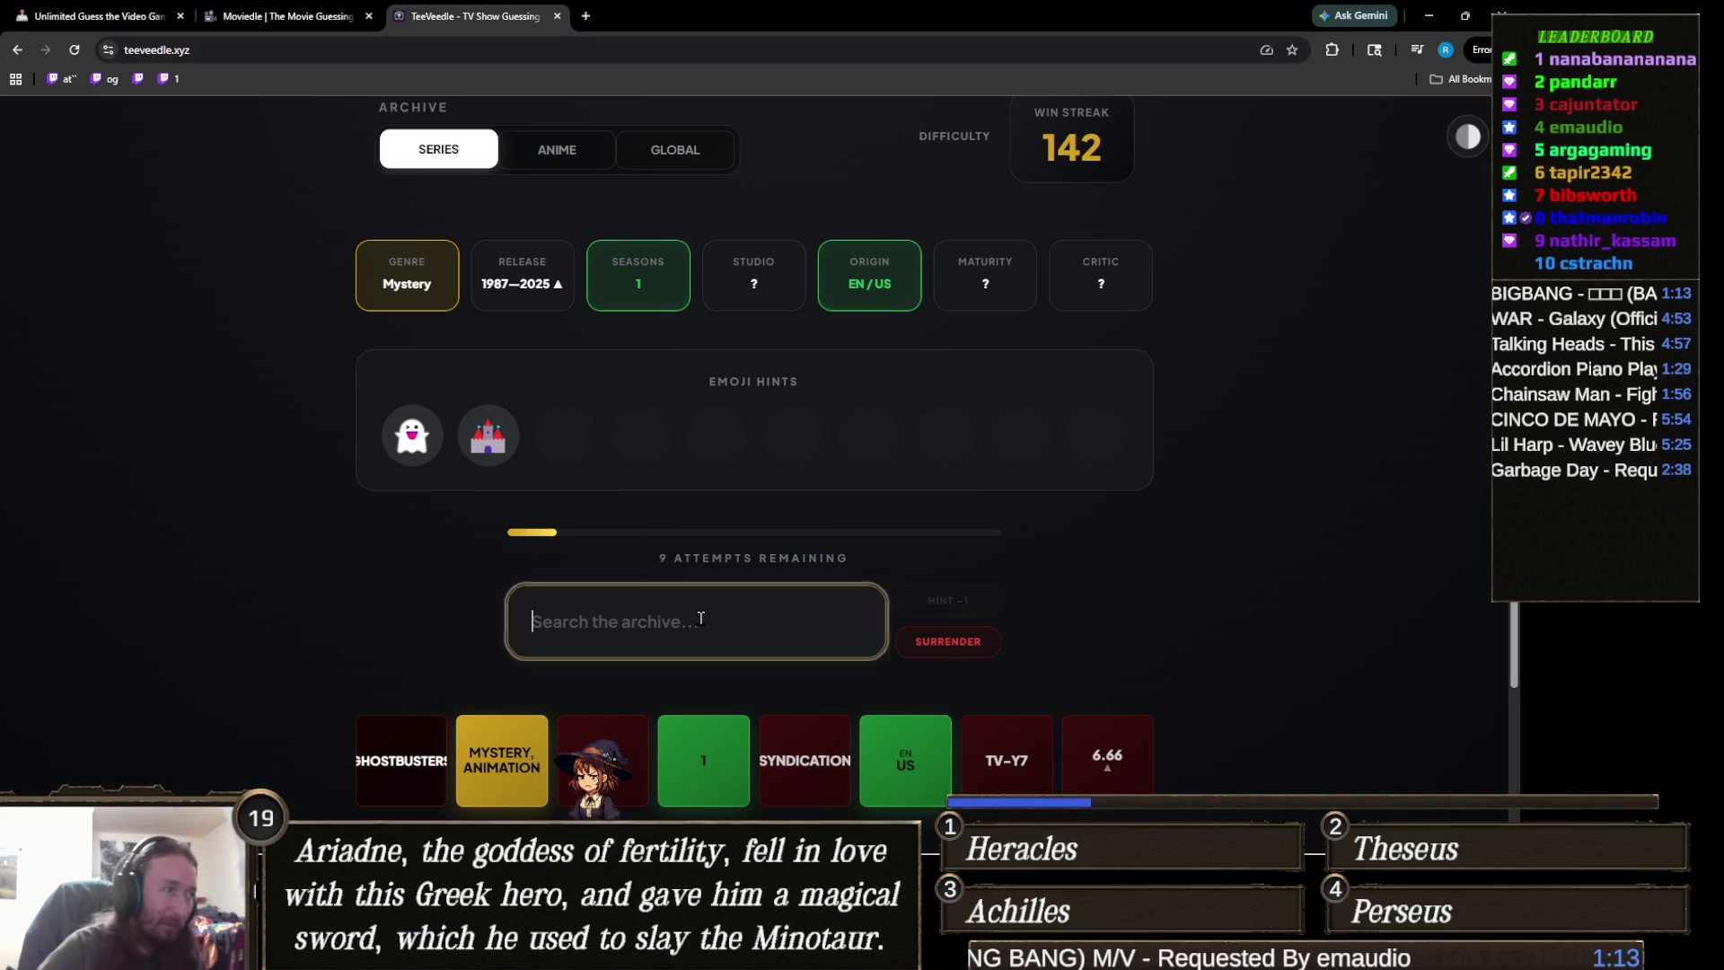
{"action": "type", "text": "bly man"}
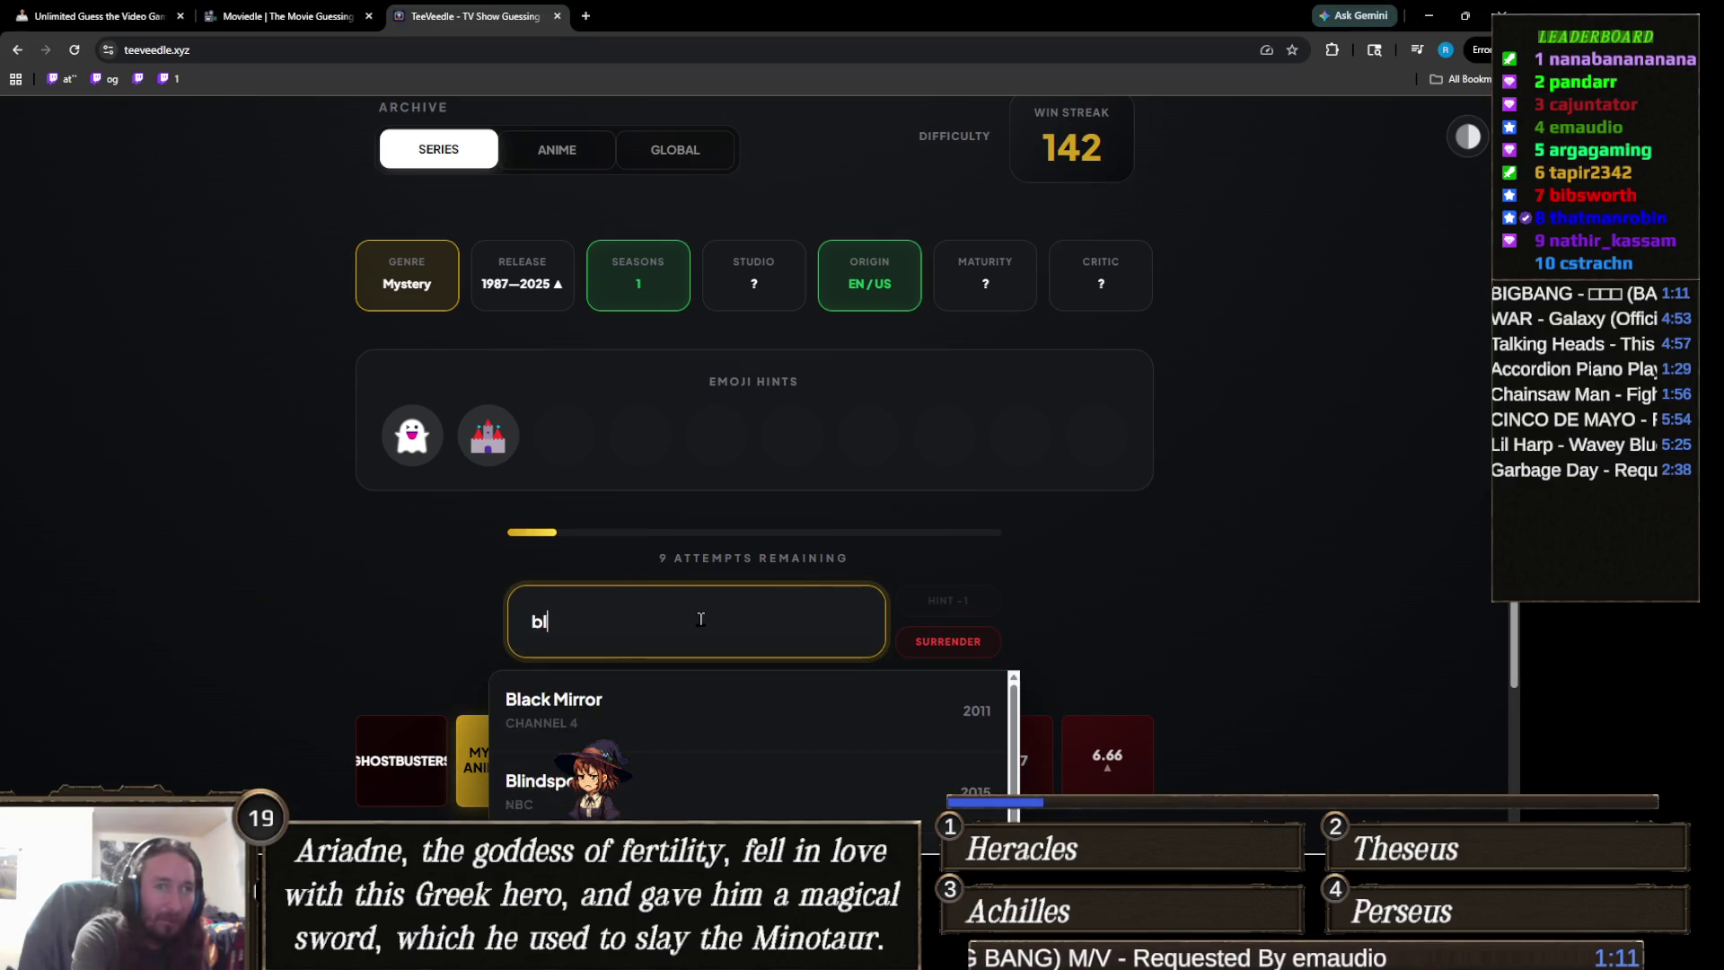
{"action": "left_click", "coordinate": [675, 713]}
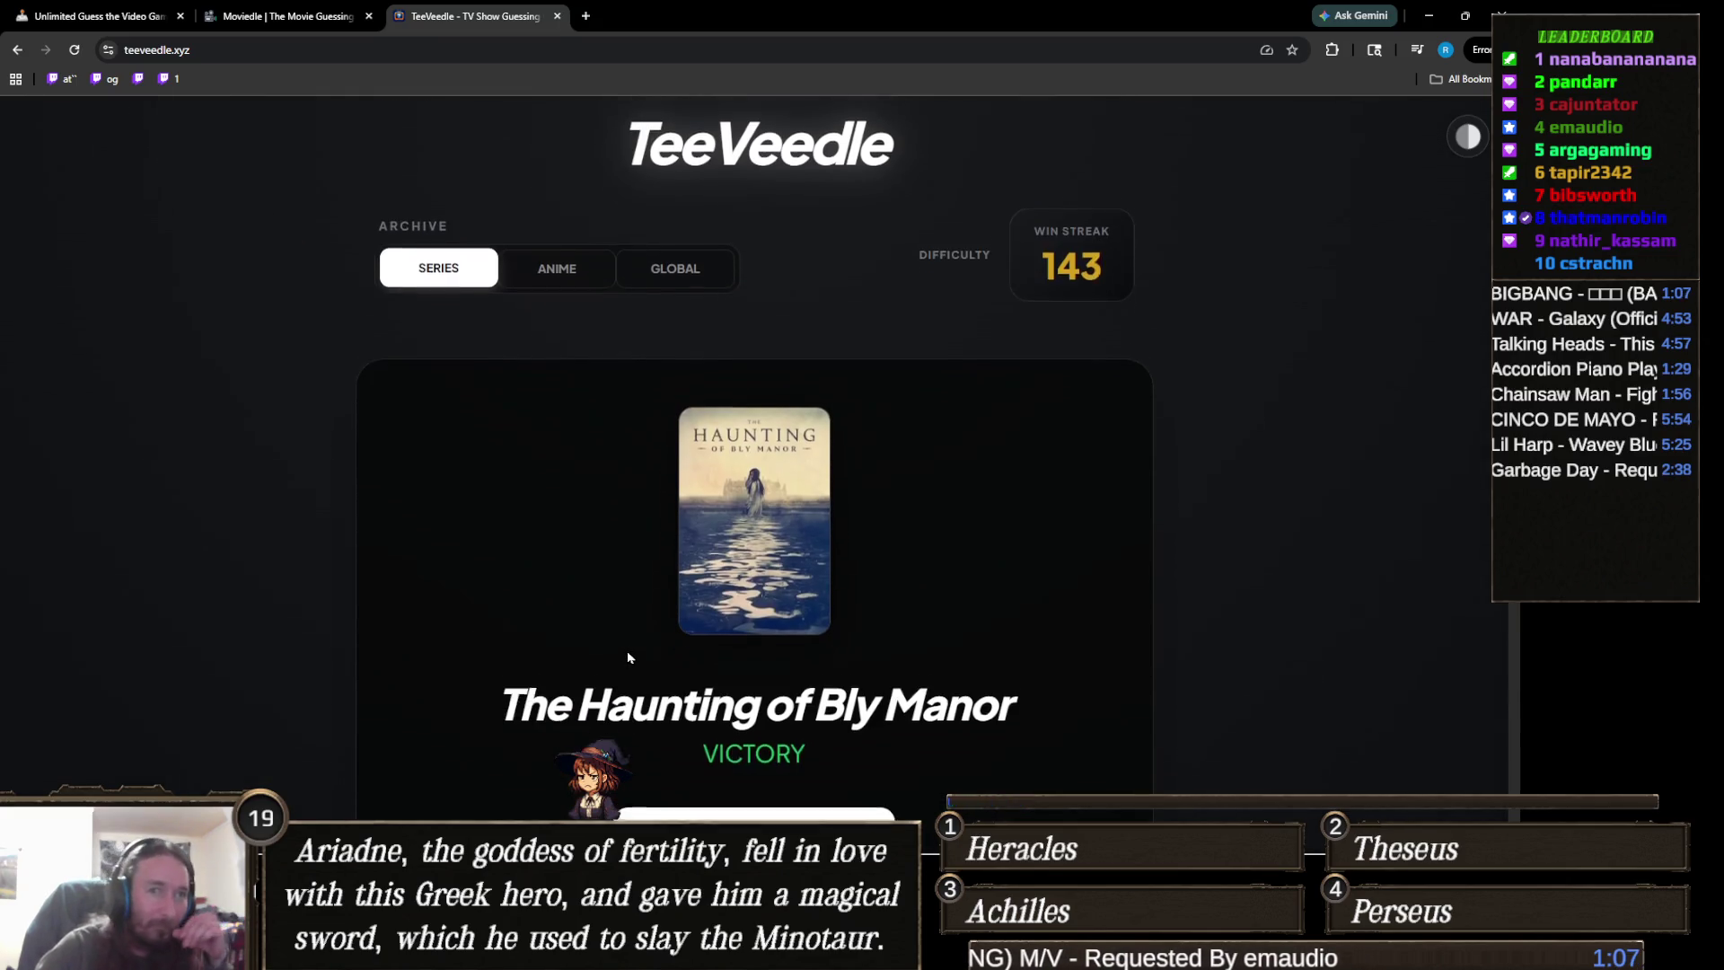
{"action": "scroll", "coordinate": [627, 660], "scroll_direction": "down", "scroll_amount": 3}
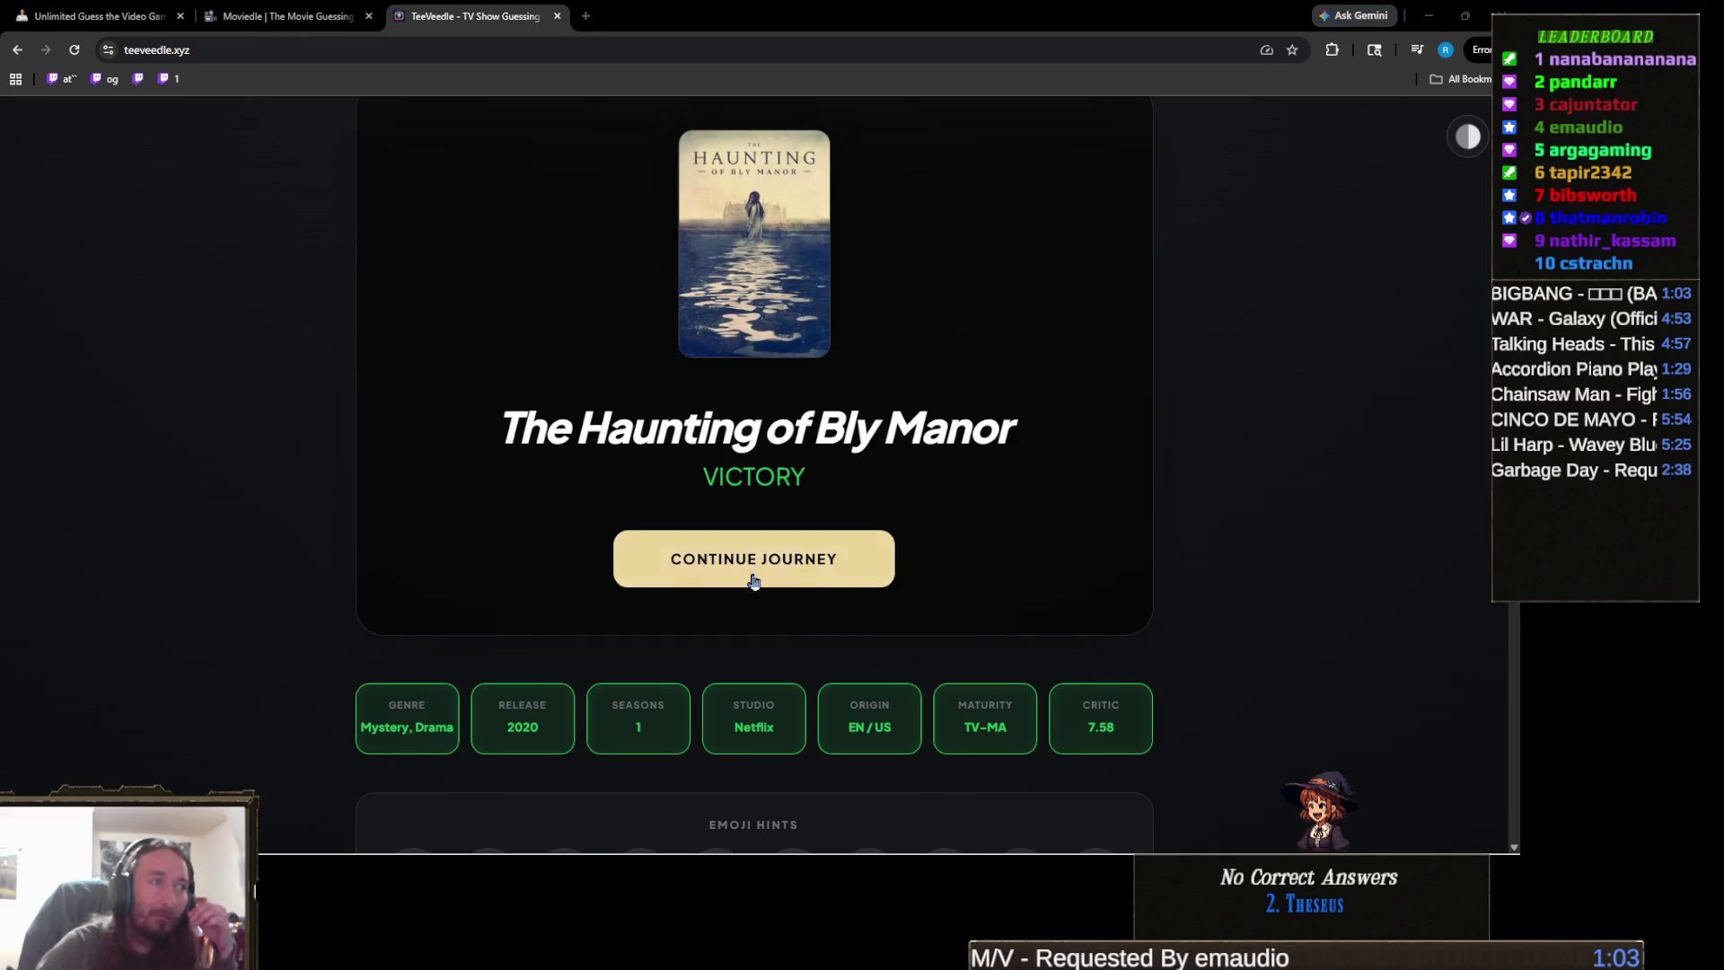
{"action": "left_click", "coordinate": [795, 570]}
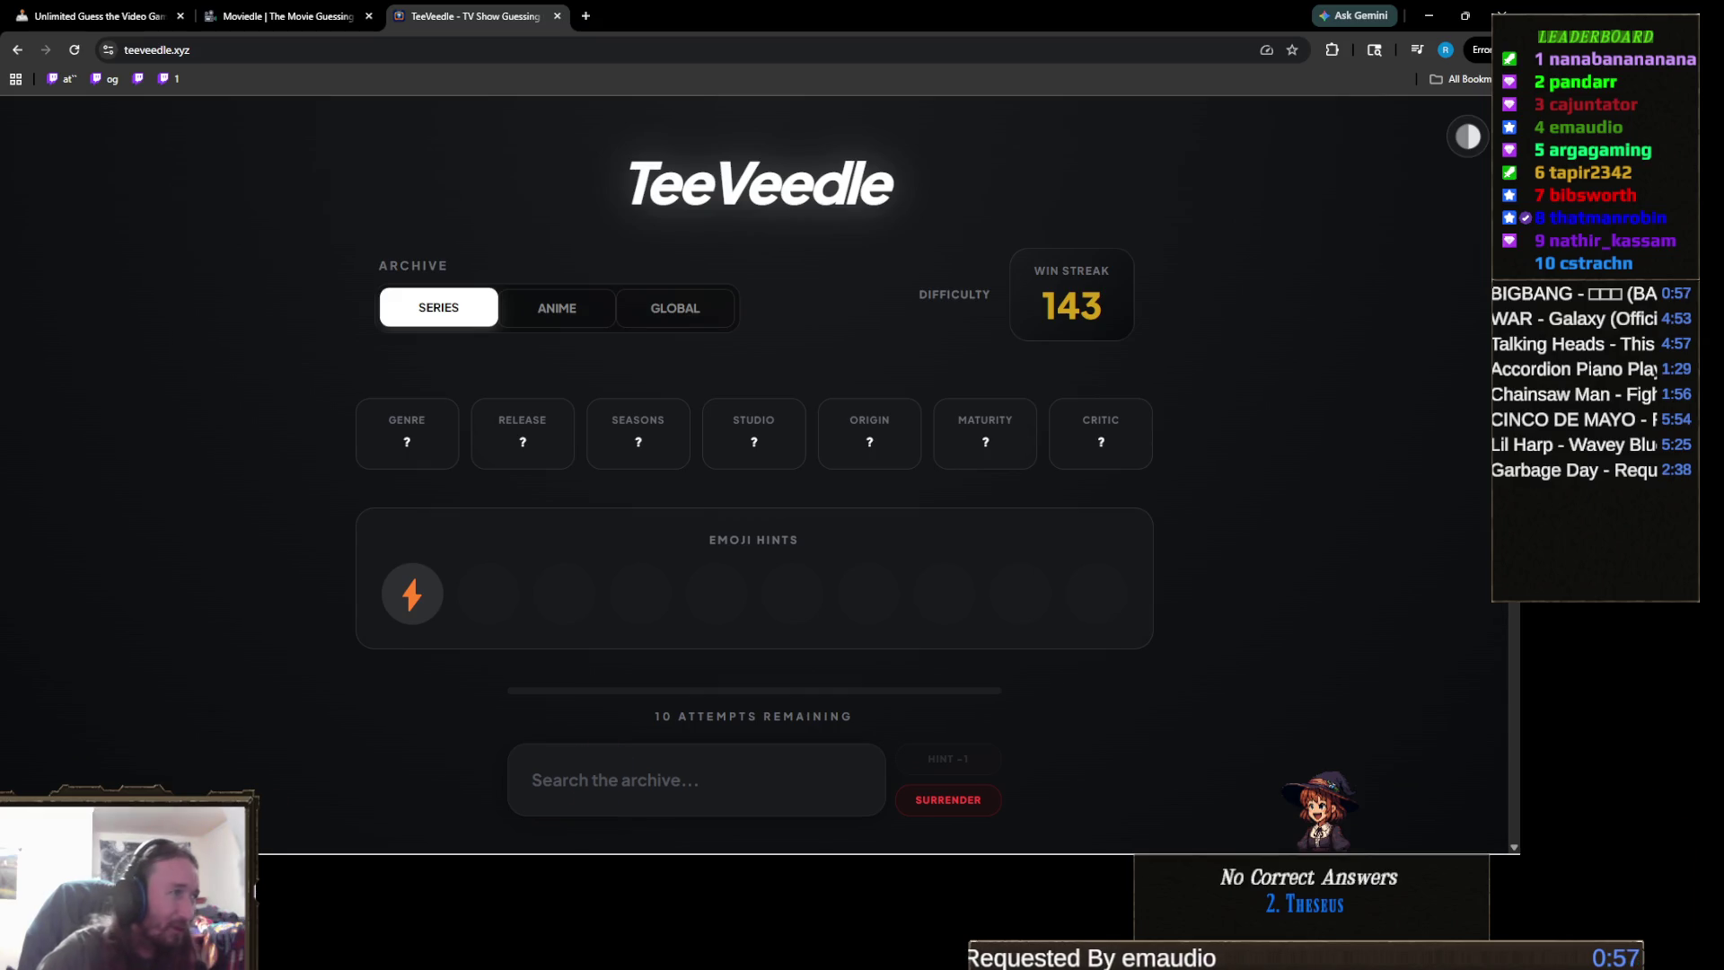
- Guess The Flash for the new TeeVeedle puzzle, which turns out wrong
{"action": "scroll", "coordinate": [754, 449], "scroll_direction": "down", "scroll_amount": 1}
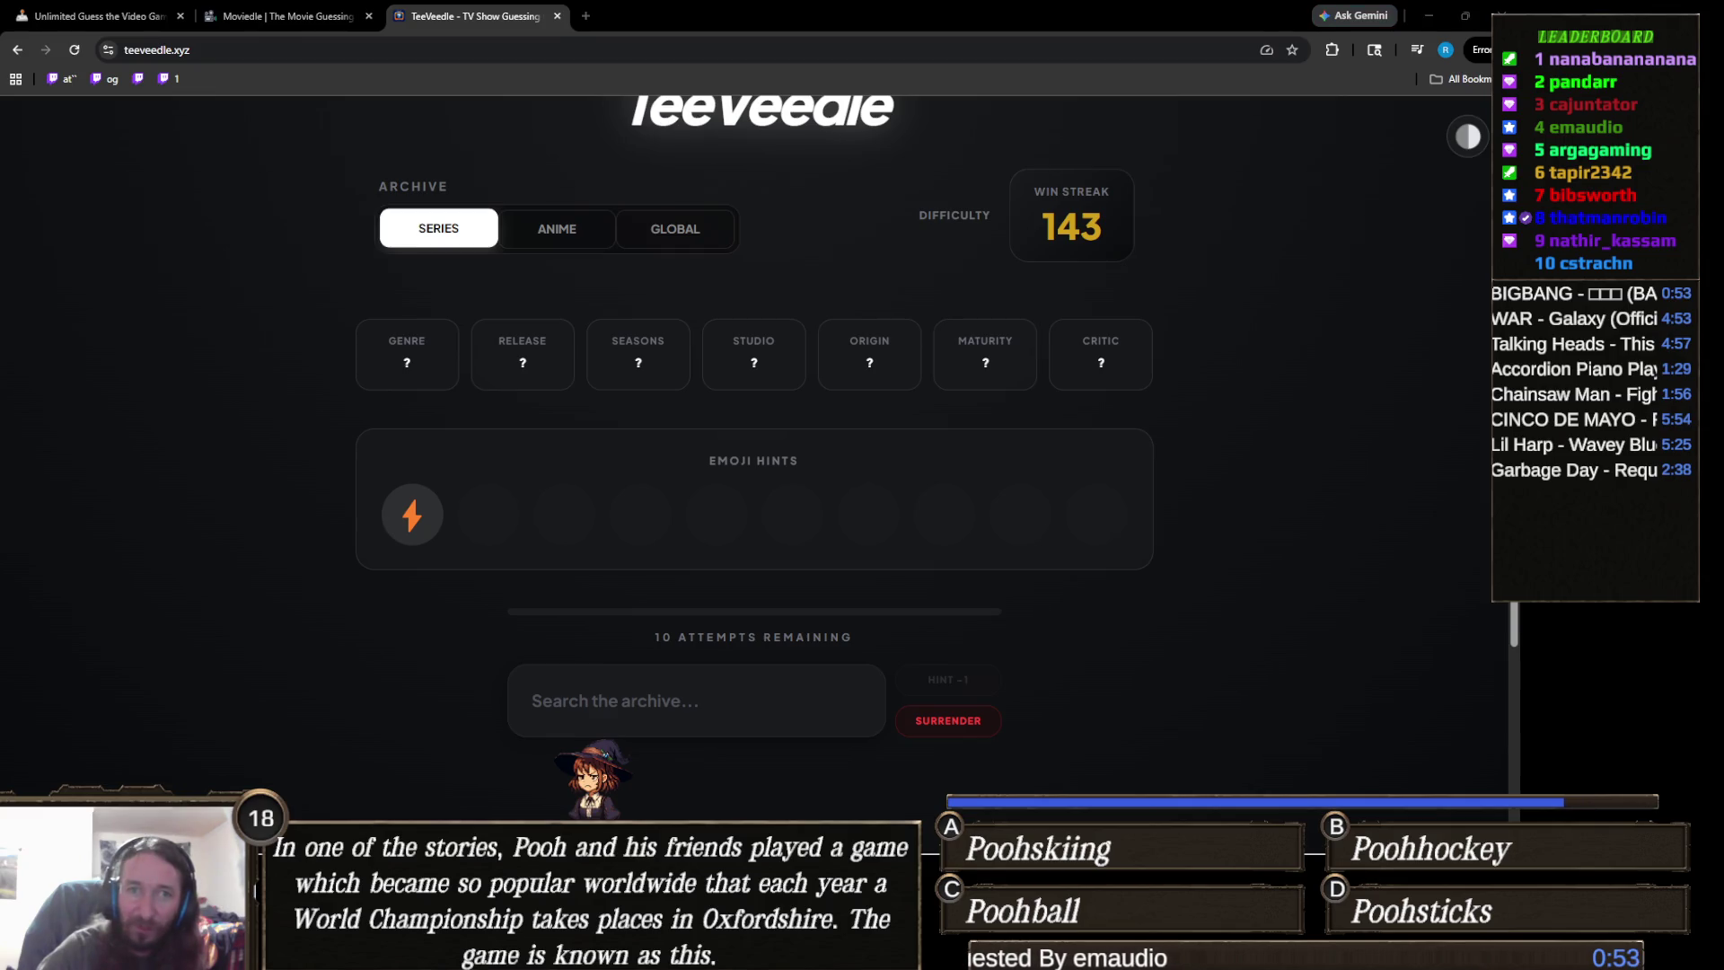
{"action": "type", "text": "the f"}
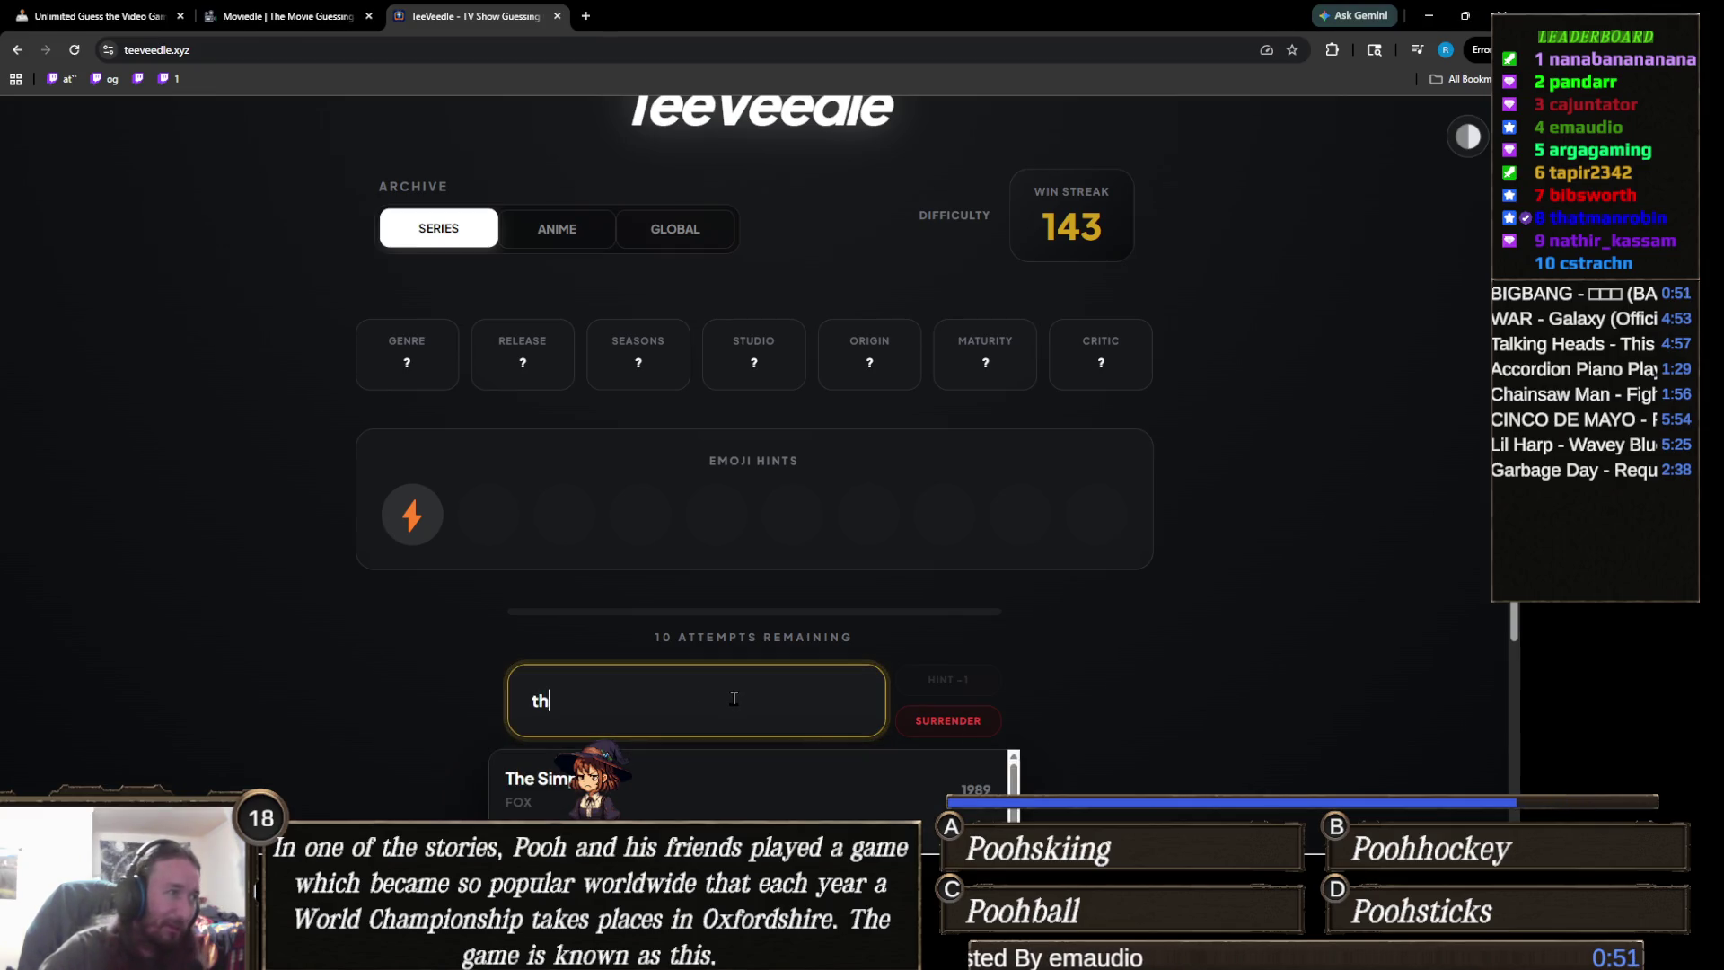
{"action": "key", "text": "Return"}
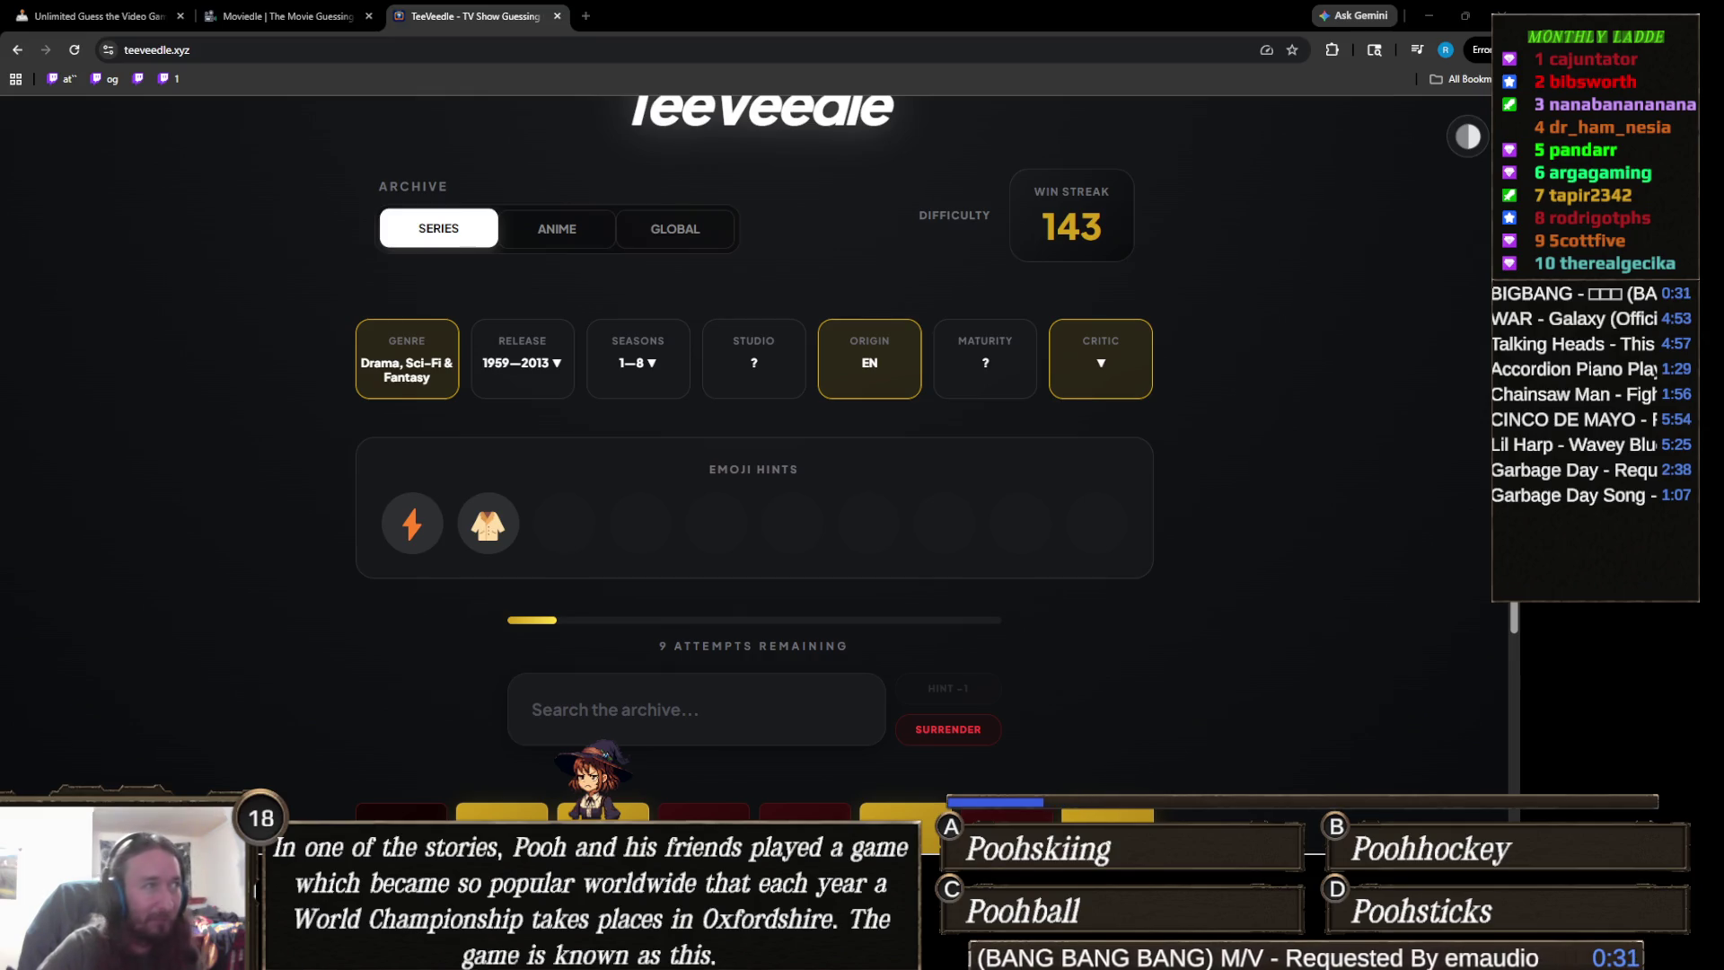
{"action": "scroll", "coordinate": [1036, 627], "scroll_direction": "down", "scroll_amount": 2}
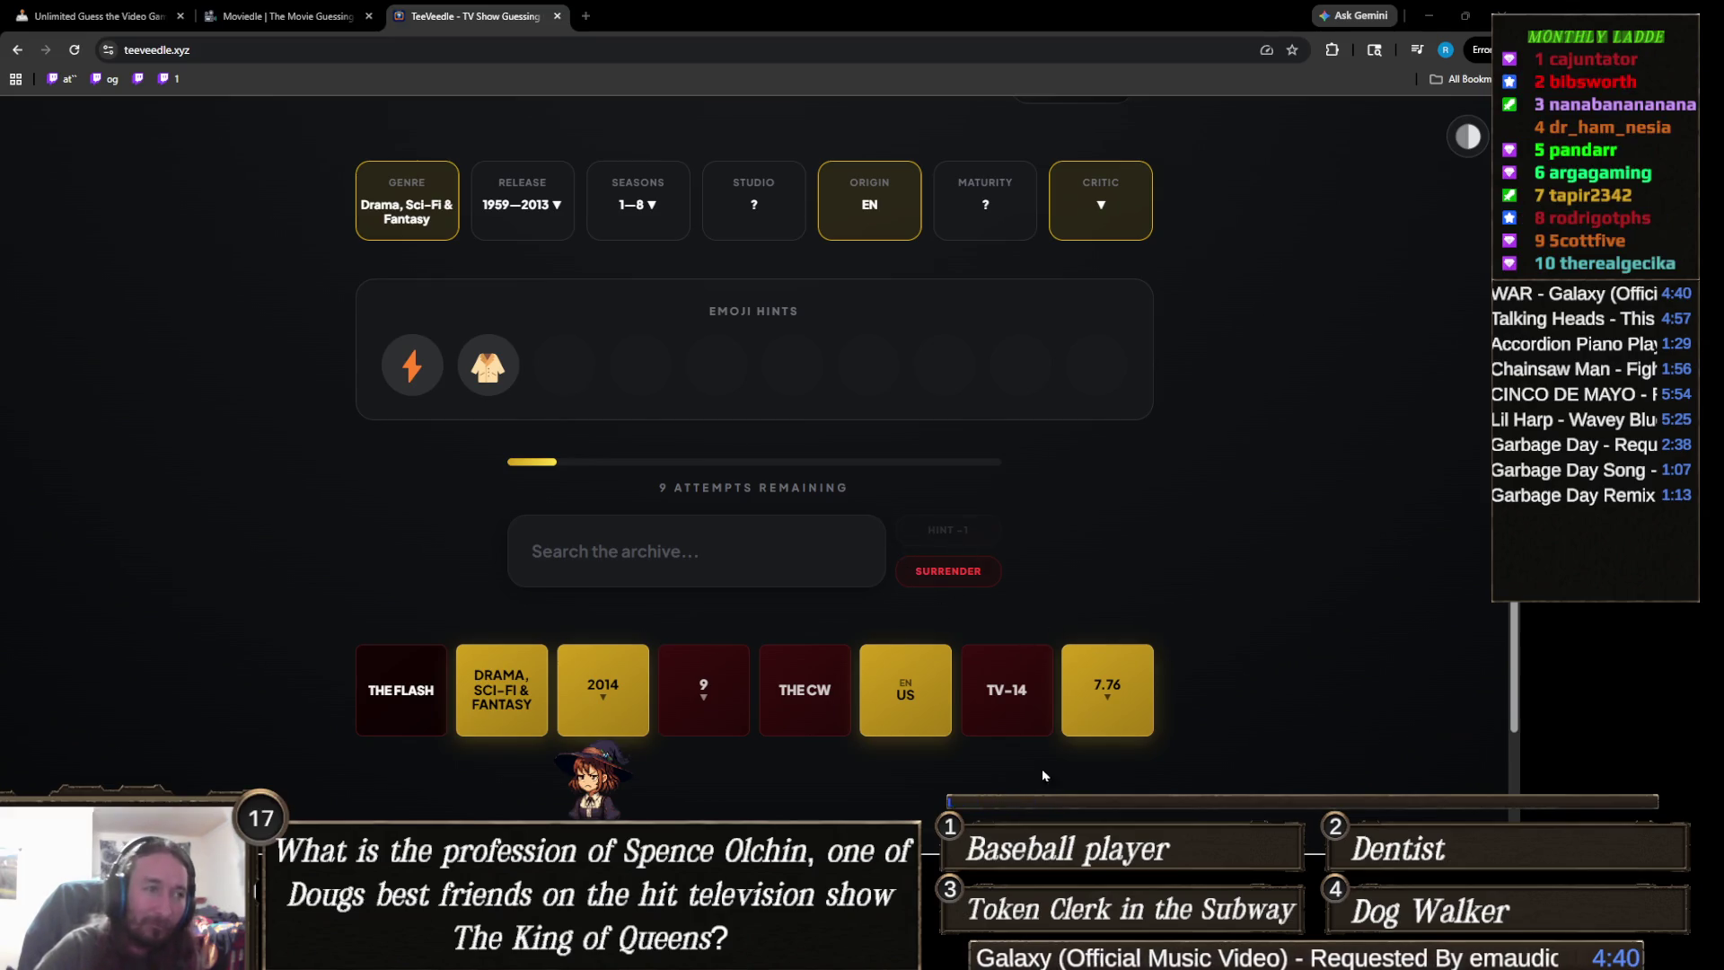
{"action": "mouse_move", "coordinate": [994, 822]}
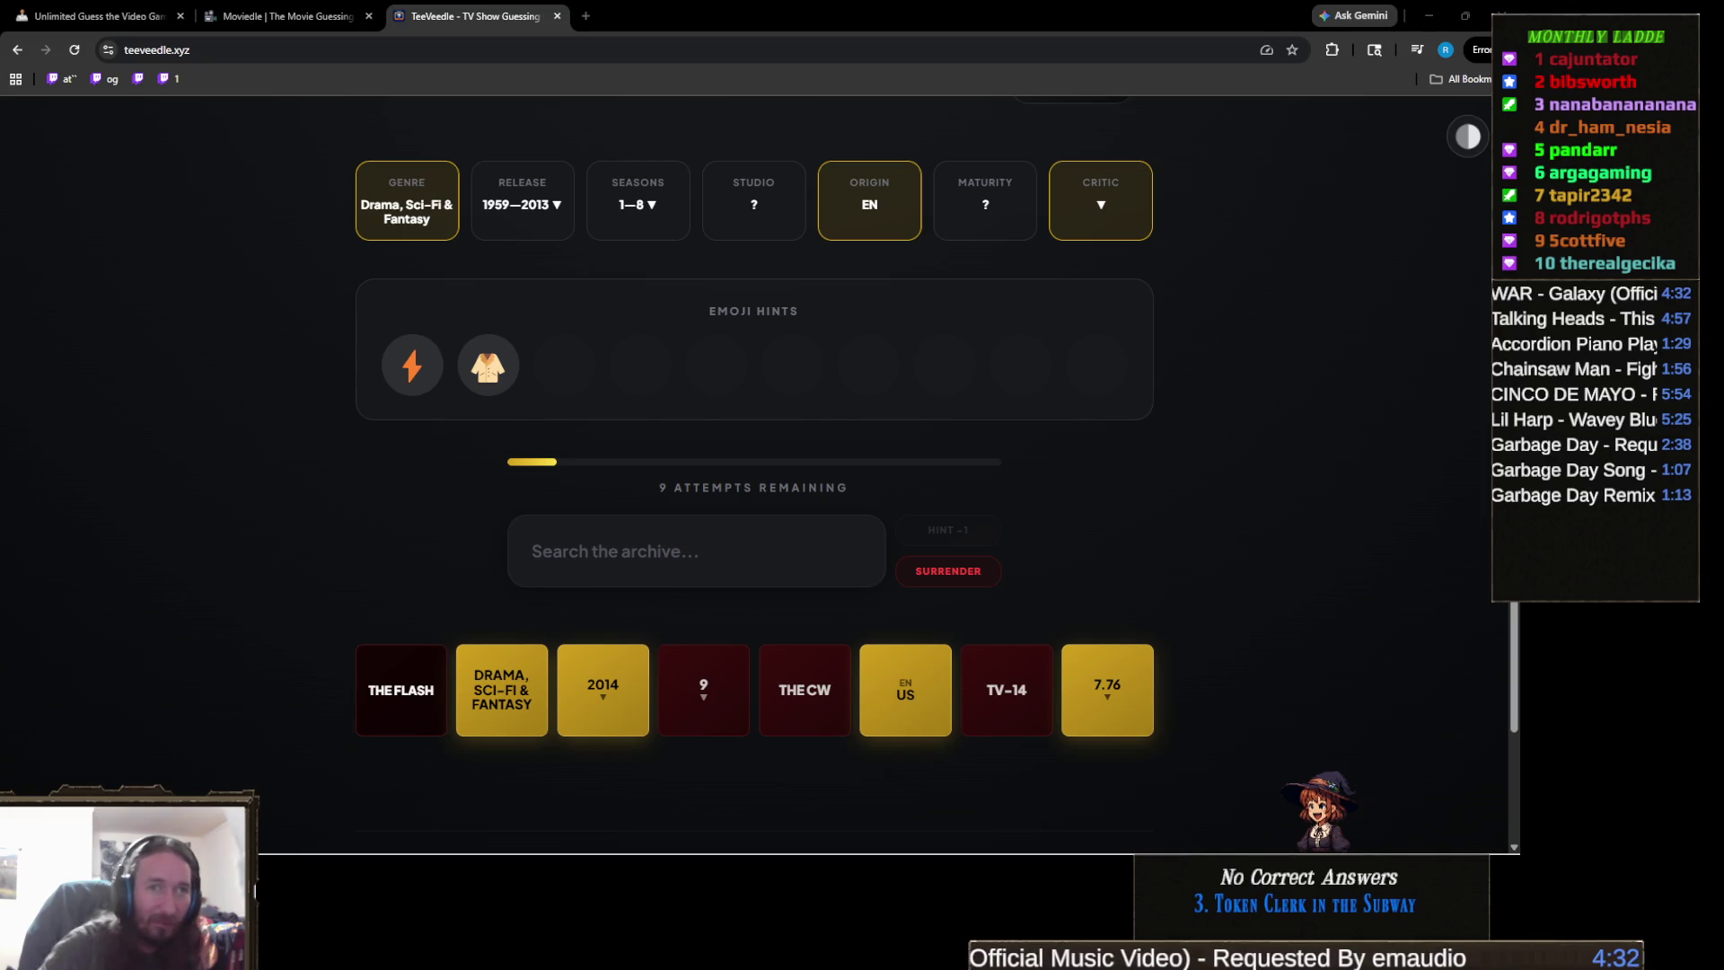
- Guess Misfits for the victory, lifting the streak to 144
{"action": "left_click", "coordinate": [734, 554]}
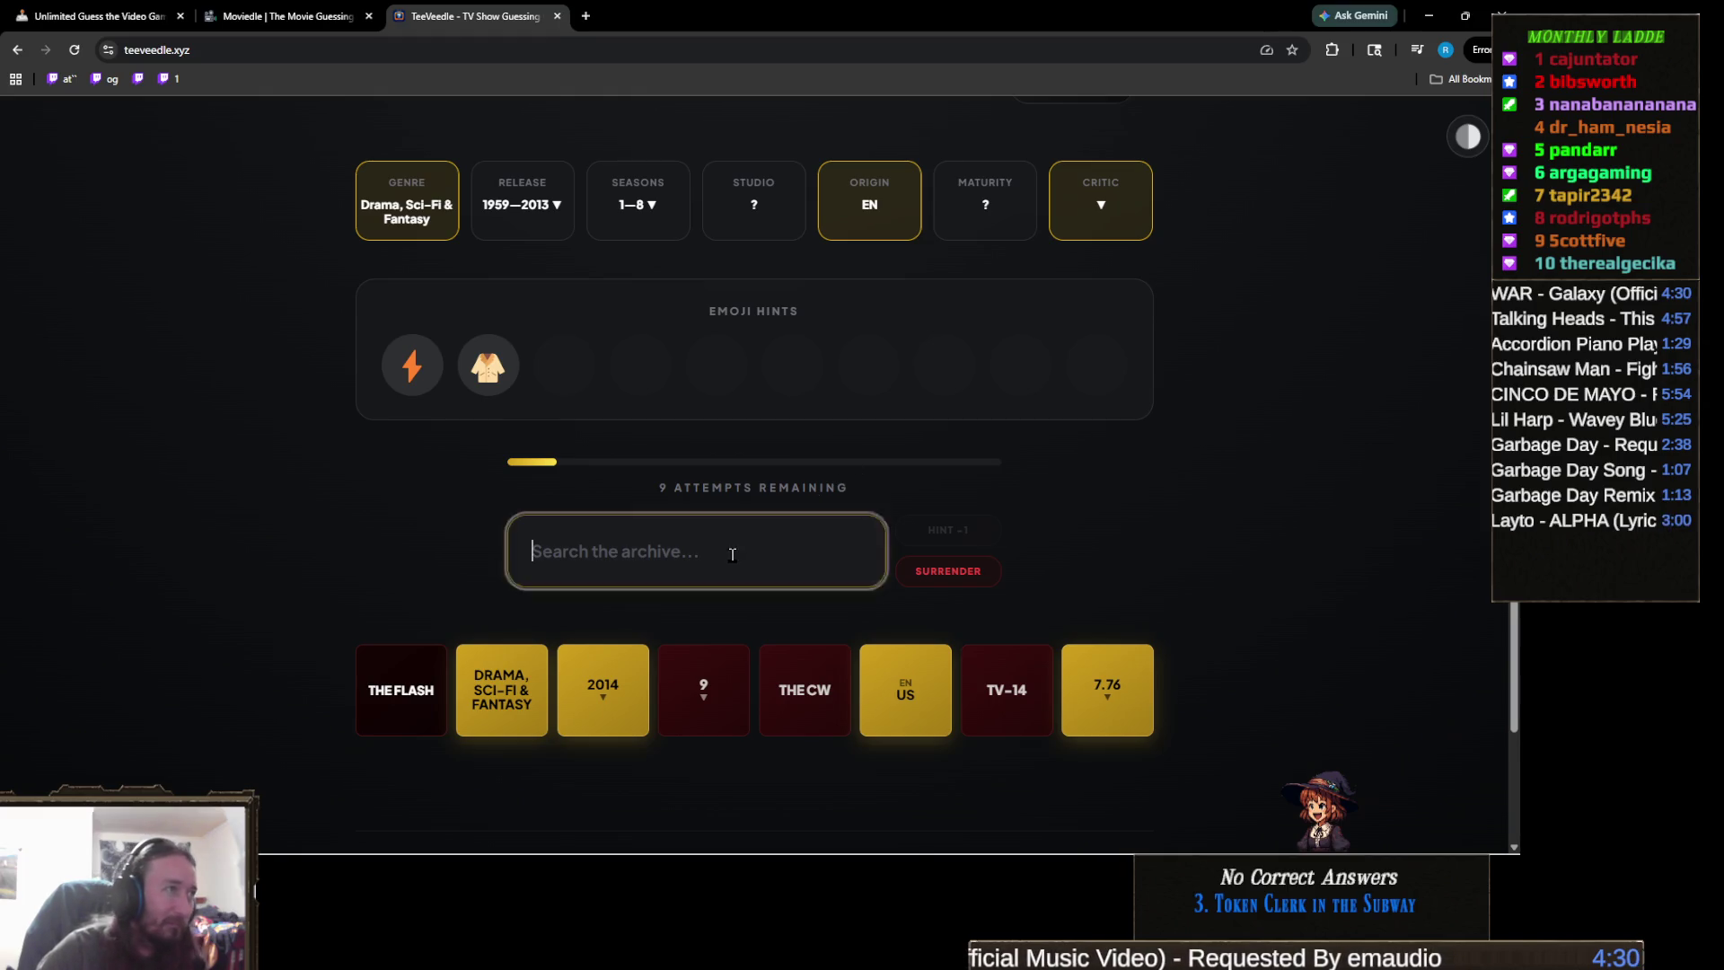
{"action": "type", "text": "misf"}
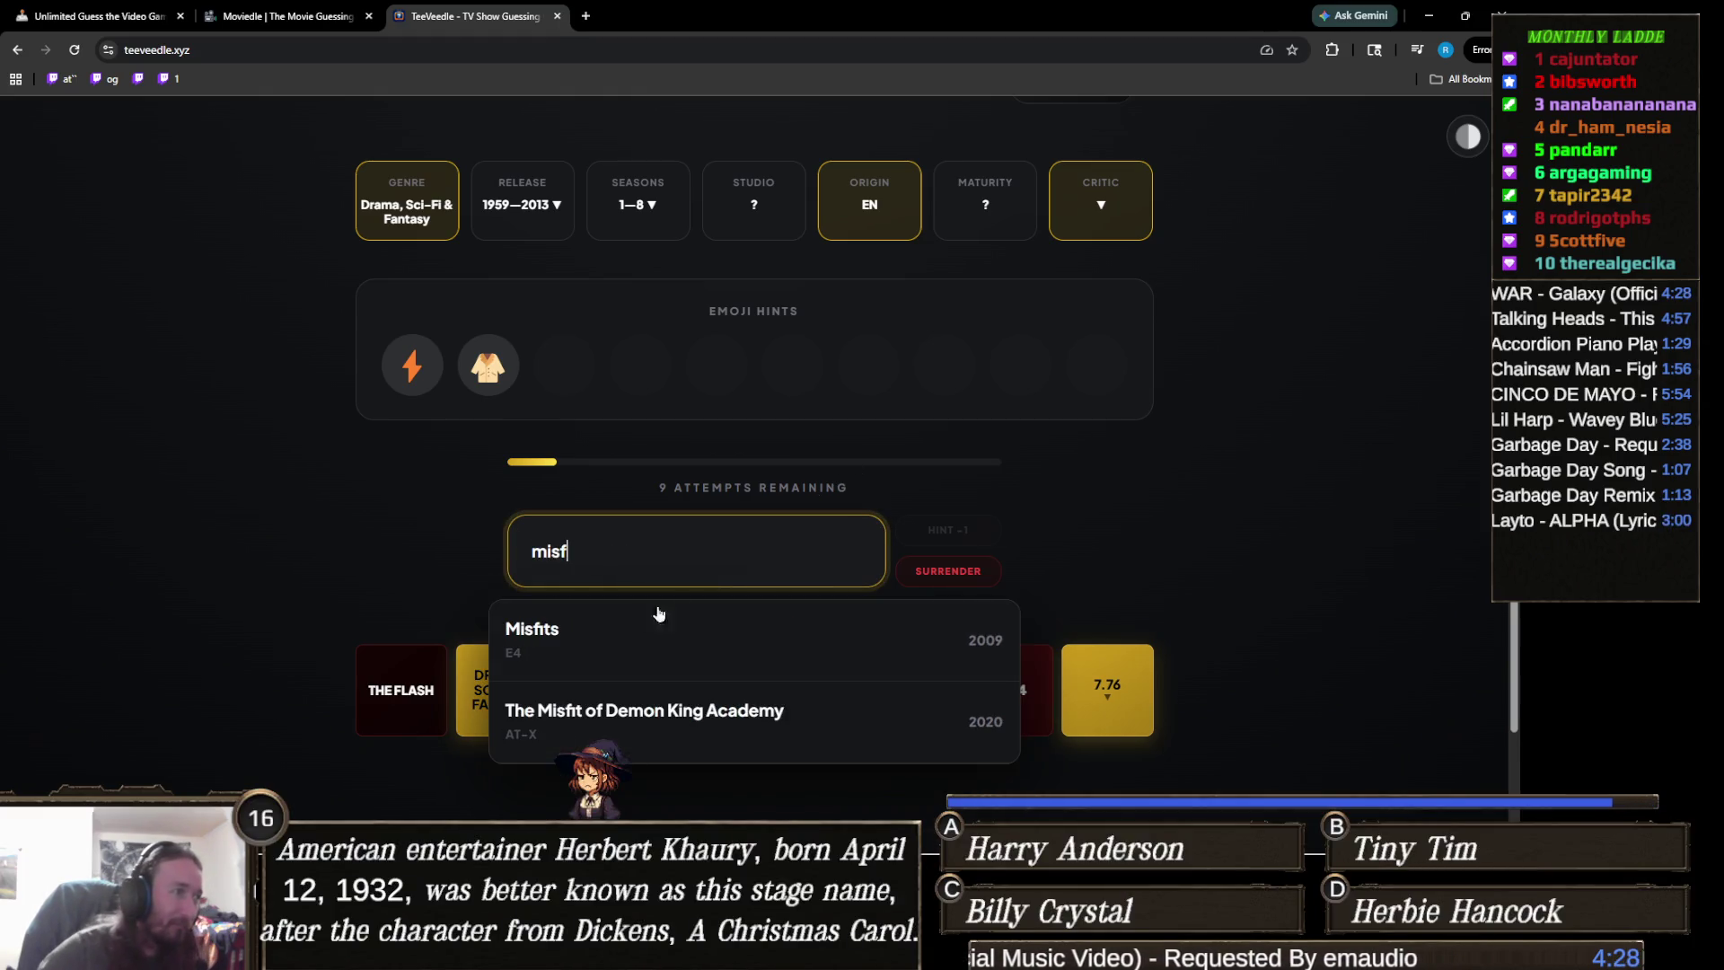
{"action": "left_click", "coordinate": [655, 613]}
{"action": "scroll", "coordinate": [482, 650], "scroll_direction": "down", "scroll_amount": 5}
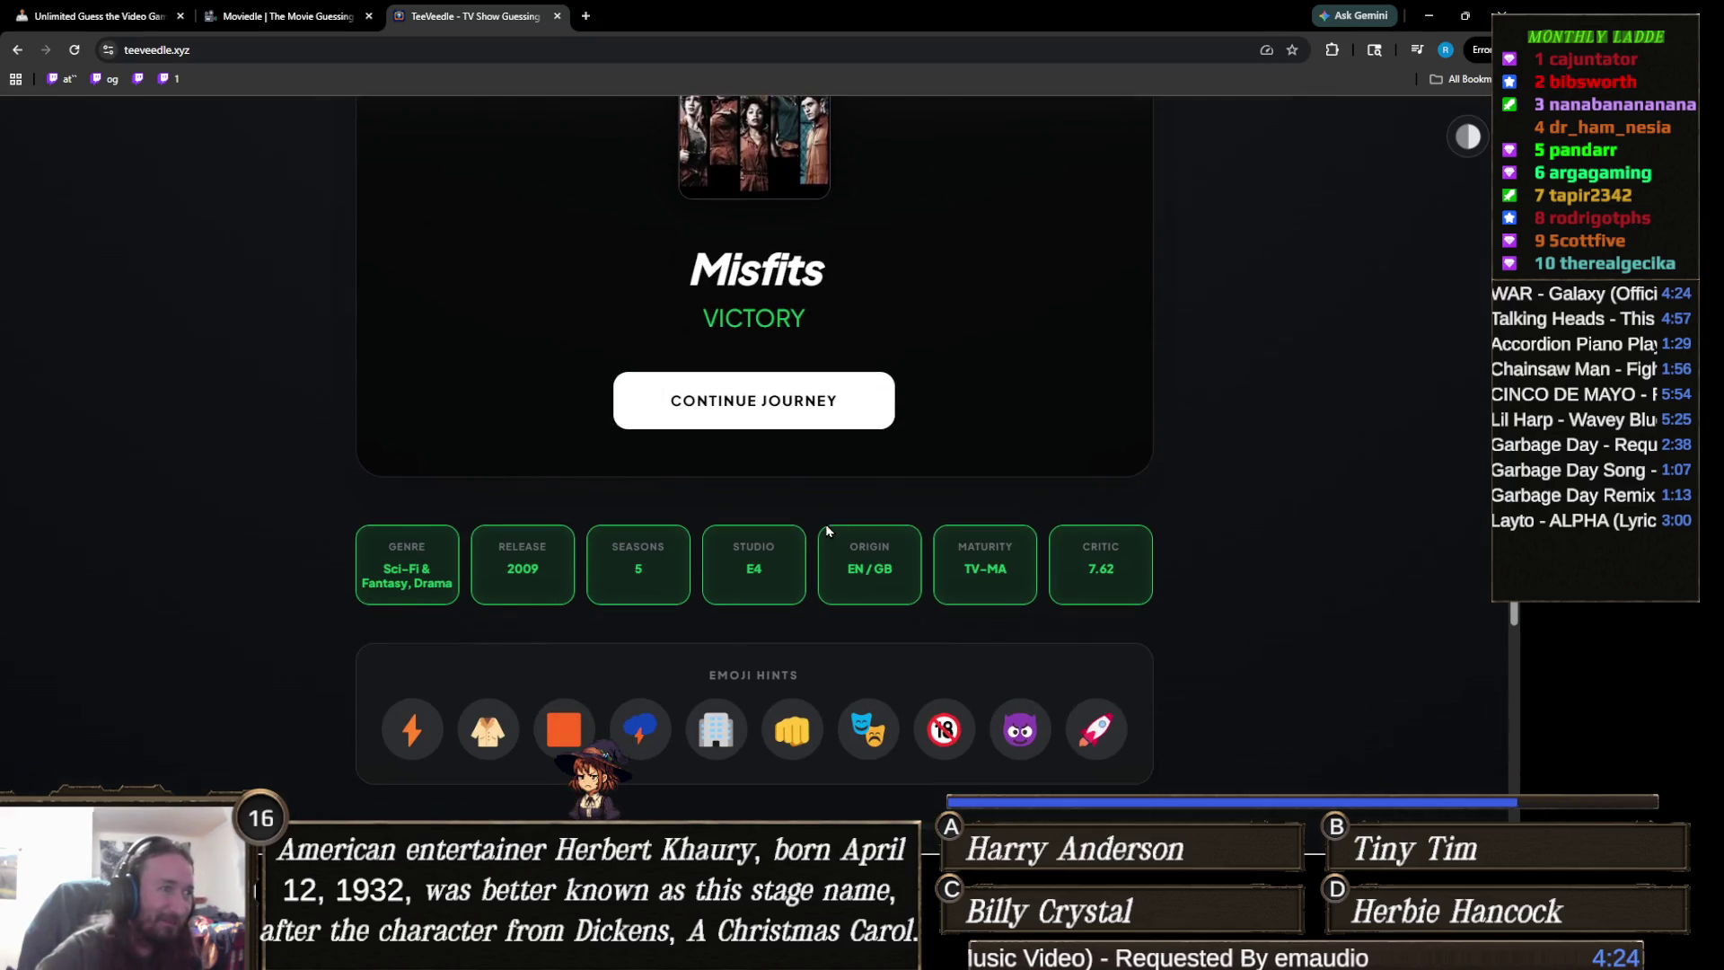
{"action": "left_click", "coordinate": [794, 404]}
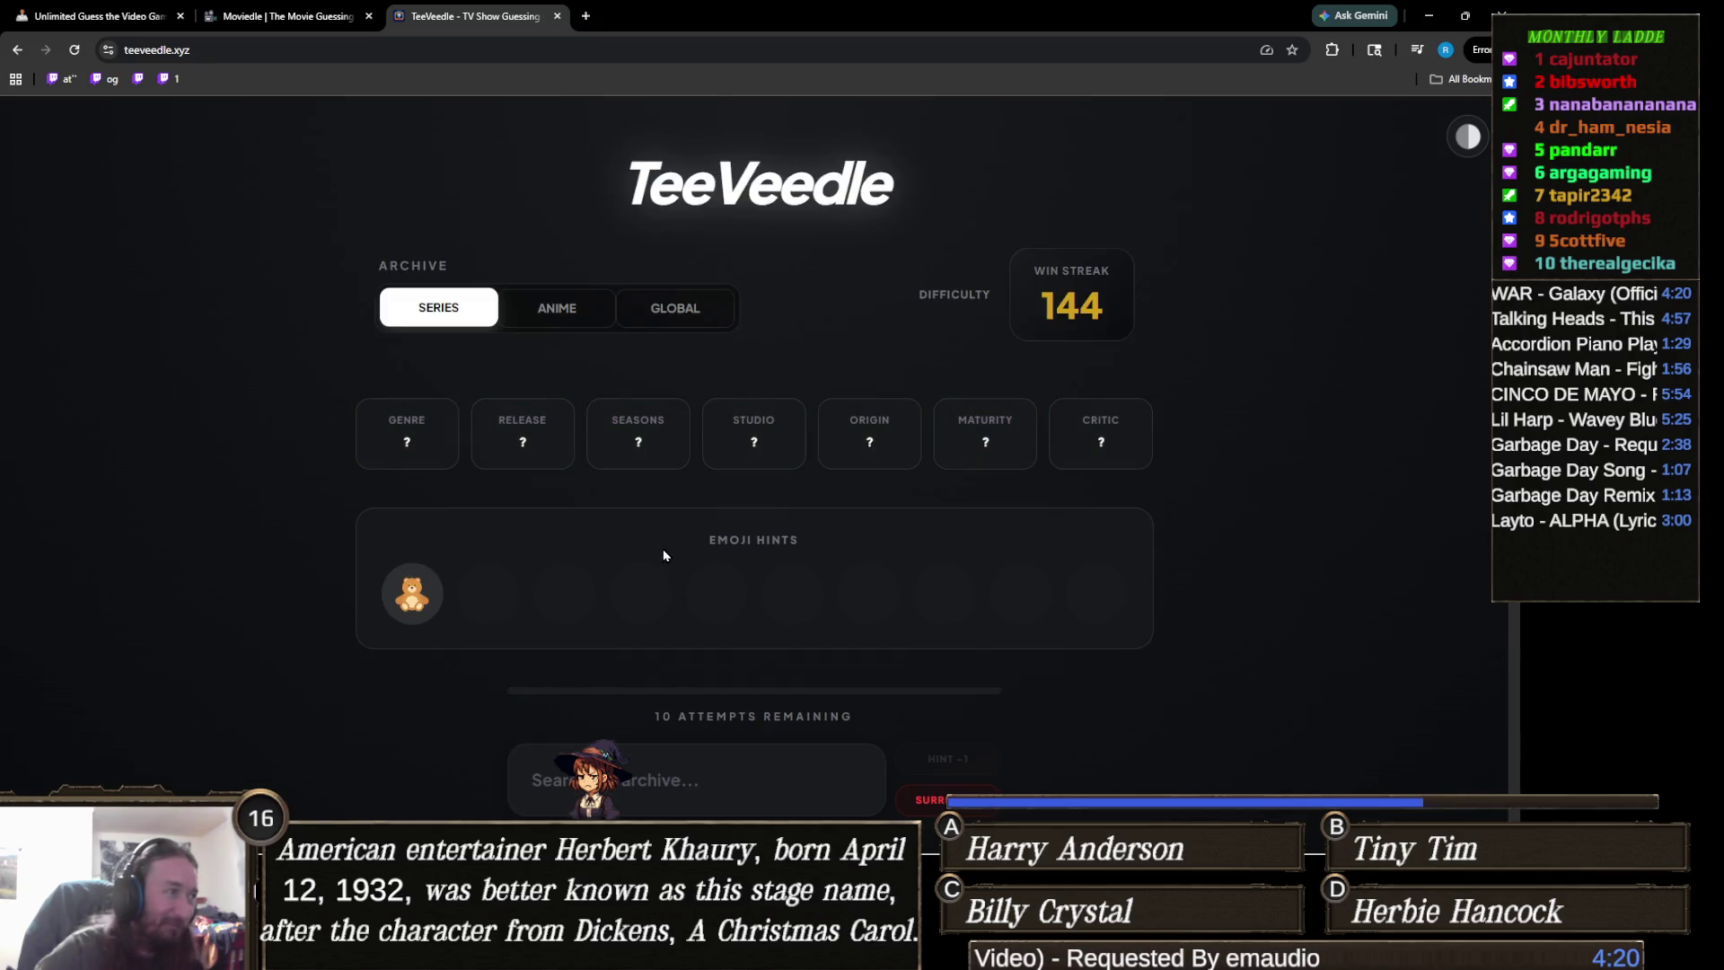
{"action": "scroll", "coordinate": [714, 581], "scroll_direction": "down", "scroll_amount": 2}
{"action": "scroll", "coordinate": [714, 581], "scroll_direction": "up", "scroll_amount": 2}
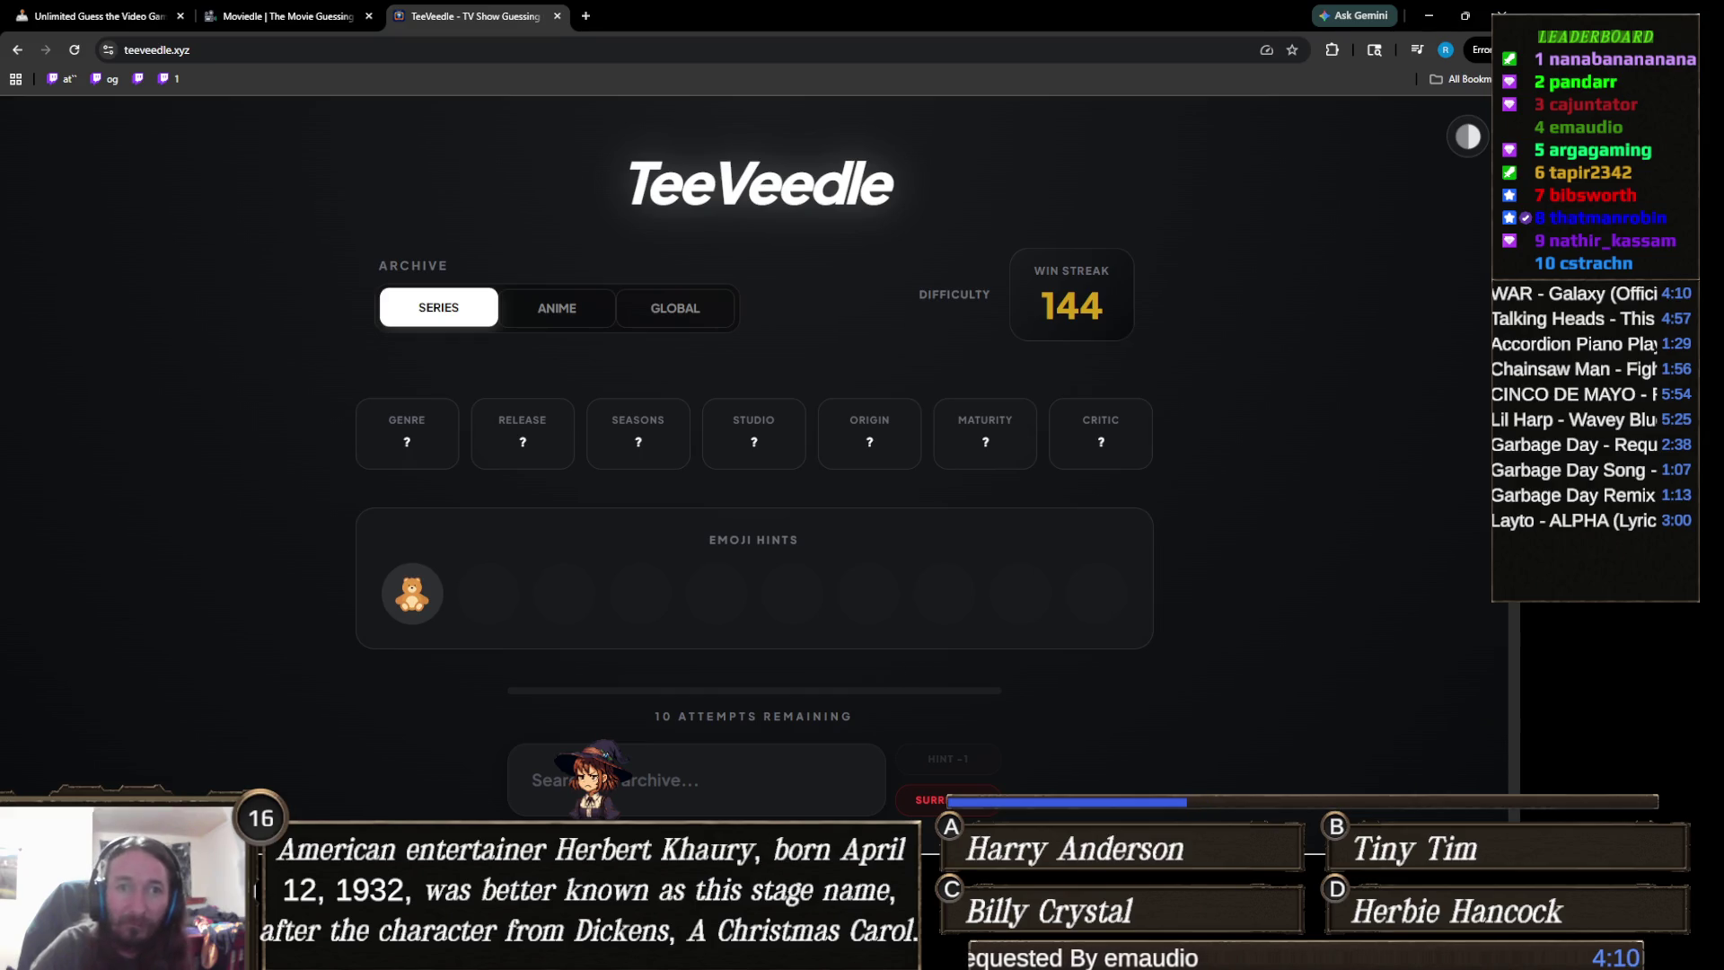
{"action": "left_click", "coordinate": [766, 757]}
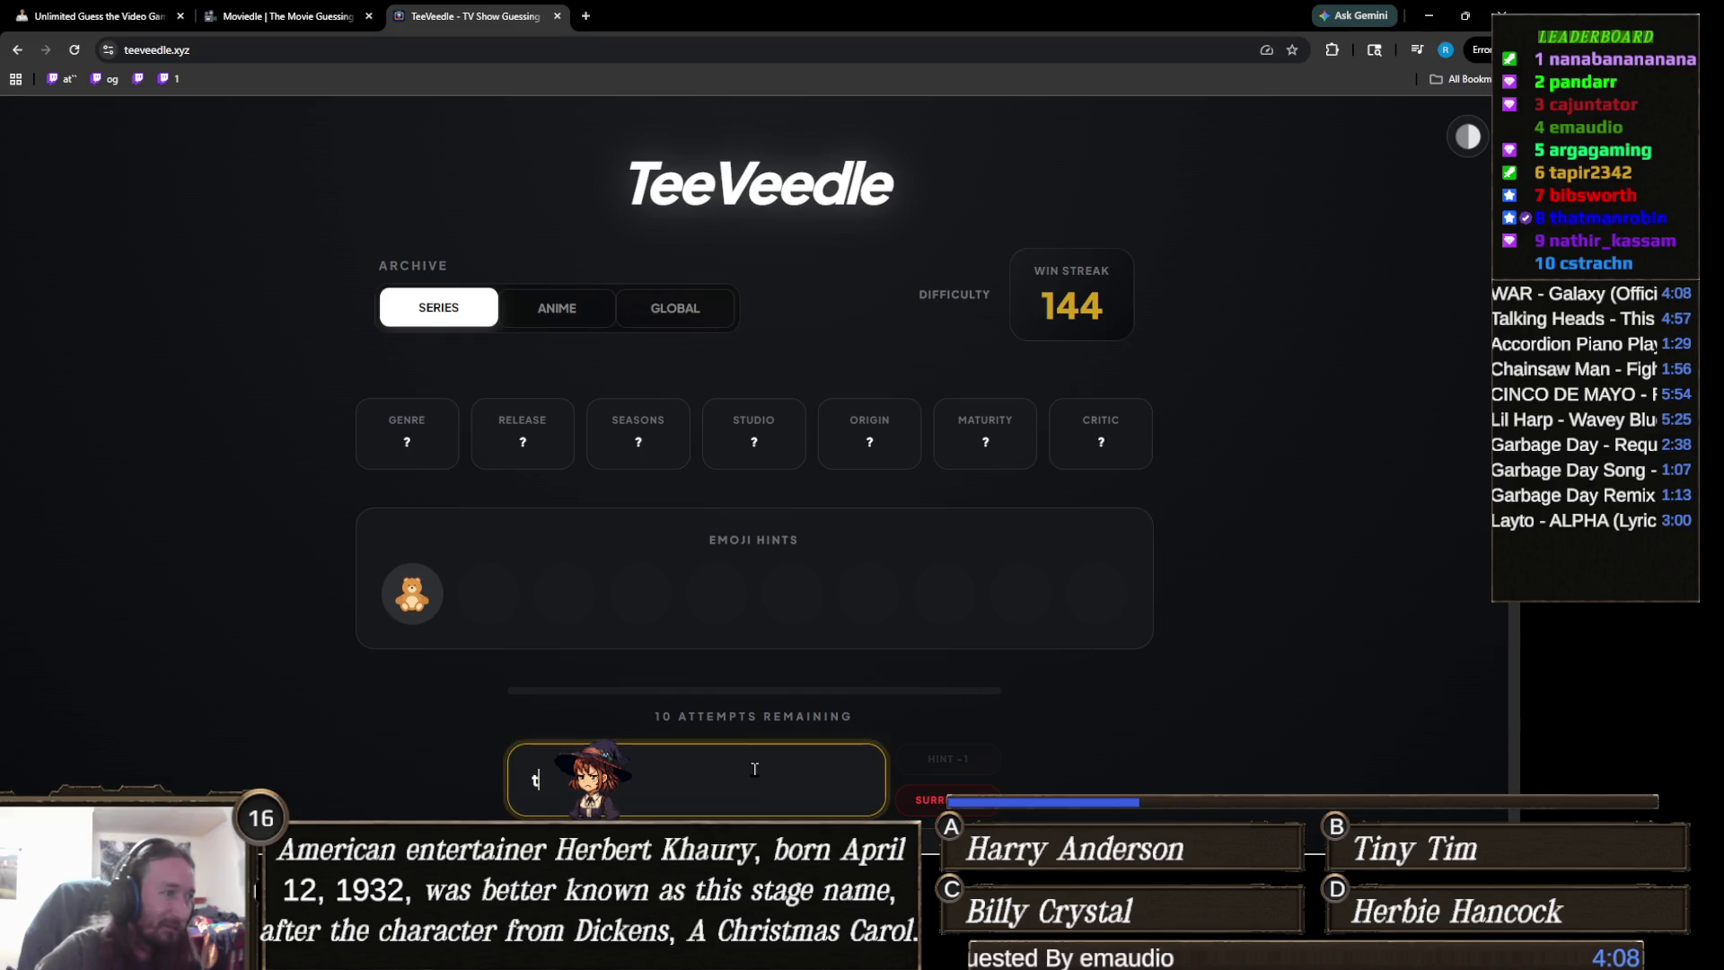
{"action": "type", "text": "ted"}
{"action": "left_click", "coordinate": [593, 714]}
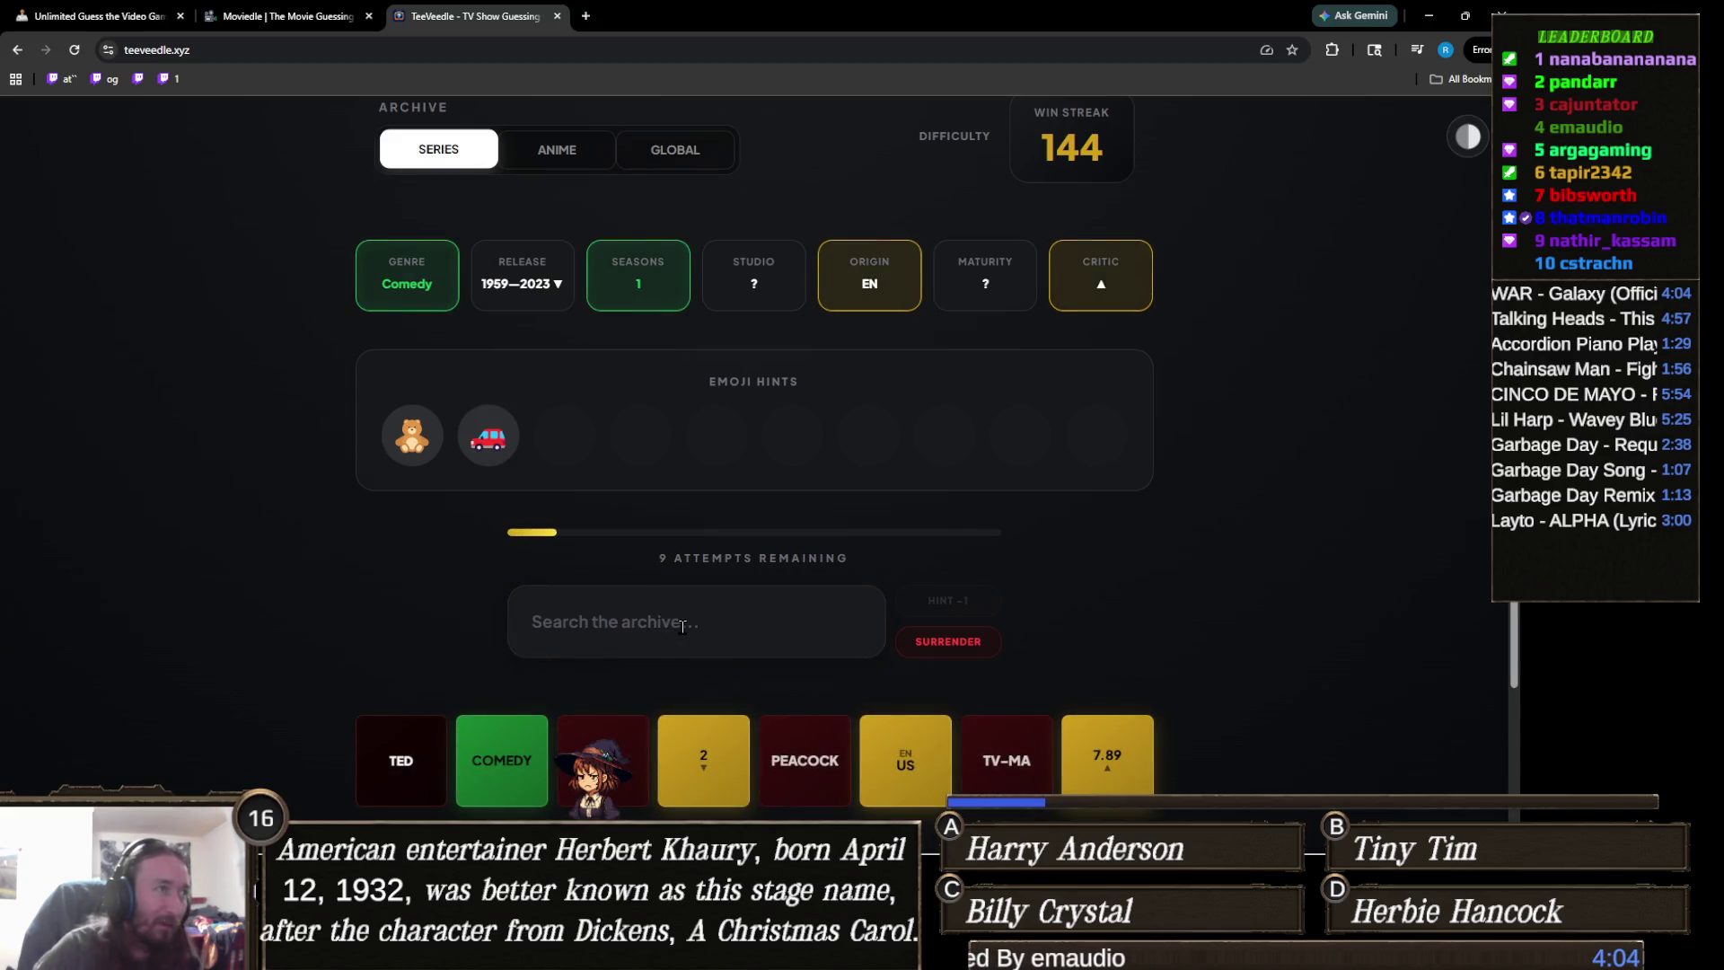
{"action": "scroll", "coordinate": [678, 629], "scroll_direction": "up", "scroll_amount": 1}
{"action": "scroll", "coordinate": [683, 641], "scroll_direction": "down", "scroll_amount": 1}
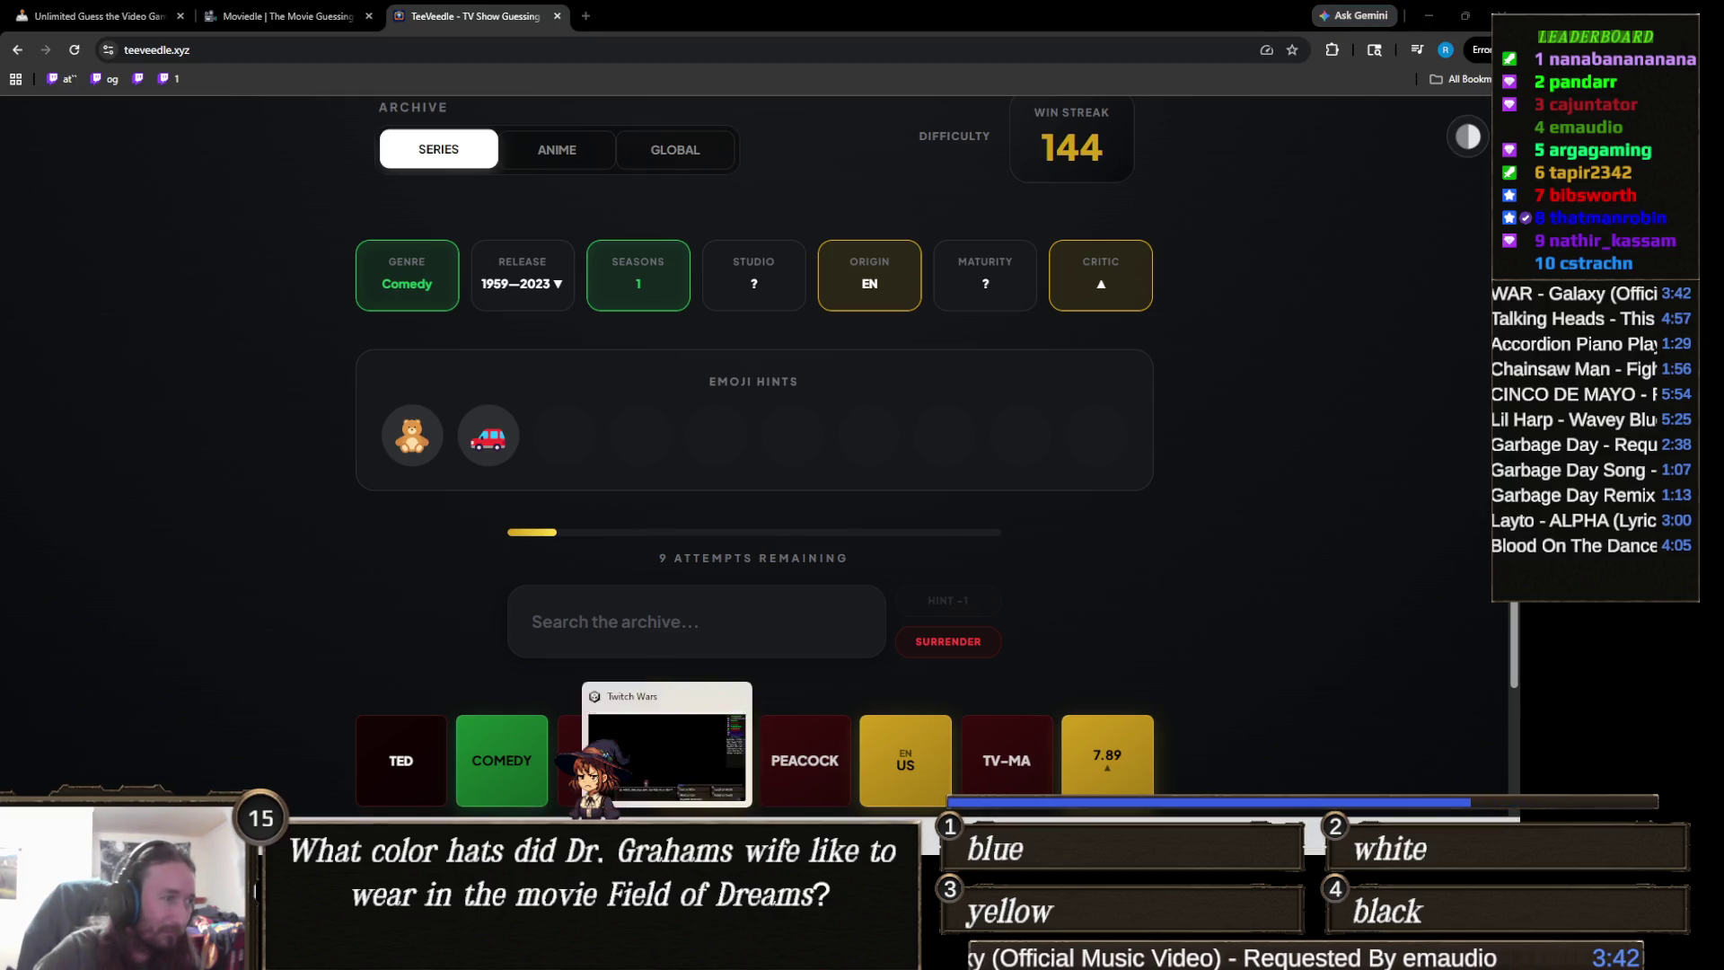
{"action": "key", "text": "alt+Tab"}
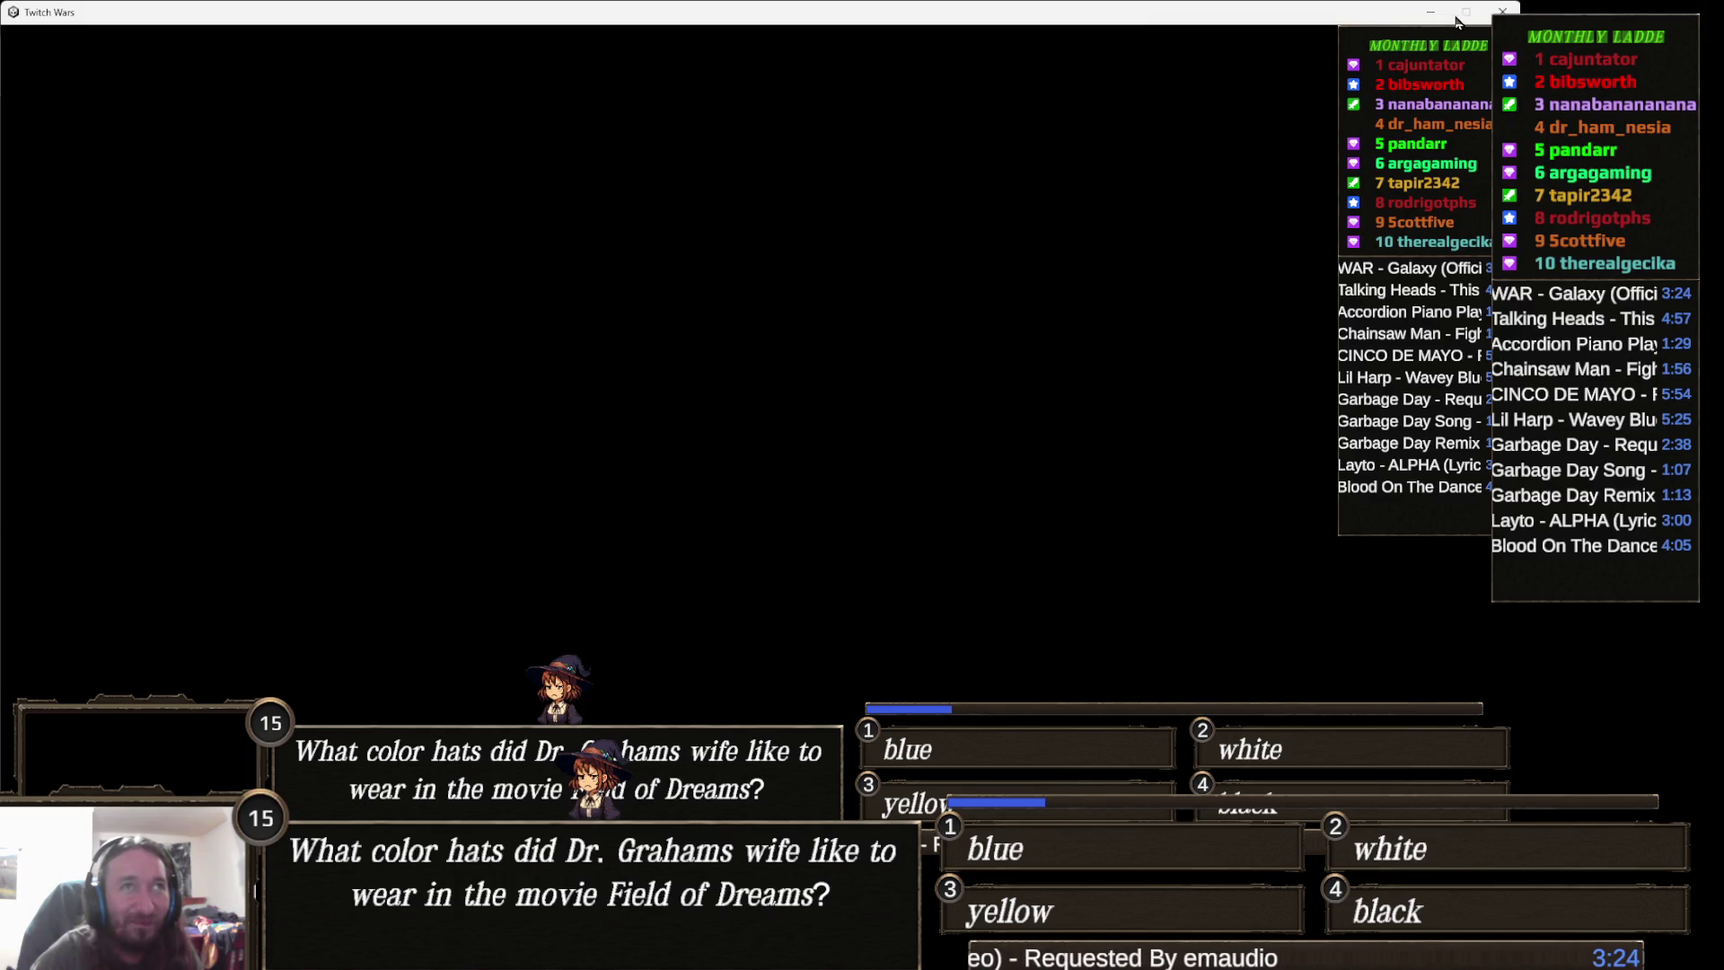
{"action": "left_click", "coordinate": [1431, 12]}
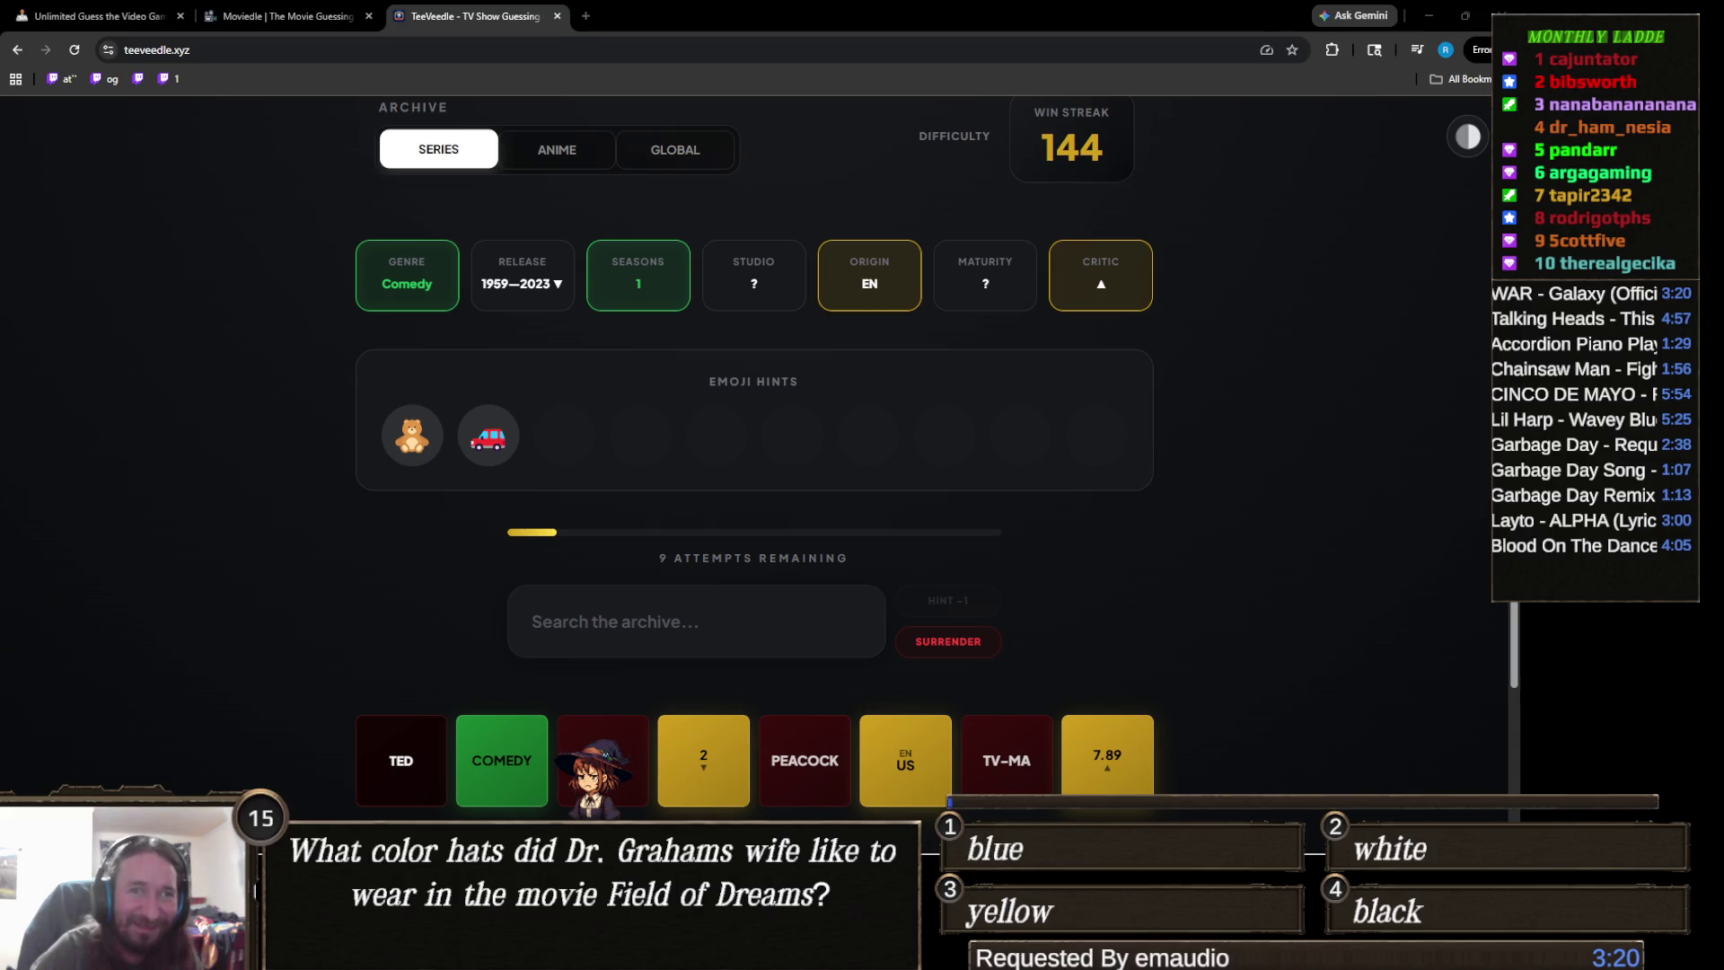
- Guess The Adventures of Paddington from the archive search
{"action": "left_click", "coordinate": [614, 631]}
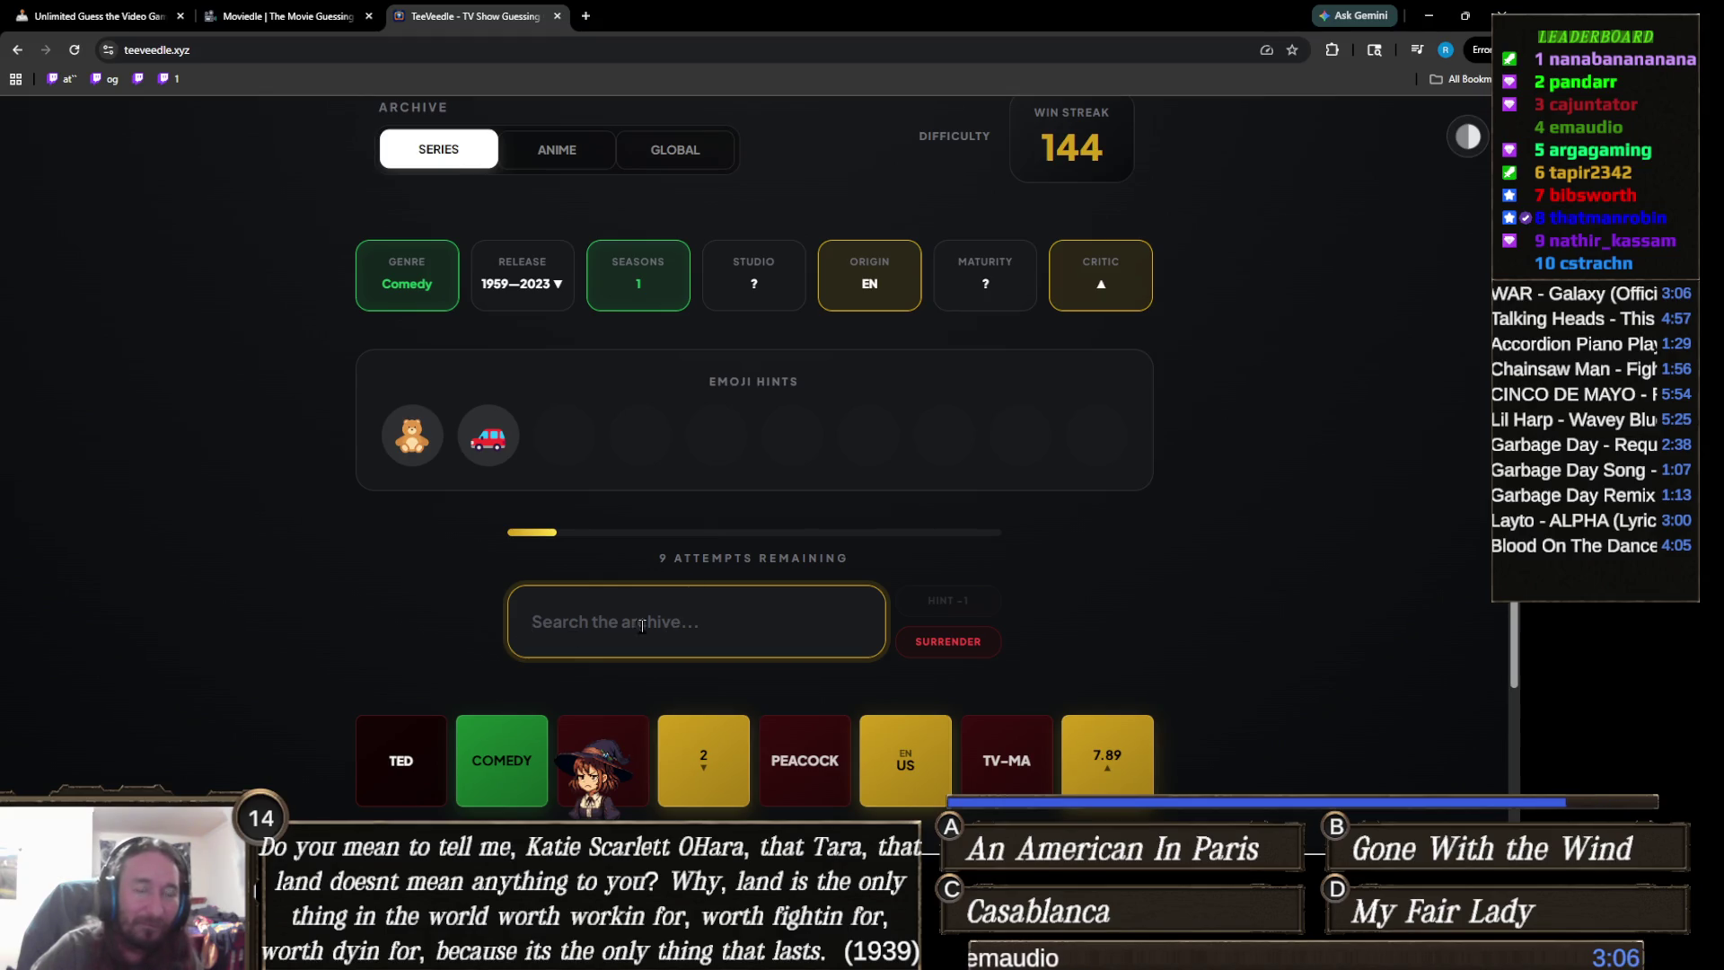
{"action": "type", "text": "j"}
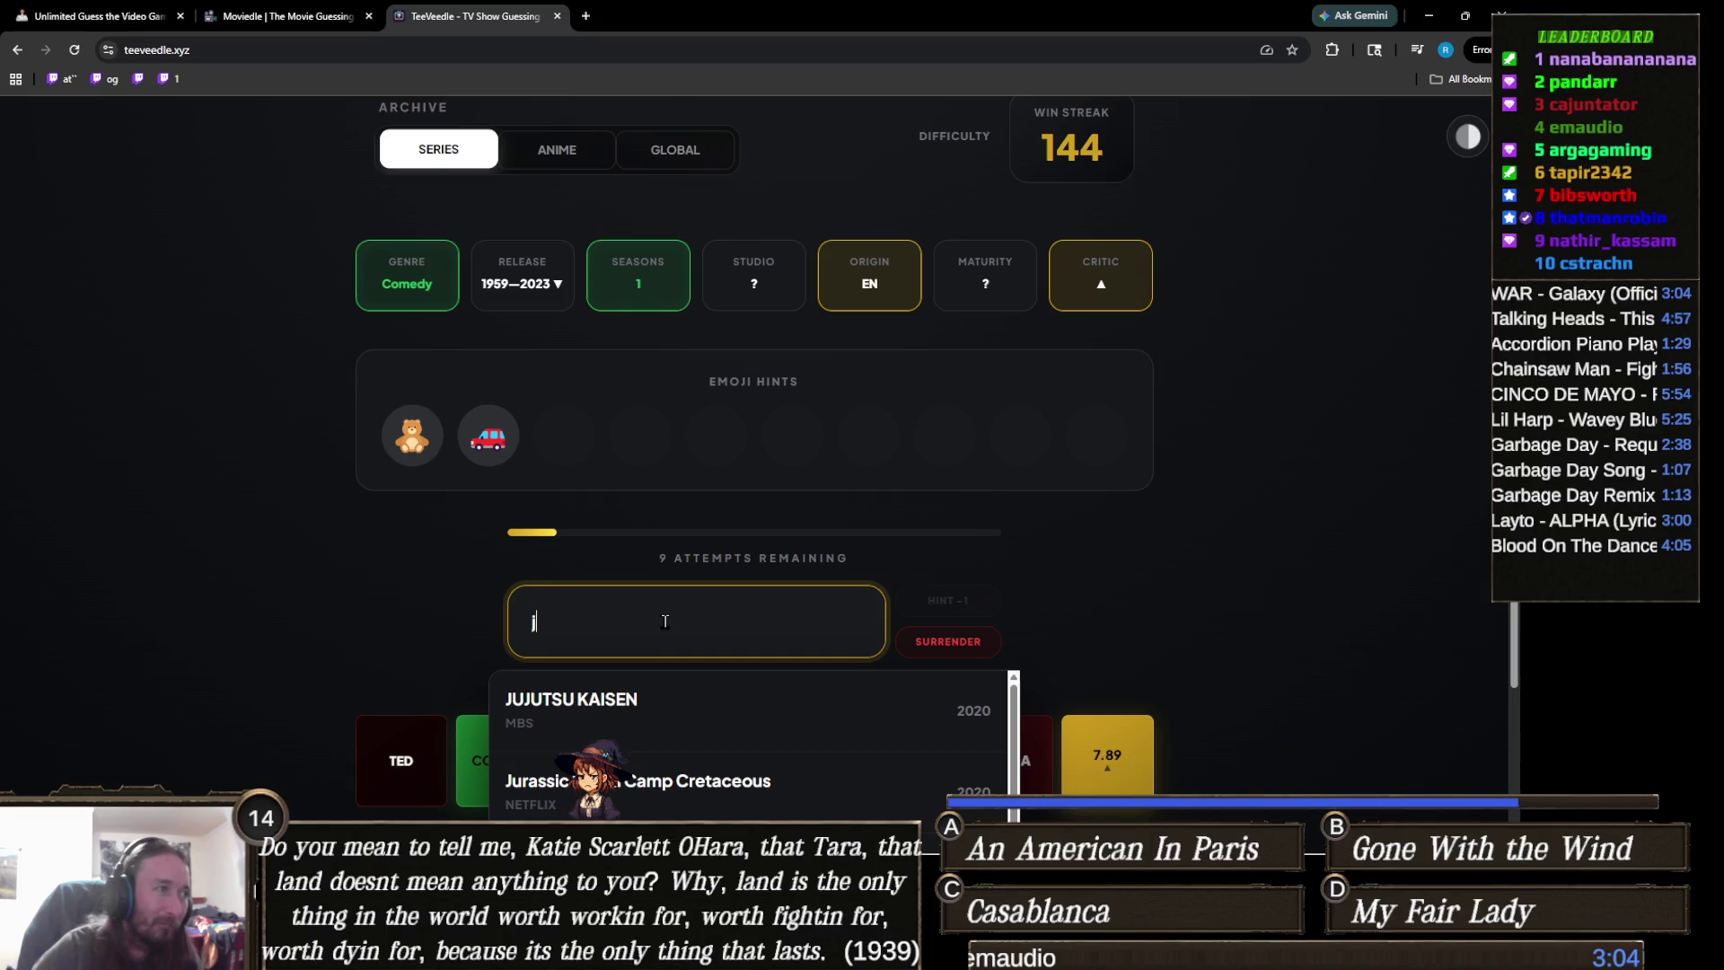
{"action": "key", "text": "BackSpace"}
{"action": "type", "text": "paddin"}
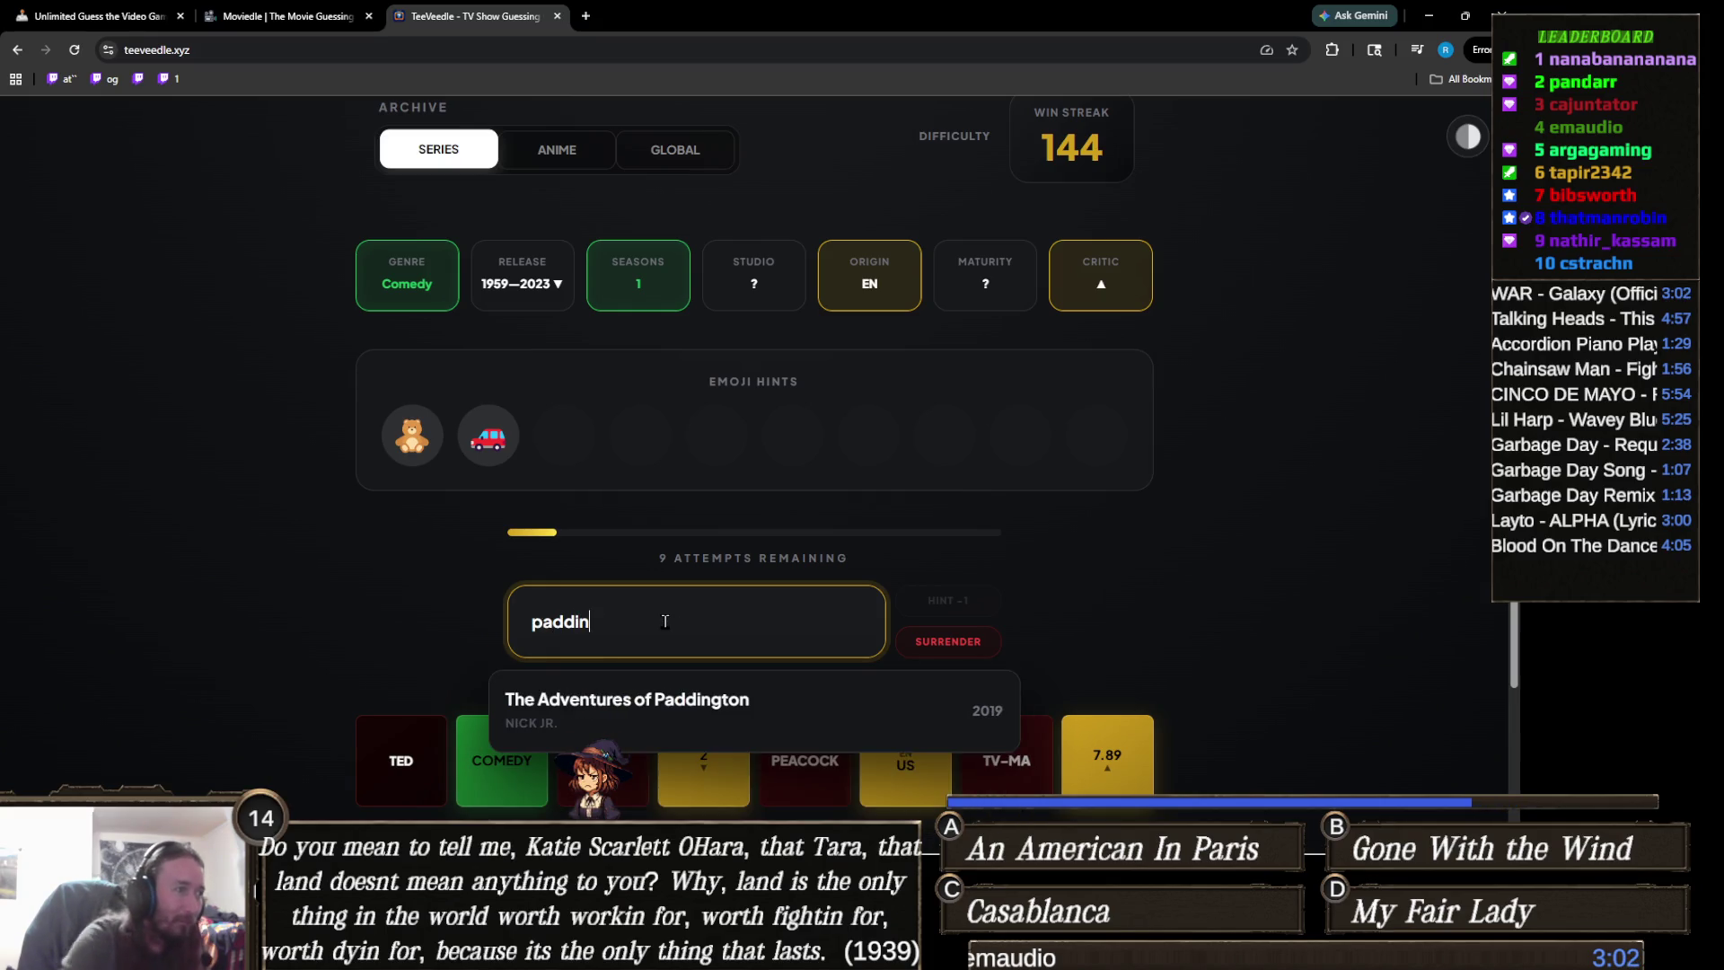
{"action": "left_click", "coordinate": [631, 710]}
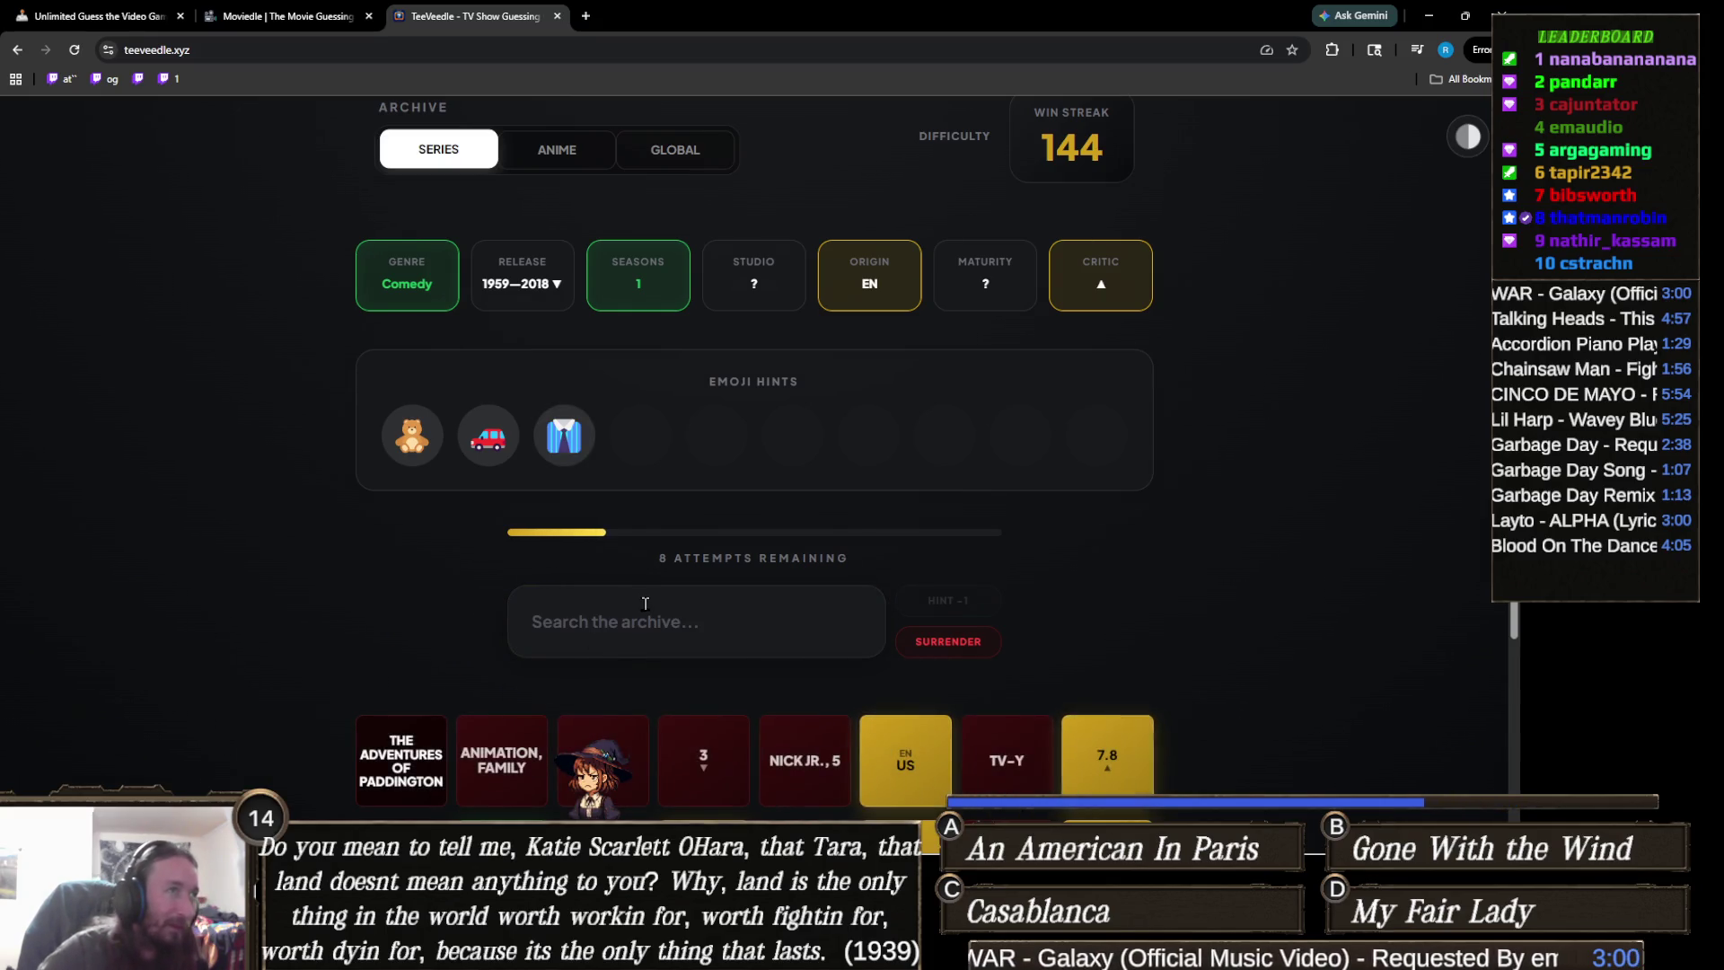
{"action": "scroll", "coordinate": [644, 605], "scroll_direction": "down", "scroll_amount": 1}
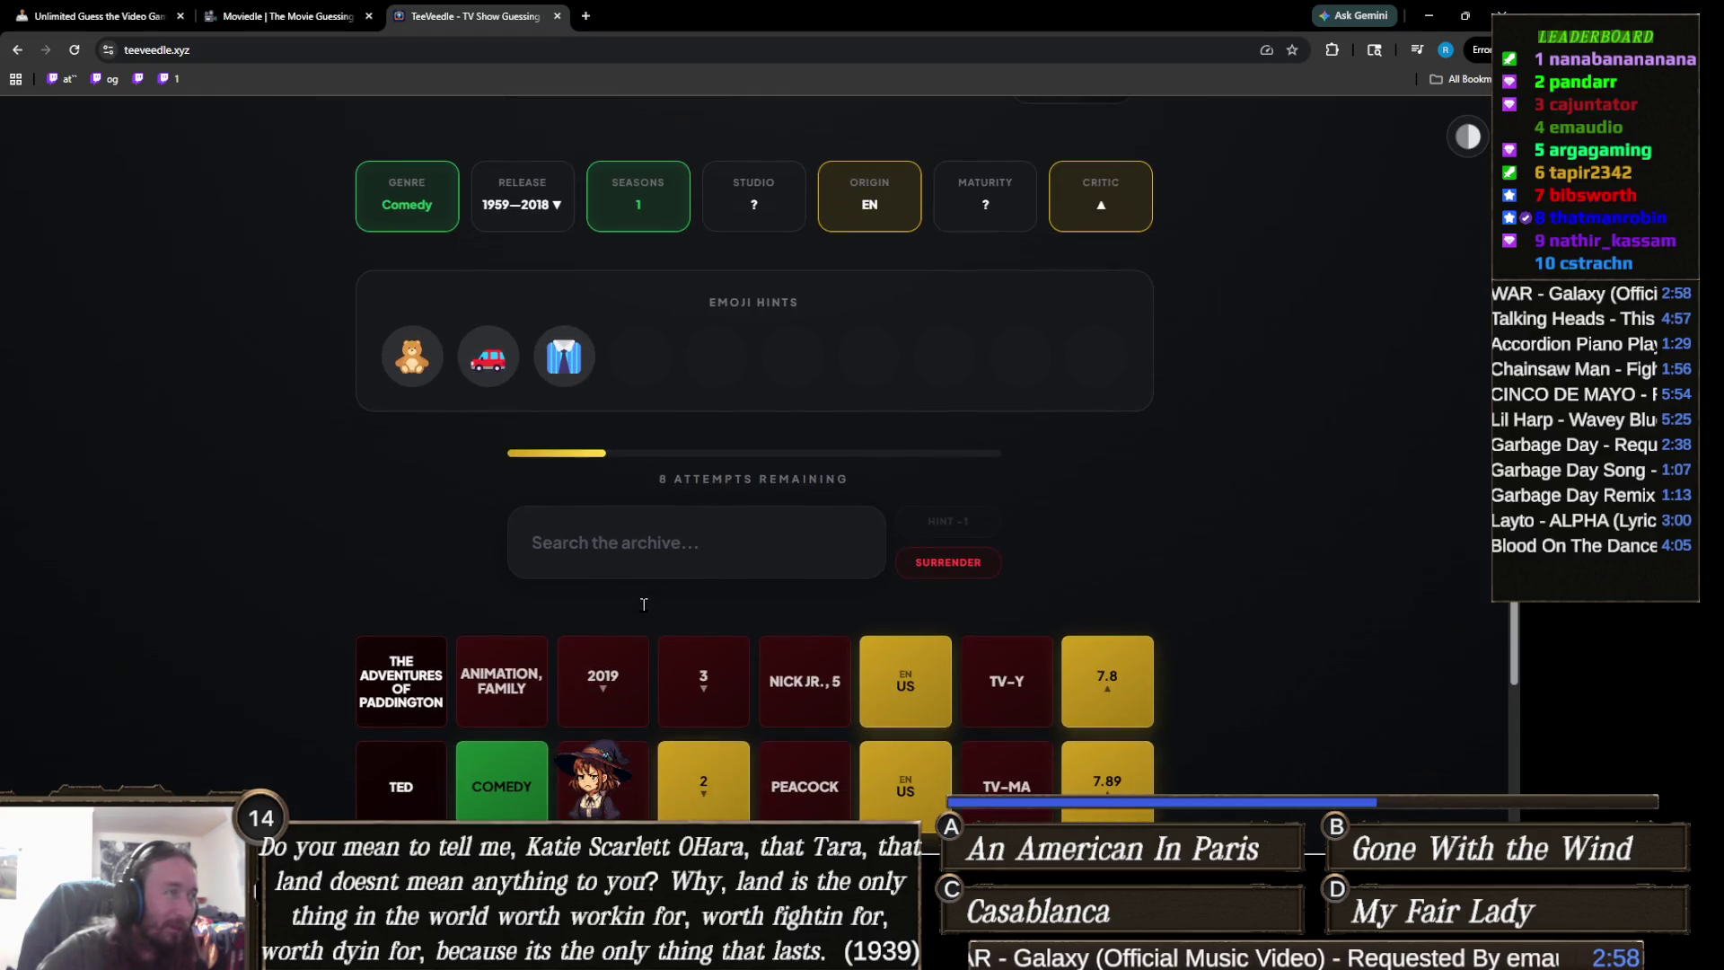
{"action": "scroll", "coordinate": [643, 612], "scroll_direction": "up", "scroll_amount": 1}
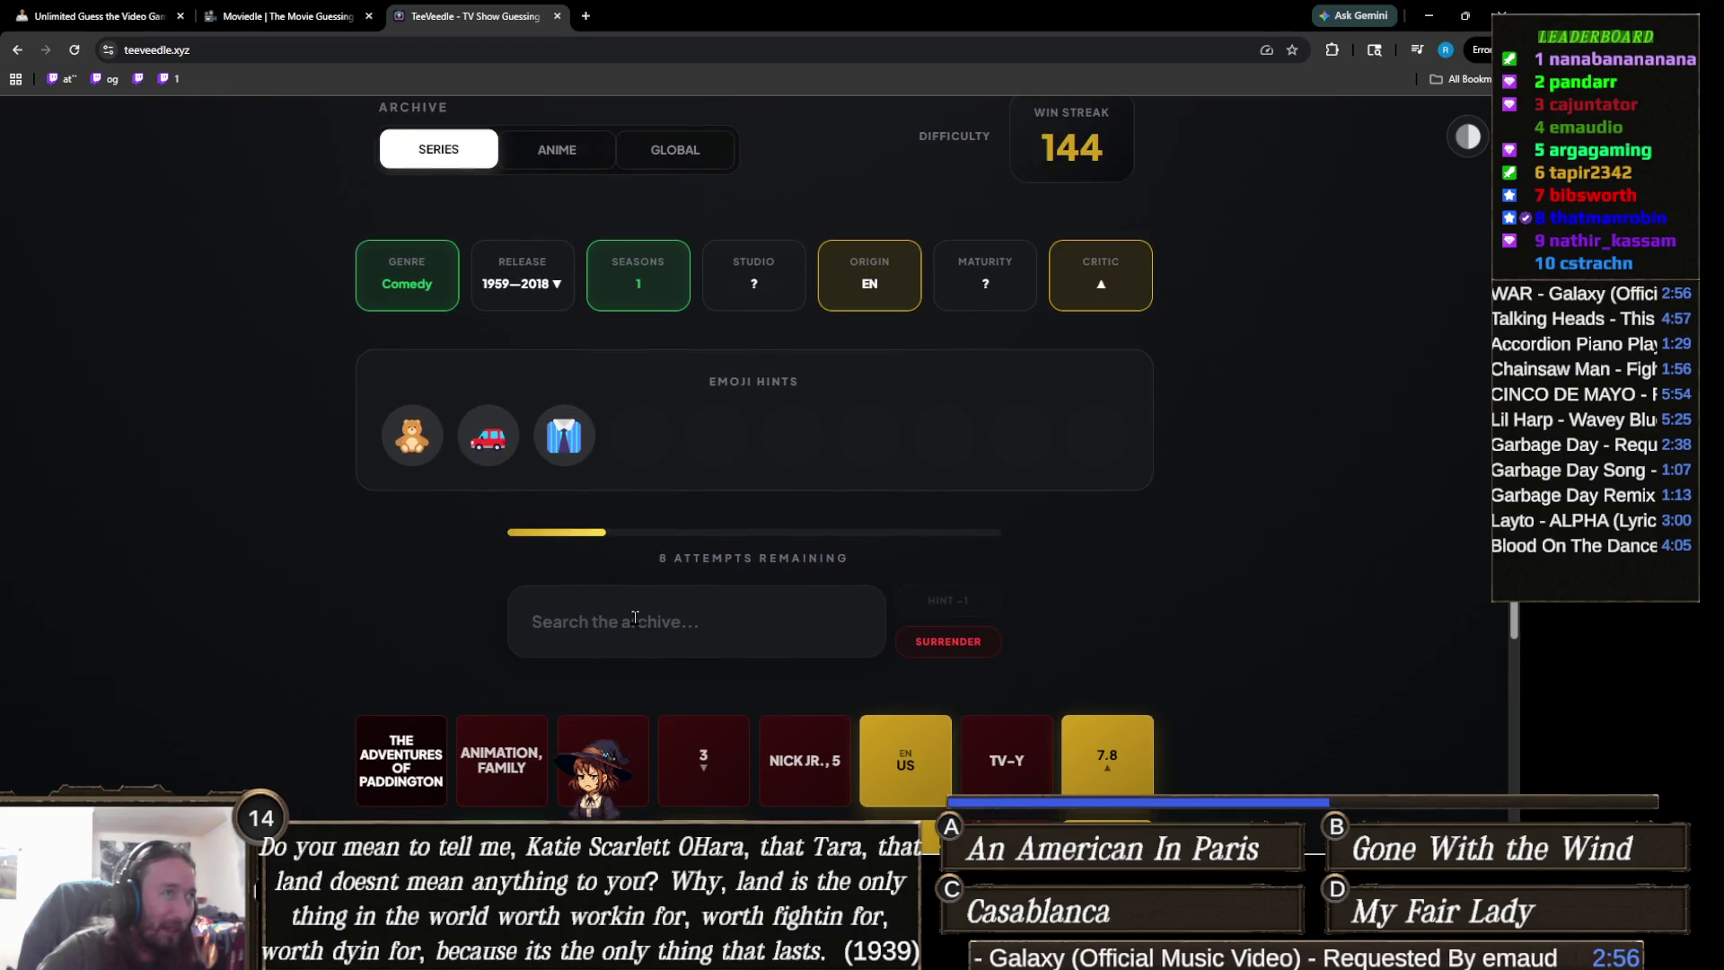
- Guess We Bare Bears as the next show
{"action": "left_click", "coordinate": [633, 614]}
{"action": "type", "text": "bare b"}
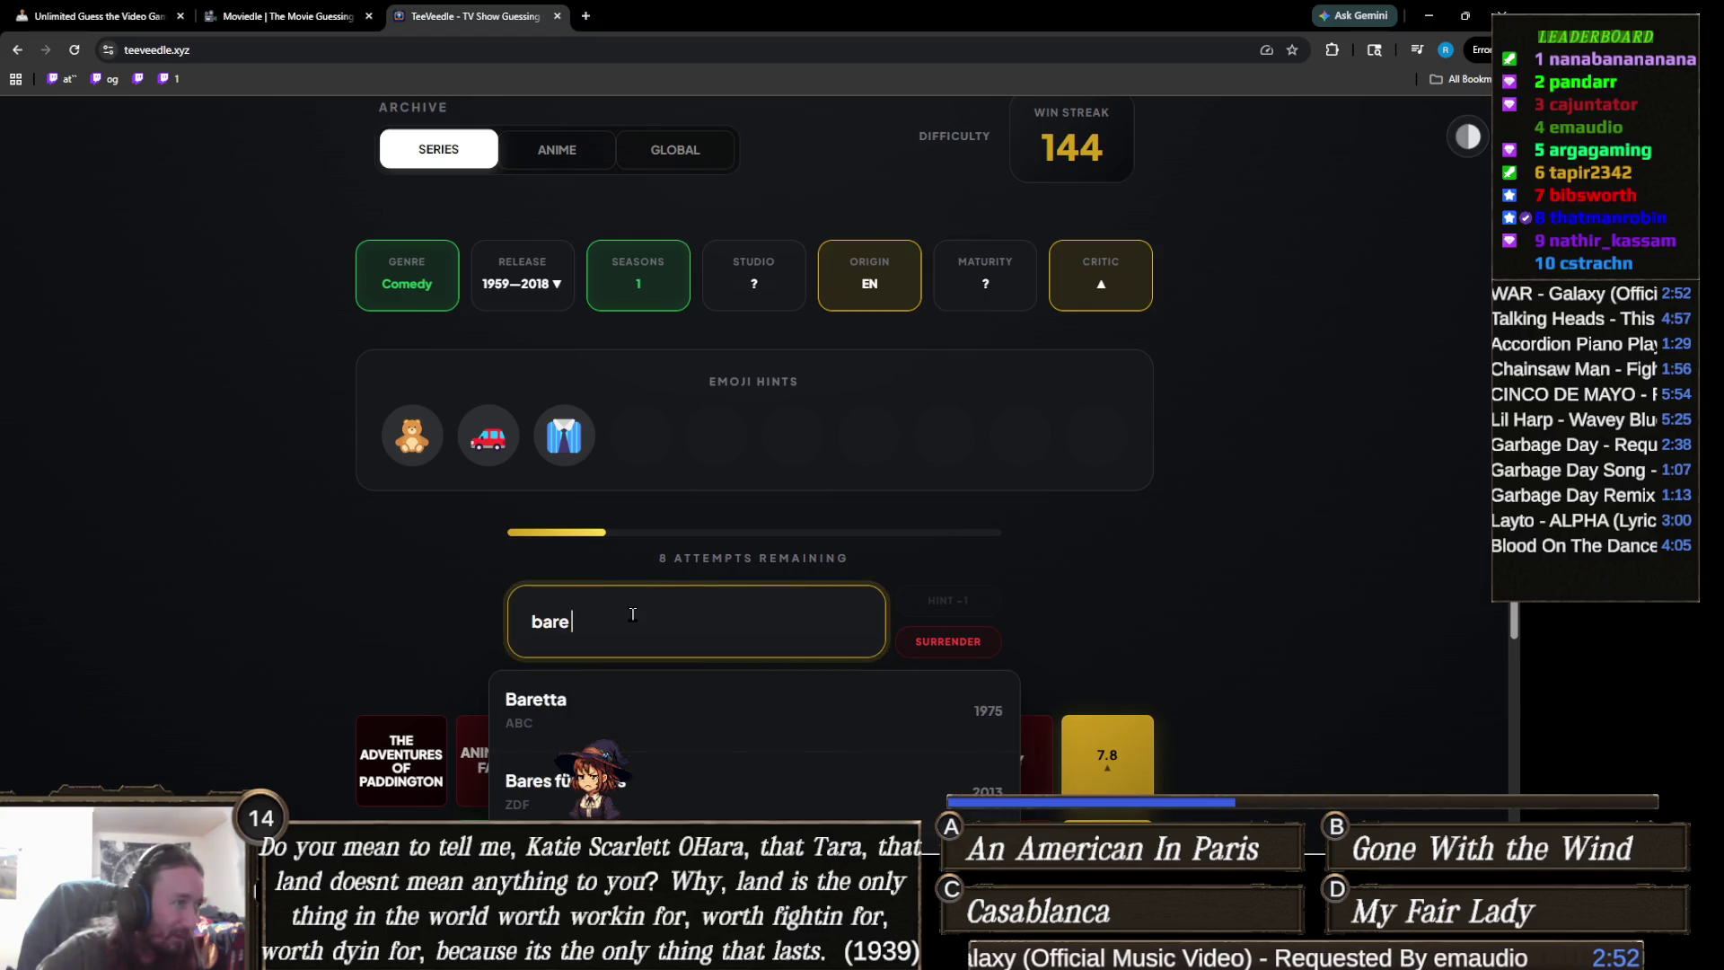
{"action": "left_click", "coordinate": [608, 707]}
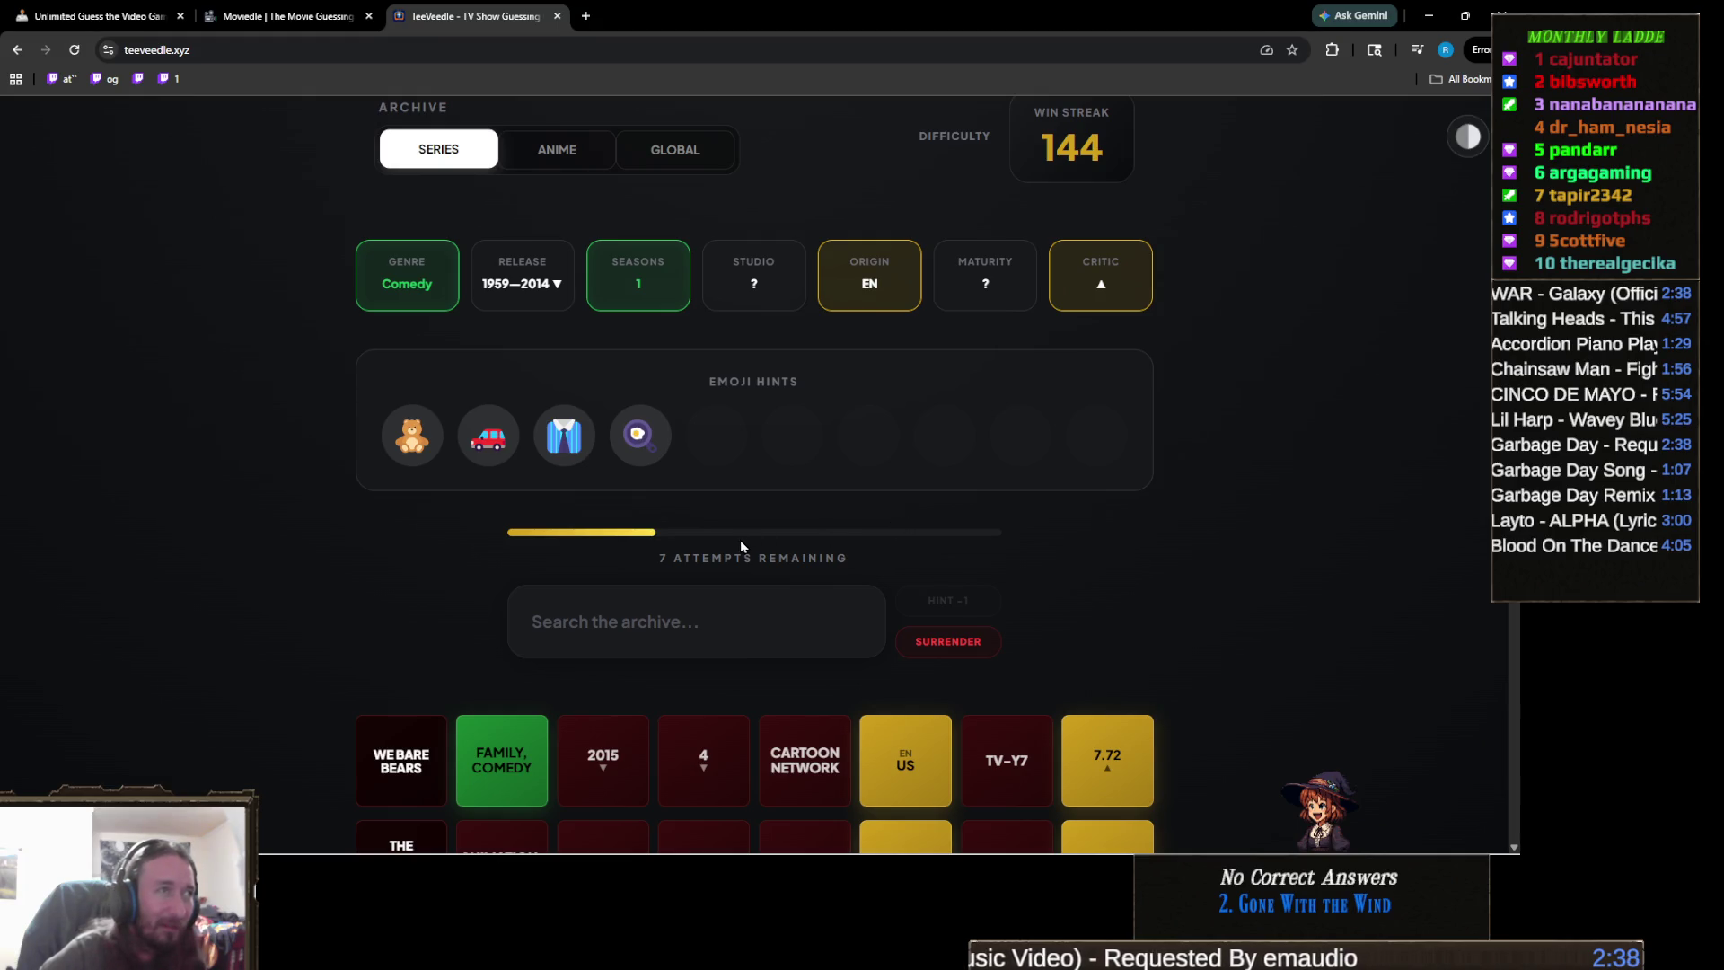
{"action": "scroll", "coordinate": [740, 544], "scroll_direction": "down", "scroll_amount": 3}
{"action": "scroll", "coordinate": [740, 543], "scroll_direction": "up", "scroll_amount": 4}
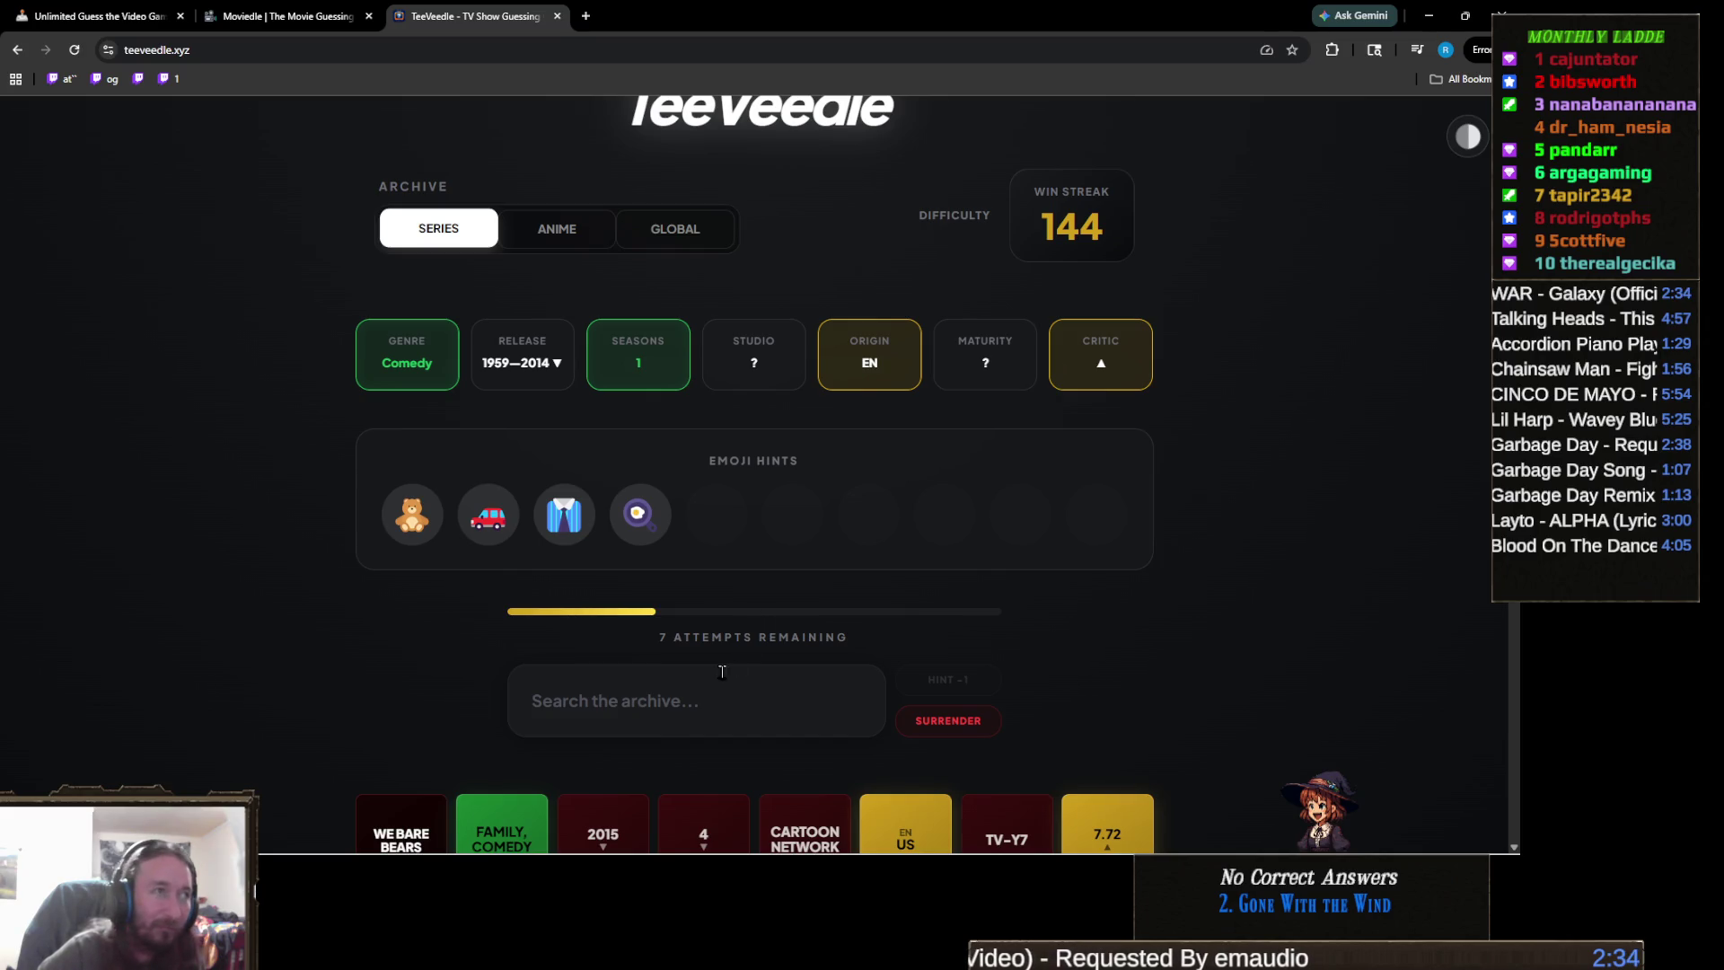
- Guess Mr. Bean to win the round, raising the streak to 145
{"action": "left_click", "coordinate": [681, 705]}
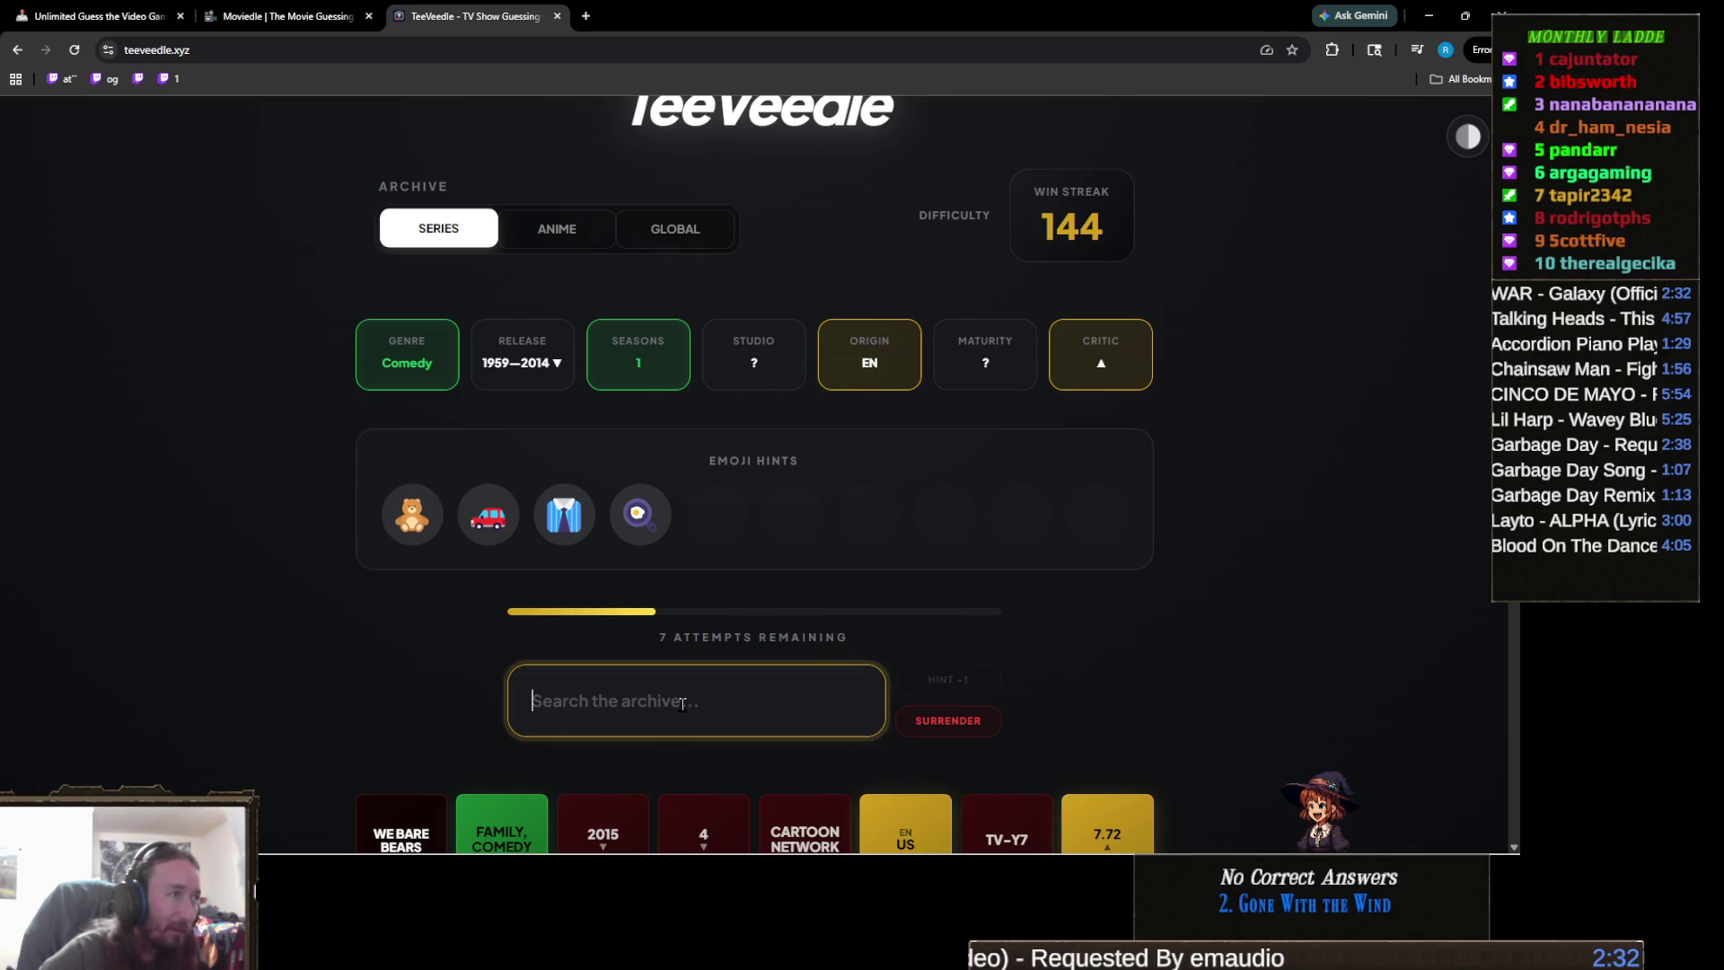
{"action": "type", "text": "mr b"}
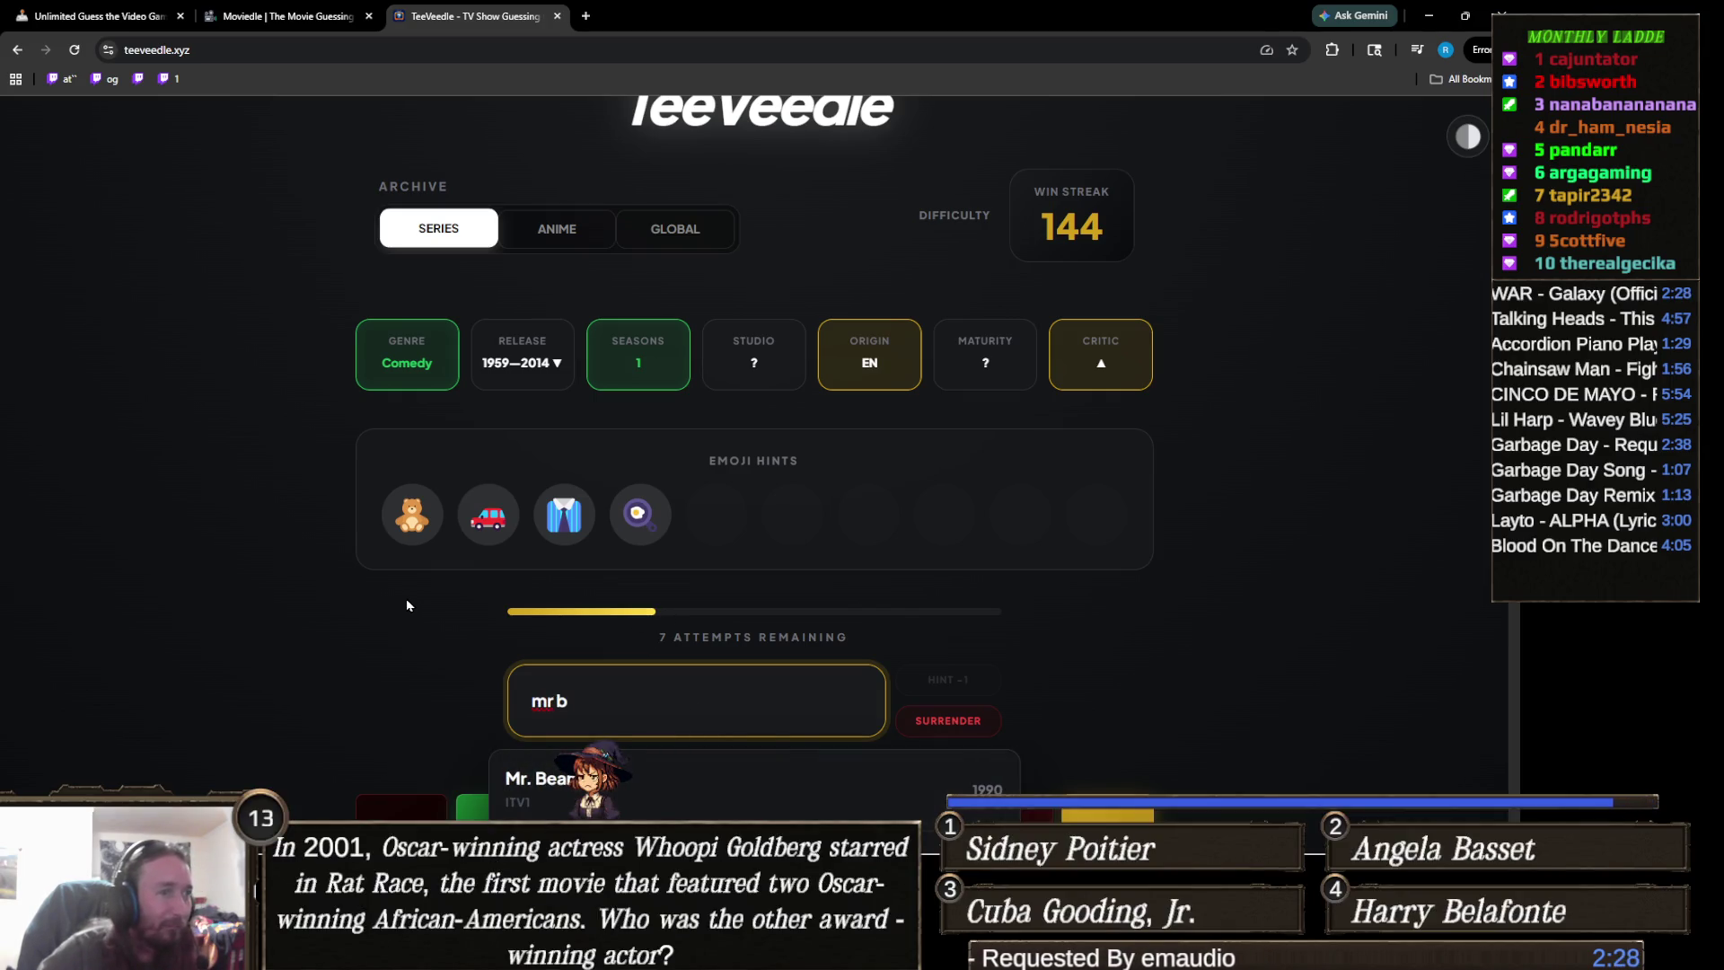
{"action": "scroll", "coordinate": [406, 596], "scroll_direction": "down", "scroll_amount": 2}
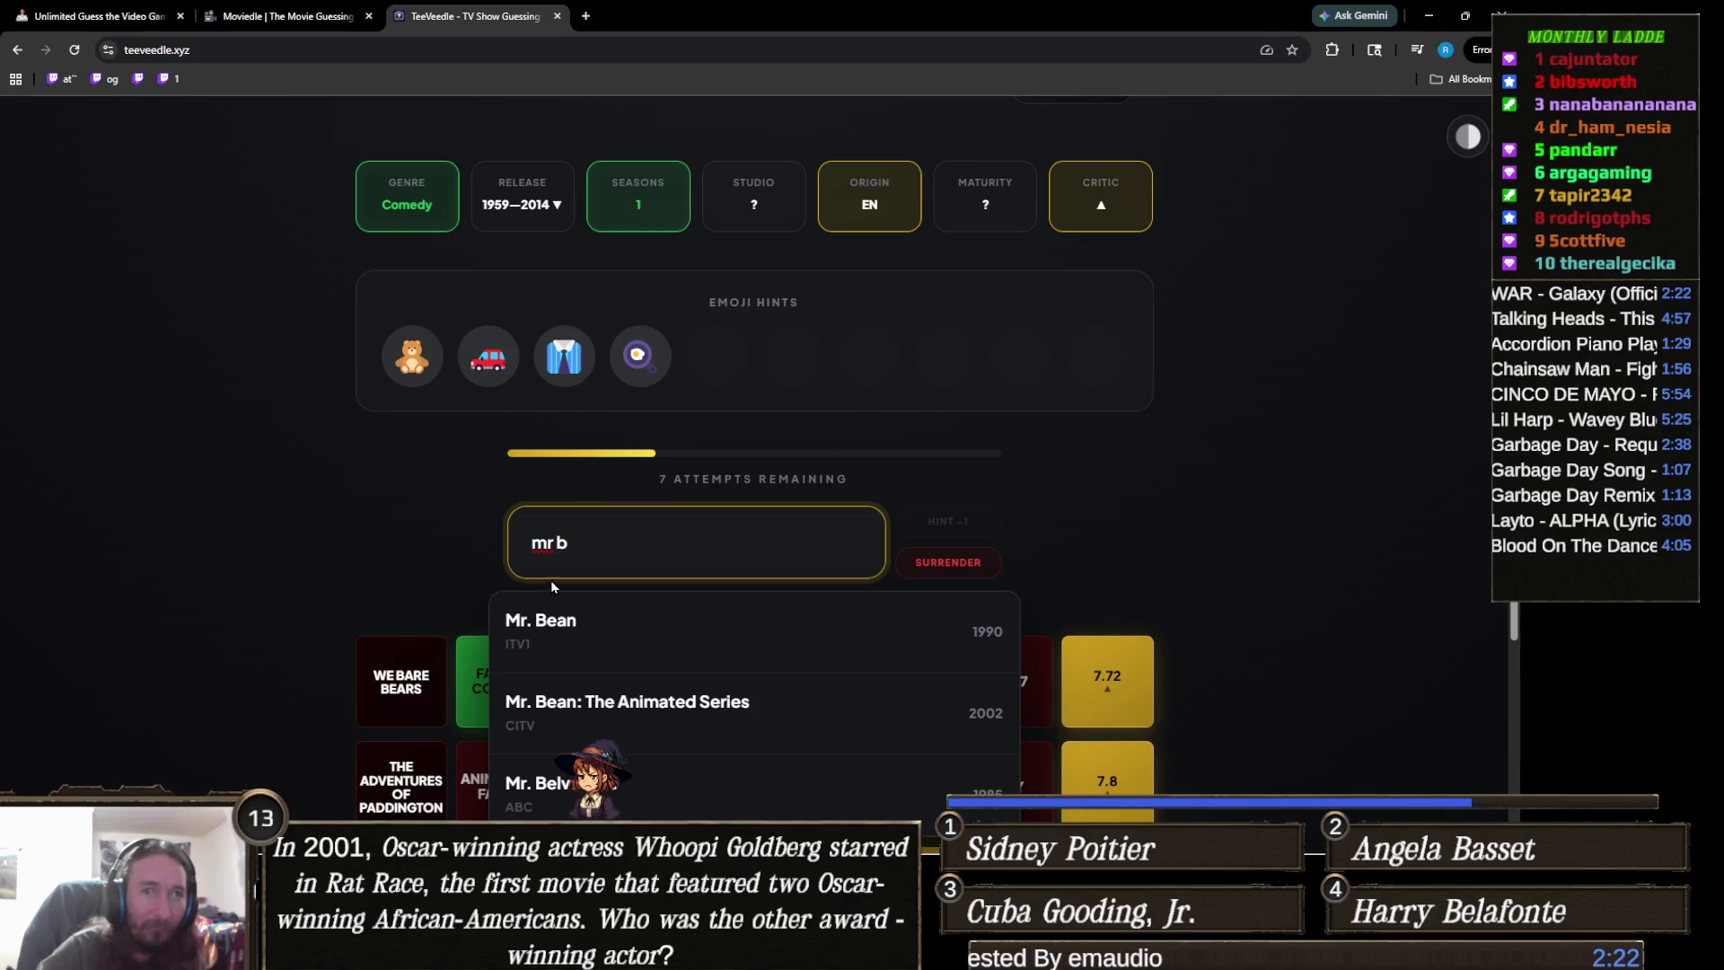
{"action": "left_click", "coordinate": [623, 639]}
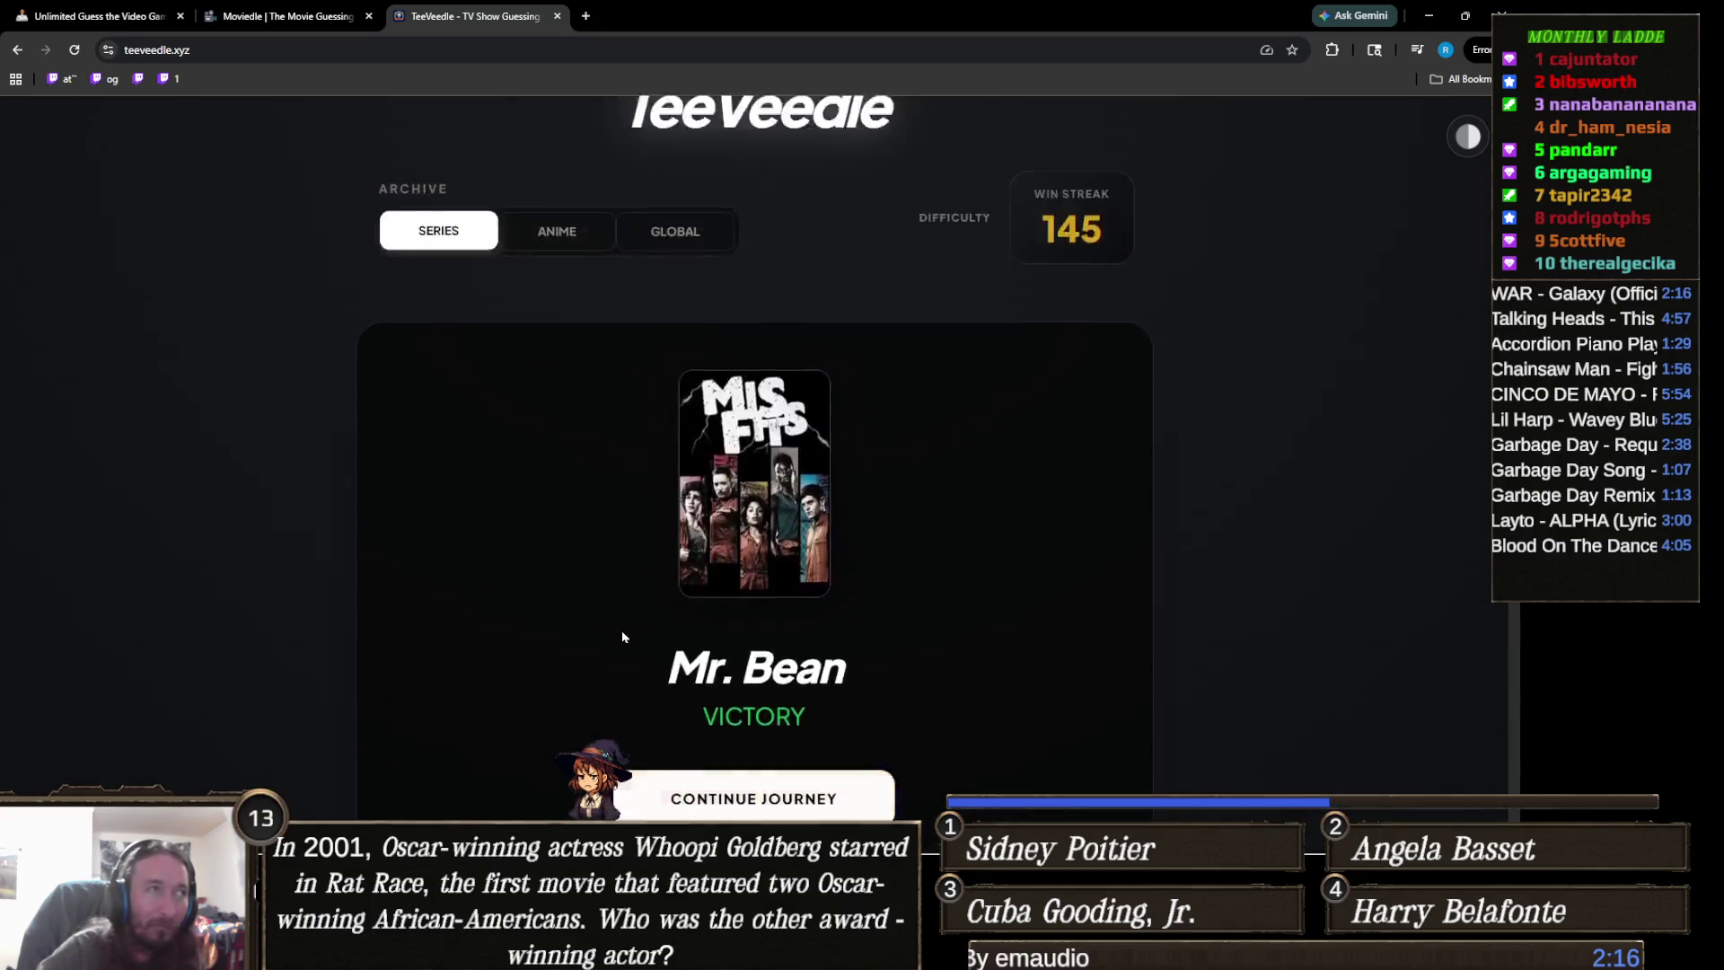
{"action": "scroll", "coordinate": [537, 635], "scroll_direction": "down", "scroll_amount": 3}
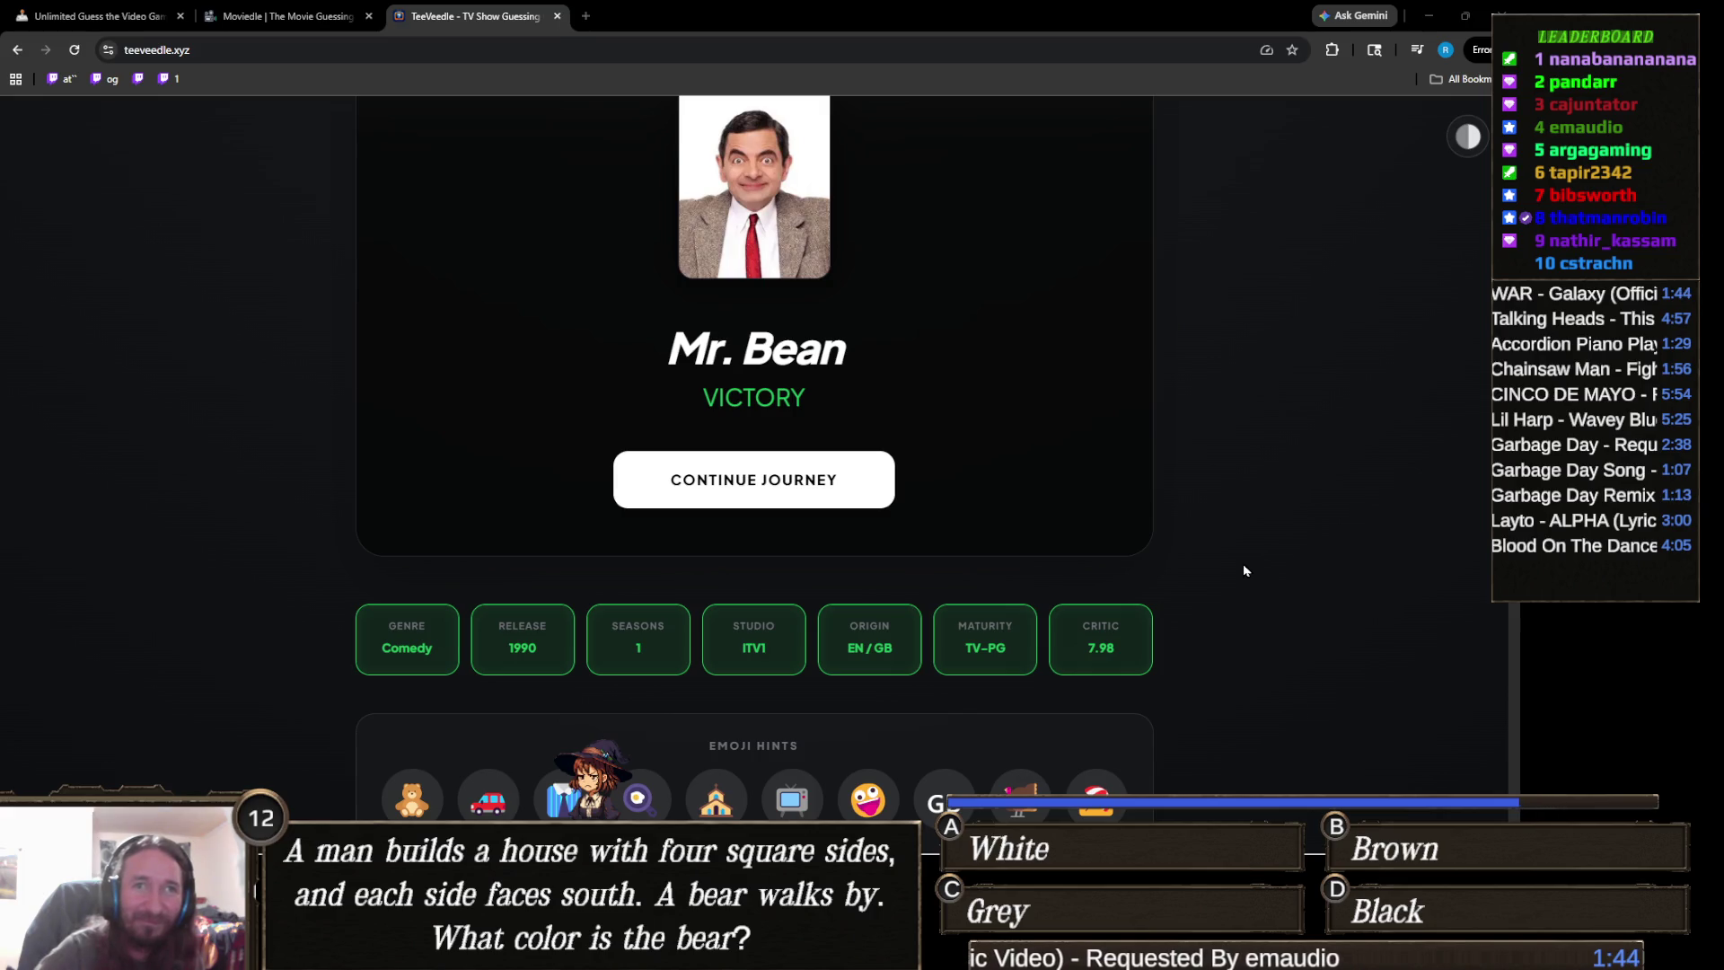
{"action": "scroll", "coordinate": [1097, 643], "scroll_direction": "up", "scroll_amount": 3}
{"action": "scroll", "coordinate": [1103, 605], "scroll_direction": "down", "scroll_amount": 3}
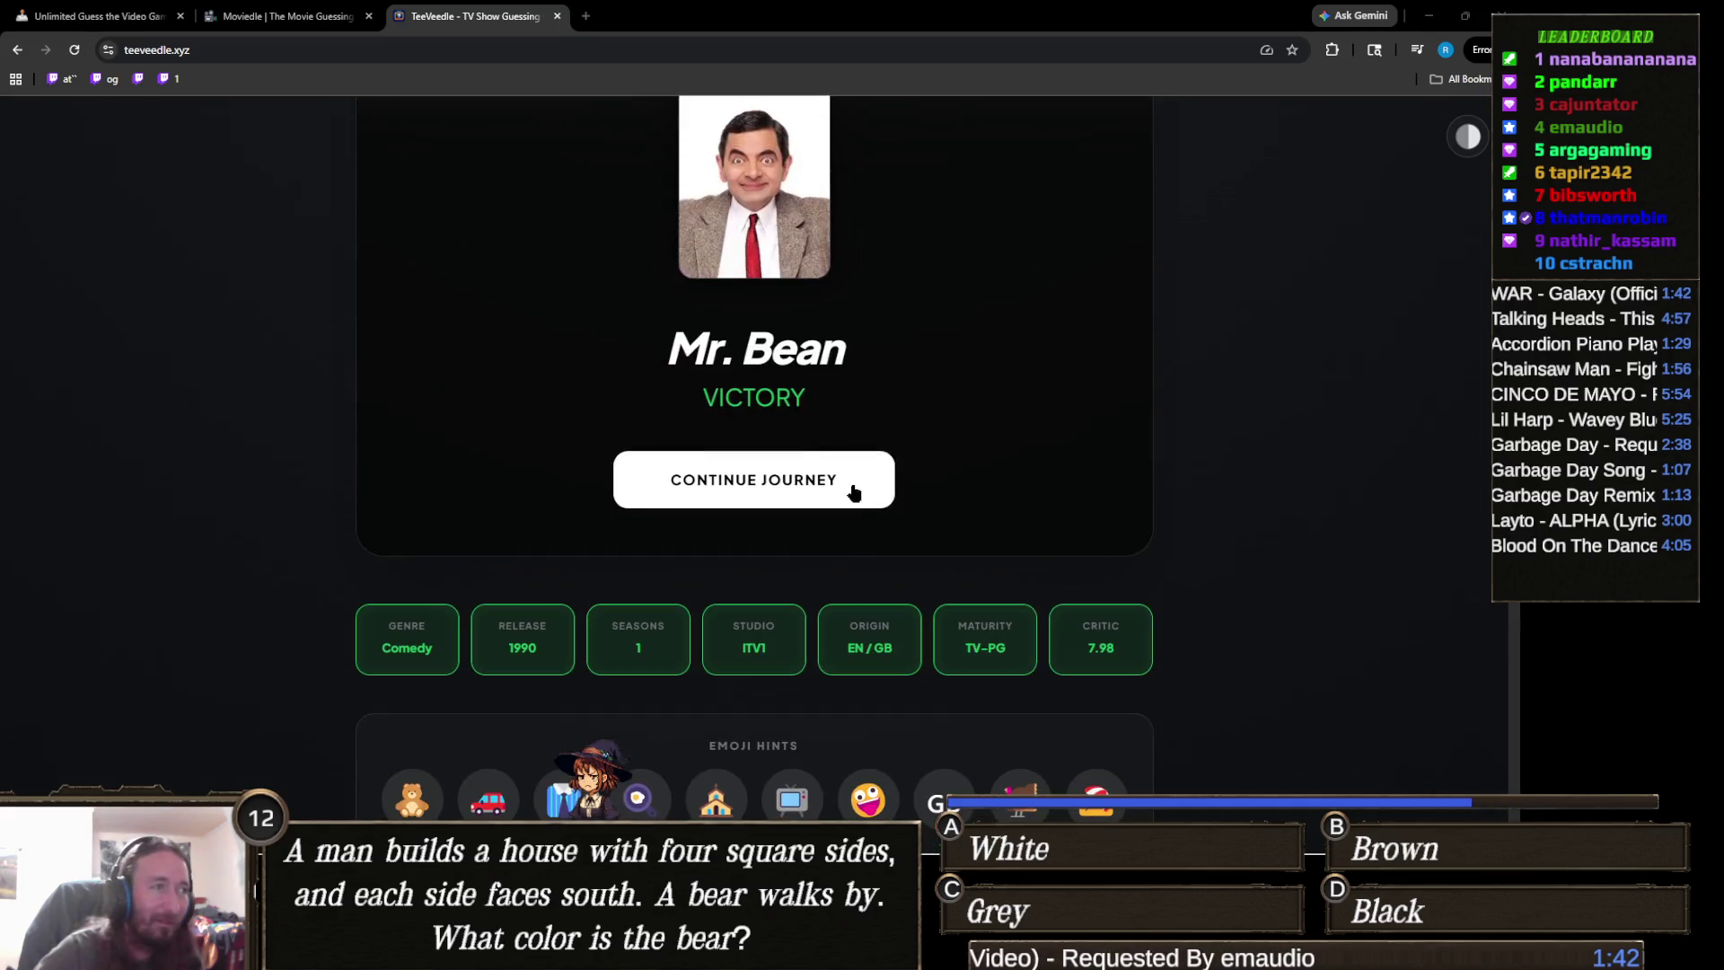
- Start a new TeeVeedle puzzle and guess 'Full House', winning on the first try
{"action": "left_click", "coordinate": [800, 490]}
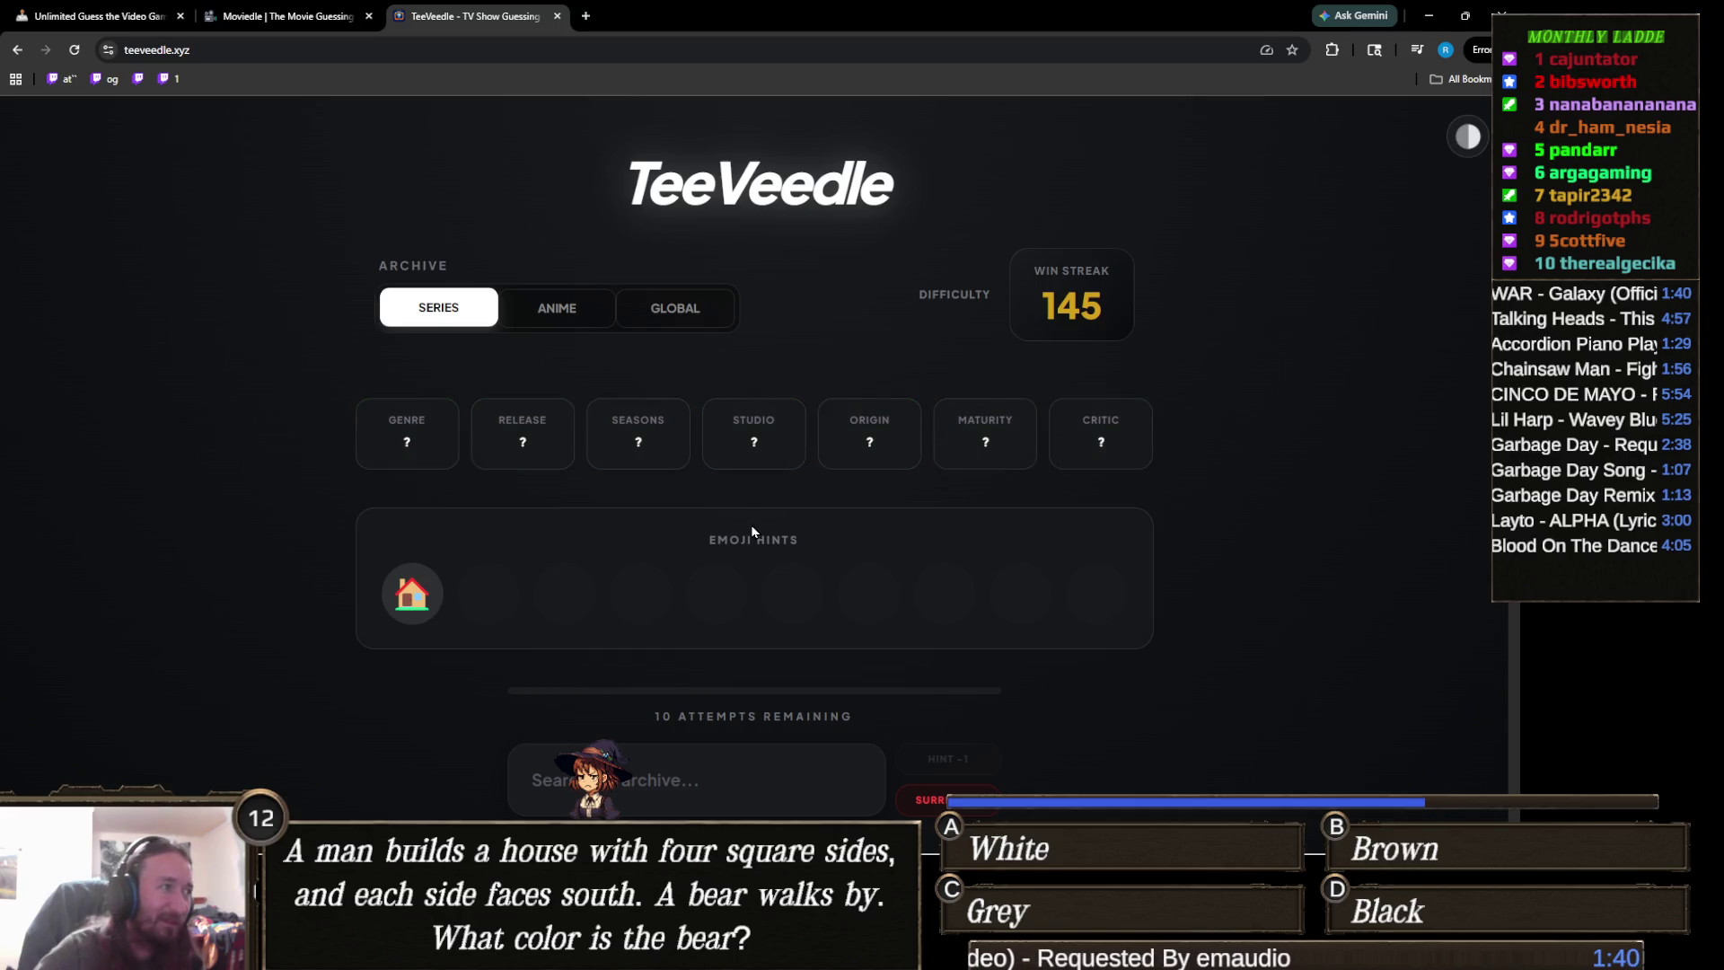
{"action": "scroll", "coordinate": [751, 530], "scroll_direction": "down", "scroll_amount": 2}
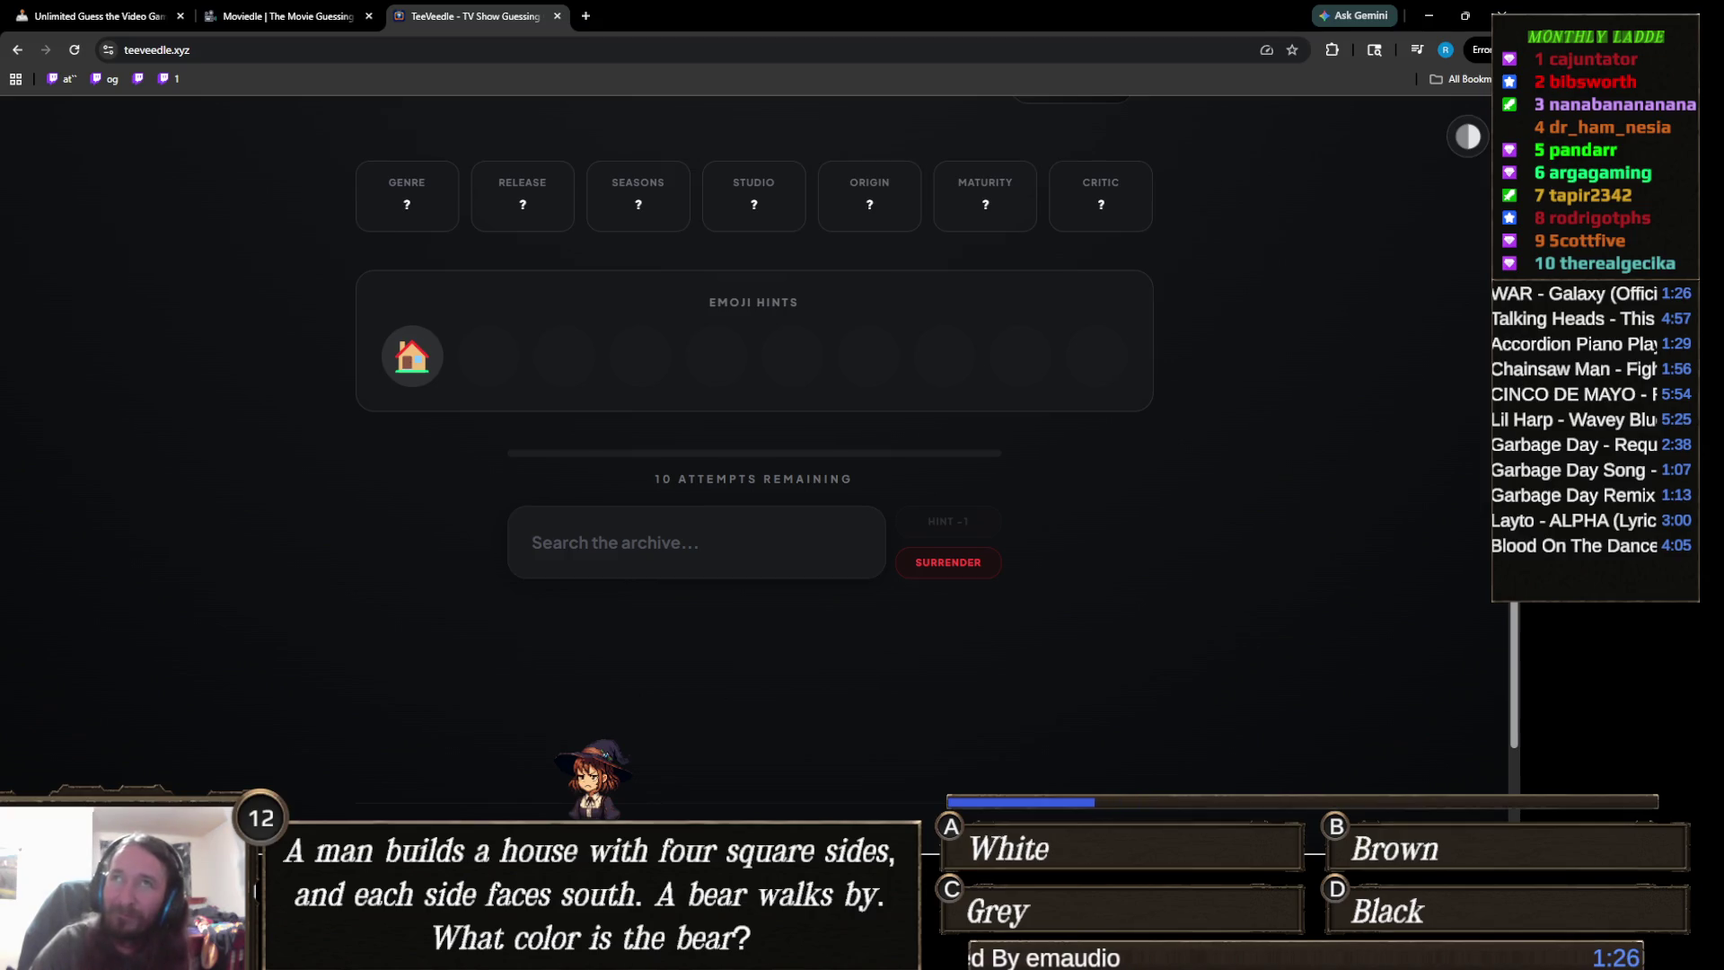
{"action": "left_click", "coordinate": [791, 520]}
{"action": "type", "text": "full ho"}
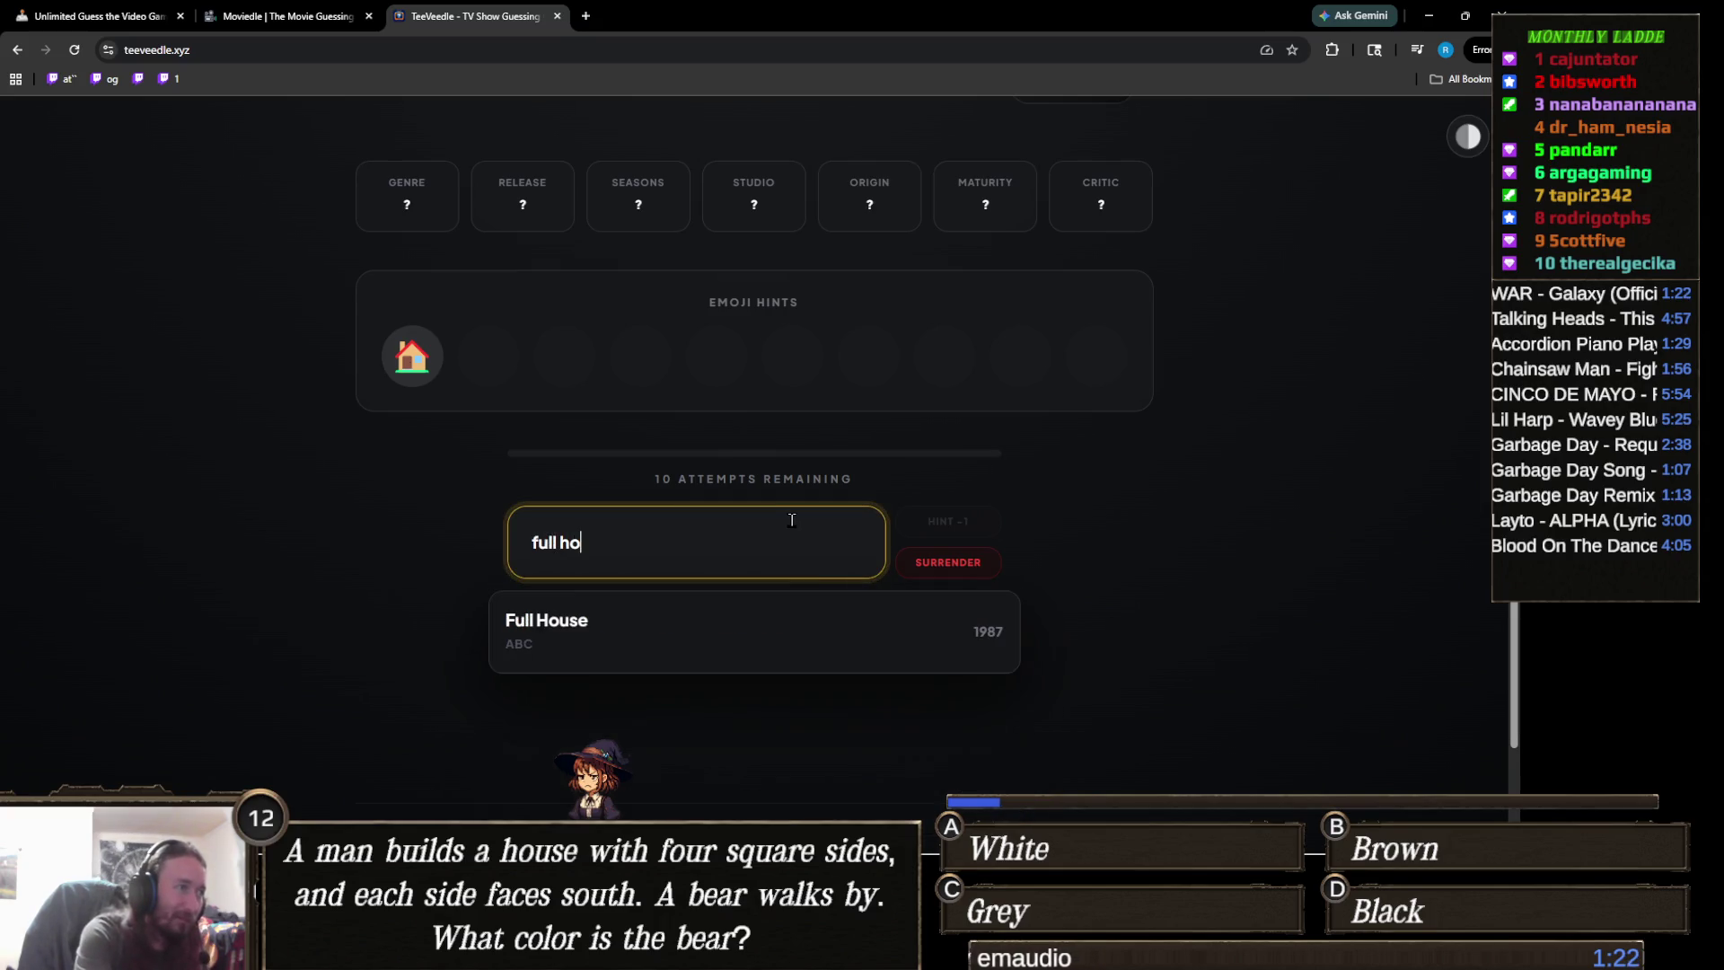
{"action": "left_click", "coordinate": [846, 665]}
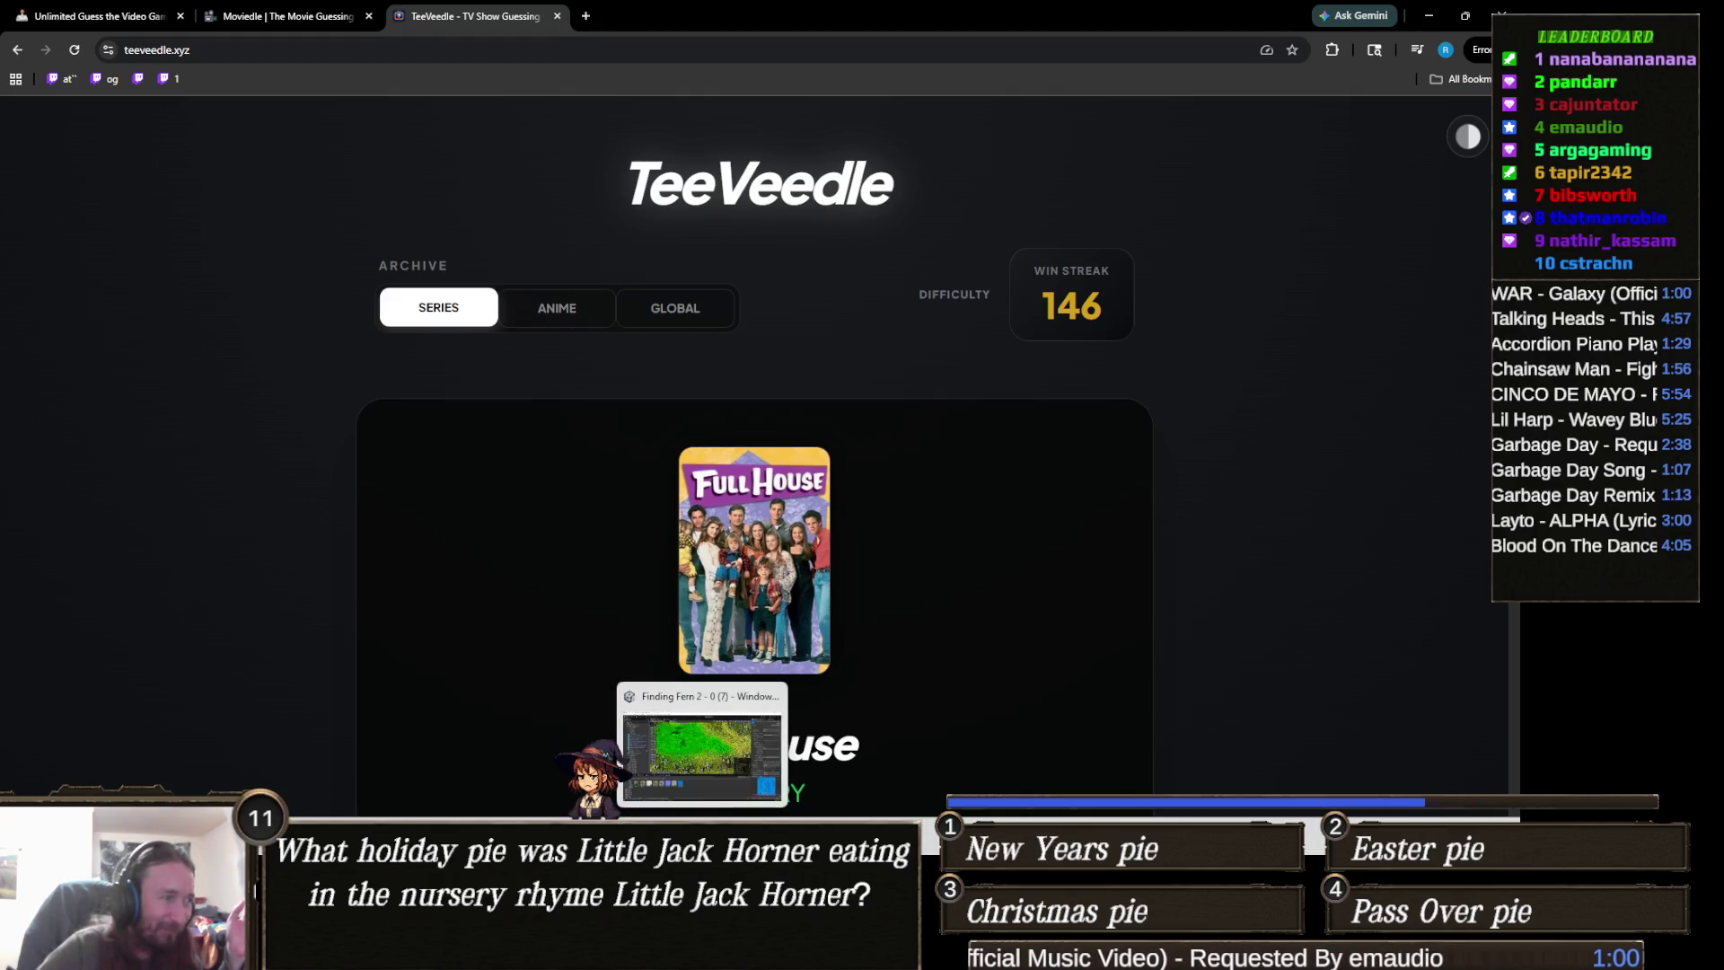
{"action": "mouse_move", "coordinate": [702, 835]}
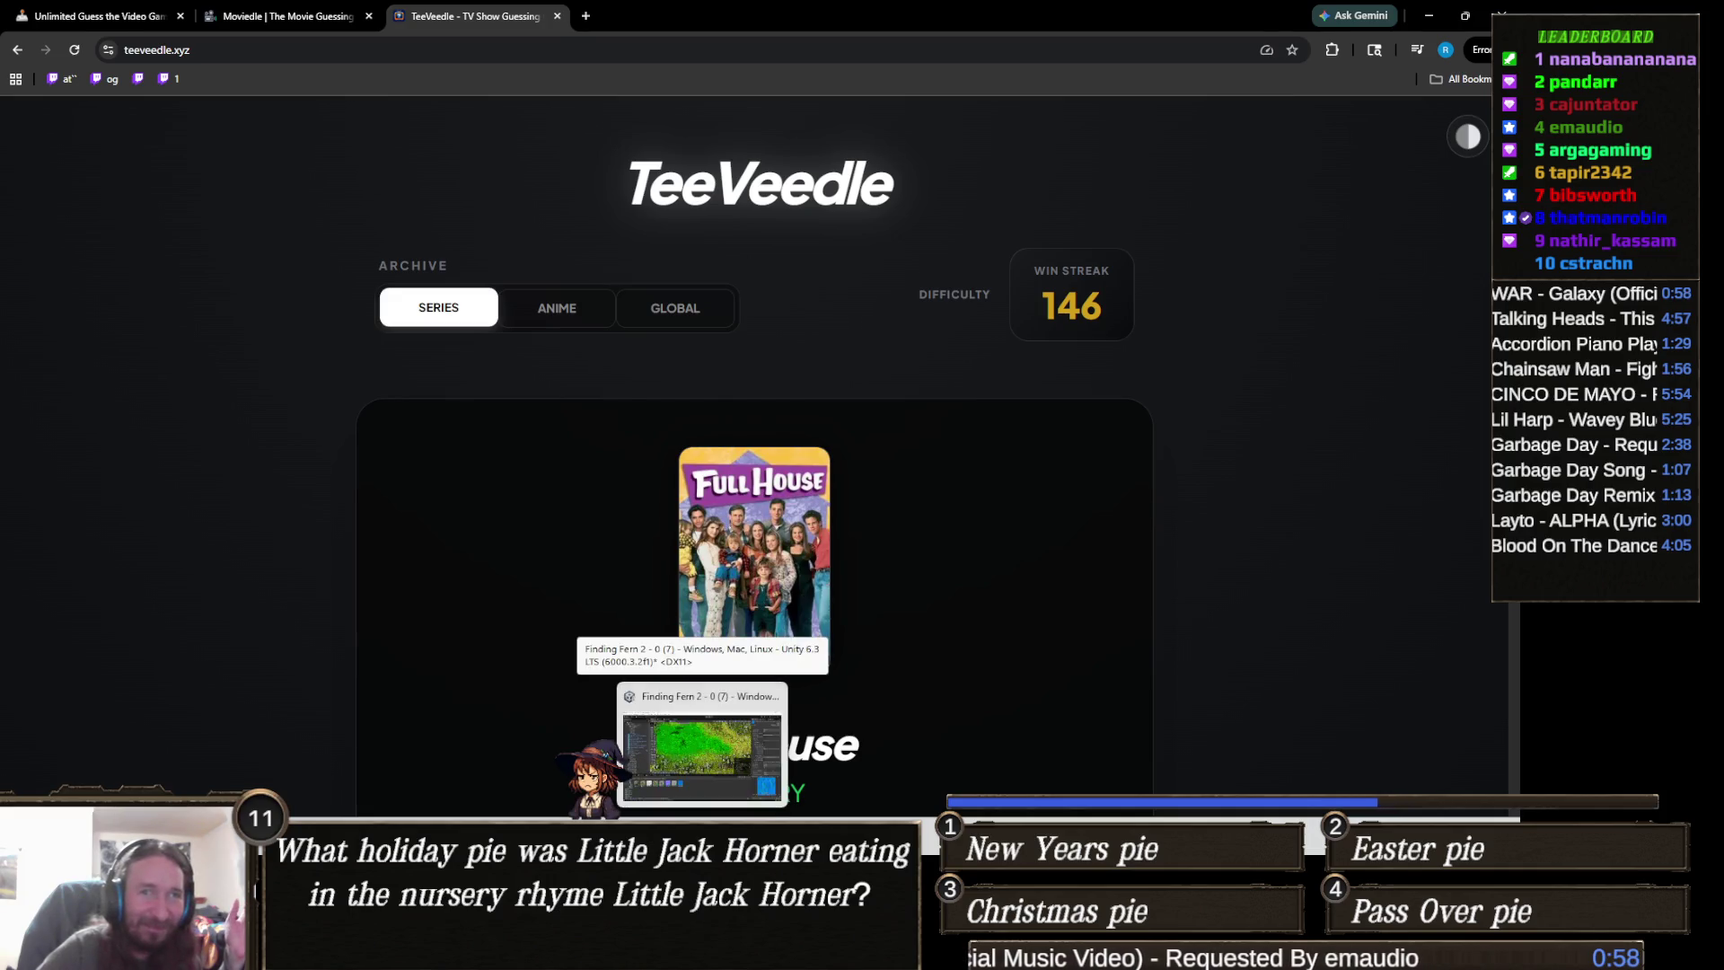
- Return to the Unity terrain project, orbit over the terrain, and select the Terrain for texture painting
{"action": "left_click", "coordinate": [725, 724]}
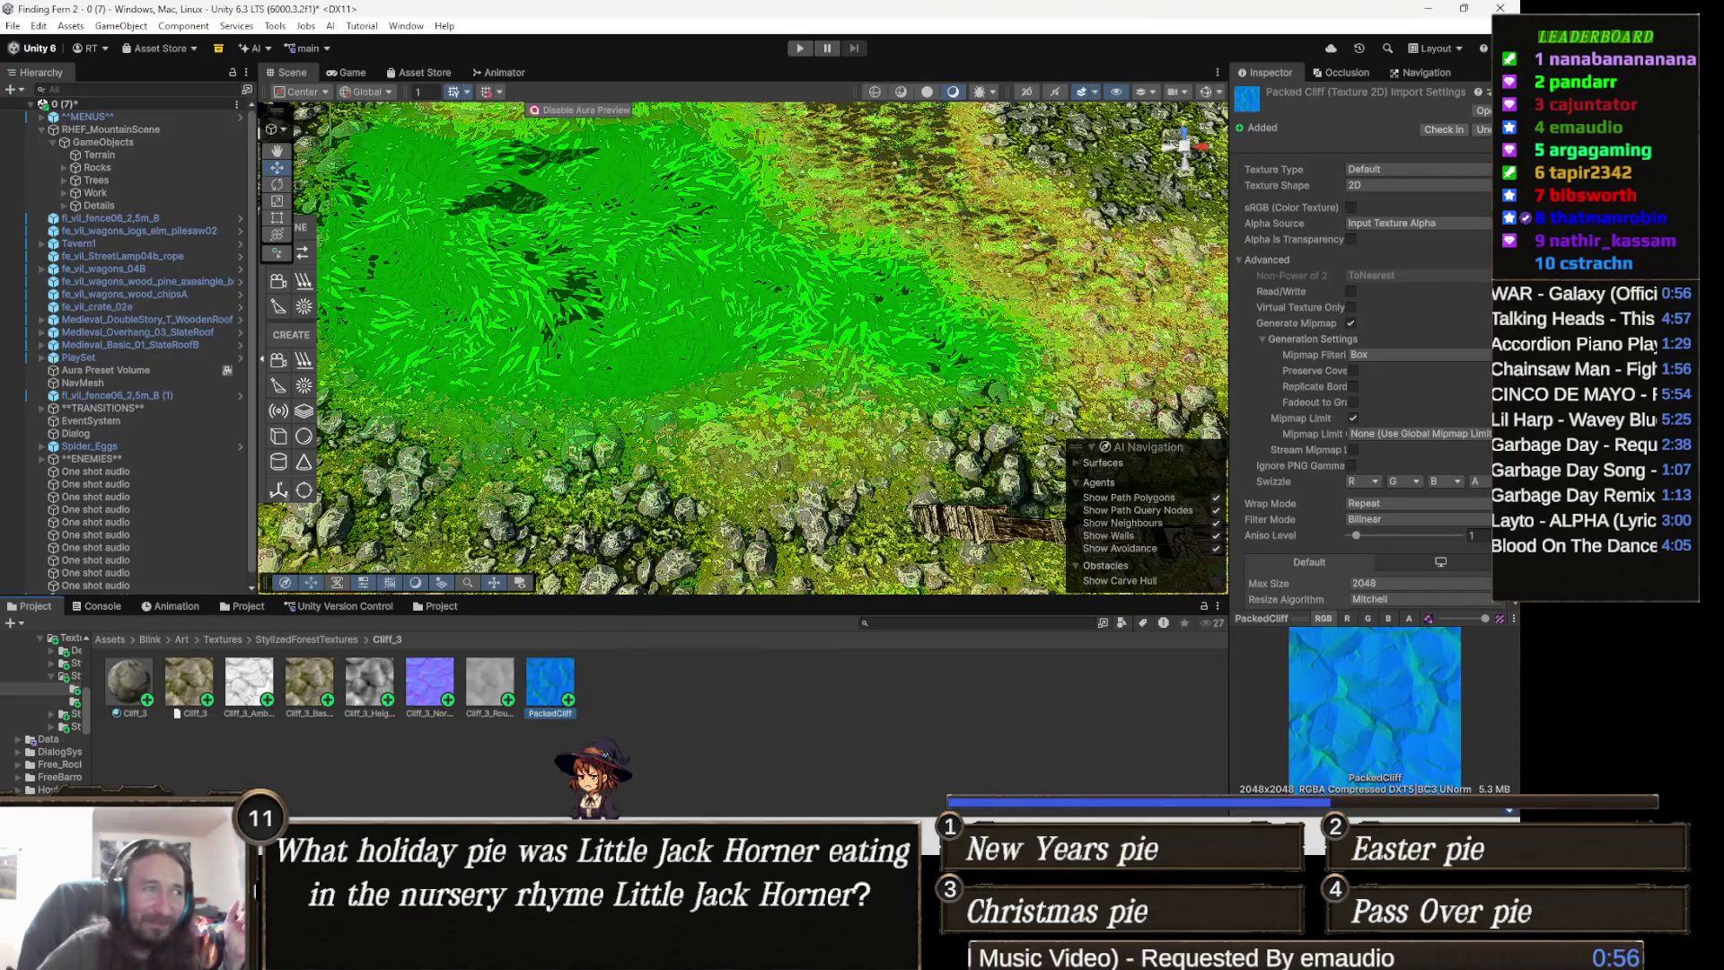
{"action": "left_click_drag", "start_coordinate": [749, 442], "coordinate": [696, 435]}
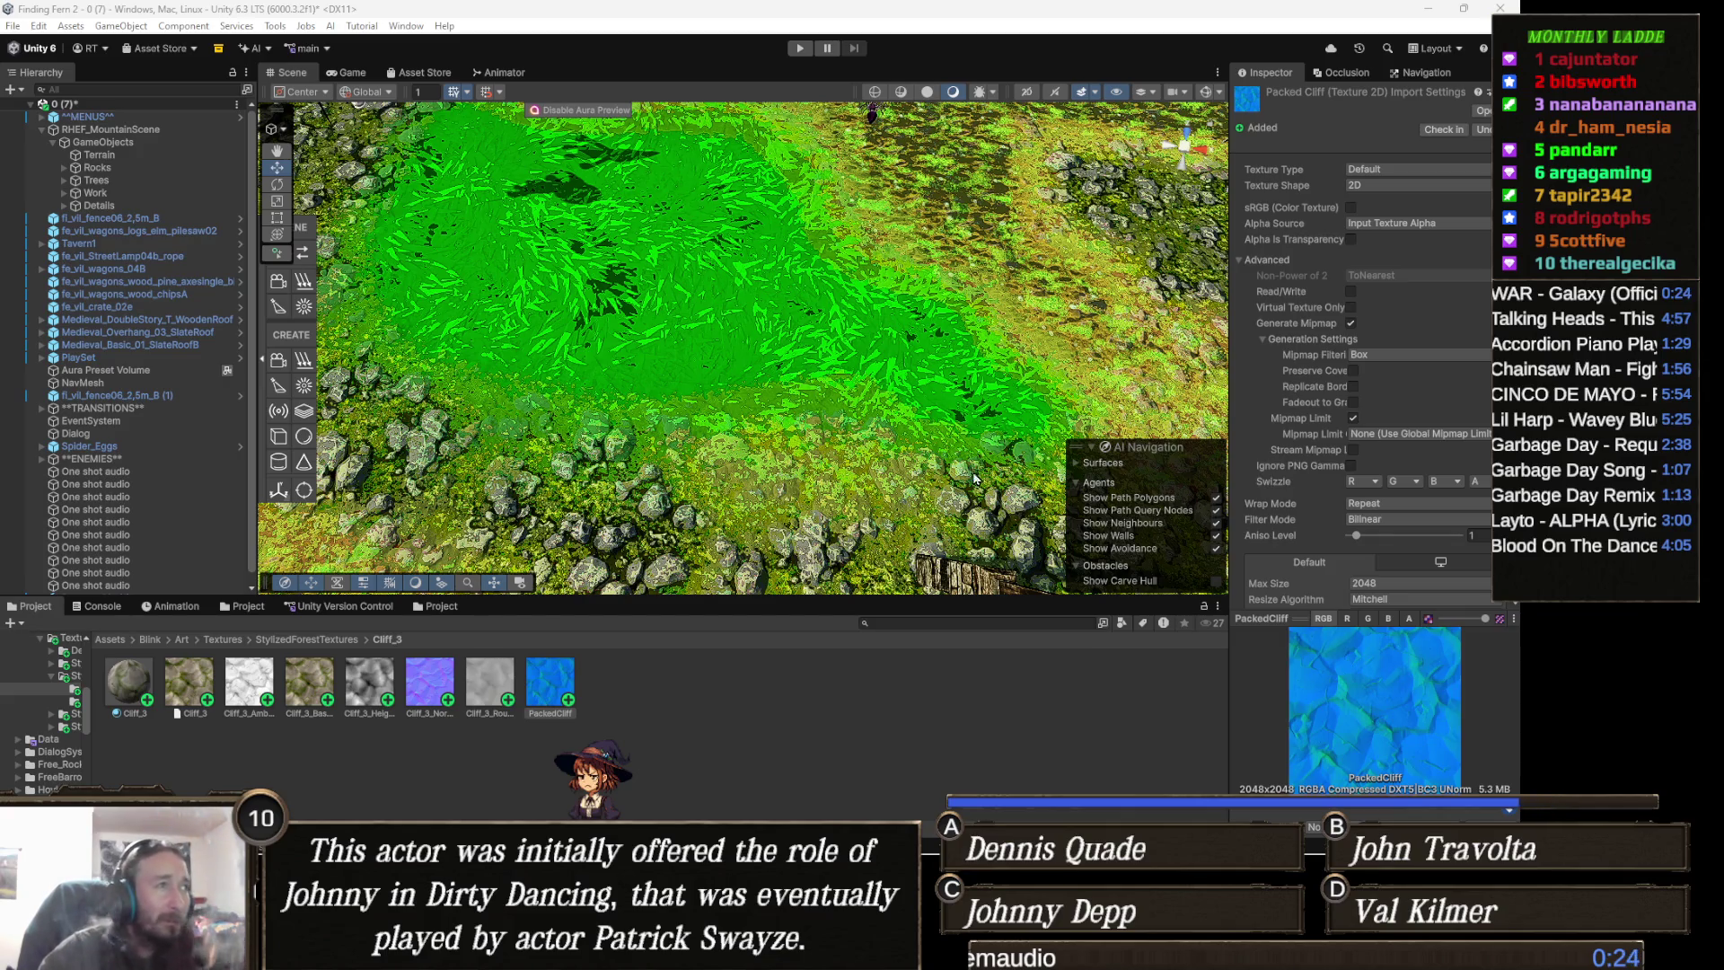
{"action": "left_click", "coordinate": [784, 389]}
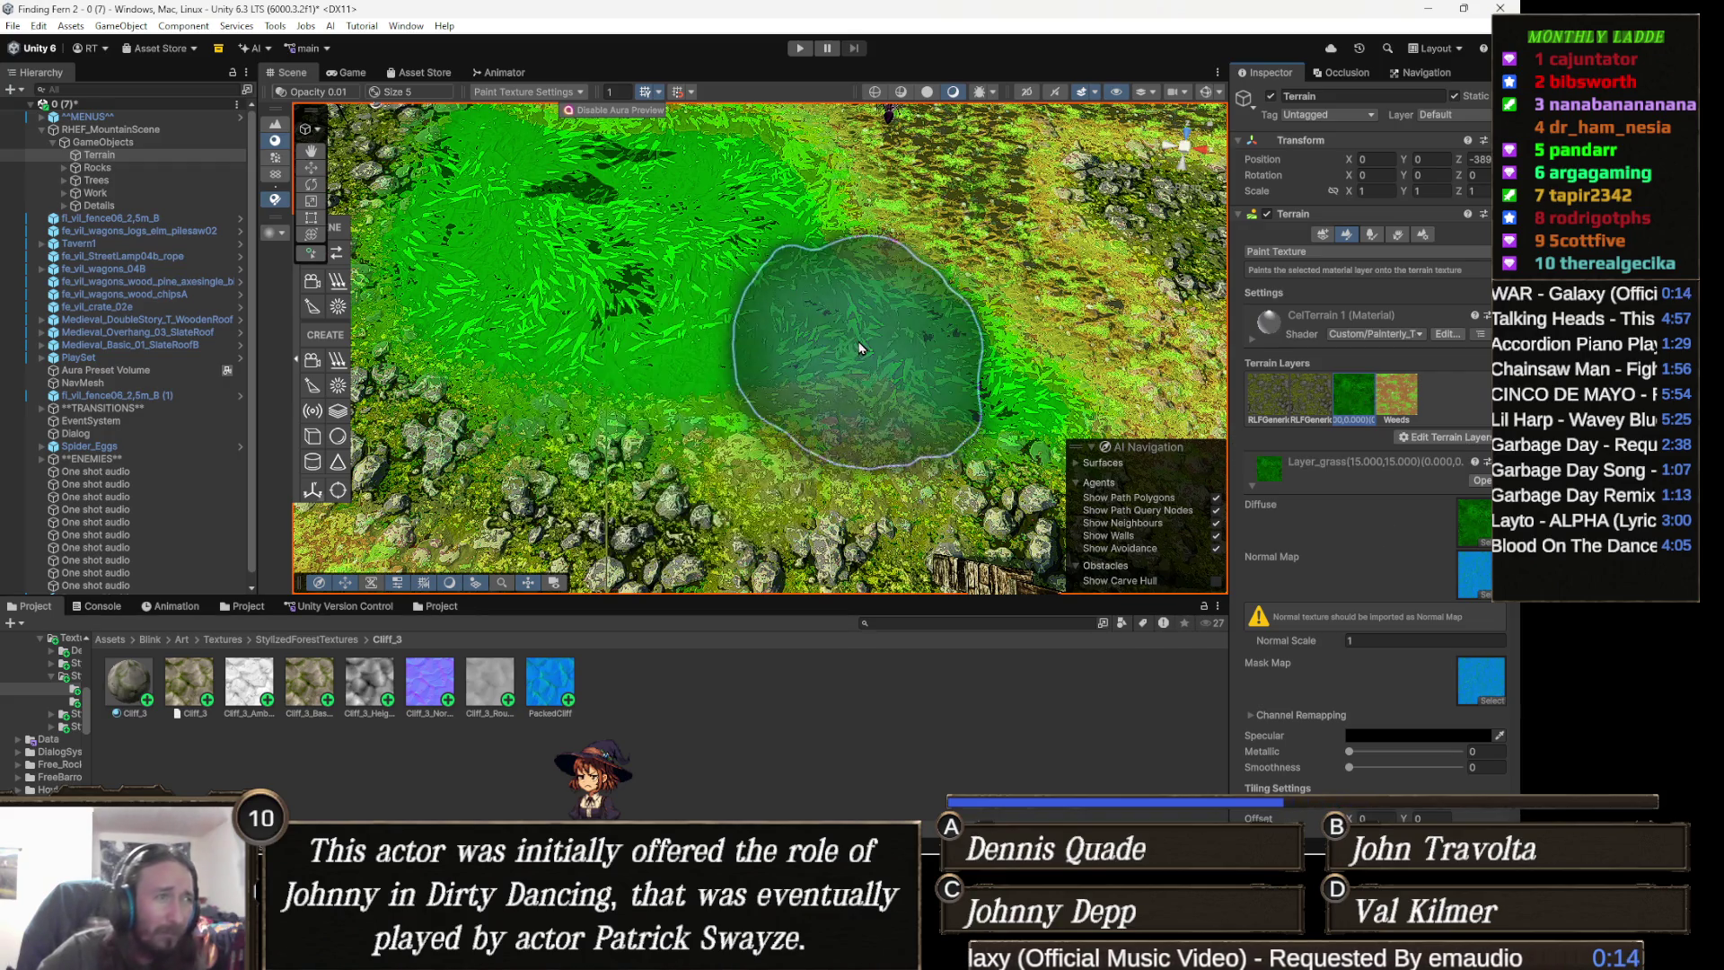
- Try painting grass over the rocky patch, then undo the stroke
{"action": "key", "text": "Up"}
{"action": "mouse_move", "coordinate": [710, 404]}
{"action": "left_mouse_down"}
{"action": "mouse_move", "coordinate": [684, 360]}
{"action": "mouse_move", "coordinate": [703, 287]}
{"action": "mouse_move", "coordinate": [878, 369]}
{"action": "left_mouse_up"}
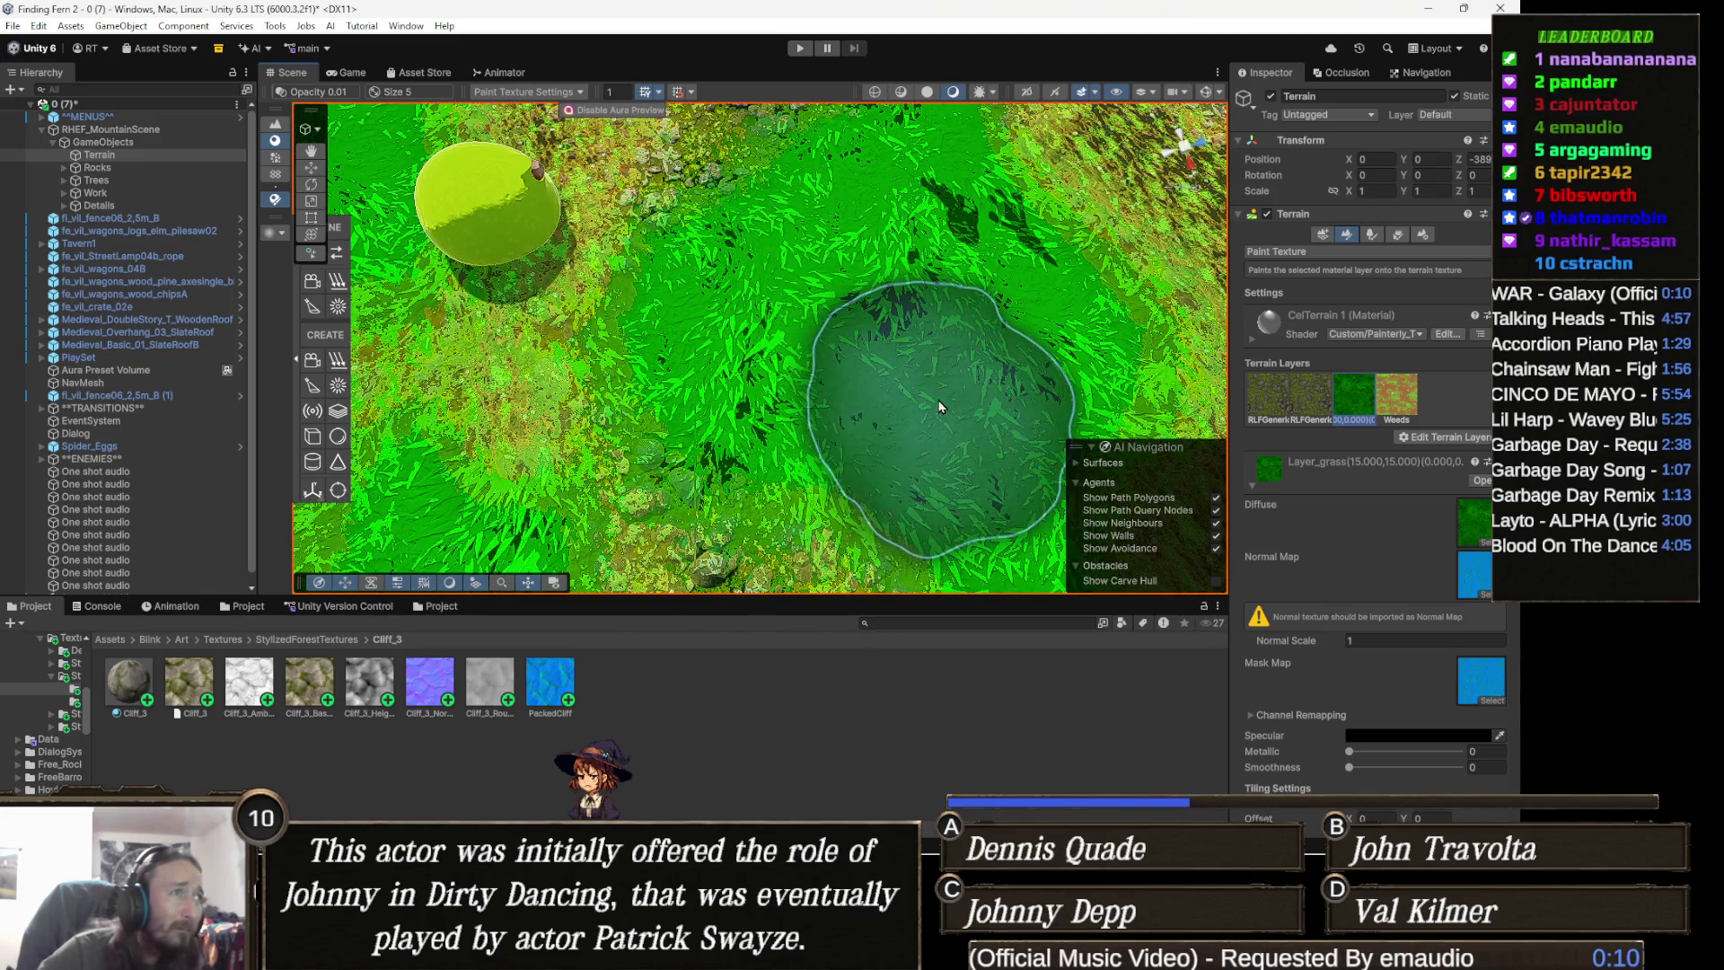
{"action": "key", "text": "ctrl+z"}
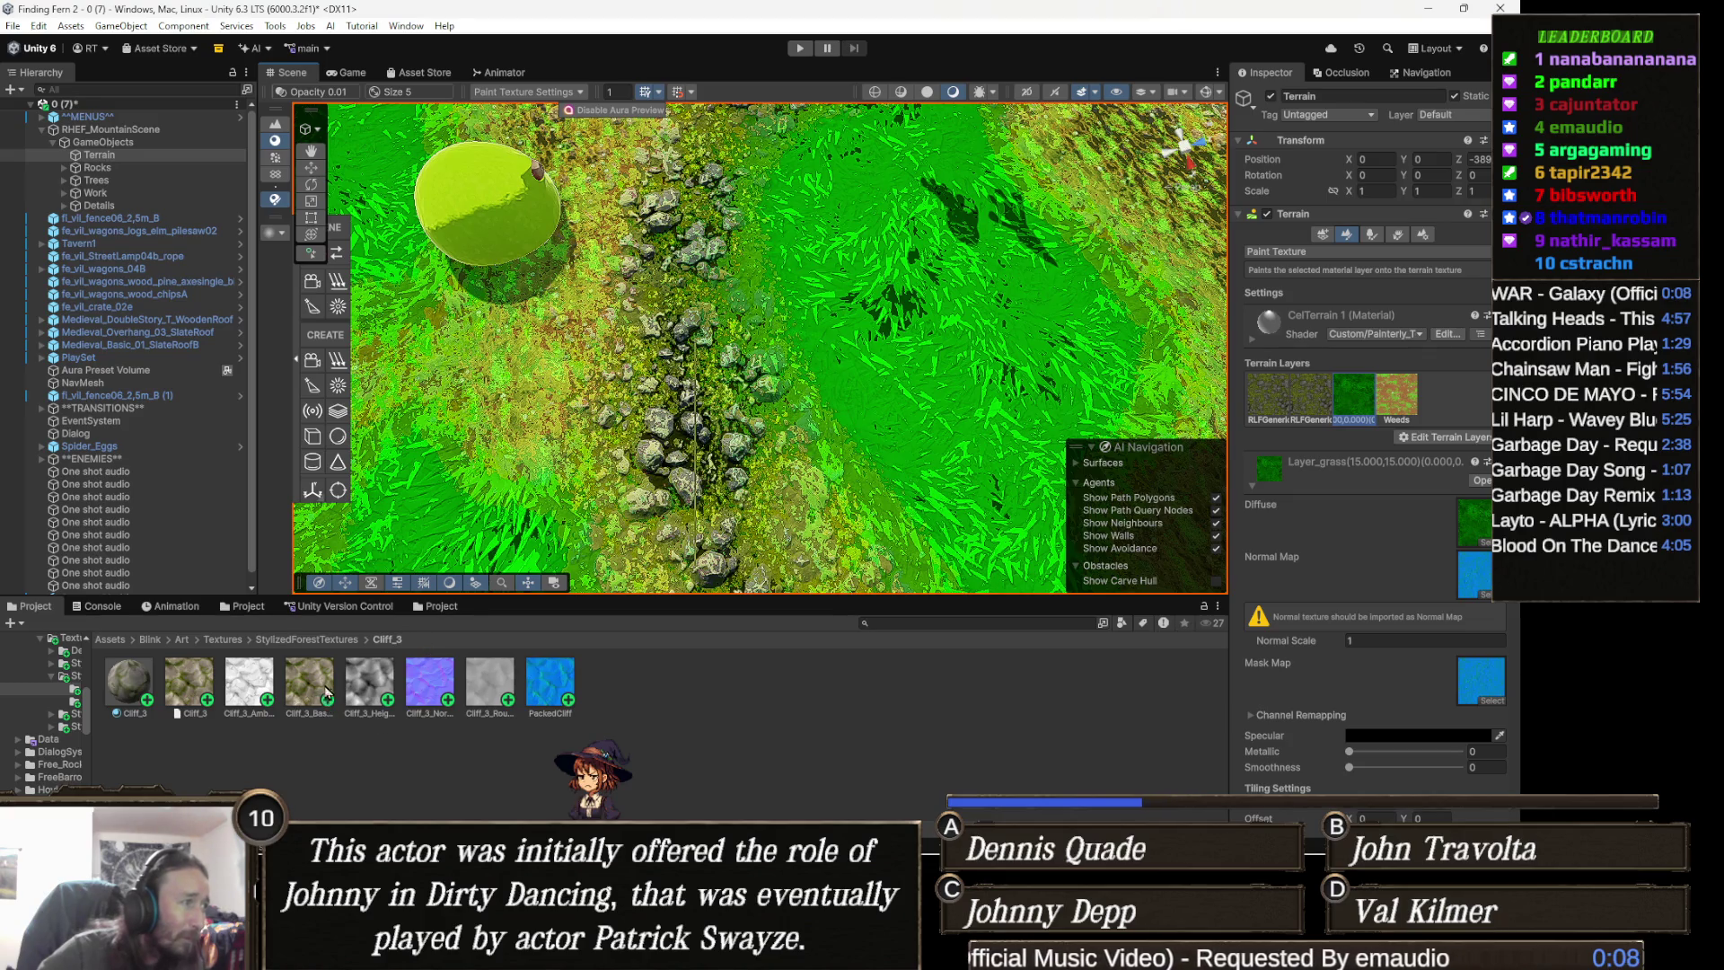
- Assign Cliff_3_Base as the grass layer's diffuse texture and PackedCliff as its mask map
{"action": "left_click", "coordinate": [300, 694]}
{"action": "mouse_move", "coordinate": [300, 694]}
{"action": "left_mouse_down"}
{"action": "mouse_move", "coordinate": [871, 596]}
{"action": "mouse_move", "coordinate": [1363, 476]}
{"action": "mouse_move", "coordinate": [1398, 526]}
{"action": "mouse_move", "coordinate": [1455, 499]}
{"action": "mouse_move", "coordinate": [1473, 521]}
{"action": "left_mouse_up"}
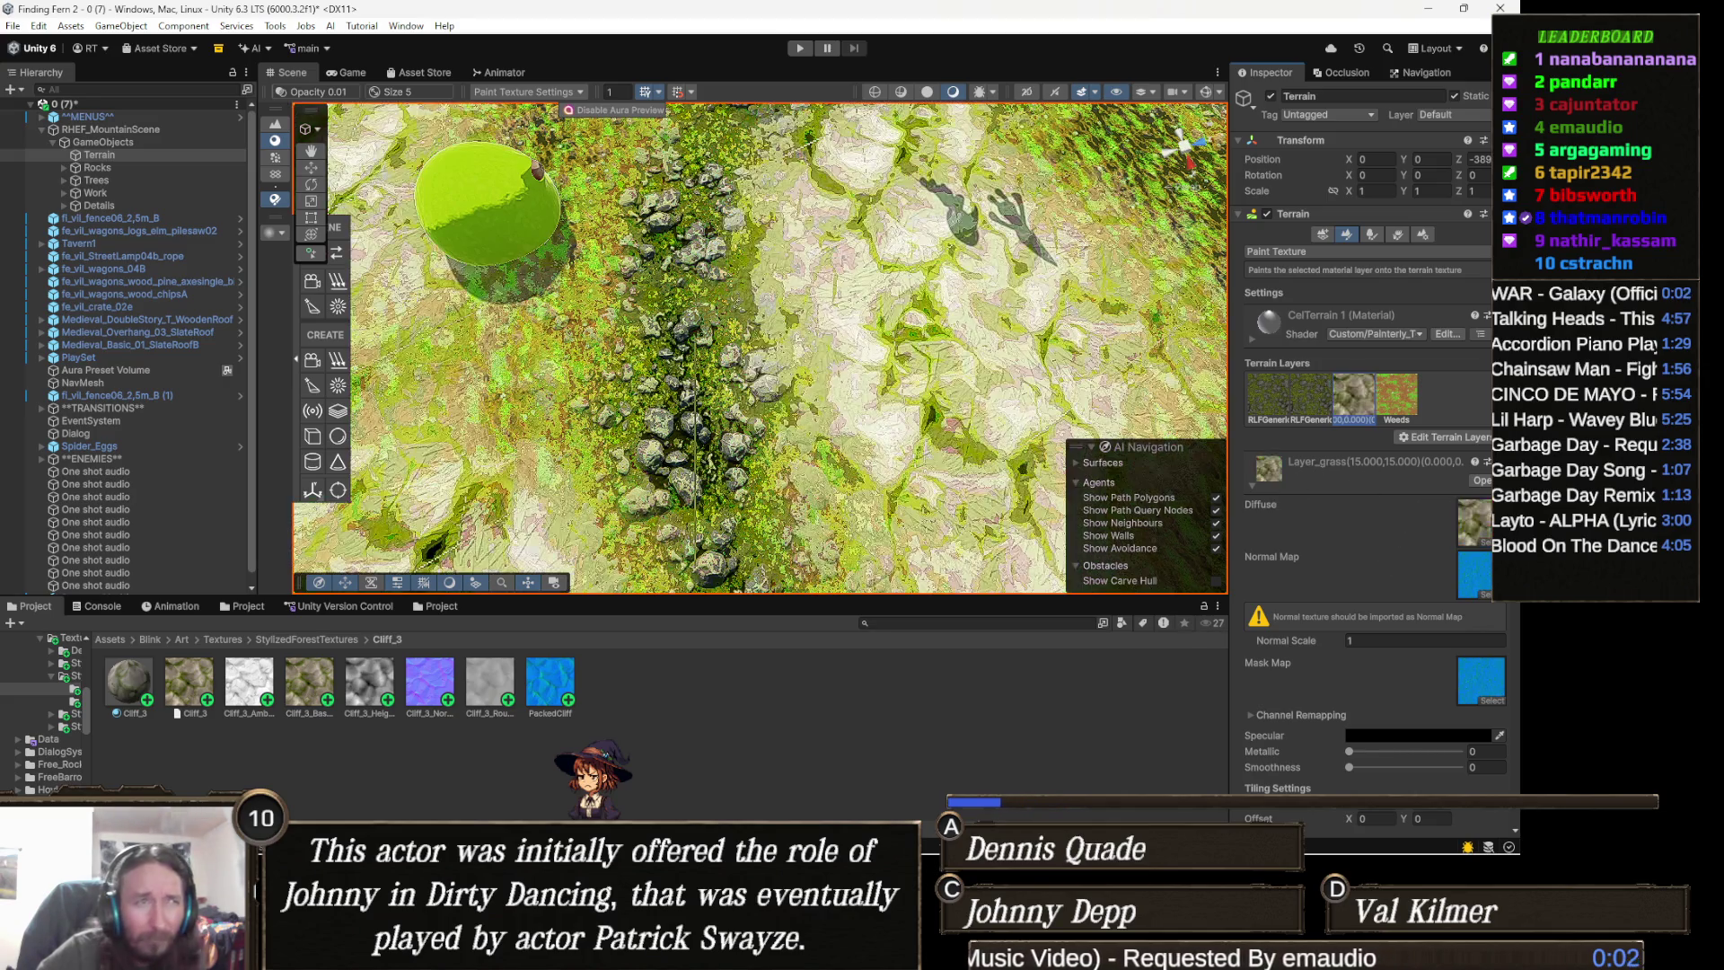
{"action": "left_click_drag", "start_coordinate": [549, 687], "coordinate": [1489, 604]}
{"action": "mouse_move", "coordinate": [1265, 651]}
{"action": "left_mouse_down"}
{"action": "mouse_move", "coordinate": [1283, 633]}
{"action": "mouse_move", "coordinate": [1482, 678]}
{"action": "left_mouse_up"}
{"action": "mouse_move", "coordinate": [889, 431]}
{"action": "left_mouse_down"}
{"action": "mouse_move", "coordinate": [901, 398]}
{"action": "mouse_move", "coordinate": [521, 512]}
{"action": "mouse_move", "coordinate": [761, 374]}
{"action": "left_mouse_up"}
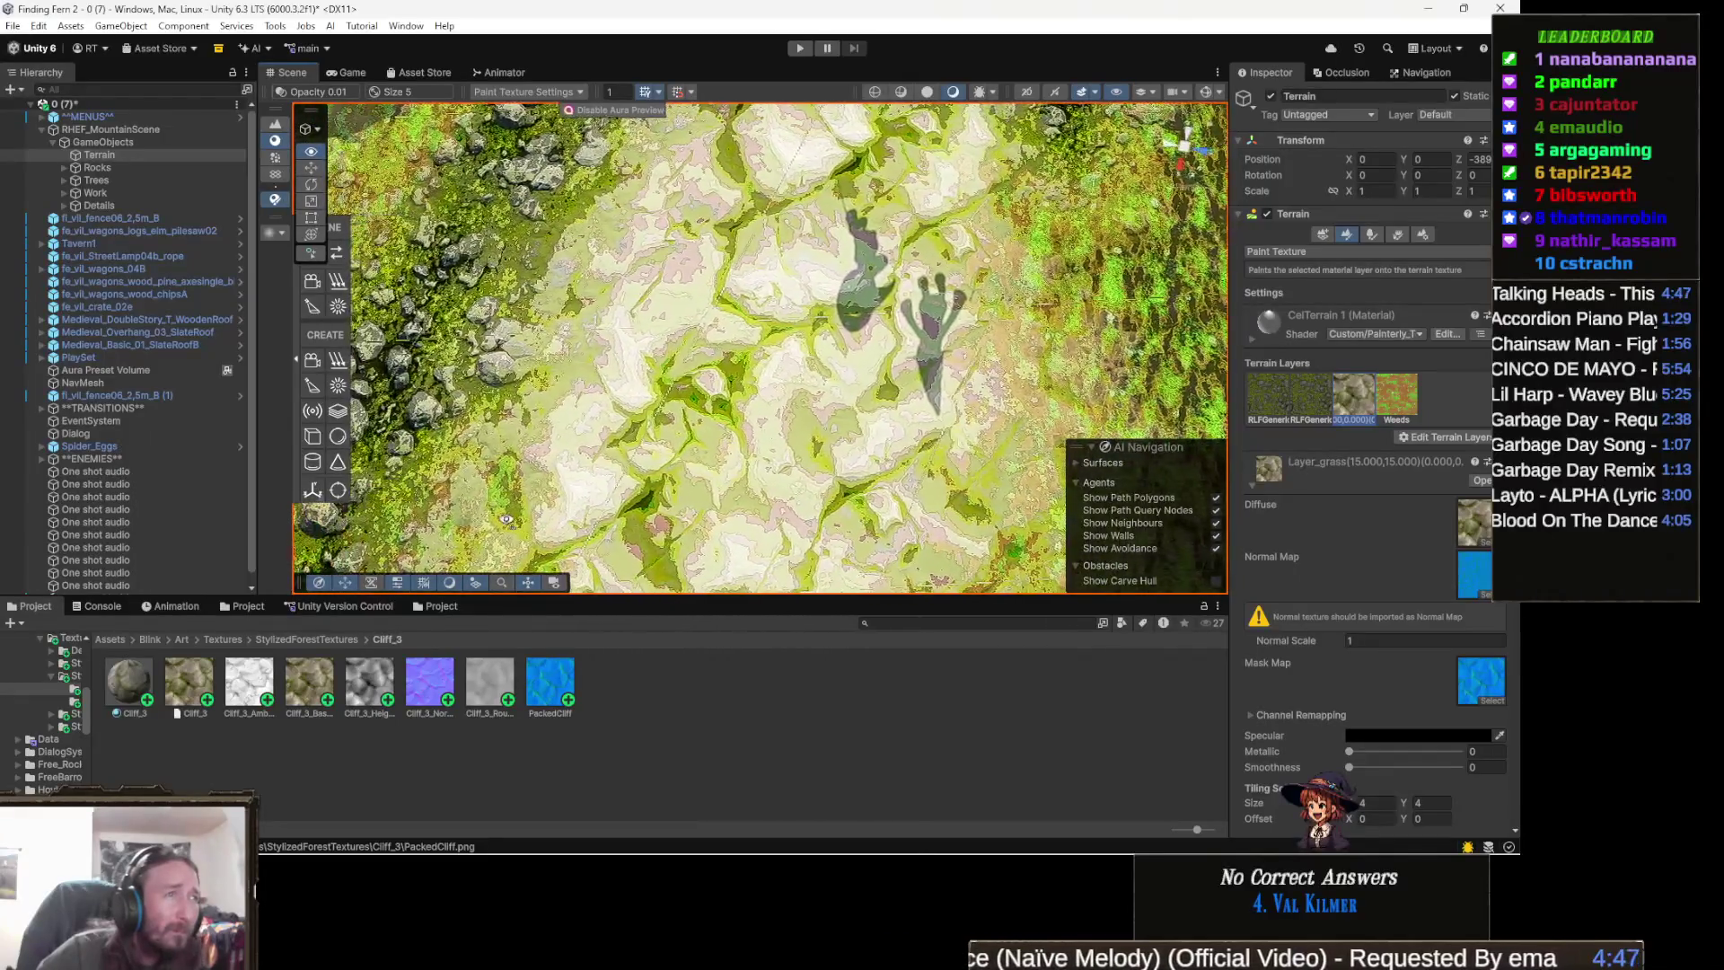
{"action": "scroll", "coordinate": [763, 376], "scroll_direction": "down", "scroll_amount": 3}
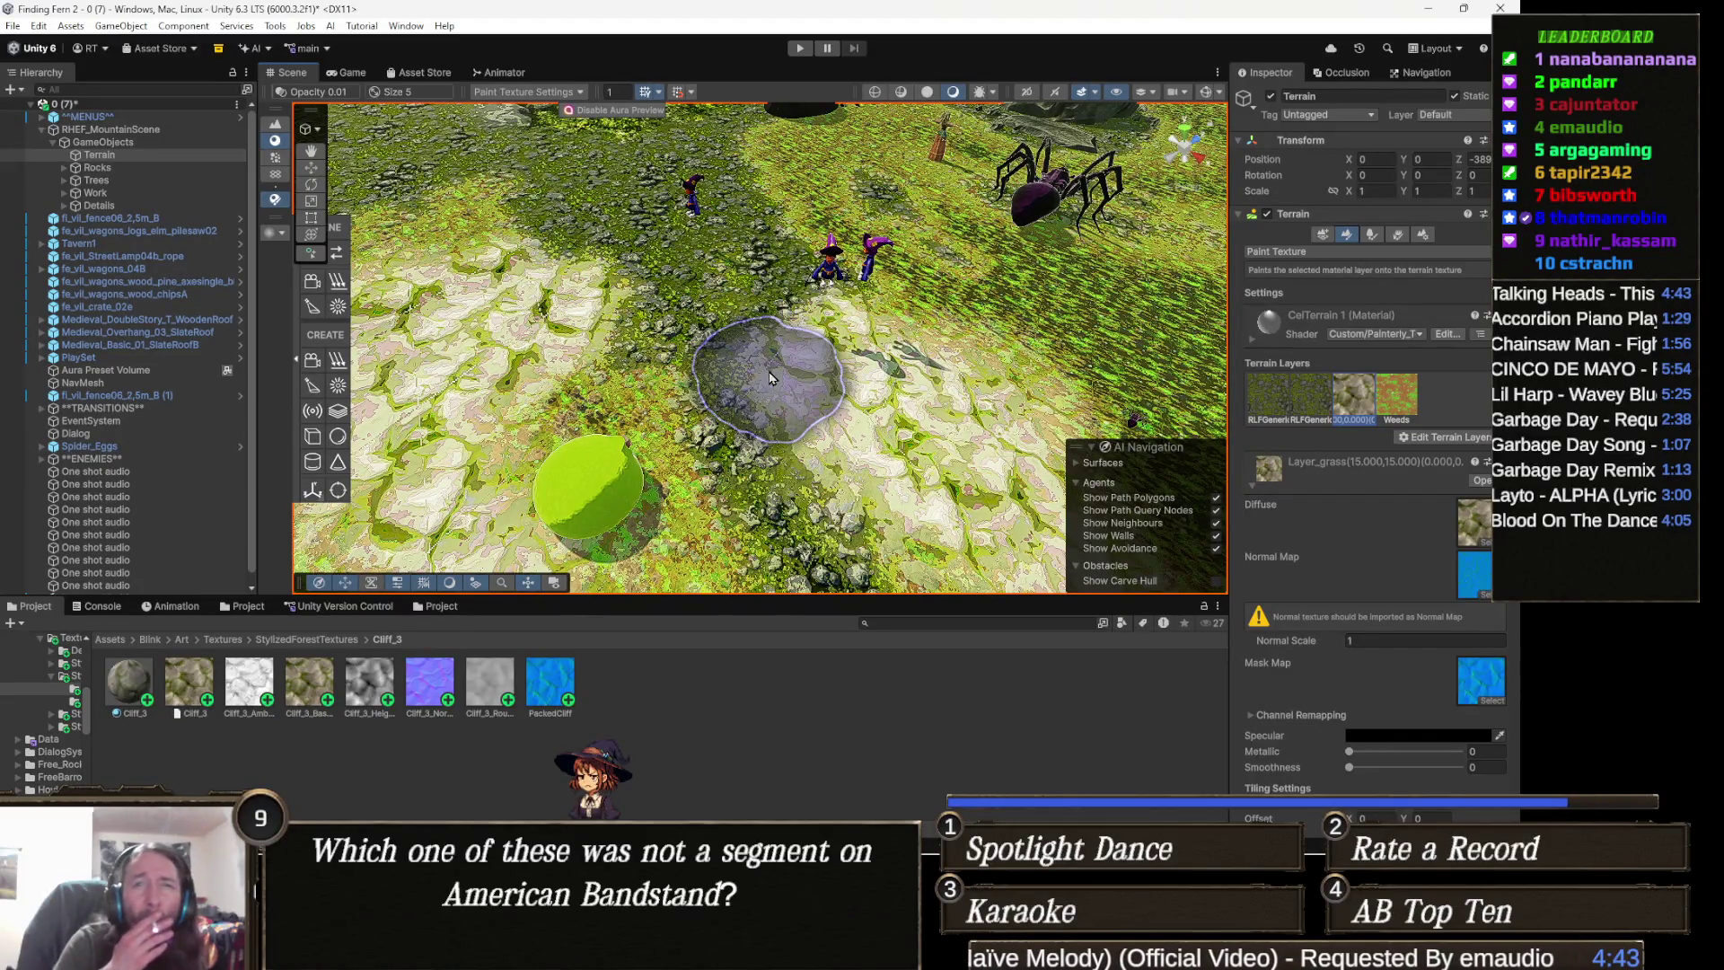
{"action": "mouse_move", "coordinate": [769, 378]}
{"action": "left_mouse_down"}
{"action": "mouse_move", "coordinate": [705, 348]}
{"action": "mouse_move", "coordinate": [497, 408]}
{"action": "mouse_move", "coordinate": [492, 440]}
{"action": "mouse_move", "coordinate": [636, 533]}
{"action": "mouse_move", "coordinate": [825, 415]}
{"action": "left_mouse_up"}
{"action": "scroll", "coordinate": [492, 440], "scroll_direction": "down", "scroll_amount": 5}
- Leave paint mode and show the terrain's CelTerrain material settings
{"action": "key", "text": "w"}
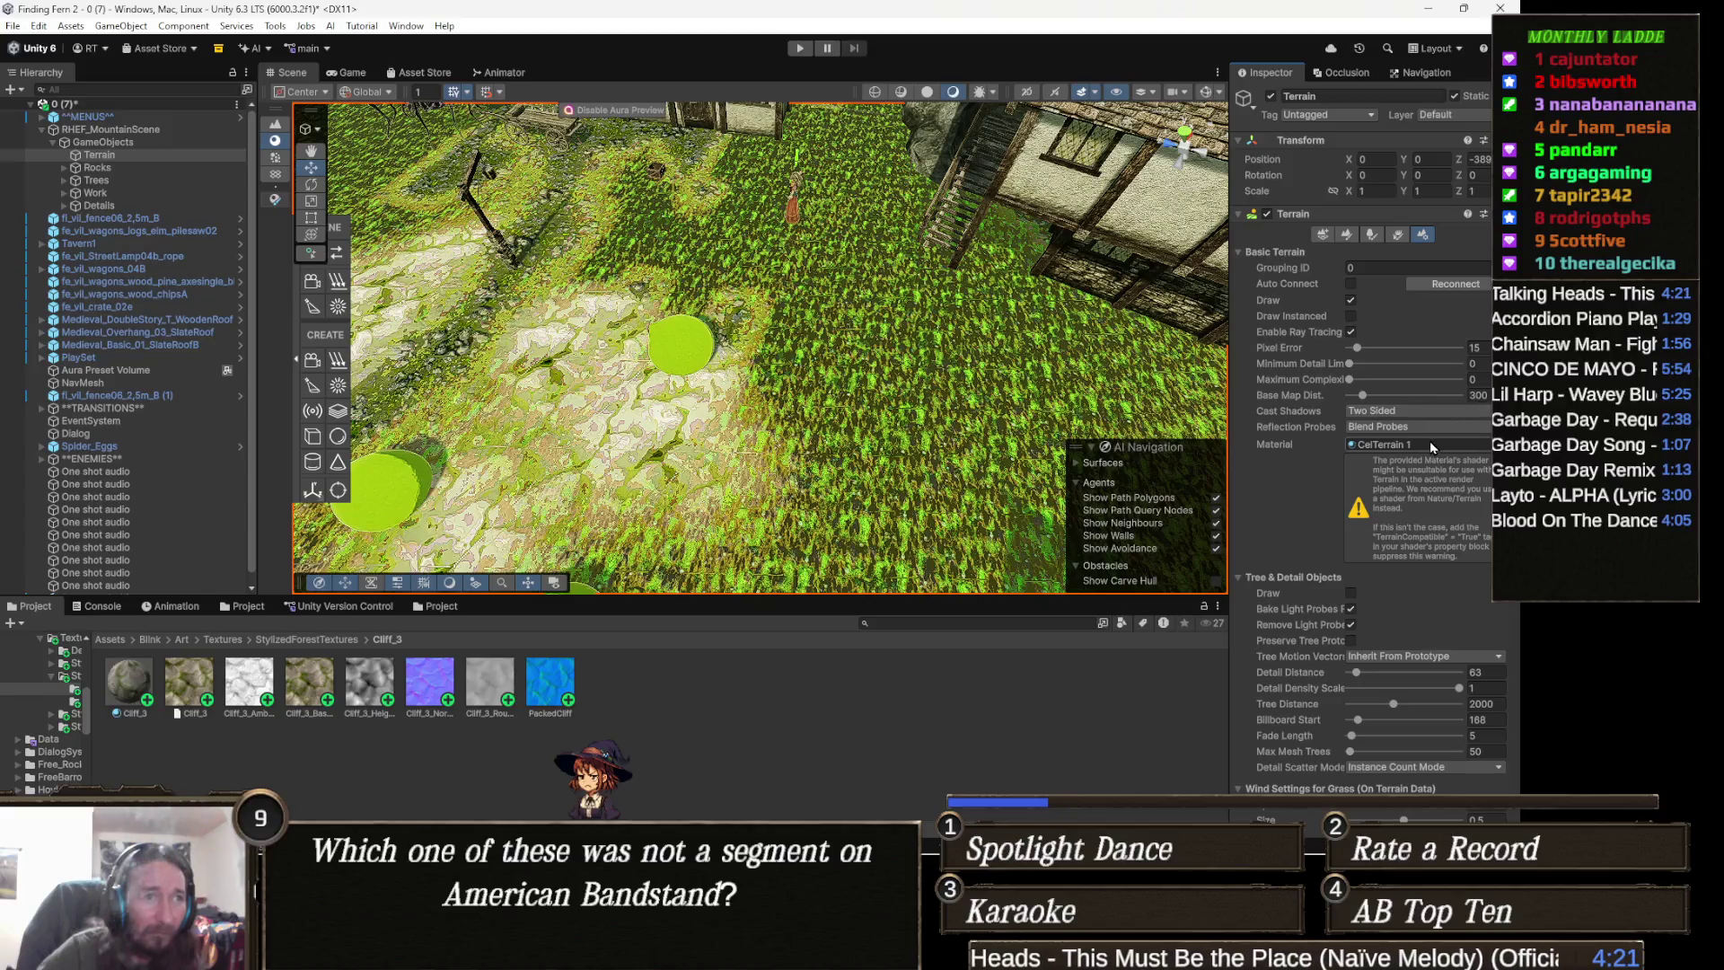
{"action": "left_click", "coordinate": [1407, 446]}
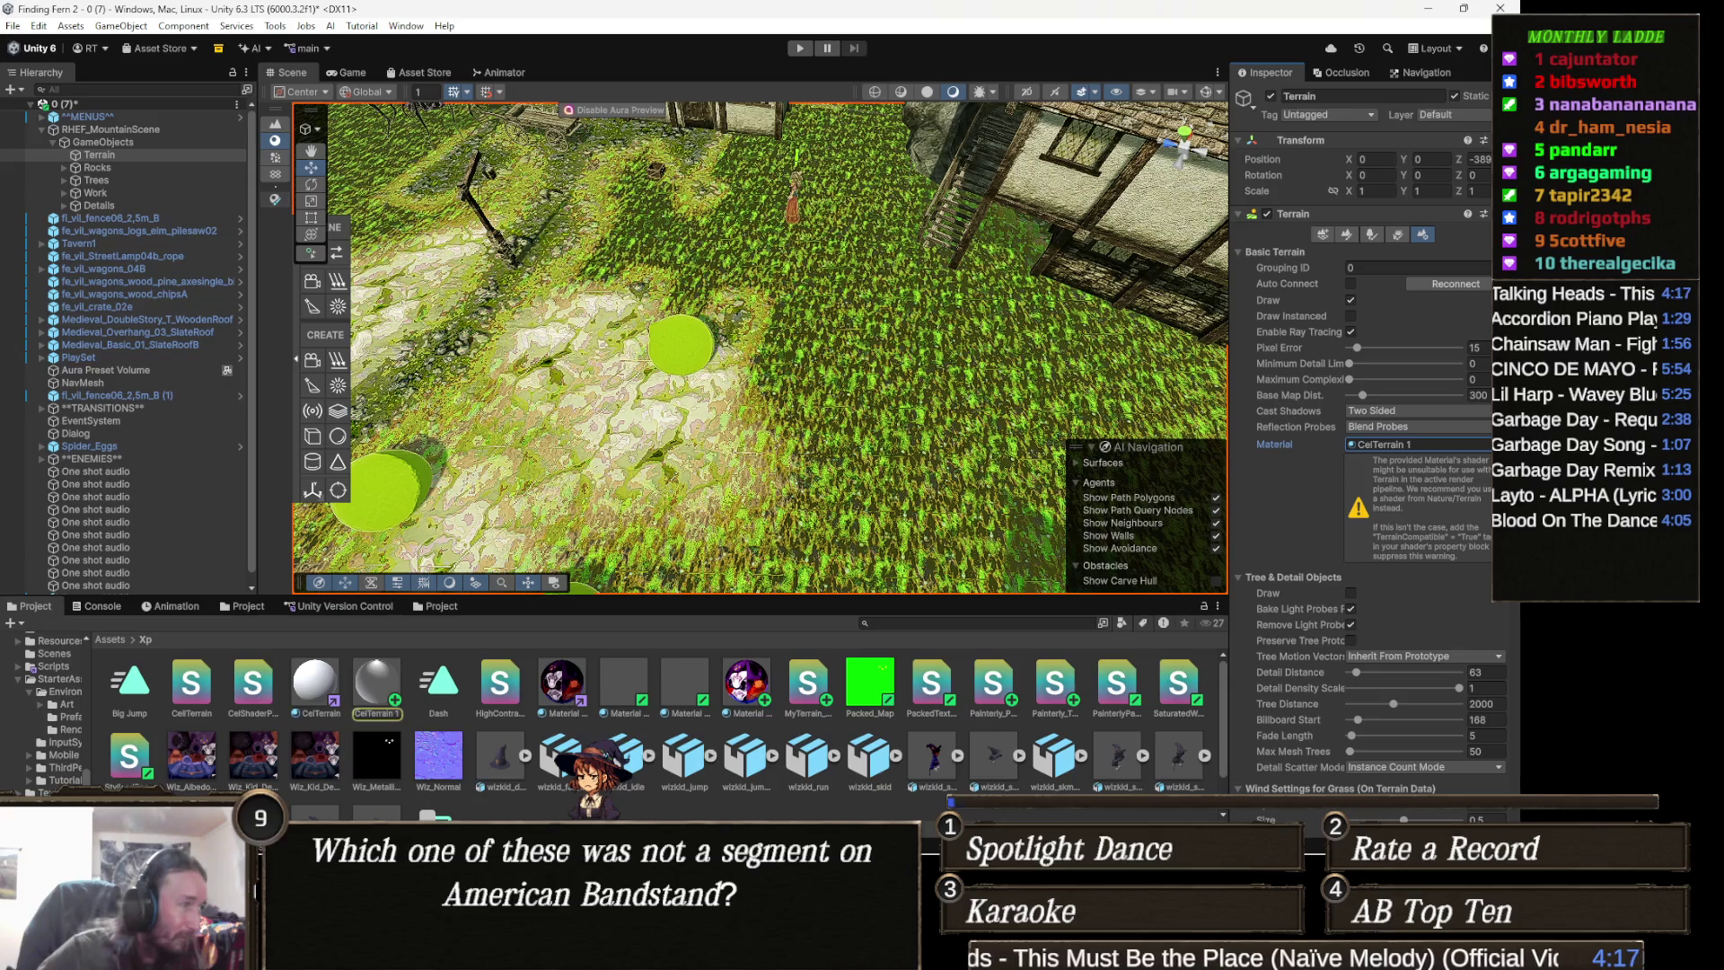
{"action": "left_click", "coordinate": [376, 685]}
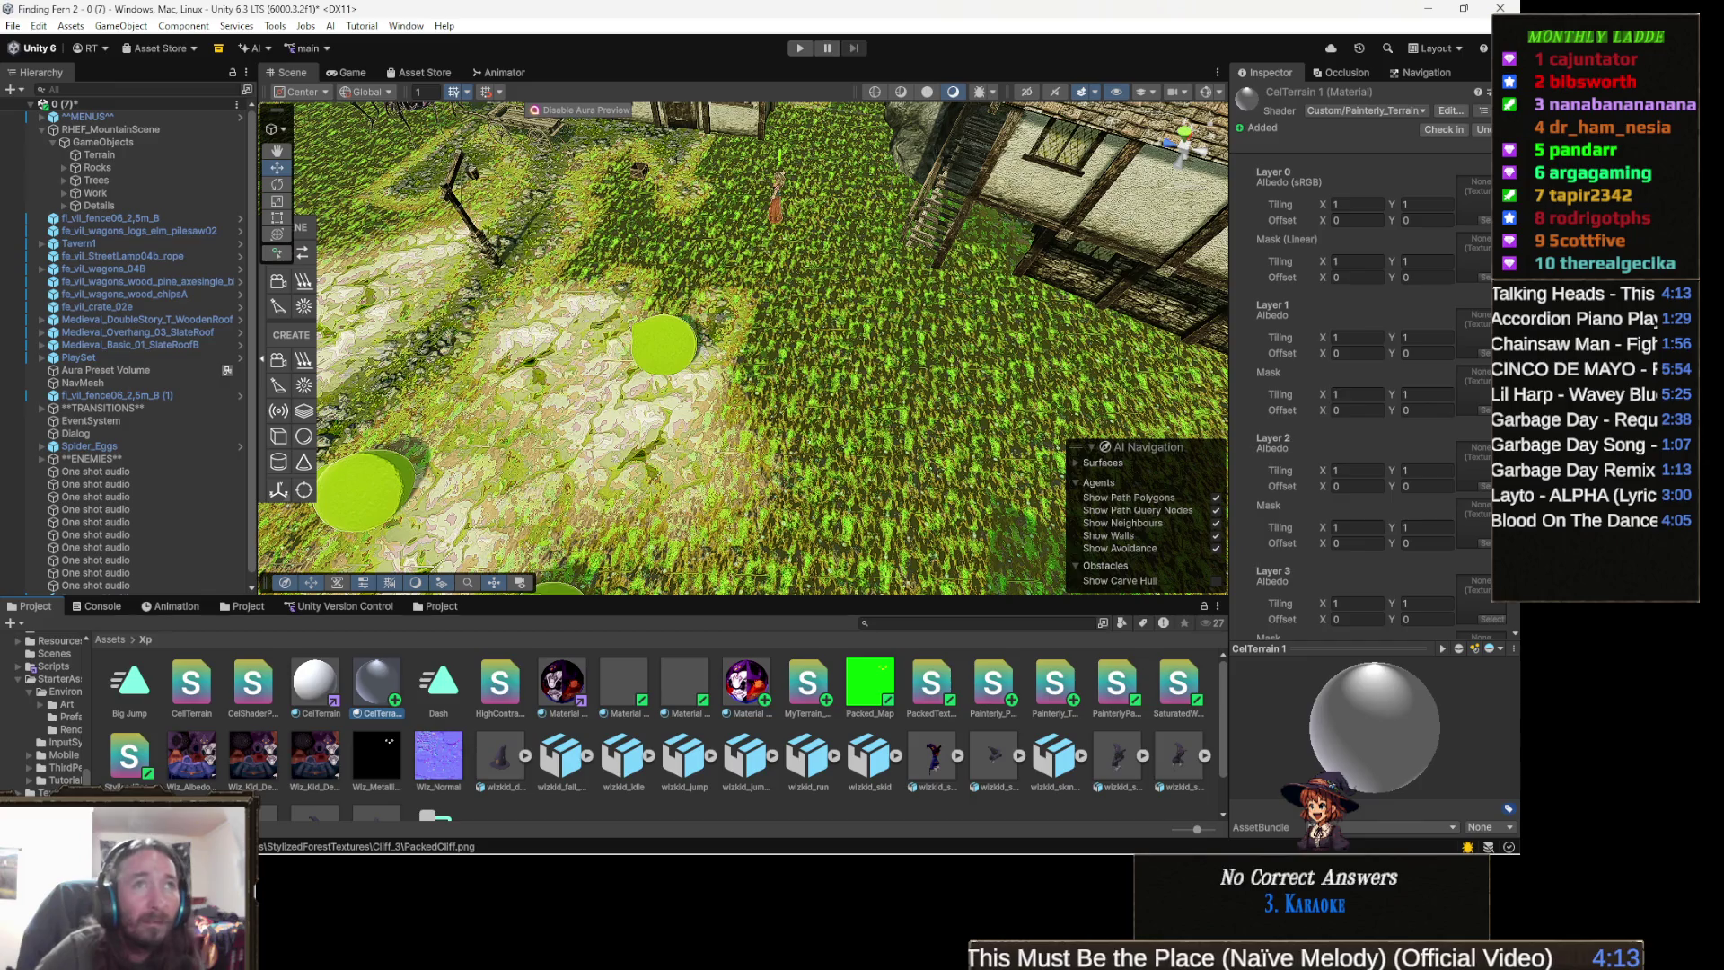
- Open the CelTerrain material's Painterly_Terrain_Packed shader with Edit Shader..
{"action": "right_click", "coordinate": [1281, 75]}
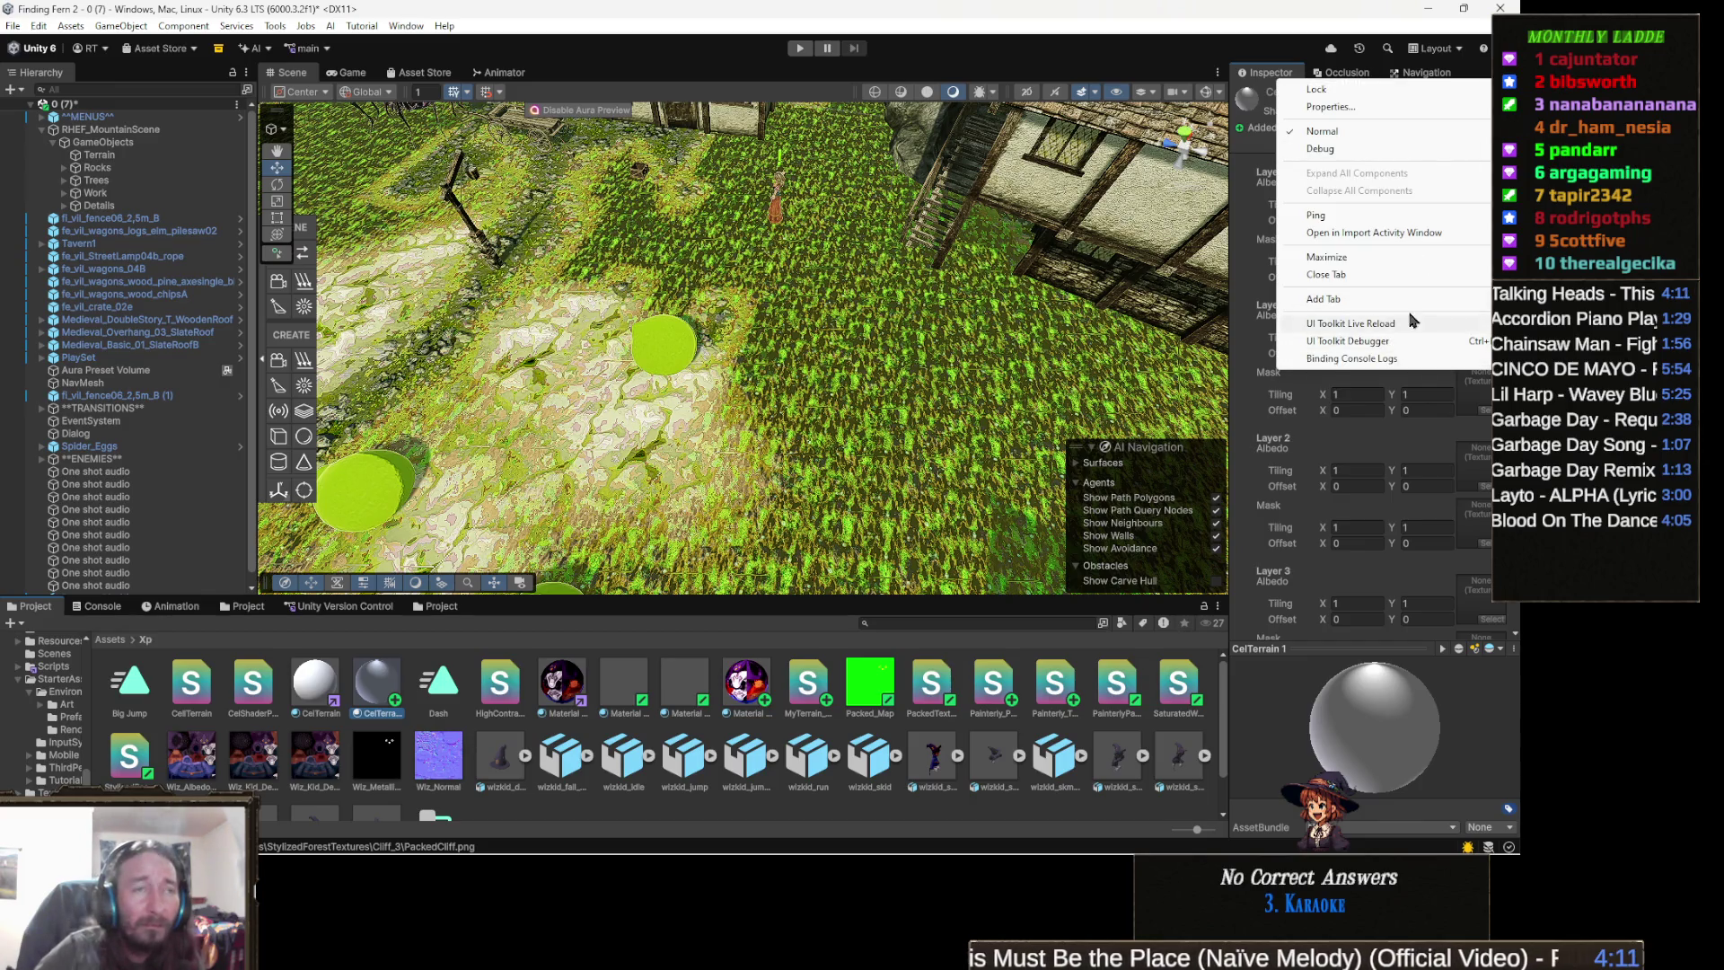
{"action": "mouse_move", "coordinate": [1420, 300]}
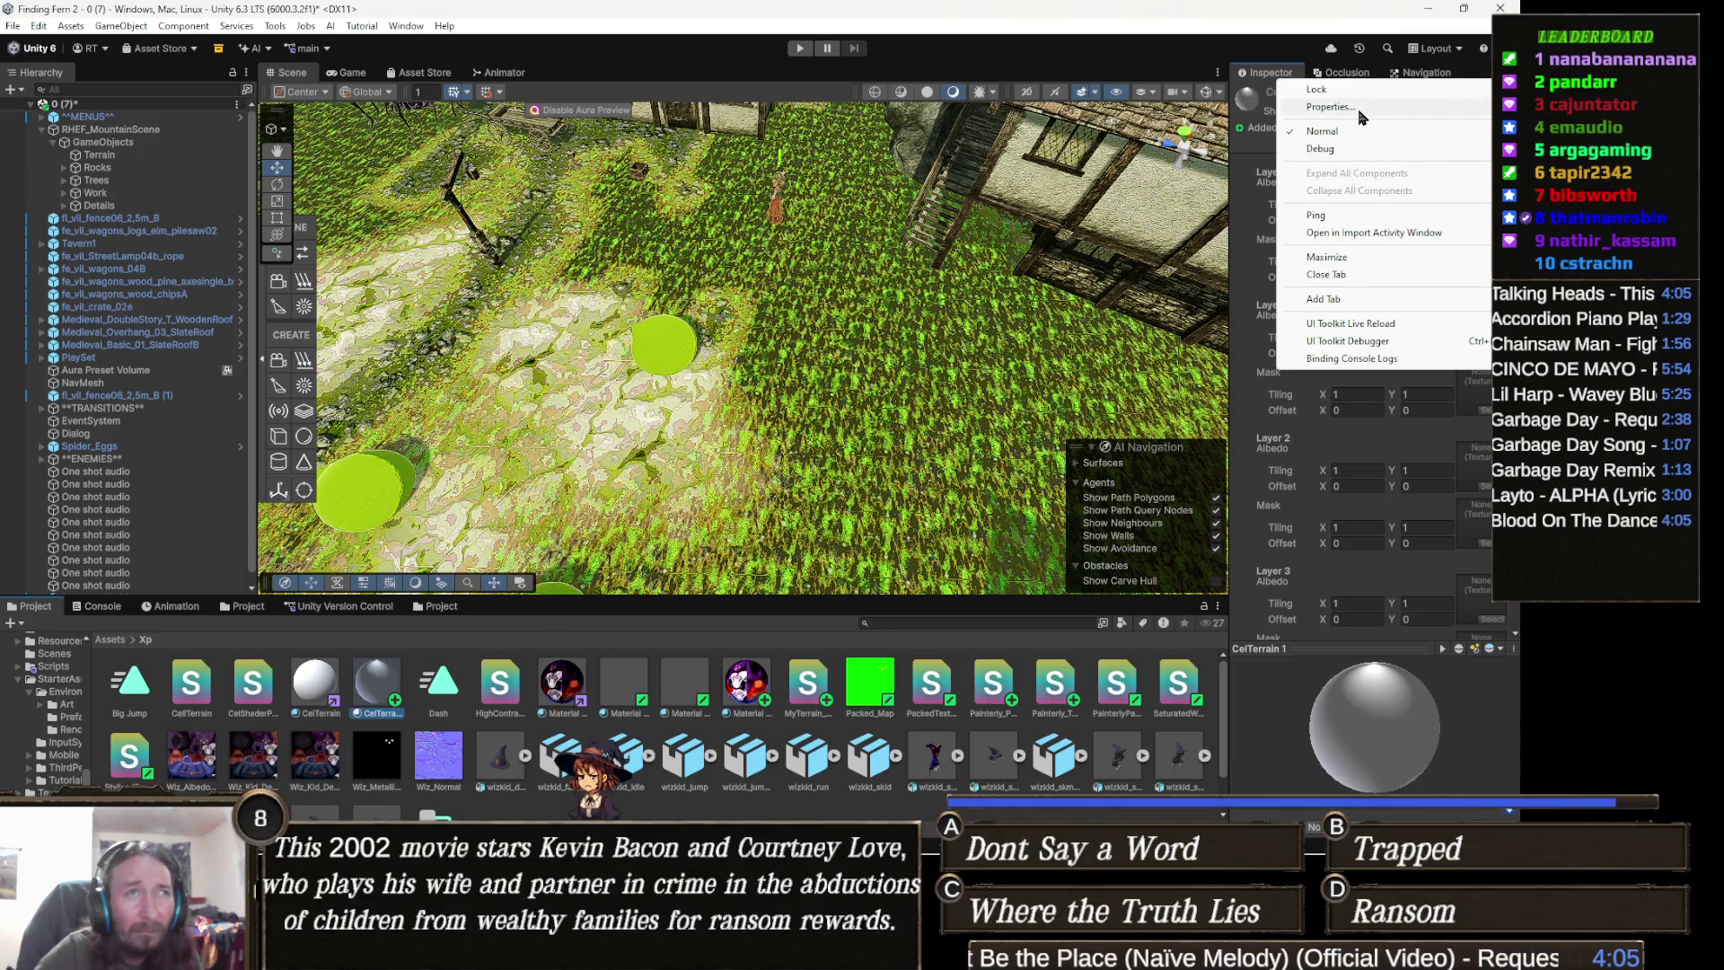
{"action": "left_click", "coordinate": [1237, 158]}
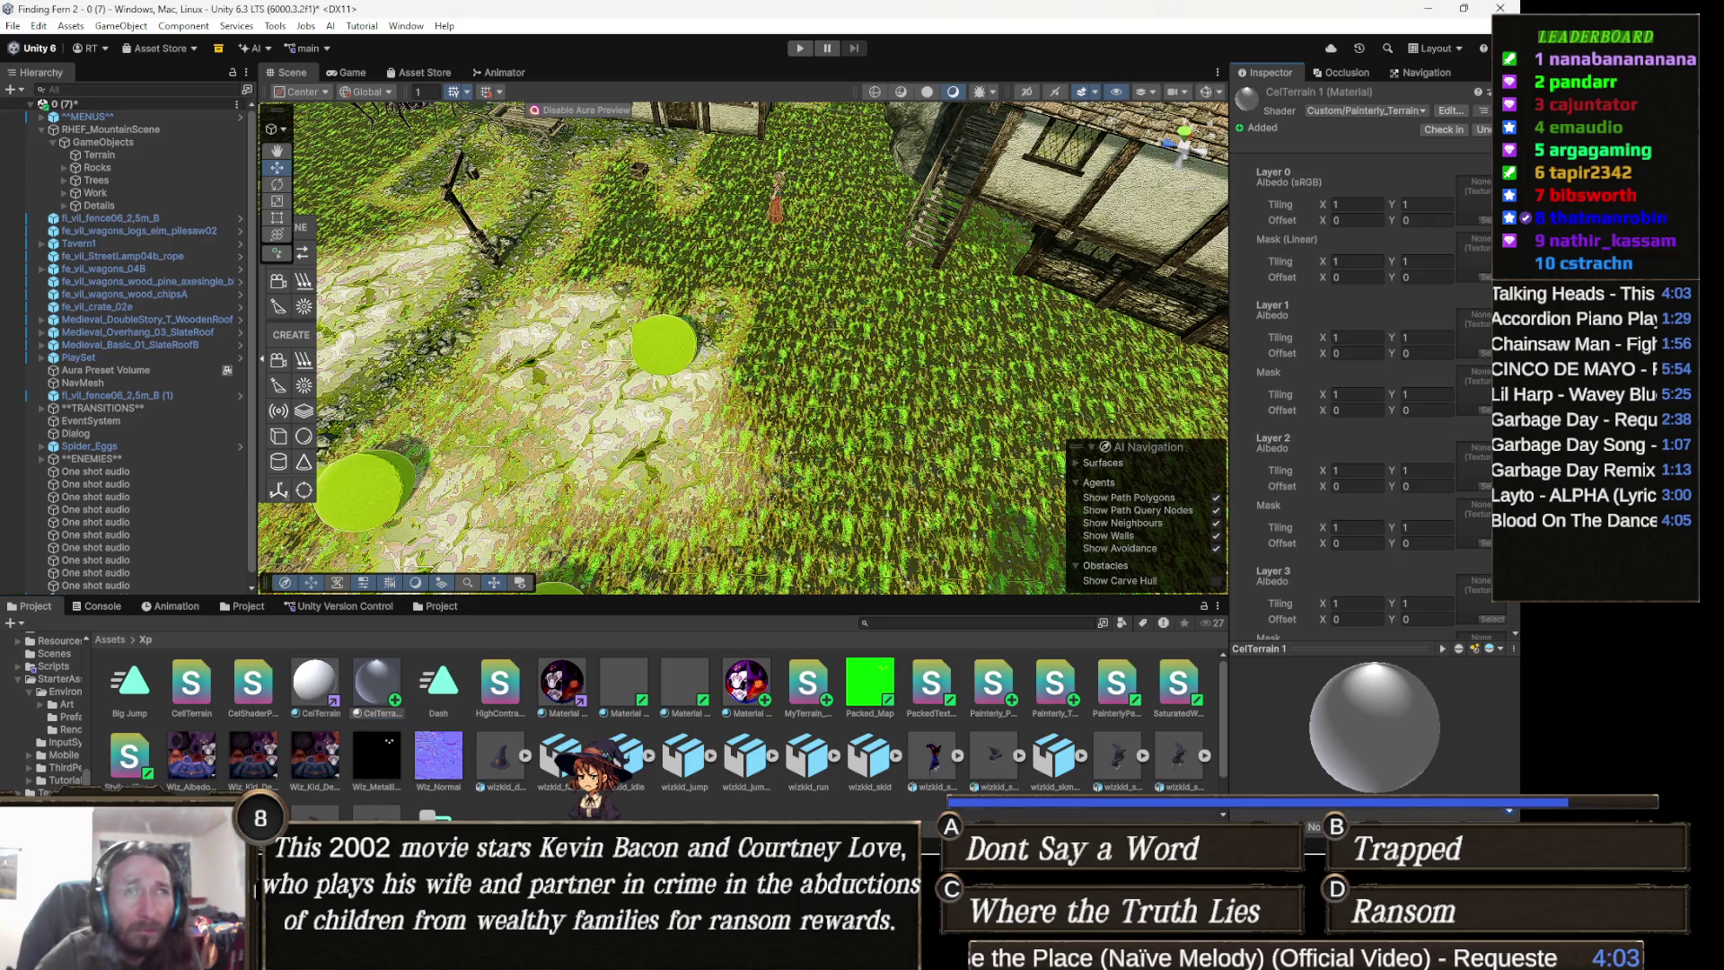
{"action": "left_click", "coordinate": [1488, 92]}
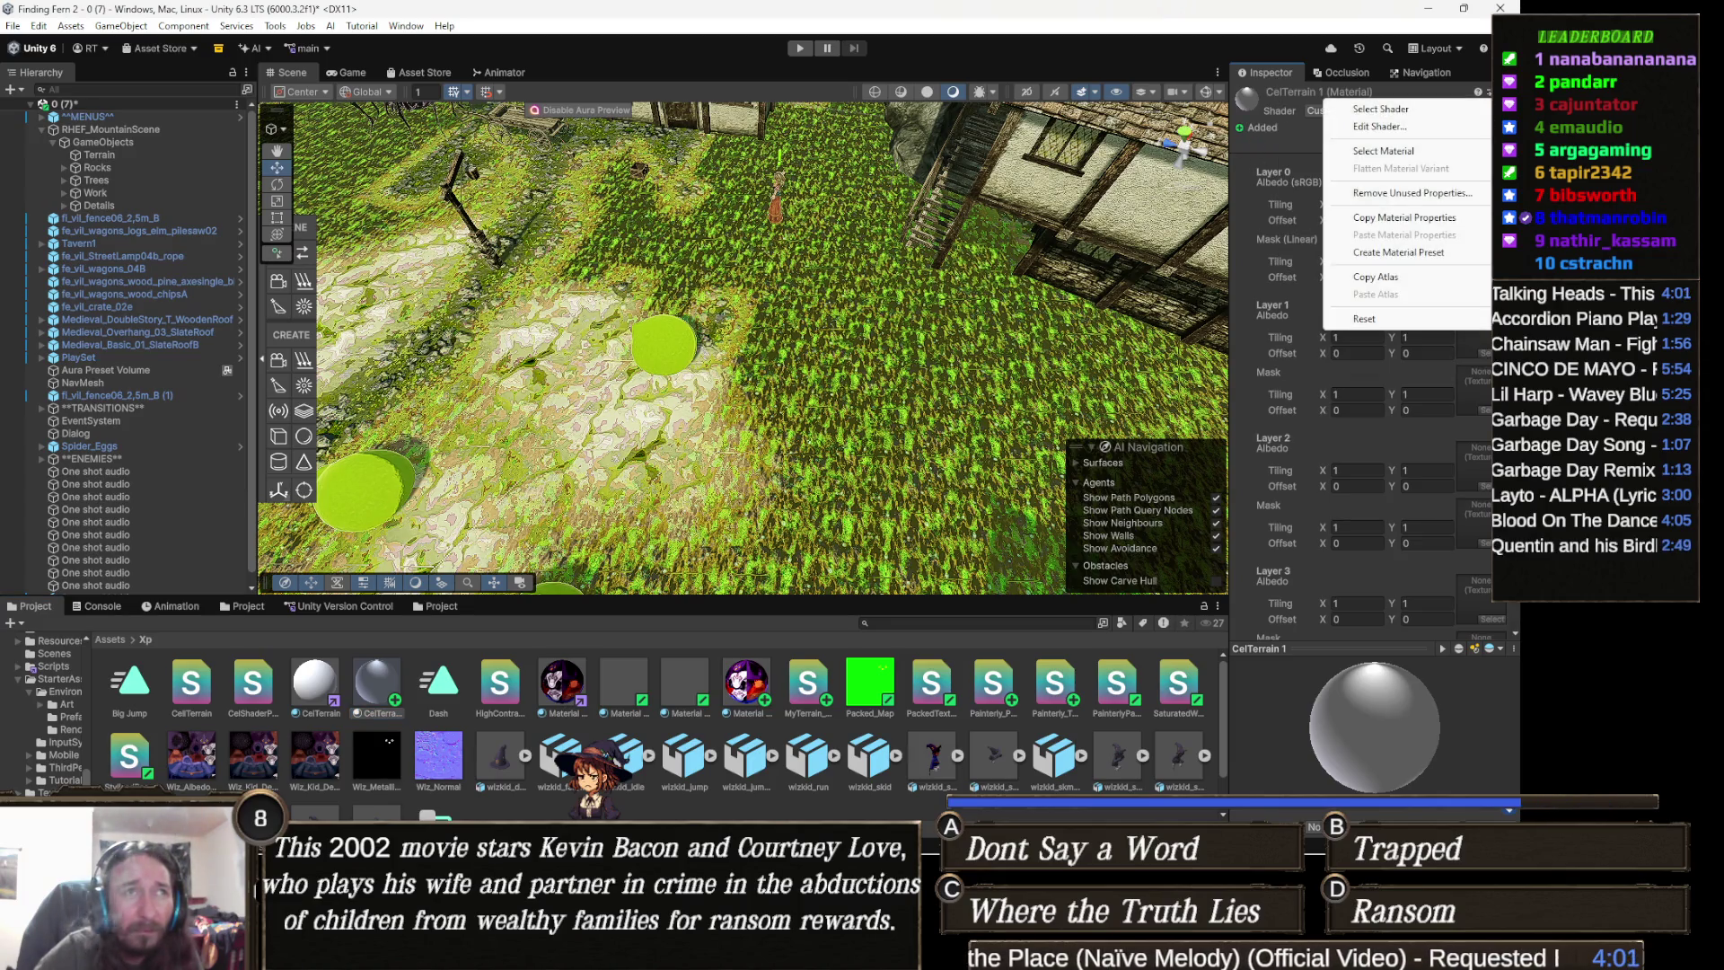
{"action": "left_click", "coordinate": [1380, 126]}
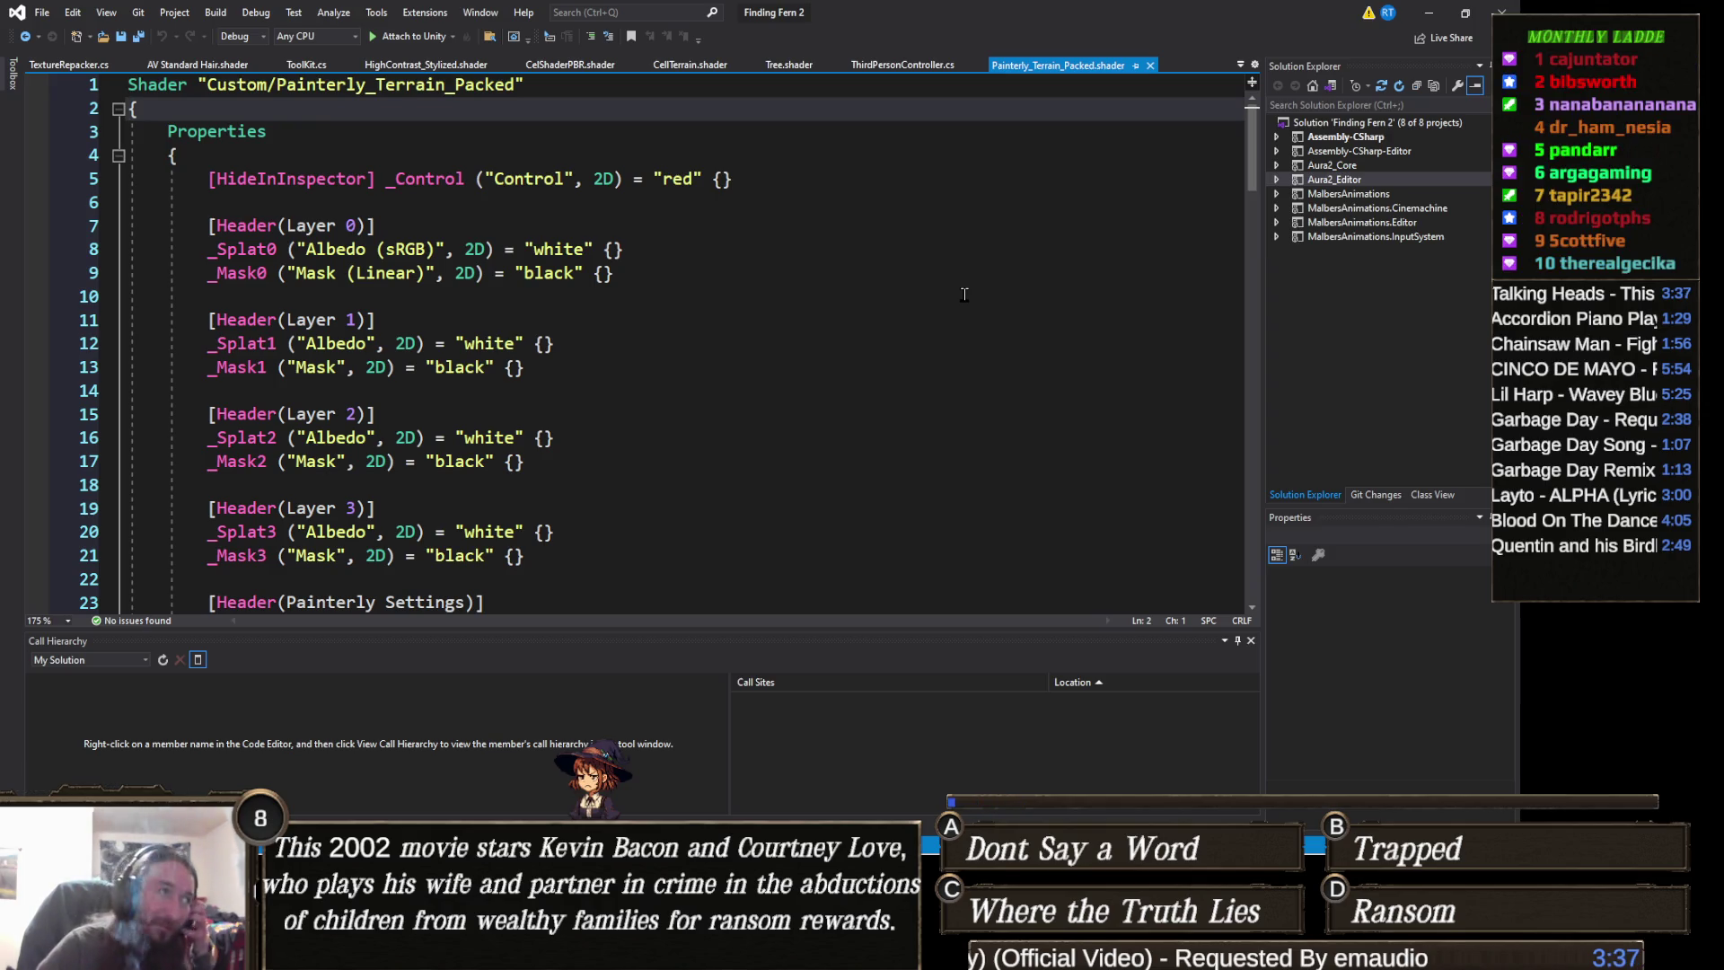
- Scroll through Painterly_Terrain_Packed.shader to review the hash4 and tex2DStoch functions
{"action": "scroll", "coordinate": [604, 320], "scroll_direction": "down", "scroll_amount": 15}
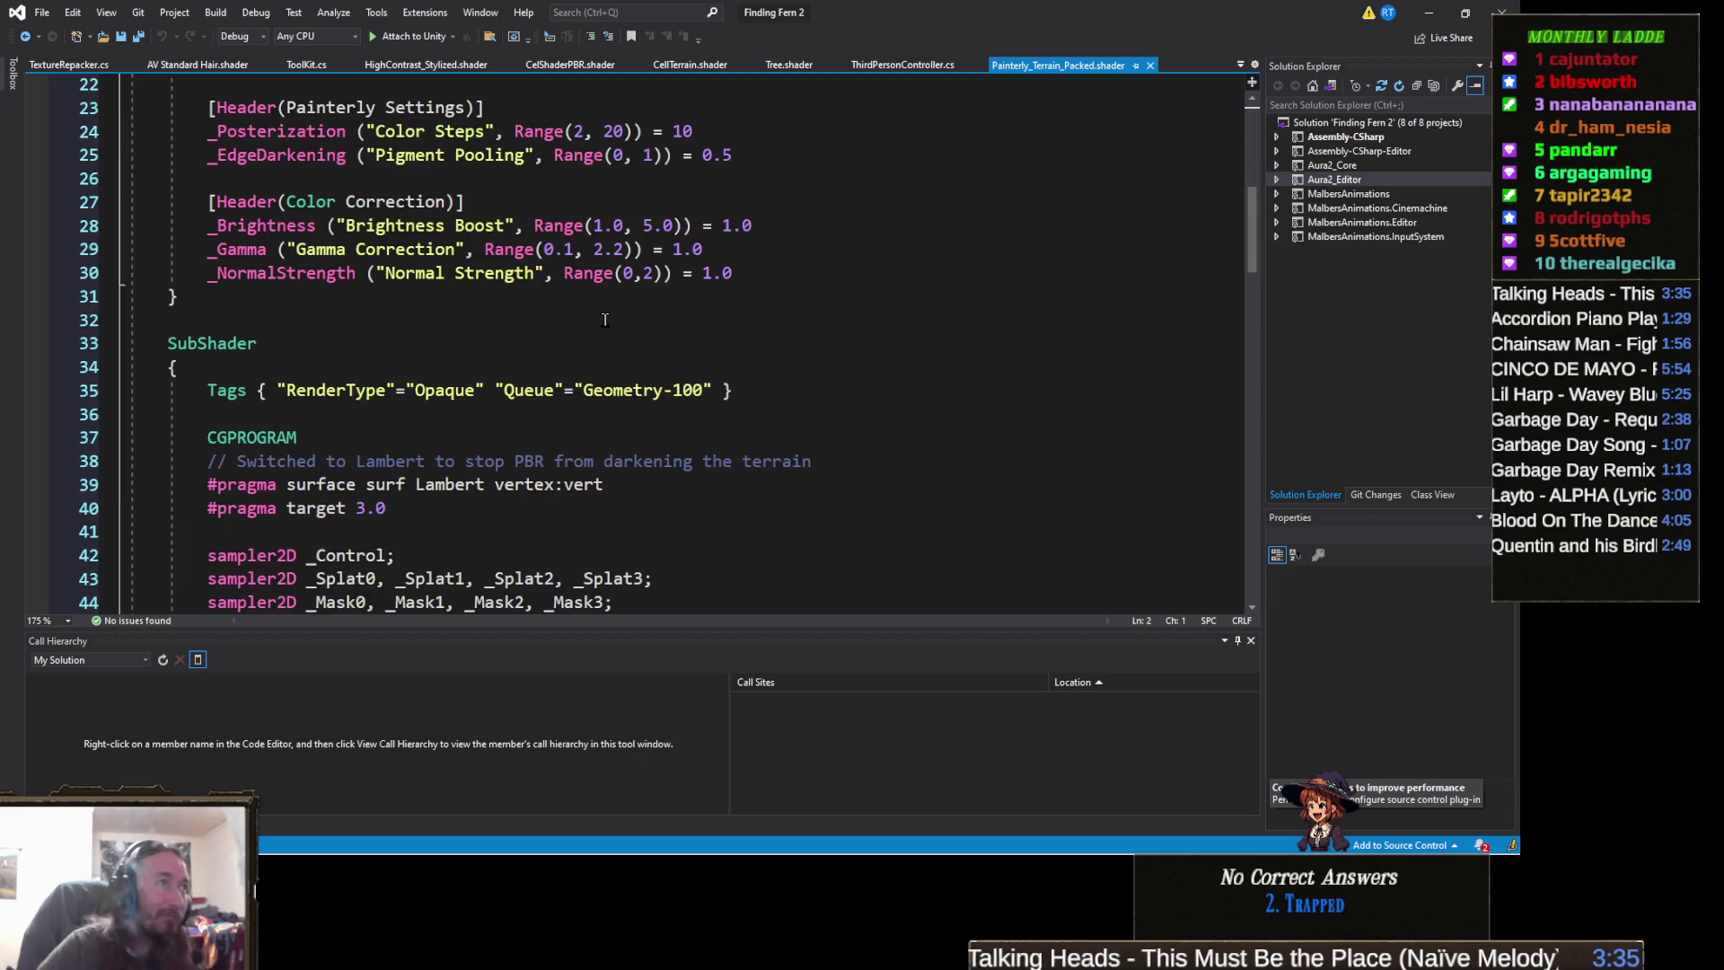
{"action": "scroll", "coordinate": [680, 337], "scroll_direction": "down", "scroll_amount": 7}
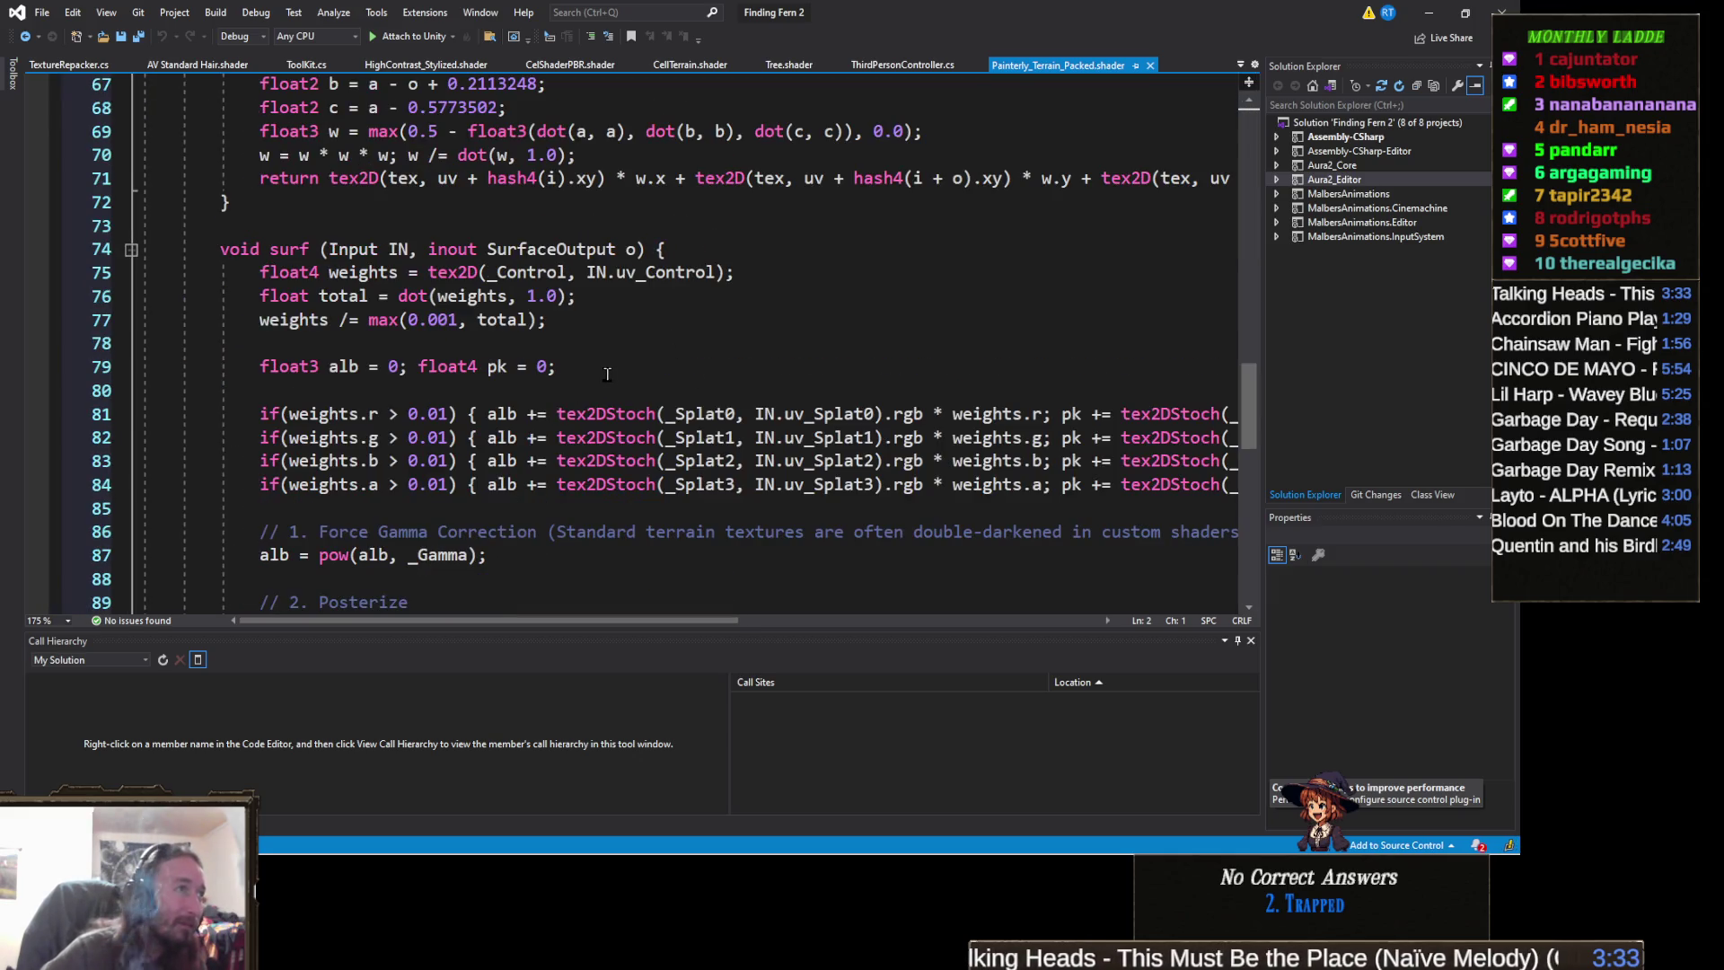
{"action": "scroll", "coordinate": [604, 373], "scroll_direction": "down", "scroll_amount": 5}
{"action": "scroll", "coordinate": [605, 374], "scroll_direction": "down", "scroll_amount": 8}
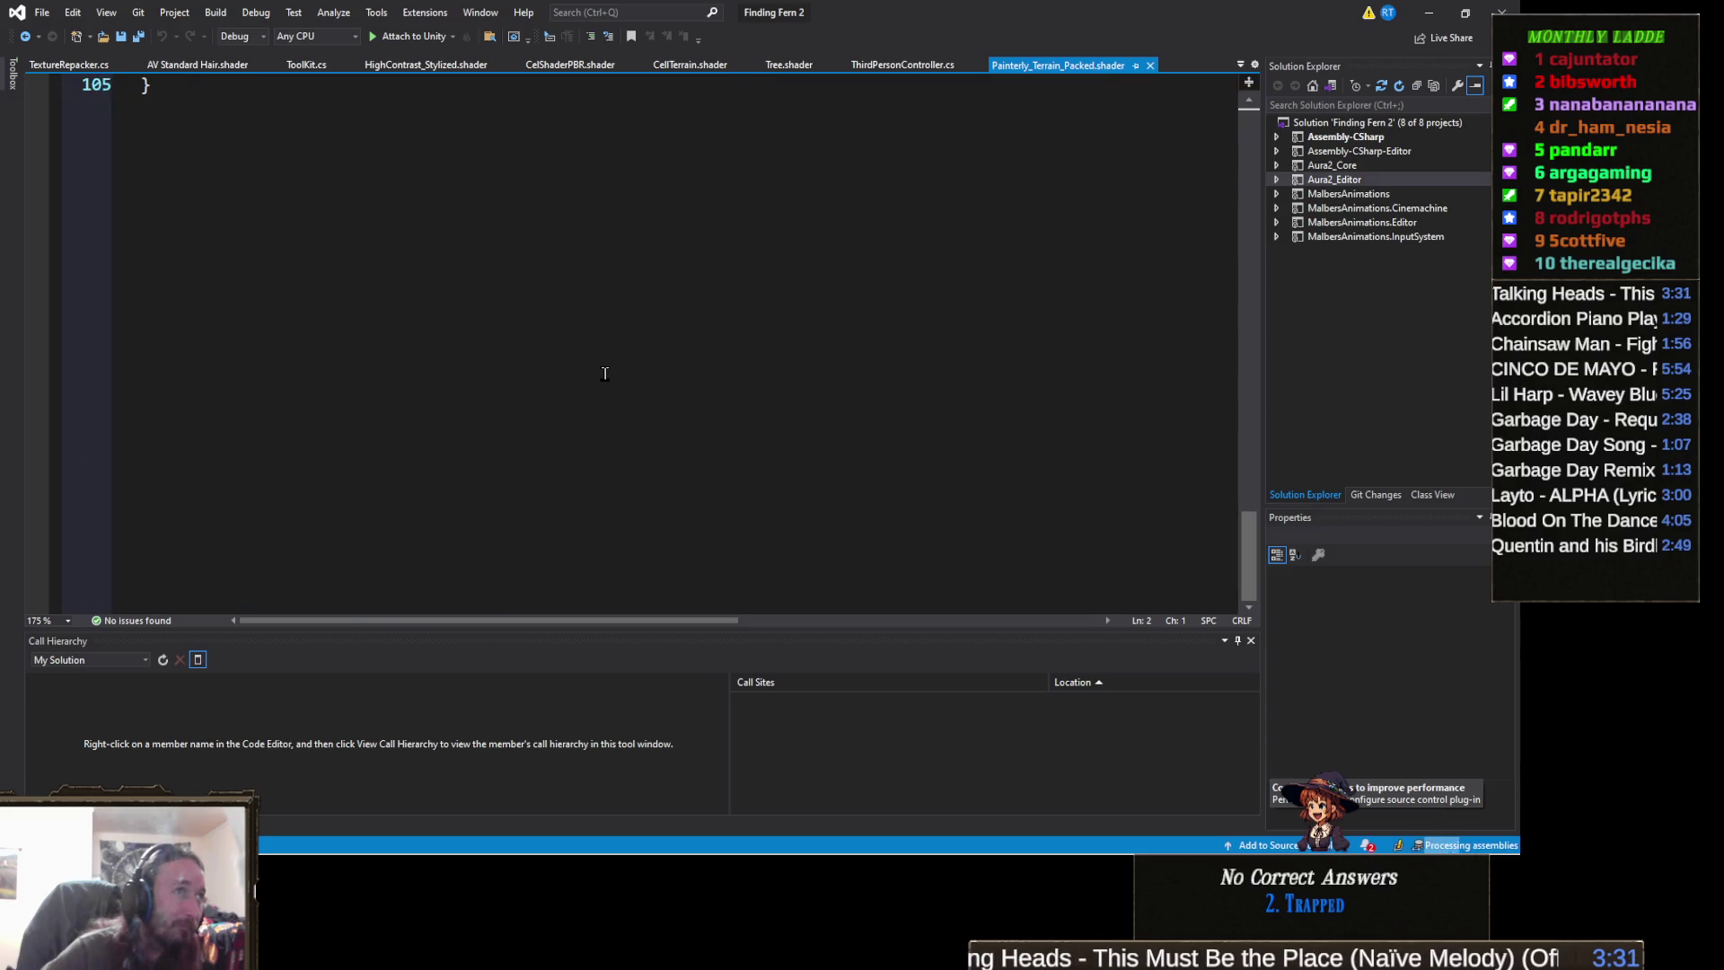
{"action": "scroll", "coordinate": [605, 374], "scroll_direction": "up", "scroll_amount": 8}
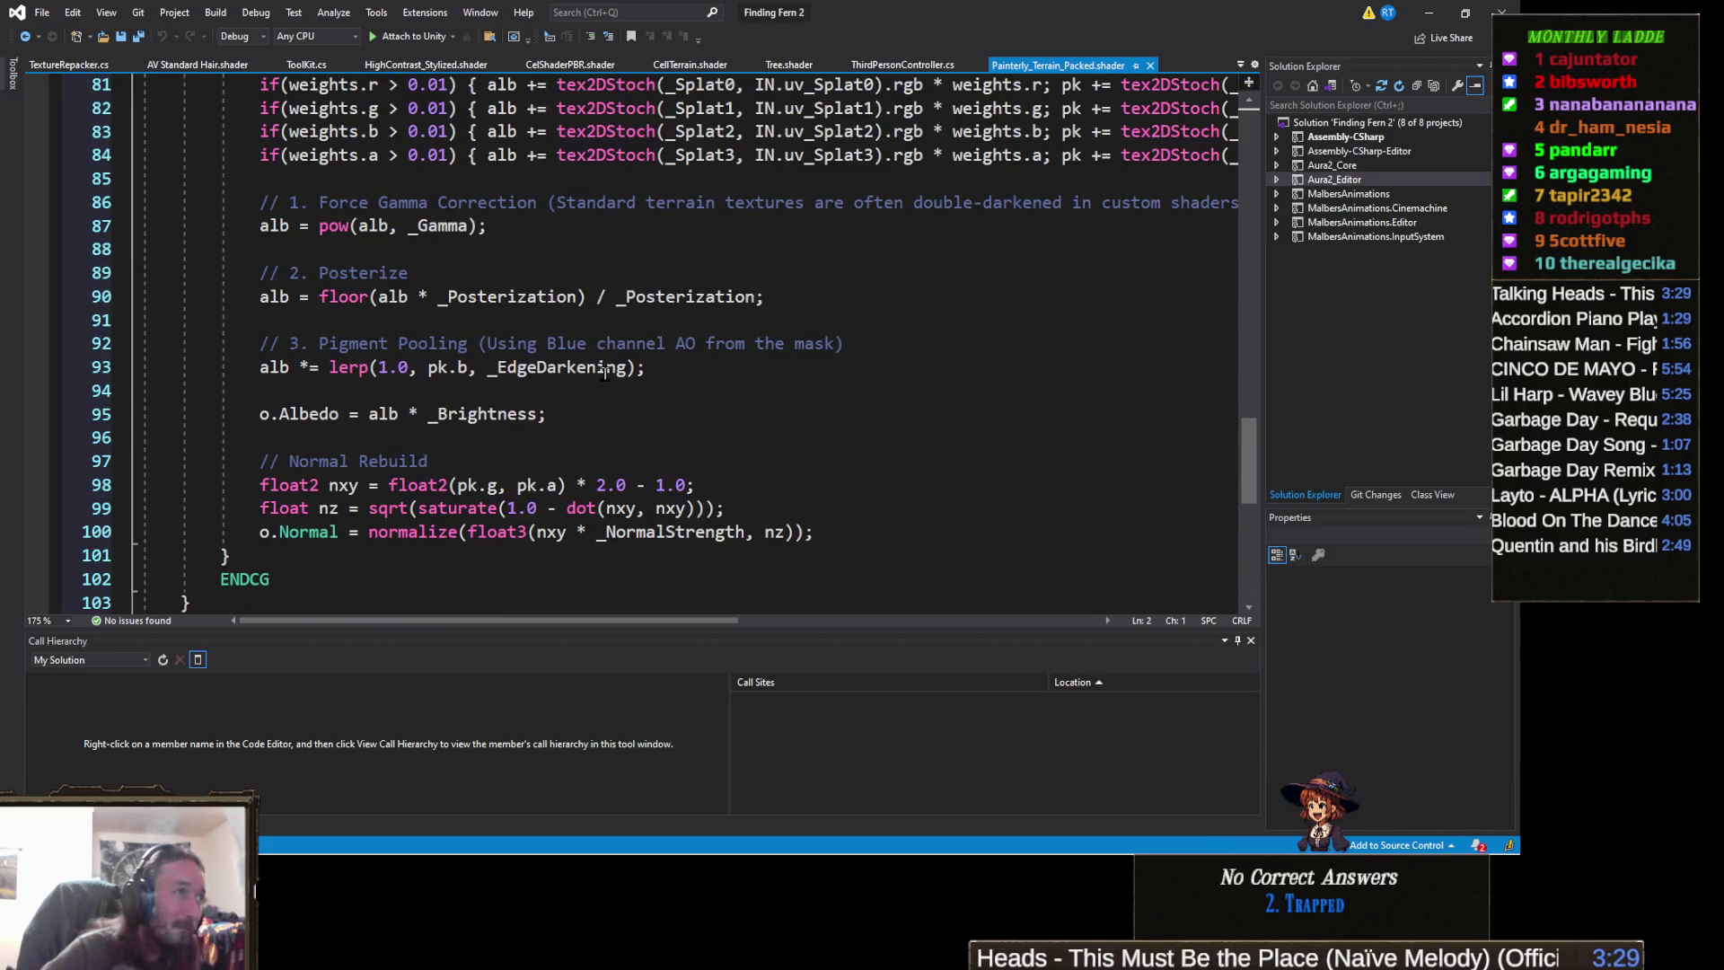
{"action": "scroll", "coordinate": [605, 374], "scroll_direction": "up", "scroll_amount": 3}
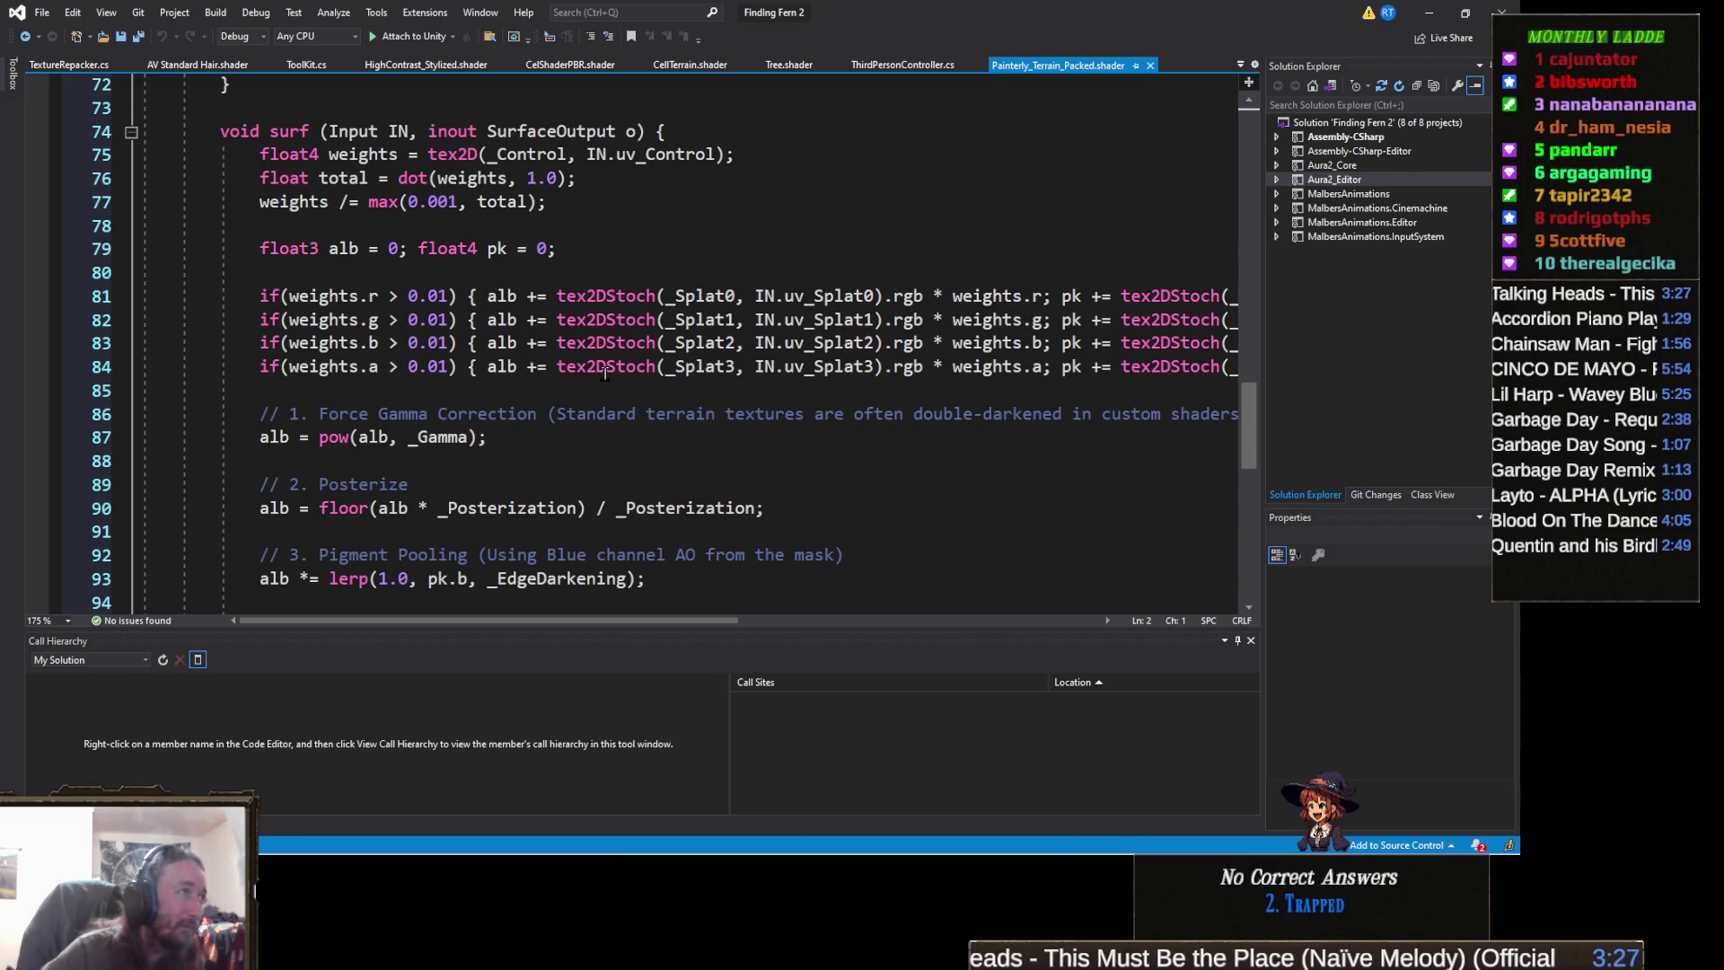
{"action": "scroll", "coordinate": [605, 374], "scroll_direction": "up", "scroll_amount": 6}
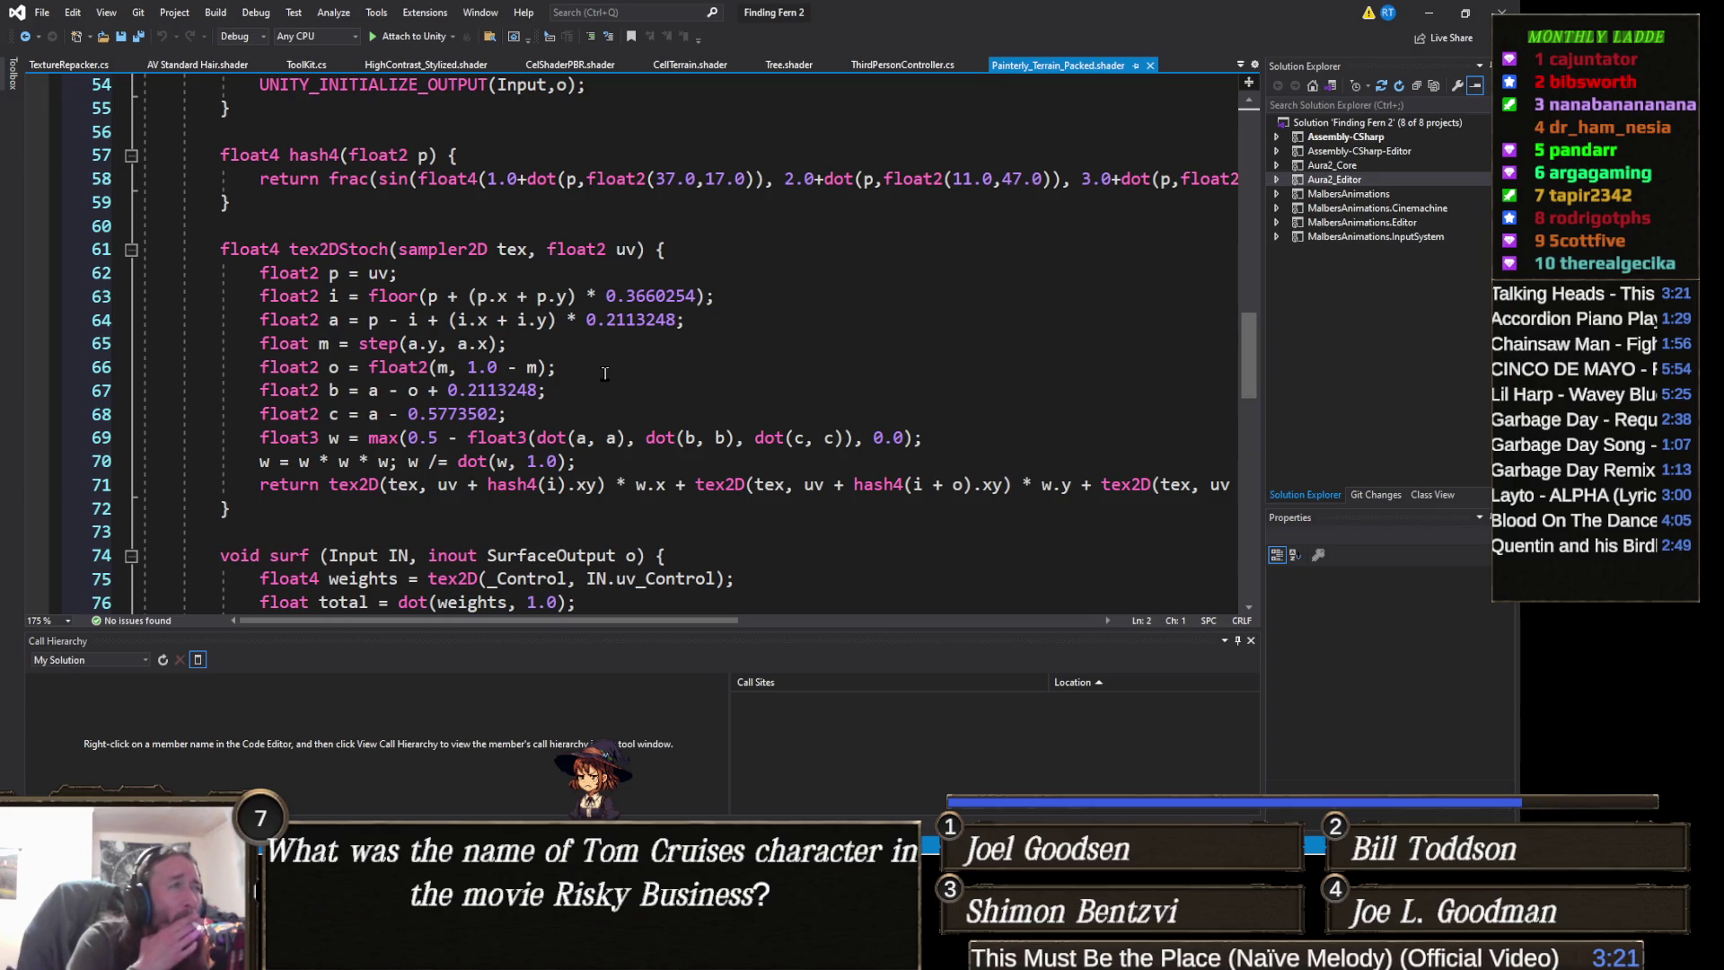
{"action": "left_click", "coordinate": [588, 396]}
{"action": "key", "text": "ctrl+shift+End"}
{"action": "scroll", "coordinate": [589, 399], "scroll_direction": "up", "scroll_amount": 7}
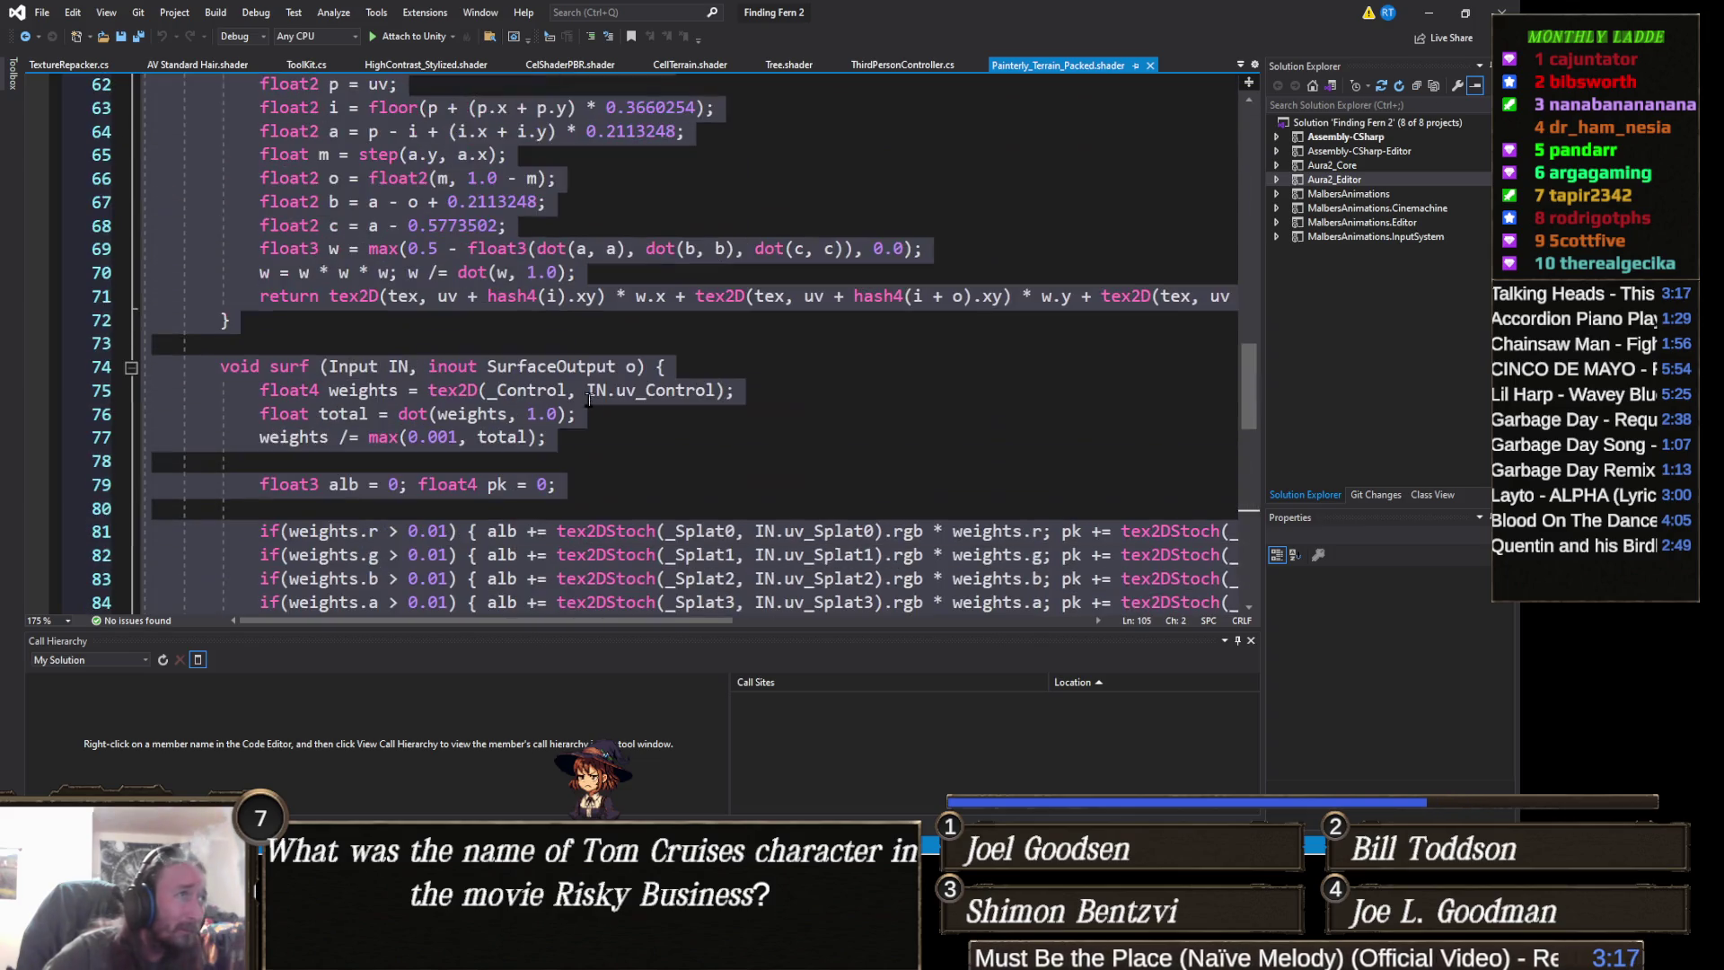
{"action": "left_click", "coordinate": [694, 350]}
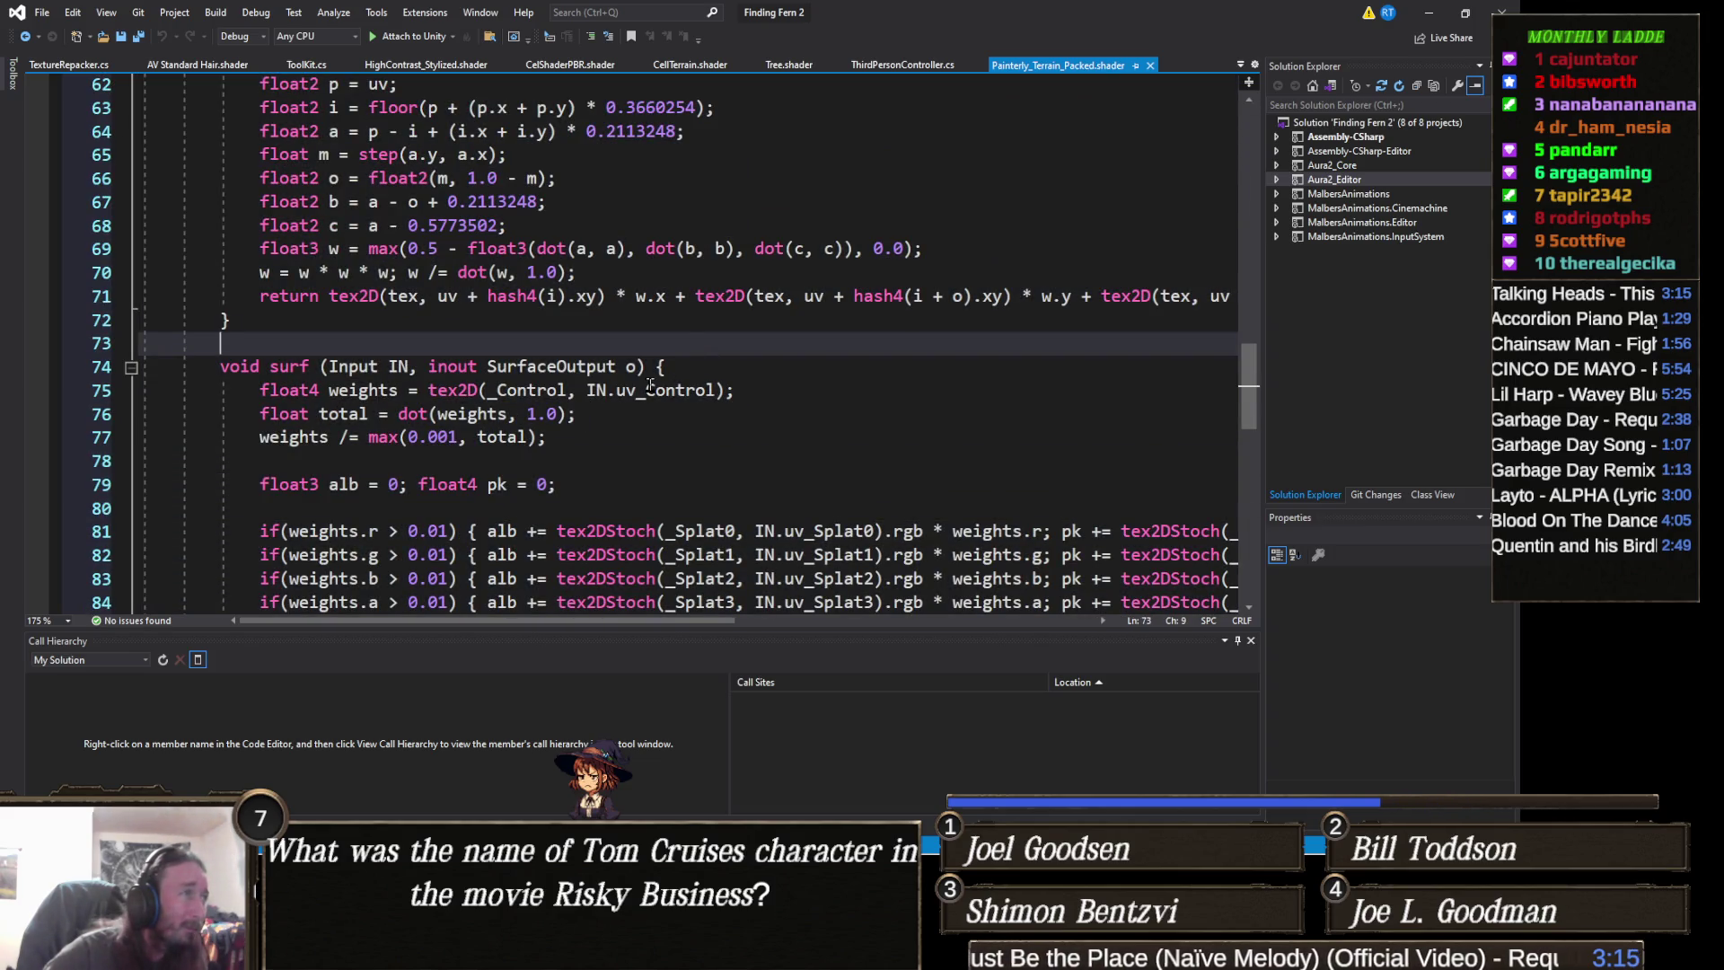
{"action": "scroll", "coordinate": [650, 384], "scroll_direction": "up", "scroll_amount": 2}
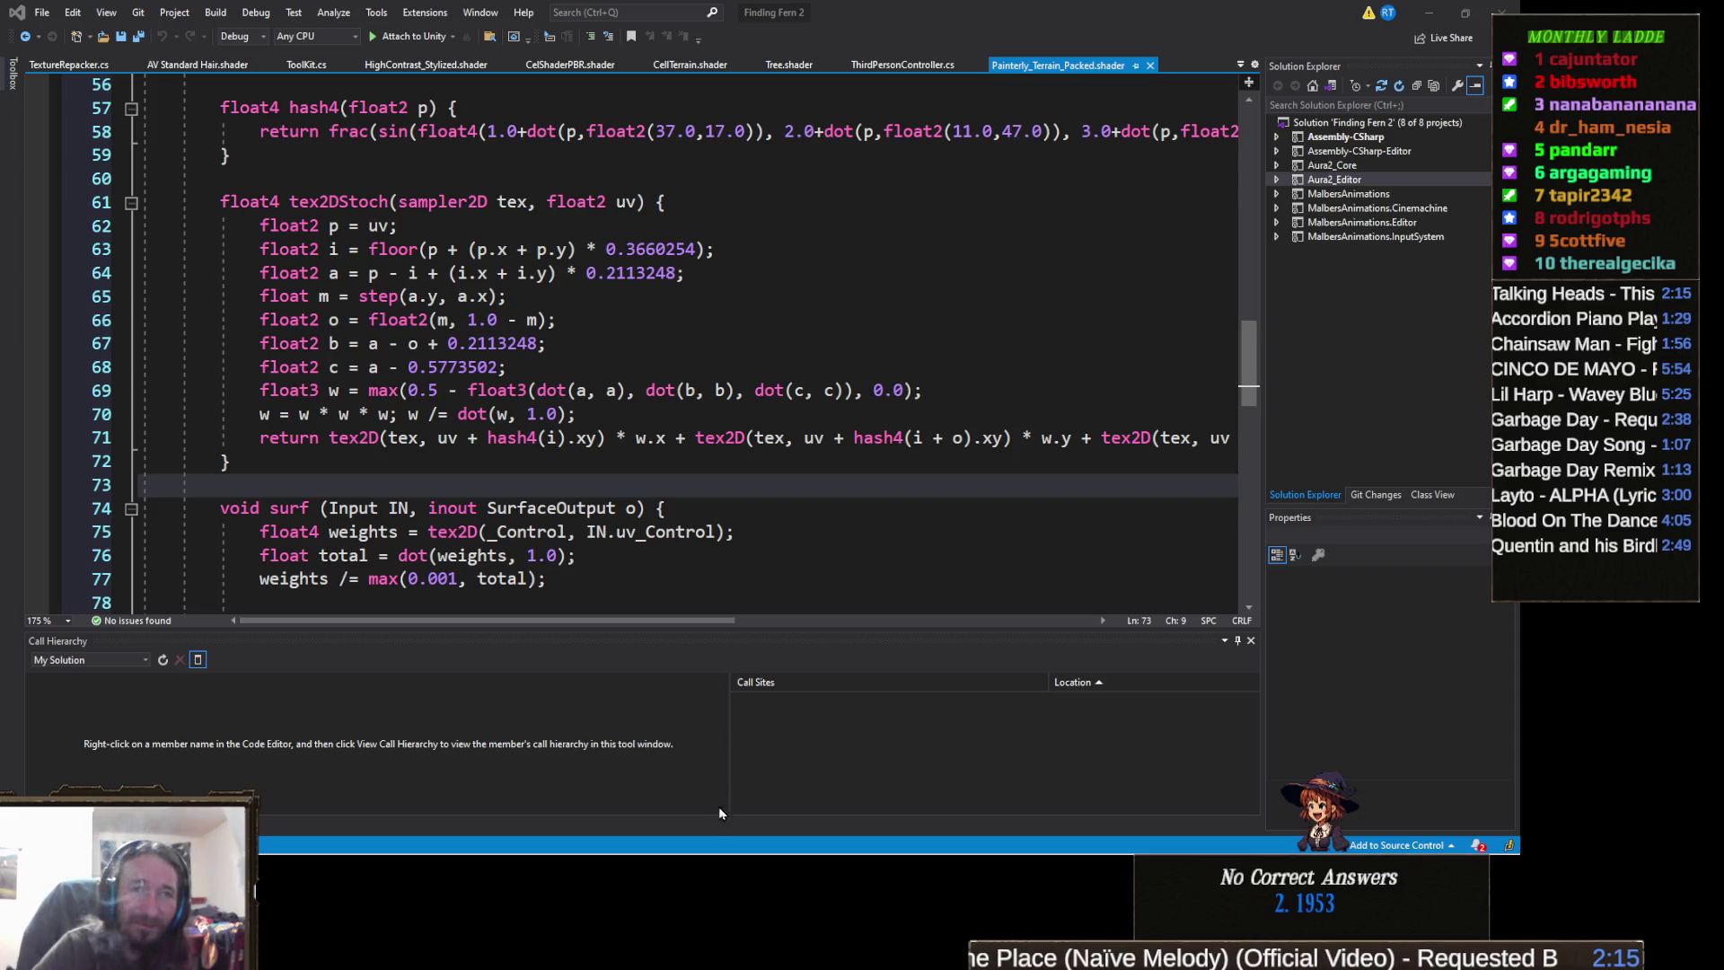
{"action": "mouse_move", "coordinate": [723, 849]}
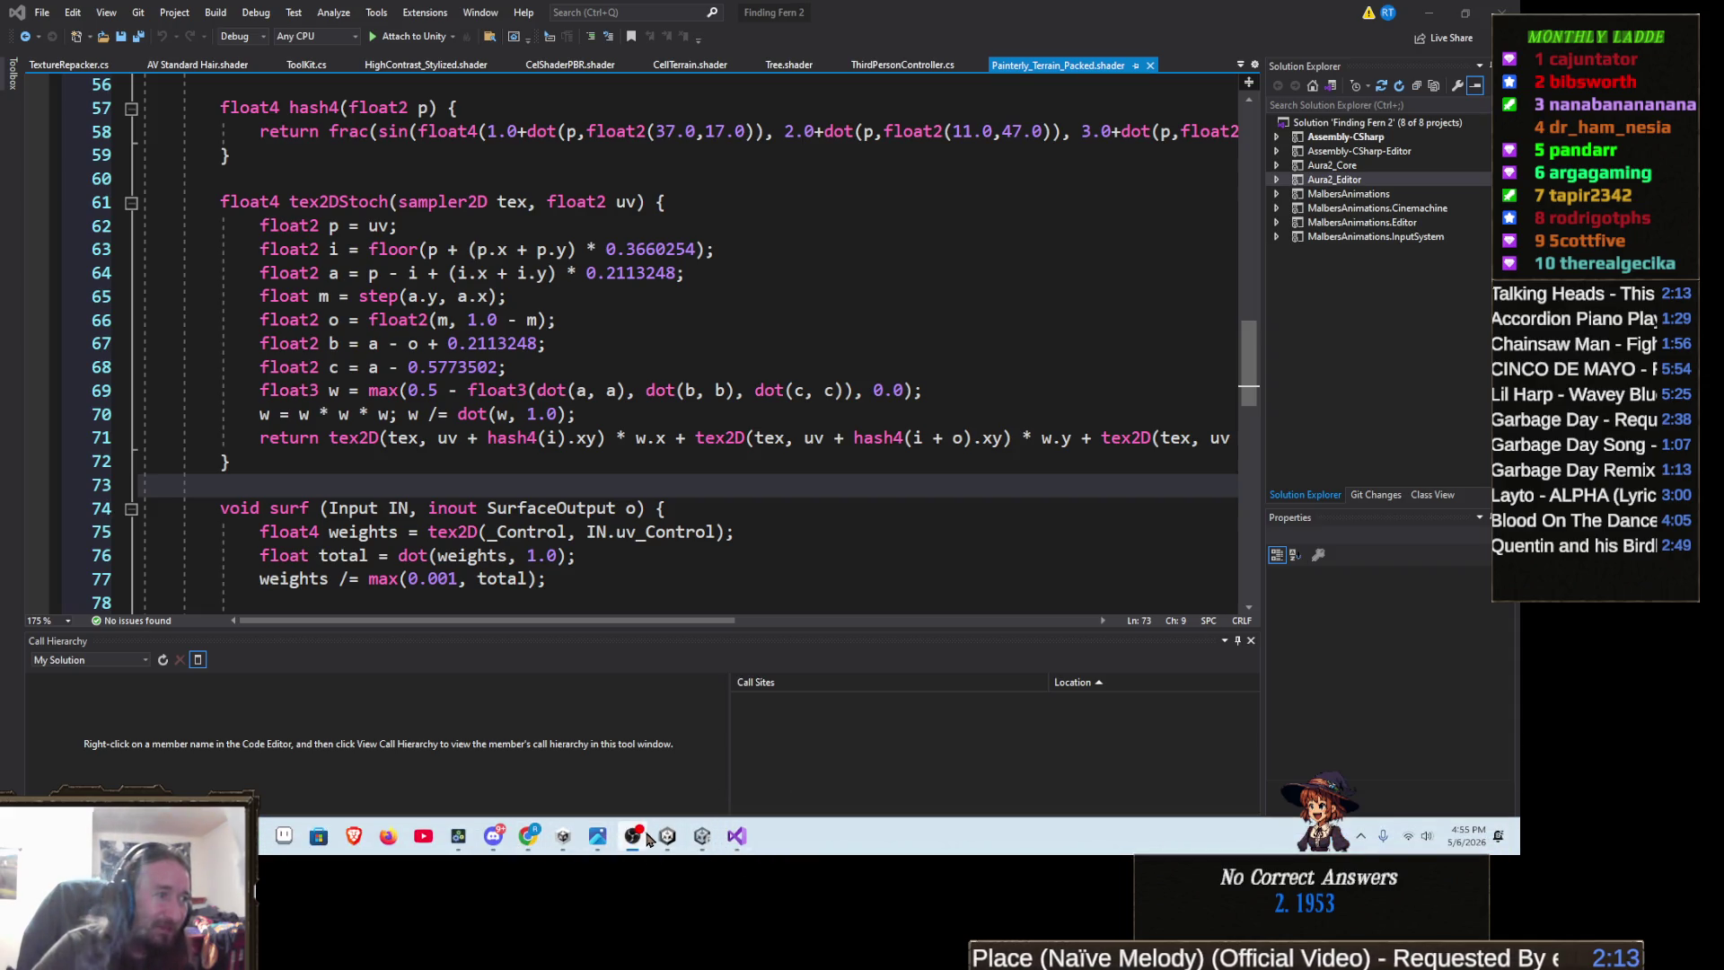
- Minimize the trivia game window and collapse the tex2DStoch function body at line 61
{"action": "left_click", "coordinate": [672, 843]}
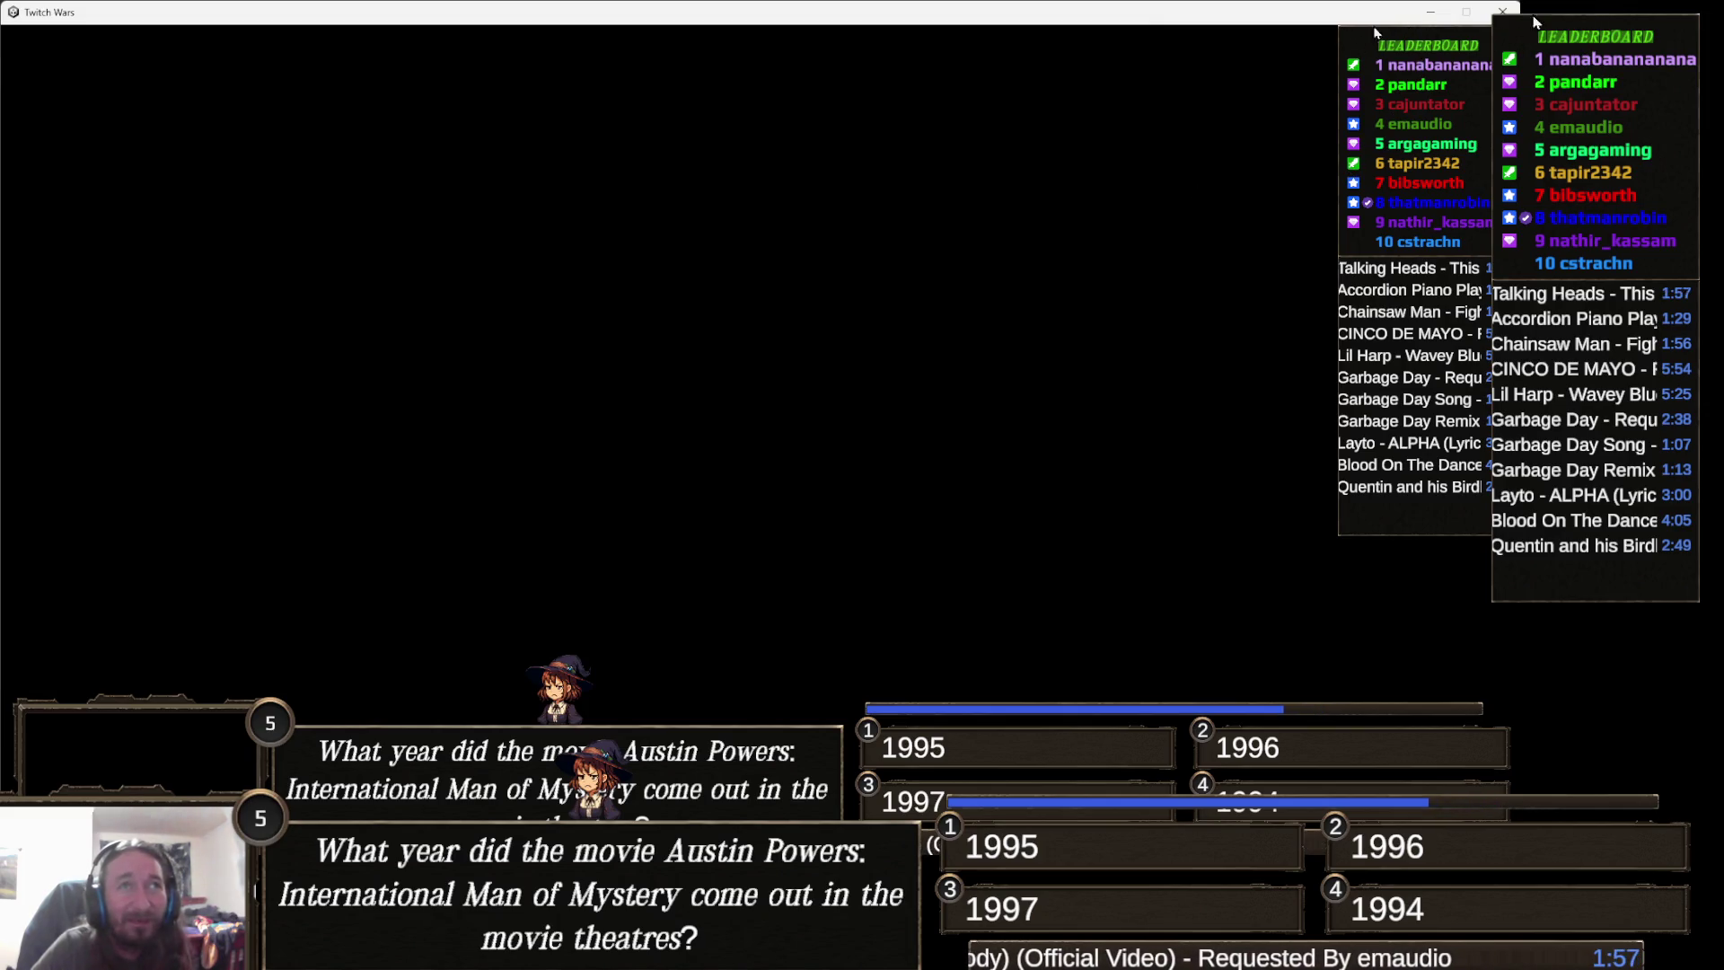
{"action": "left_click", "coordinate": [1432, 14]}
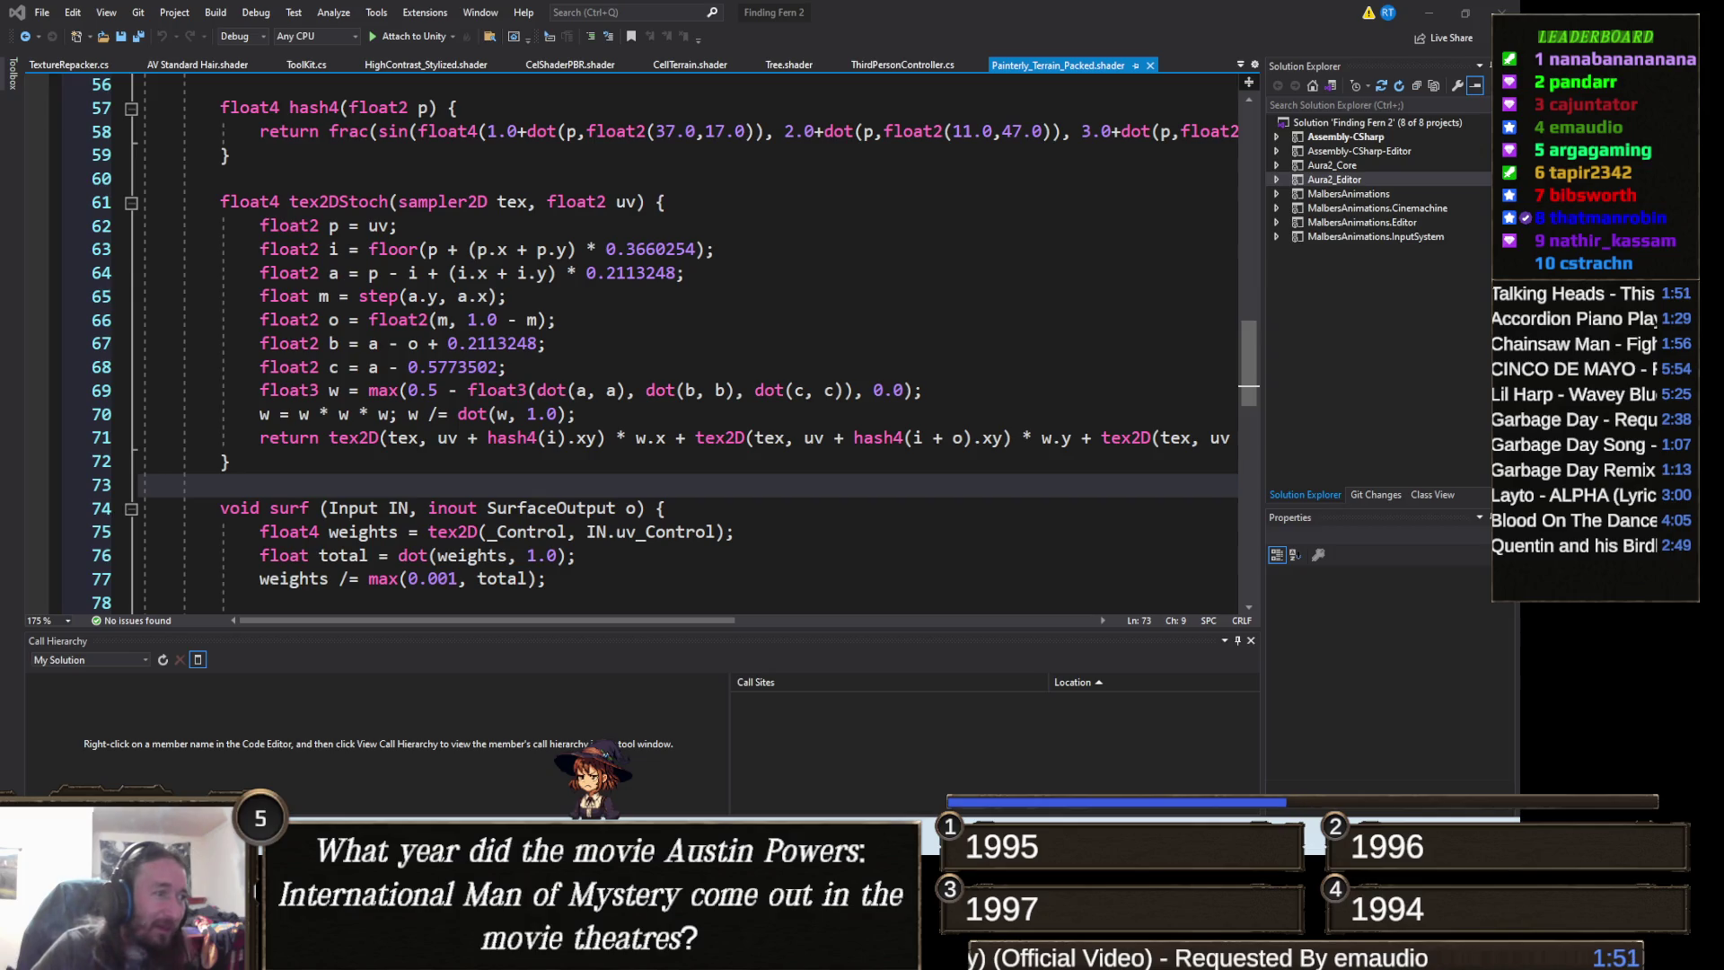
{"action": "key", "text": "alt+Tab"}
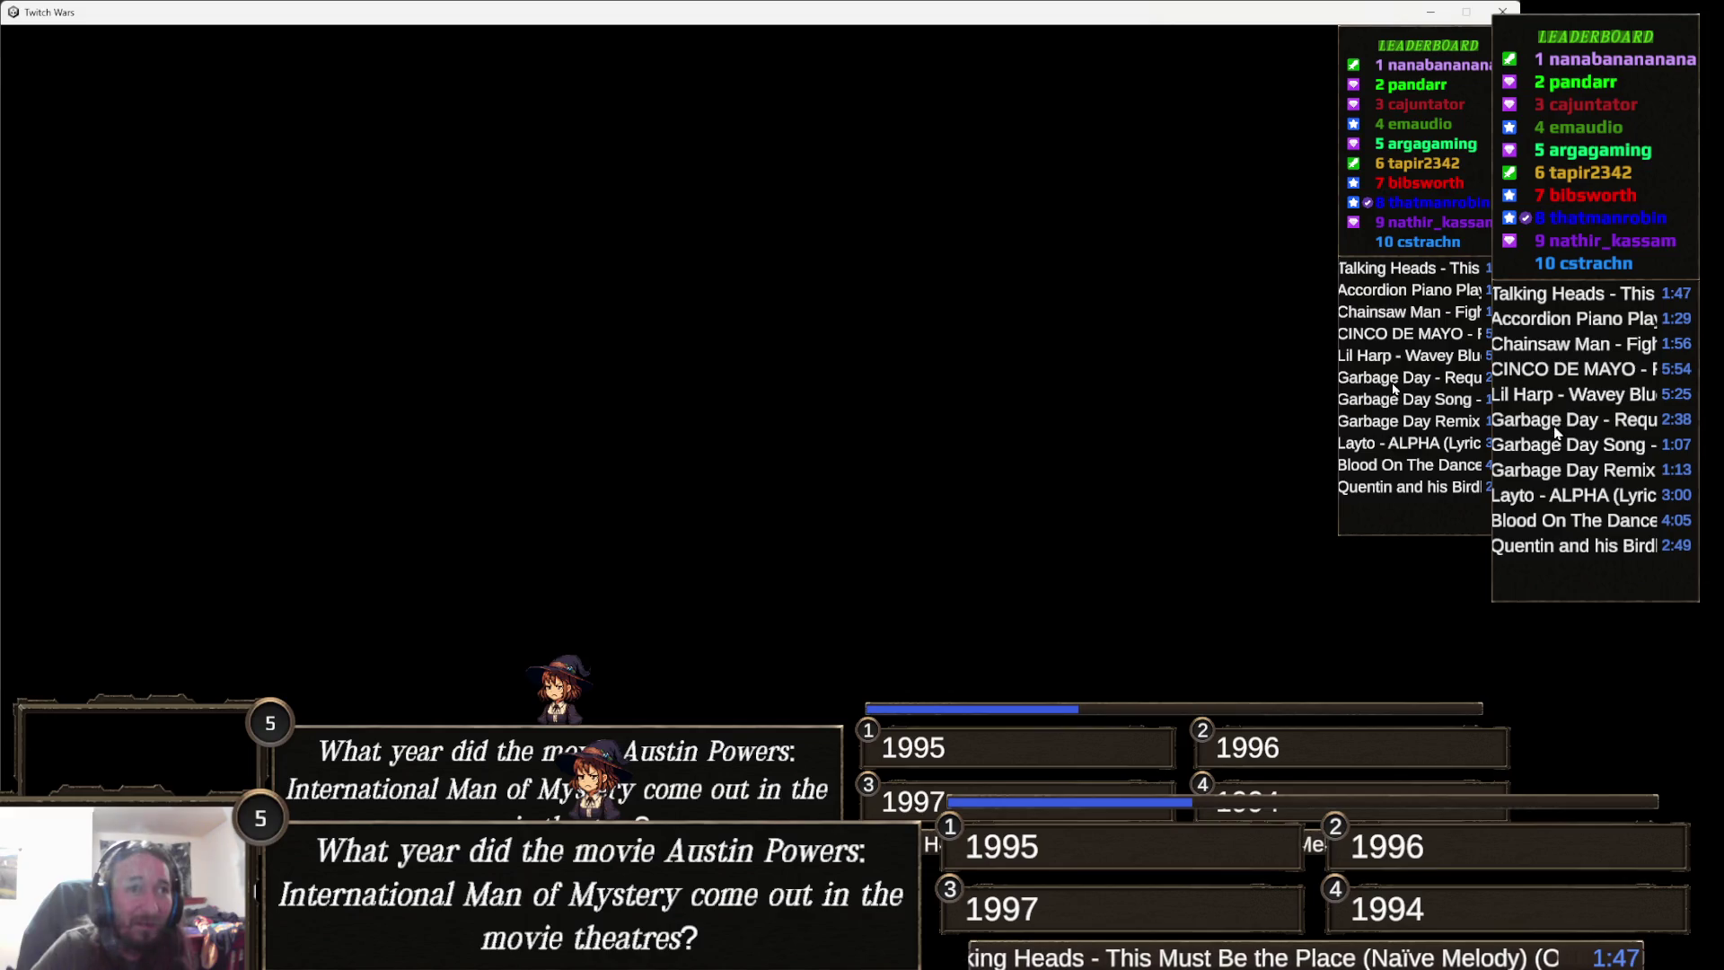
{"action": "left_click", "coordinate": [1432, 14]}
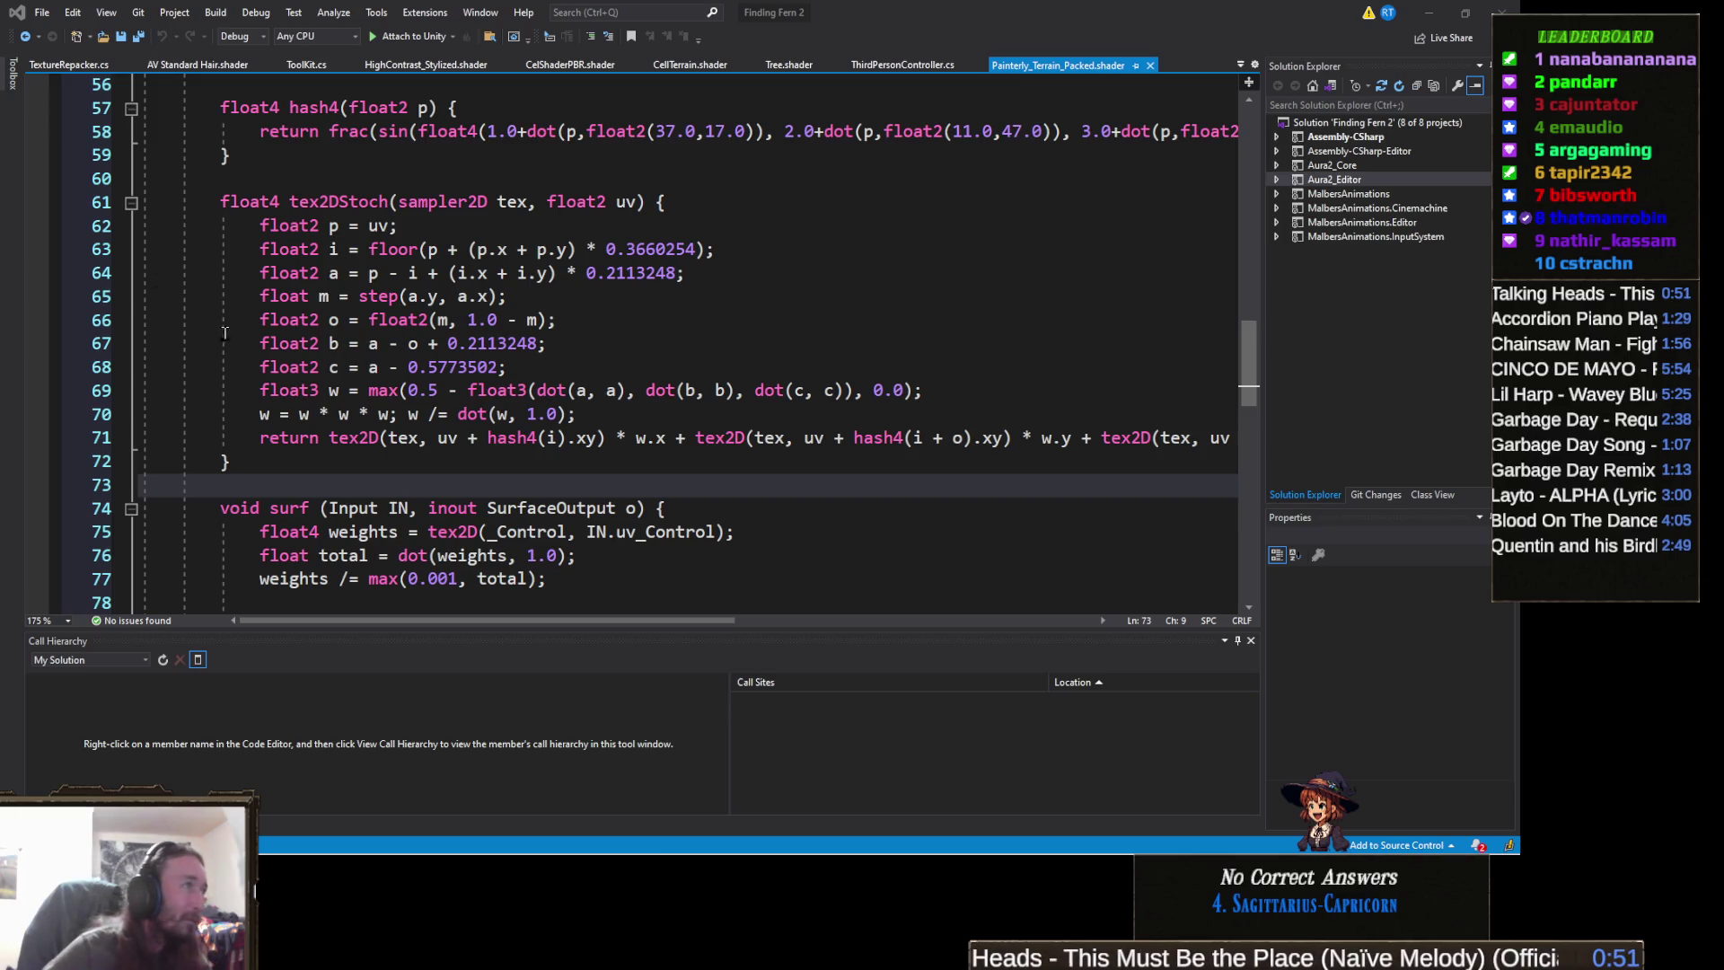
{"action": "left_click", "coordinate": [131, 203]}
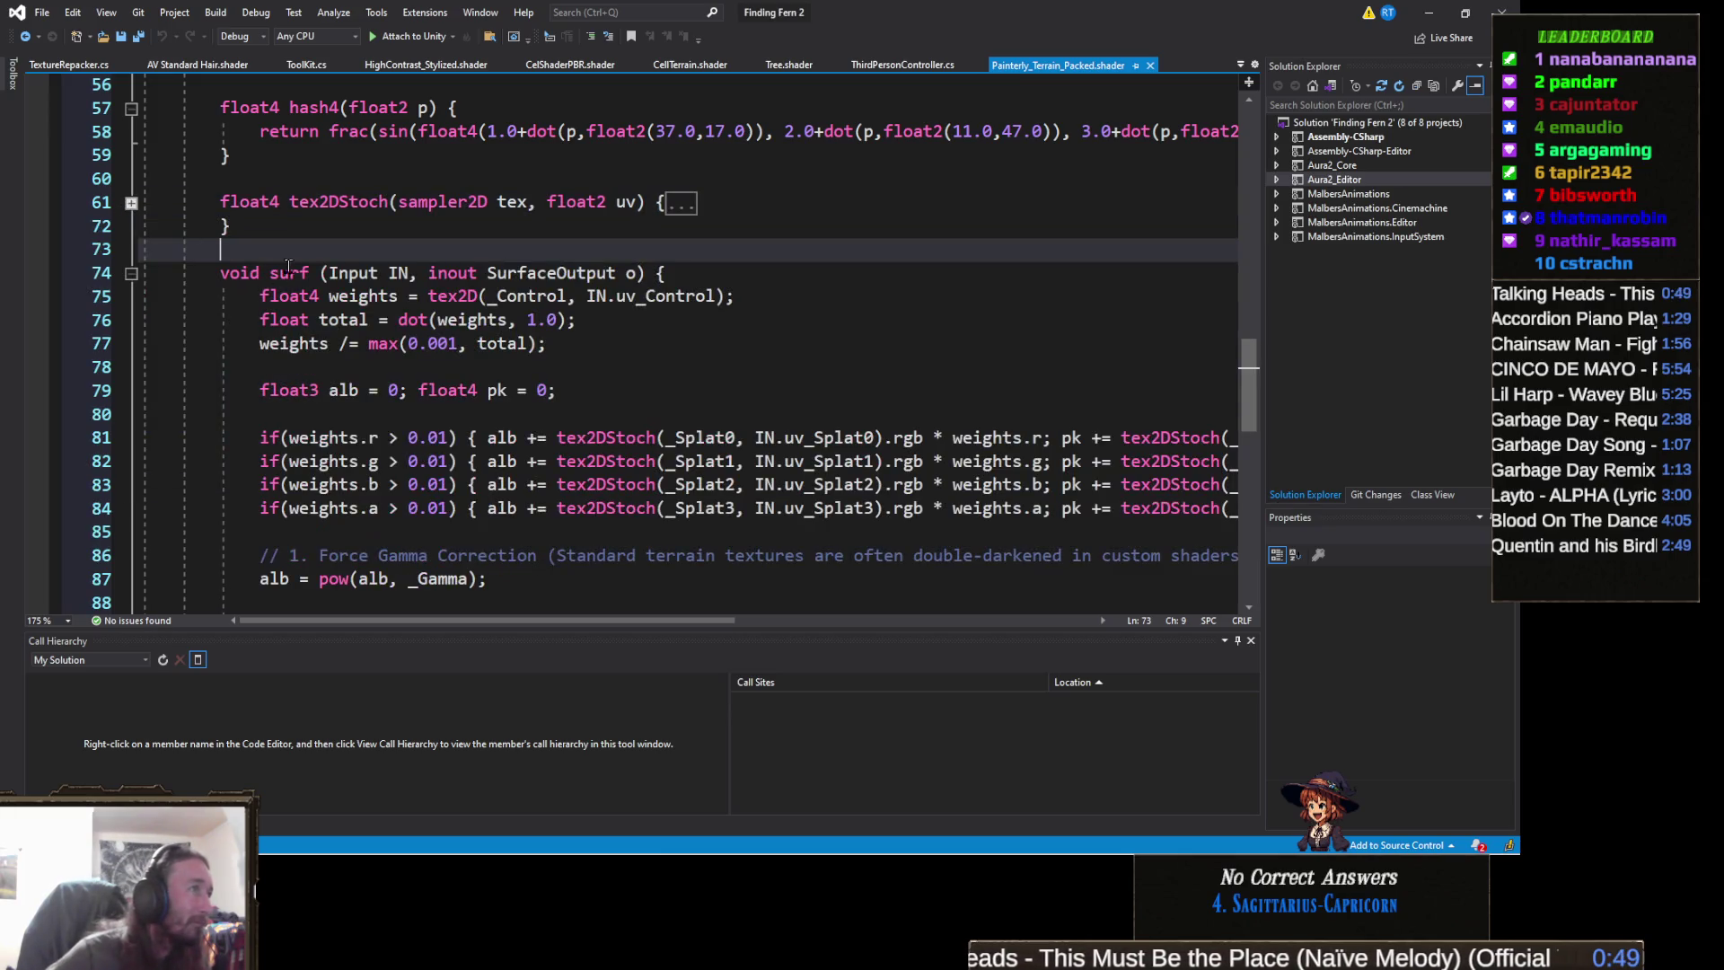
- Replace the collapsed tex2DStoch function with the longer pasted version
{"action": "left_click_drag", "start_coordinate": [231, 227], "coordinate": [18, 189]}
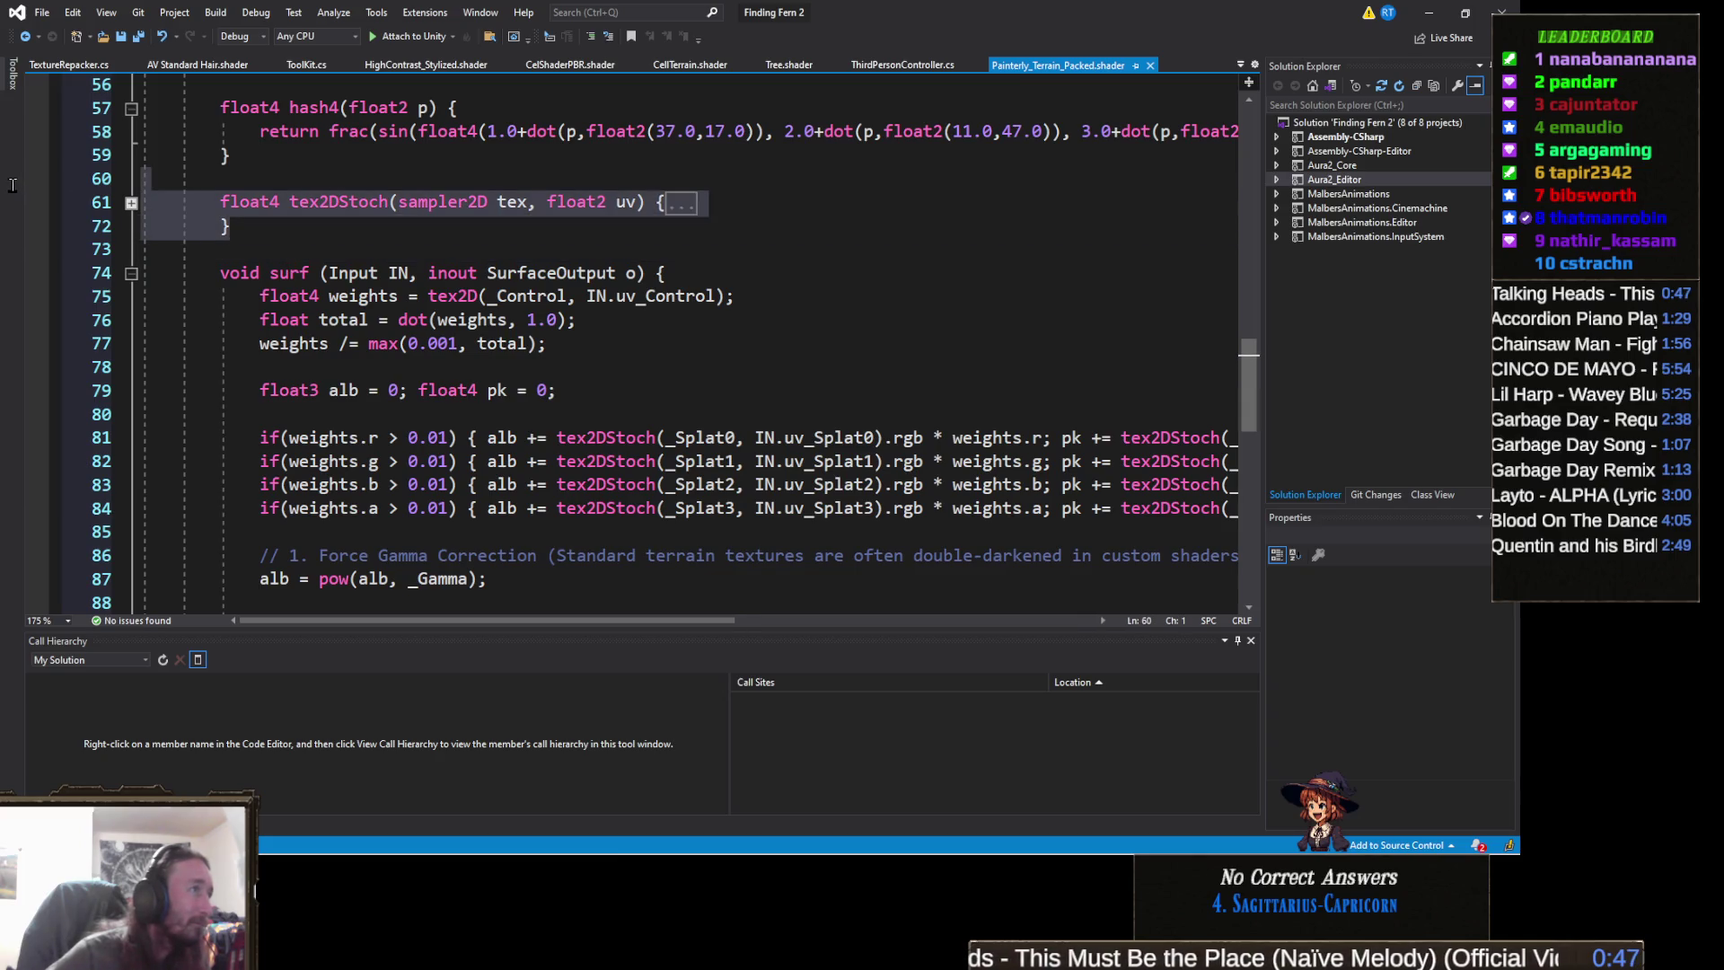
{"action": "key", "text": "ctrl+v"}
{"action": "scroll", "coordinate": [392, 353], "scroll_direction": "down", "scroll_amount": 1}
{"action": "scroll", "coordinate": [161, 360], "scroll_direction": "up", "scroll_amount": 10}
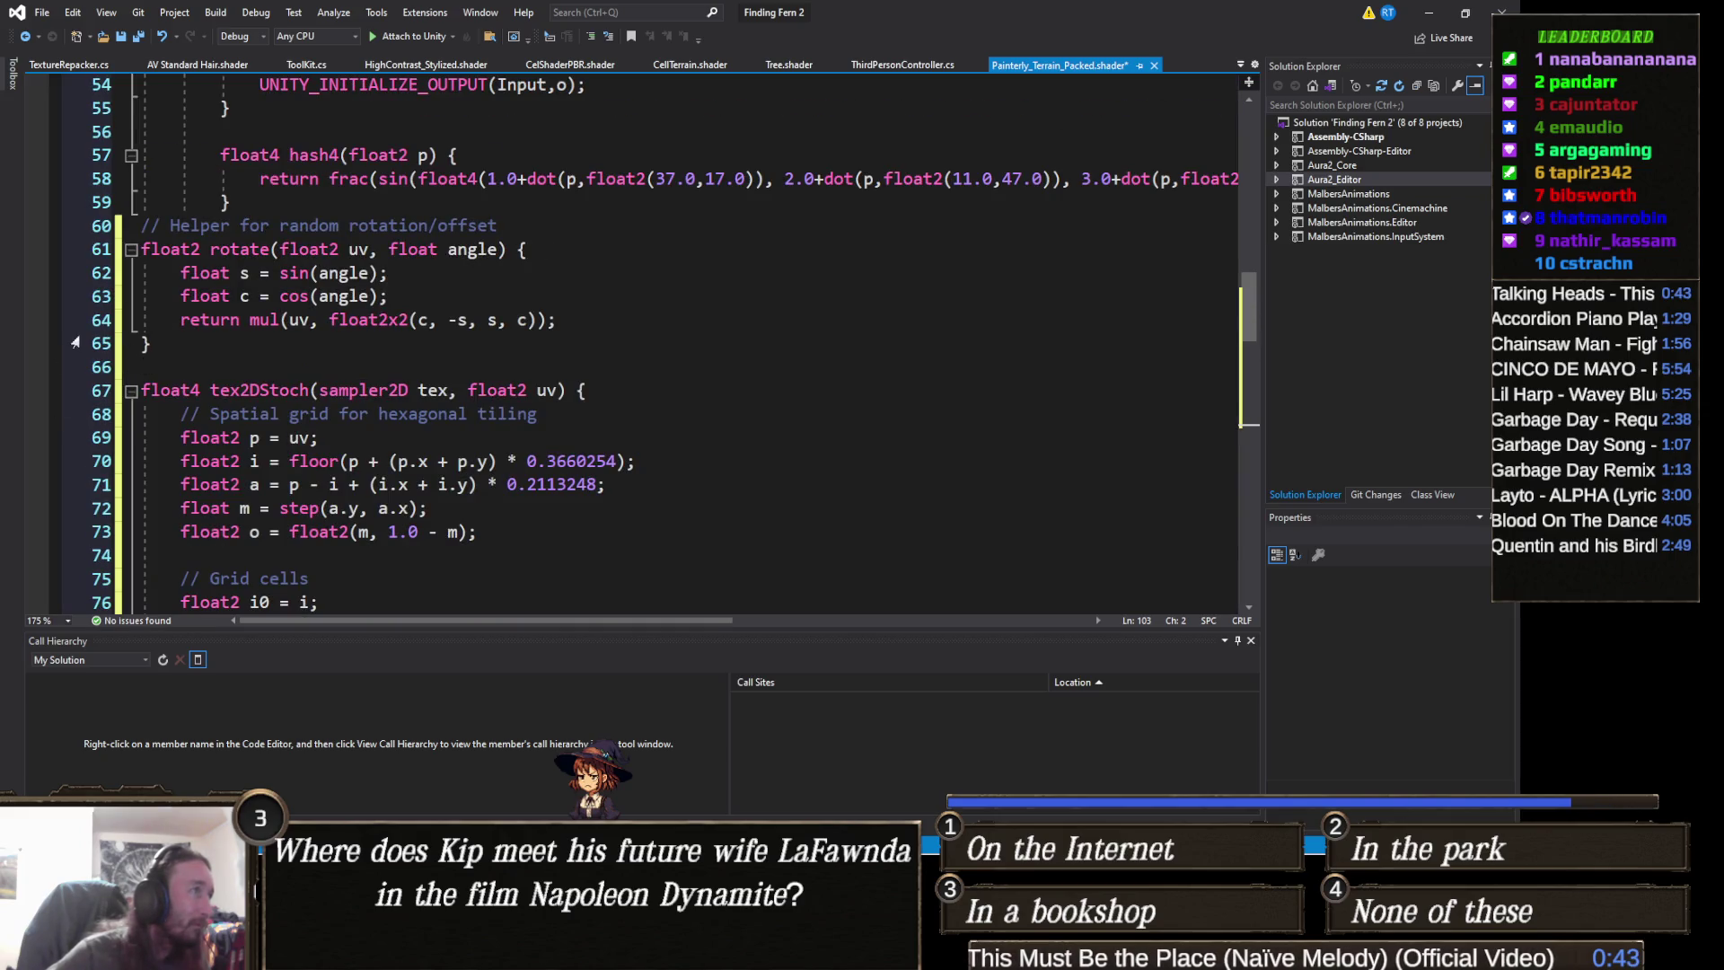
{"action": "scroll", "coordinate": [131, 339], "scroll_direction": "up", "scroll_amount": 3}
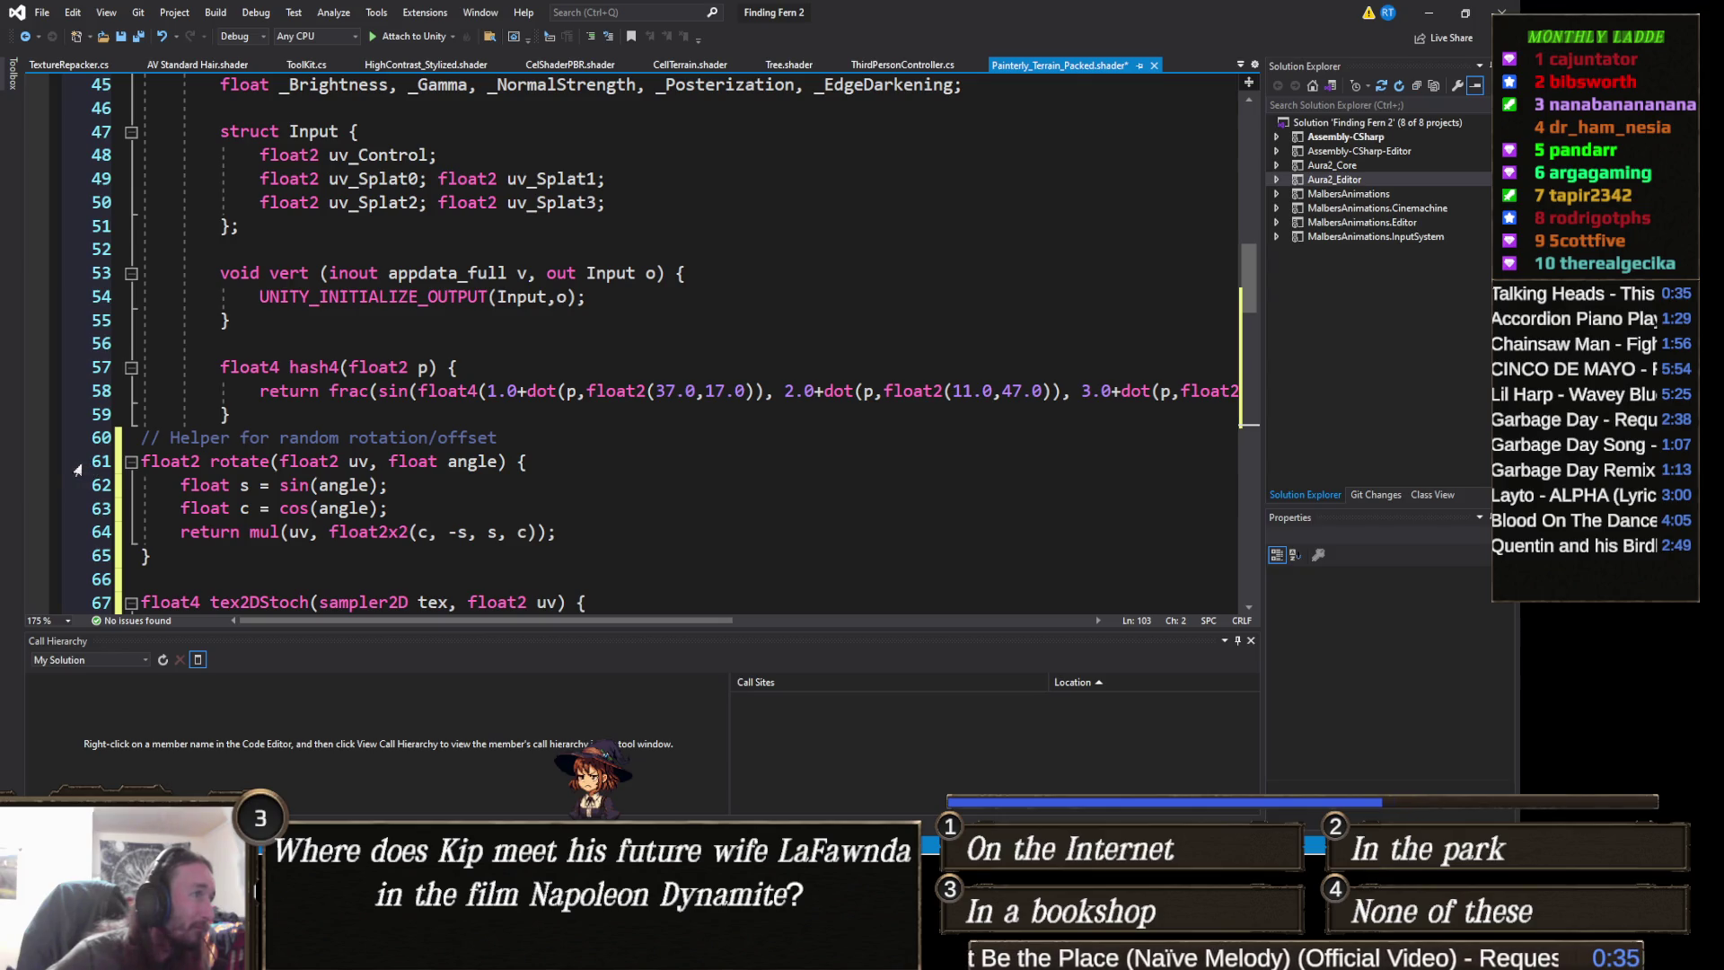
- Fix the stochastic sampling block's indentation, save the shader, and hide Visual Studio
{"action": "mouse_move", "coordinate": [77, 469]}
{"action": "left_mouse_down"}
{"action": "mouse_move", "coordinate": [73, 446]}
{"action": "mouse_move", "coordinate": [133, 473]}
{"action": "left_mouse_up"}
{"action": "scroll", "coordinate": [133, 474], "scroll_direction": "down", "scroll_amount": 7}
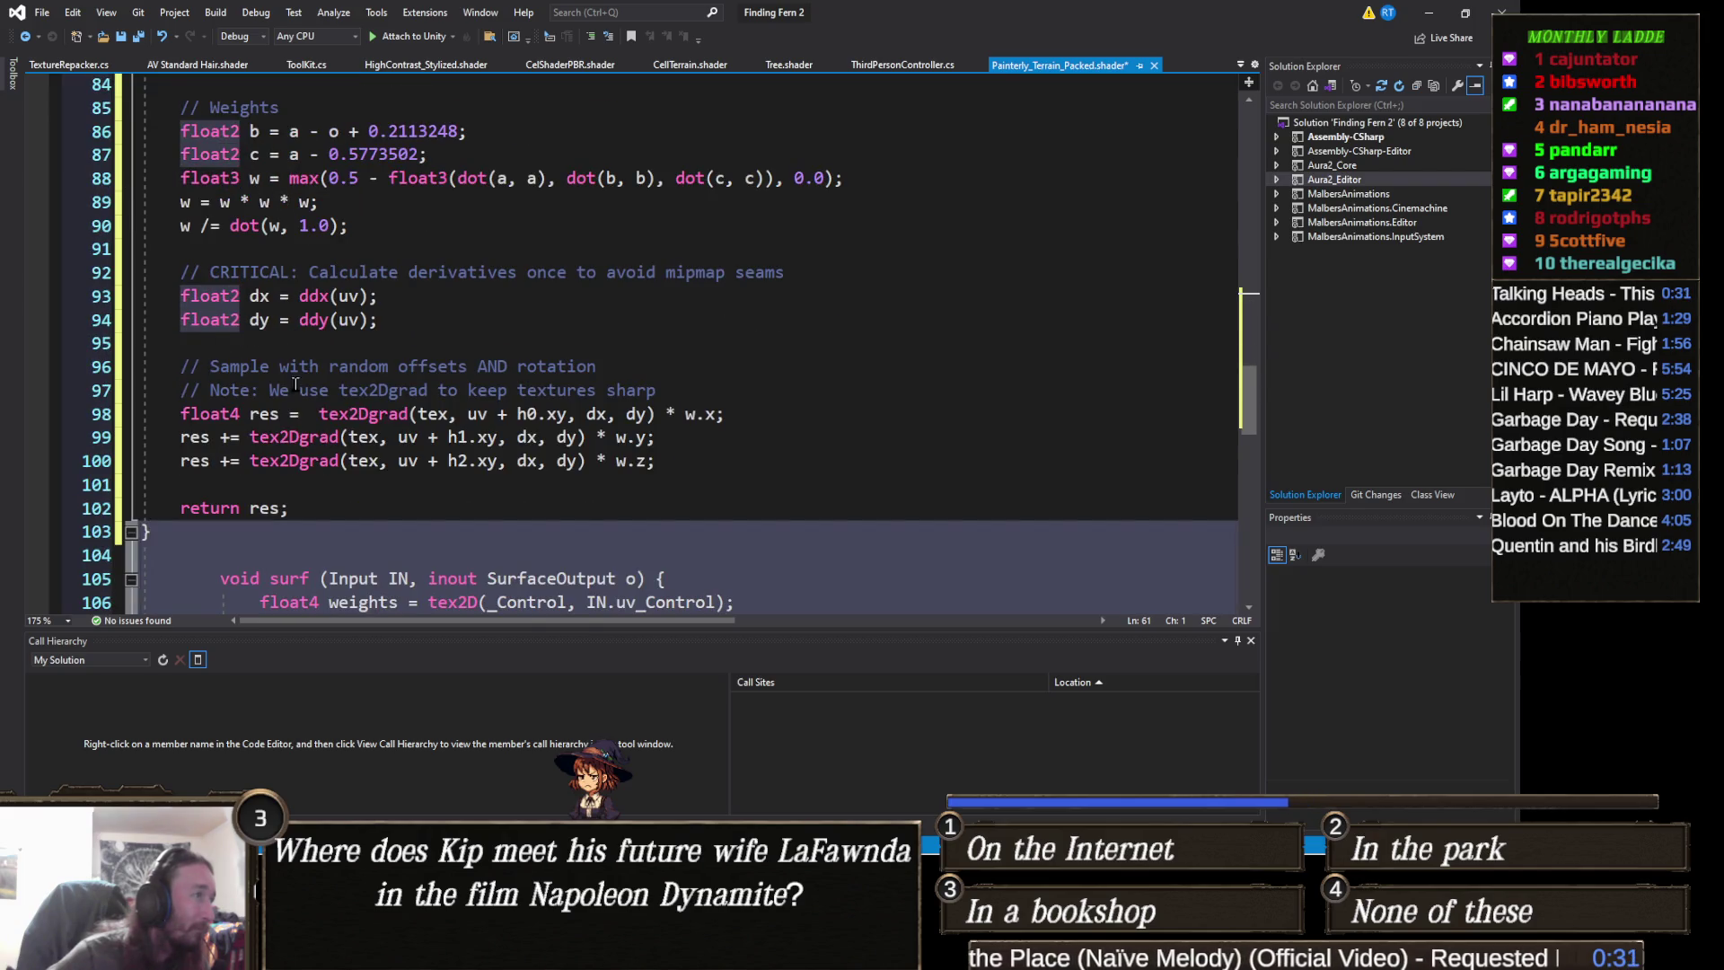
{"action": "key", "text": "Tab"}
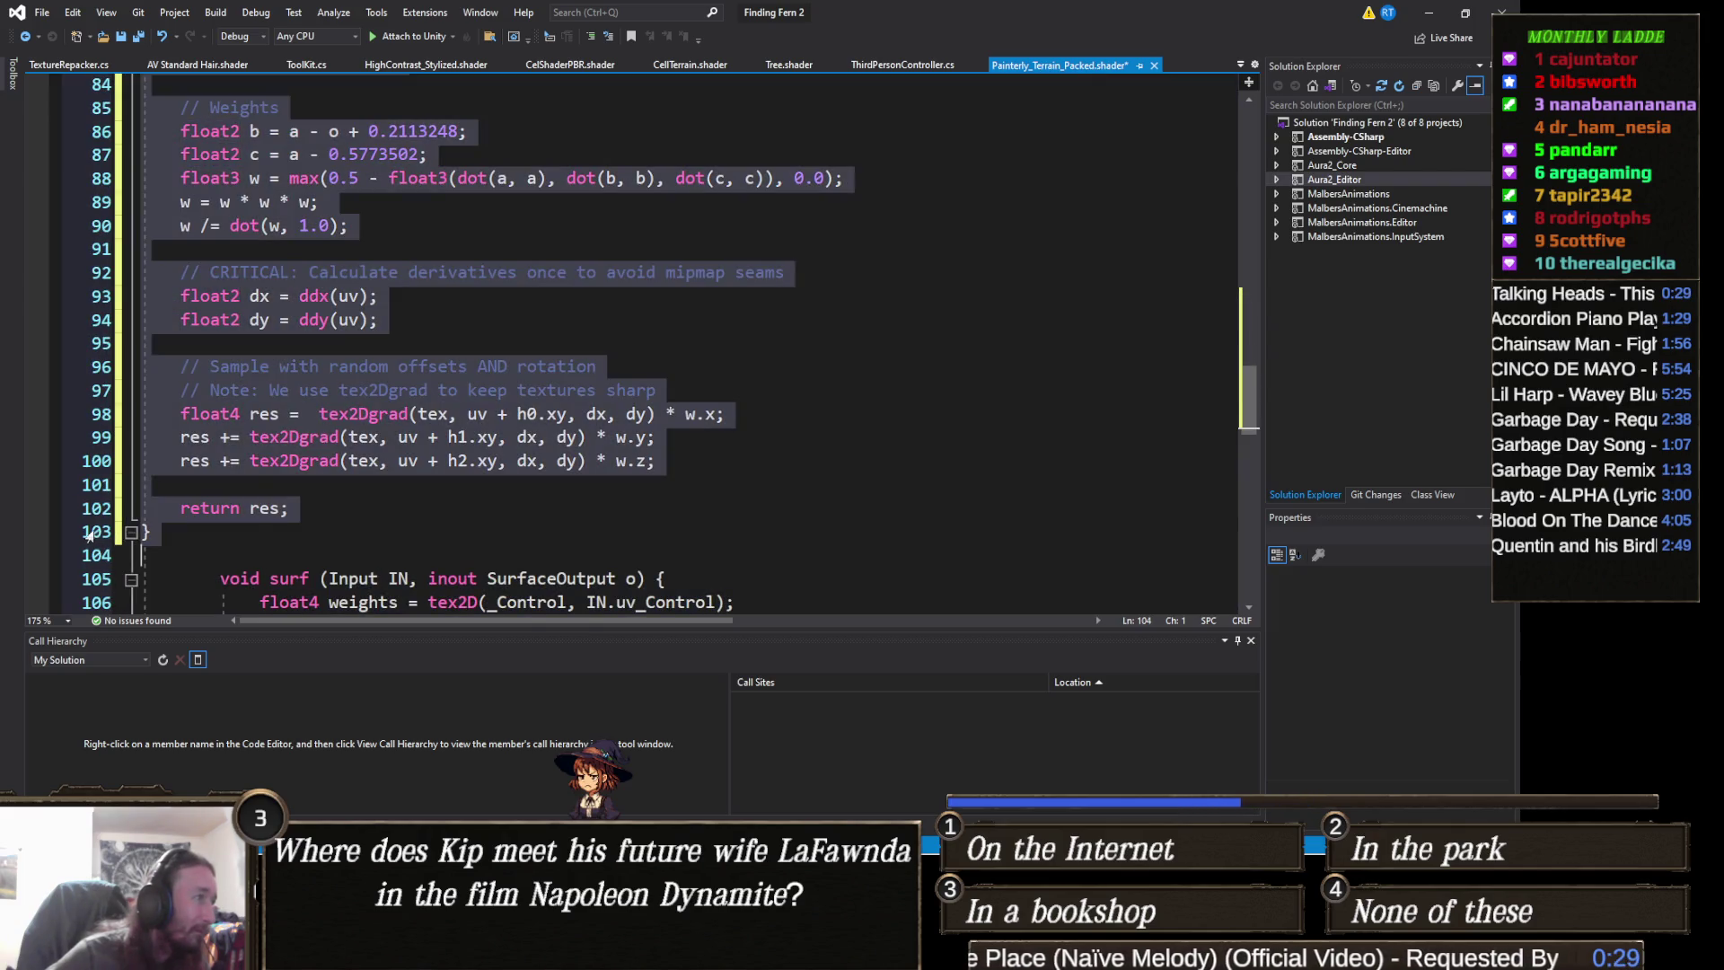
{"action": "key", "text": "Tab"}
{"action": "scroll", "coordinate": [486, 413], "scroll_direction": "up", "scroll_amount": 4}
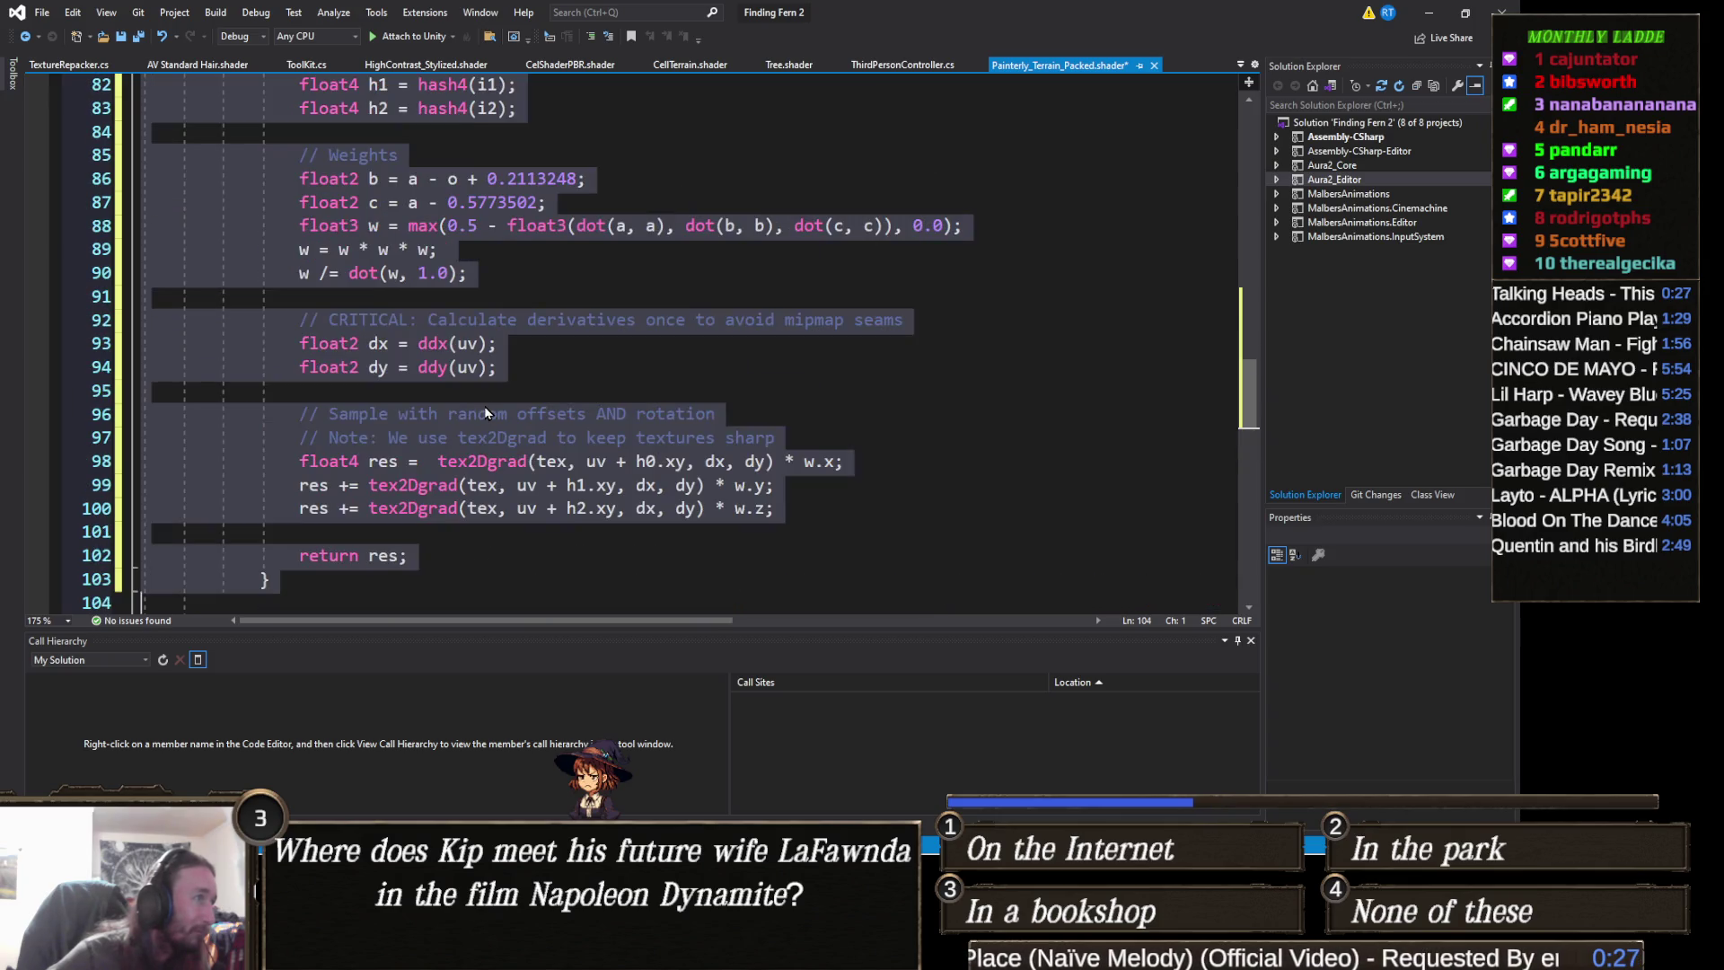
{"action": "scroll", "coordinate": [486, 413], "scroll_direction": "down", "scroll_amount": 2}
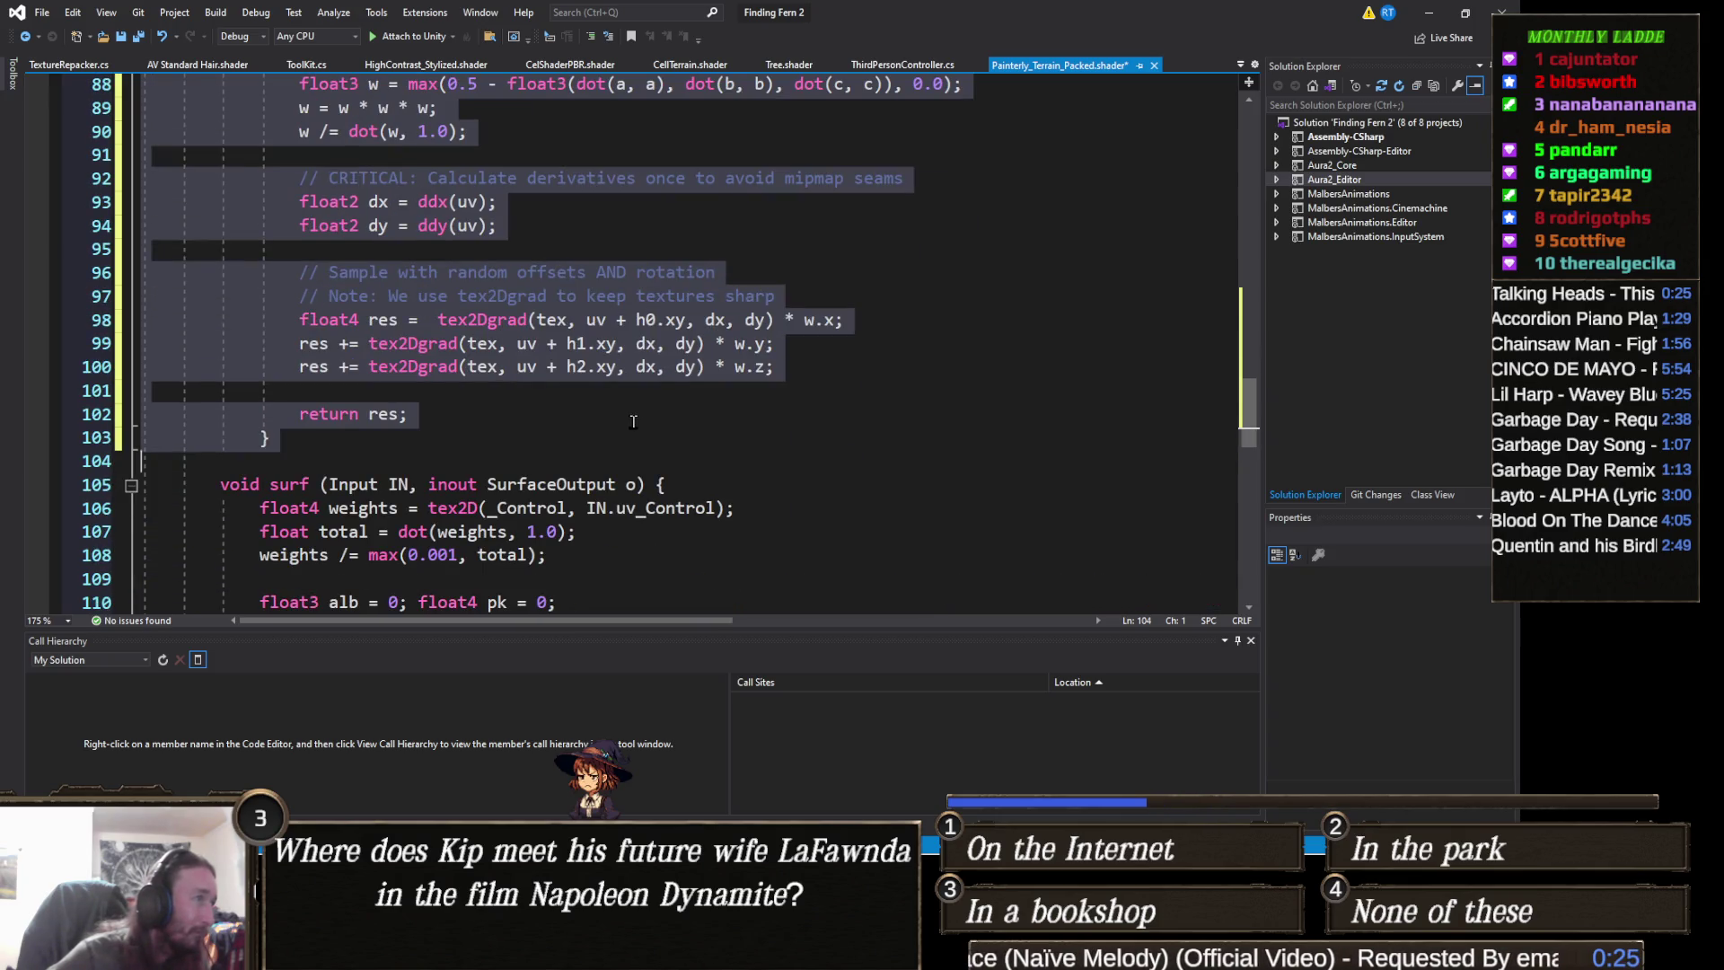
{"action": "key", "text": "shift+Tab"}
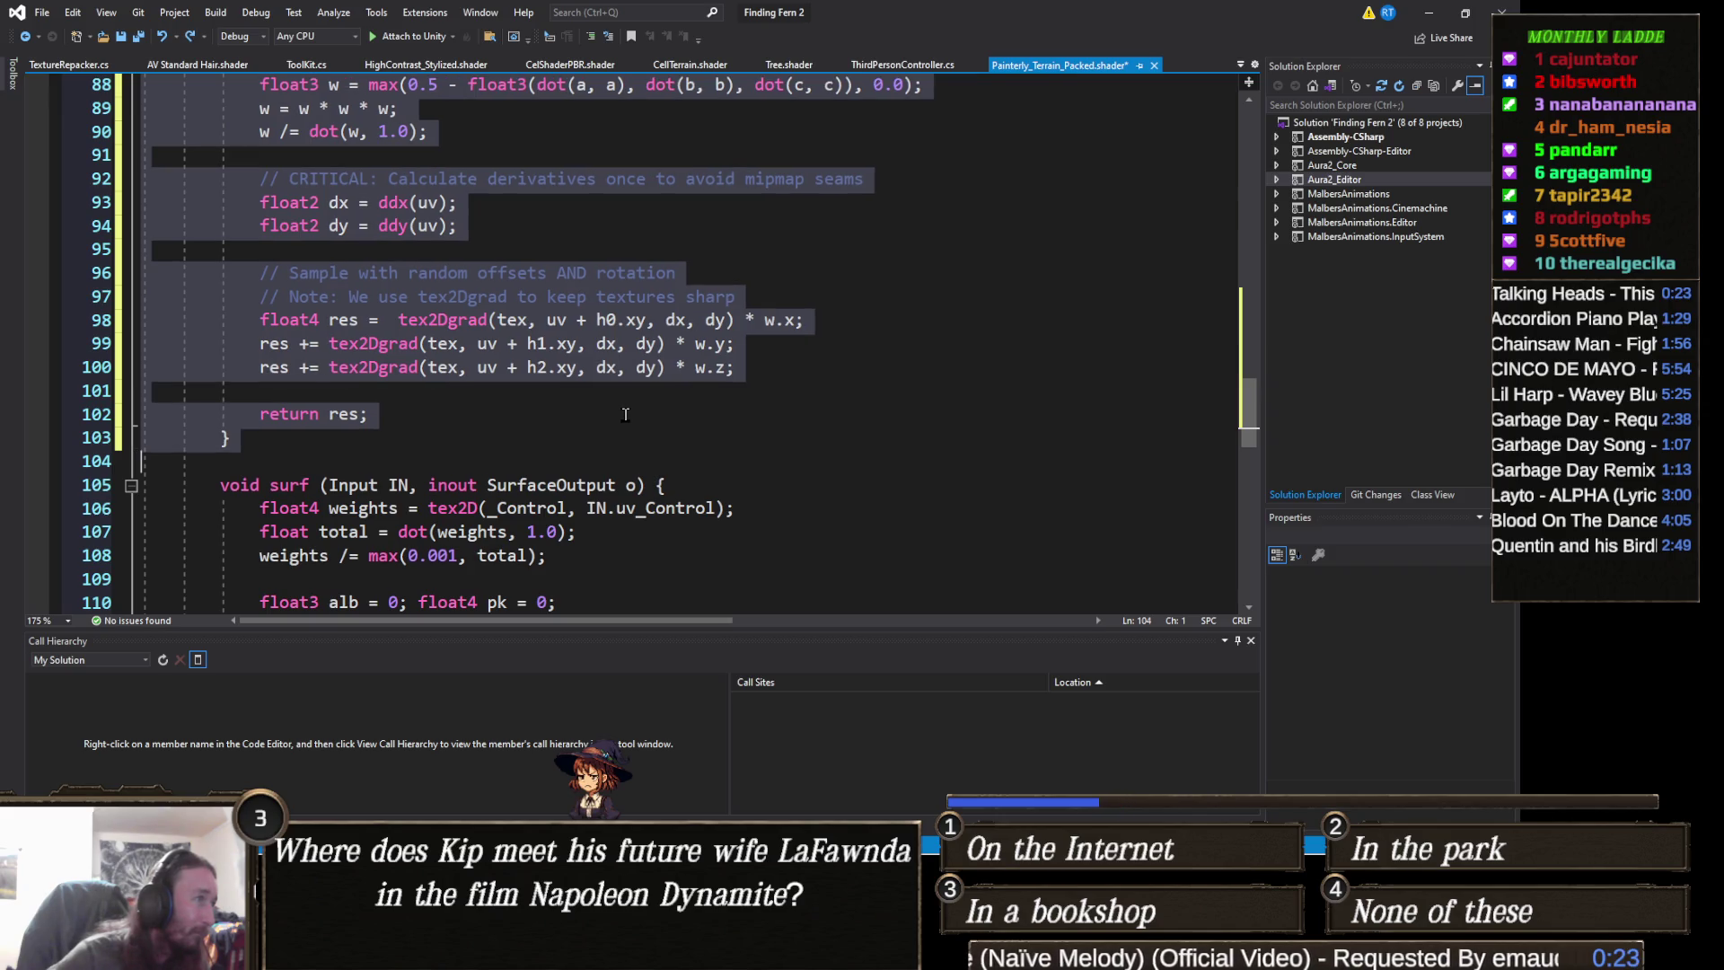
{"action": "key", "text": "ctrl+s"}
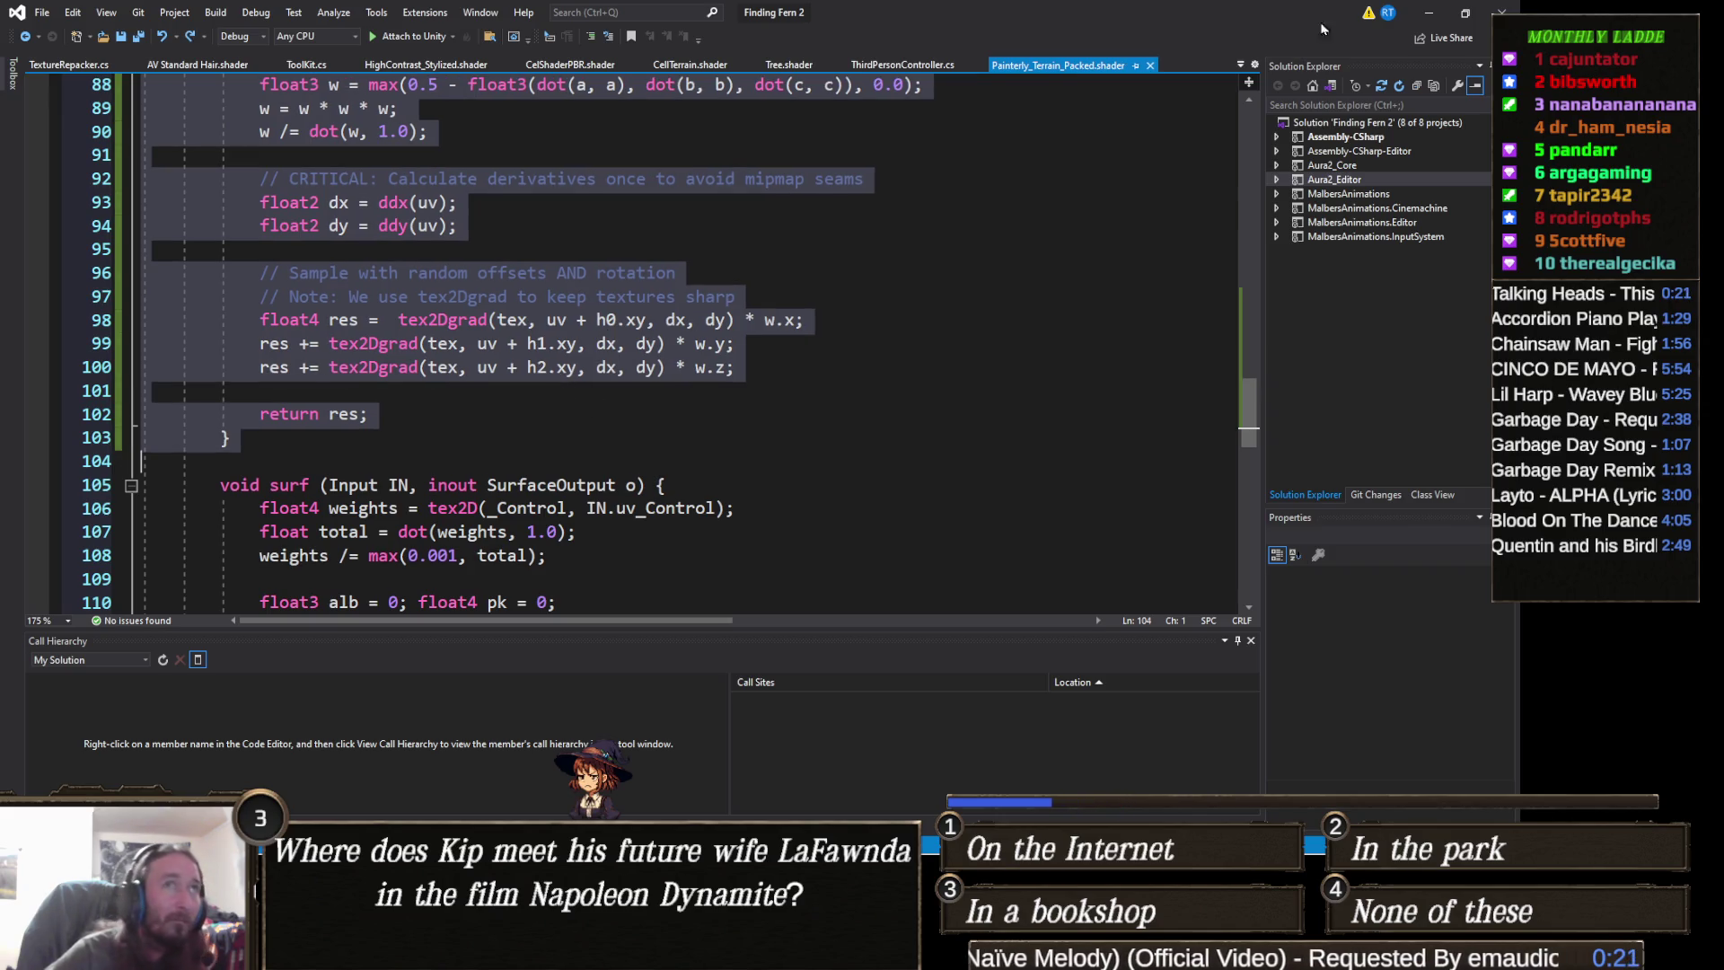
{"action": "left_click", "coordinate": [1432, 11]}
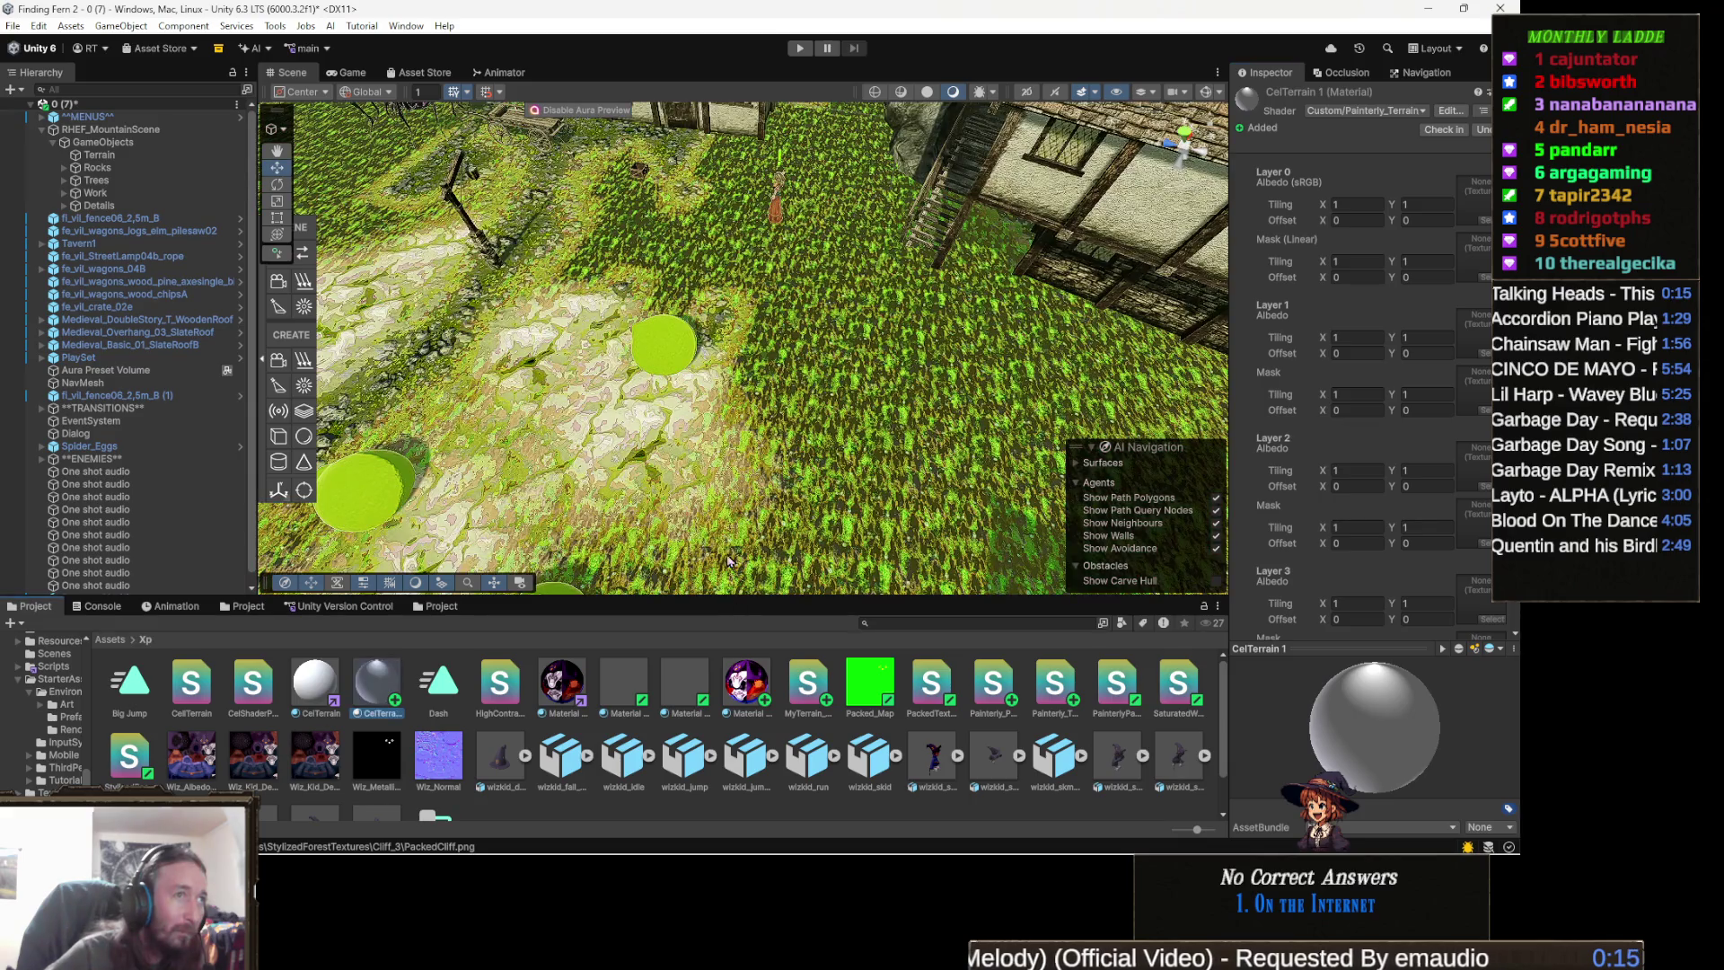
- Inspect the grass, spiders, house and rocks from several angles, then select the Terrain
{"action": "mouse_move", "coordinate": [796, 456]}
{"action": "left_mouse_down"}
{"action": "mouse_move", "coordinate": [473, 371]}
{"action": "mouse_move", "coordinate": [625, 371]}
{"action": "mouse_move", "coordinate": [646, 476]}
{"action": "left_mouse_up"}
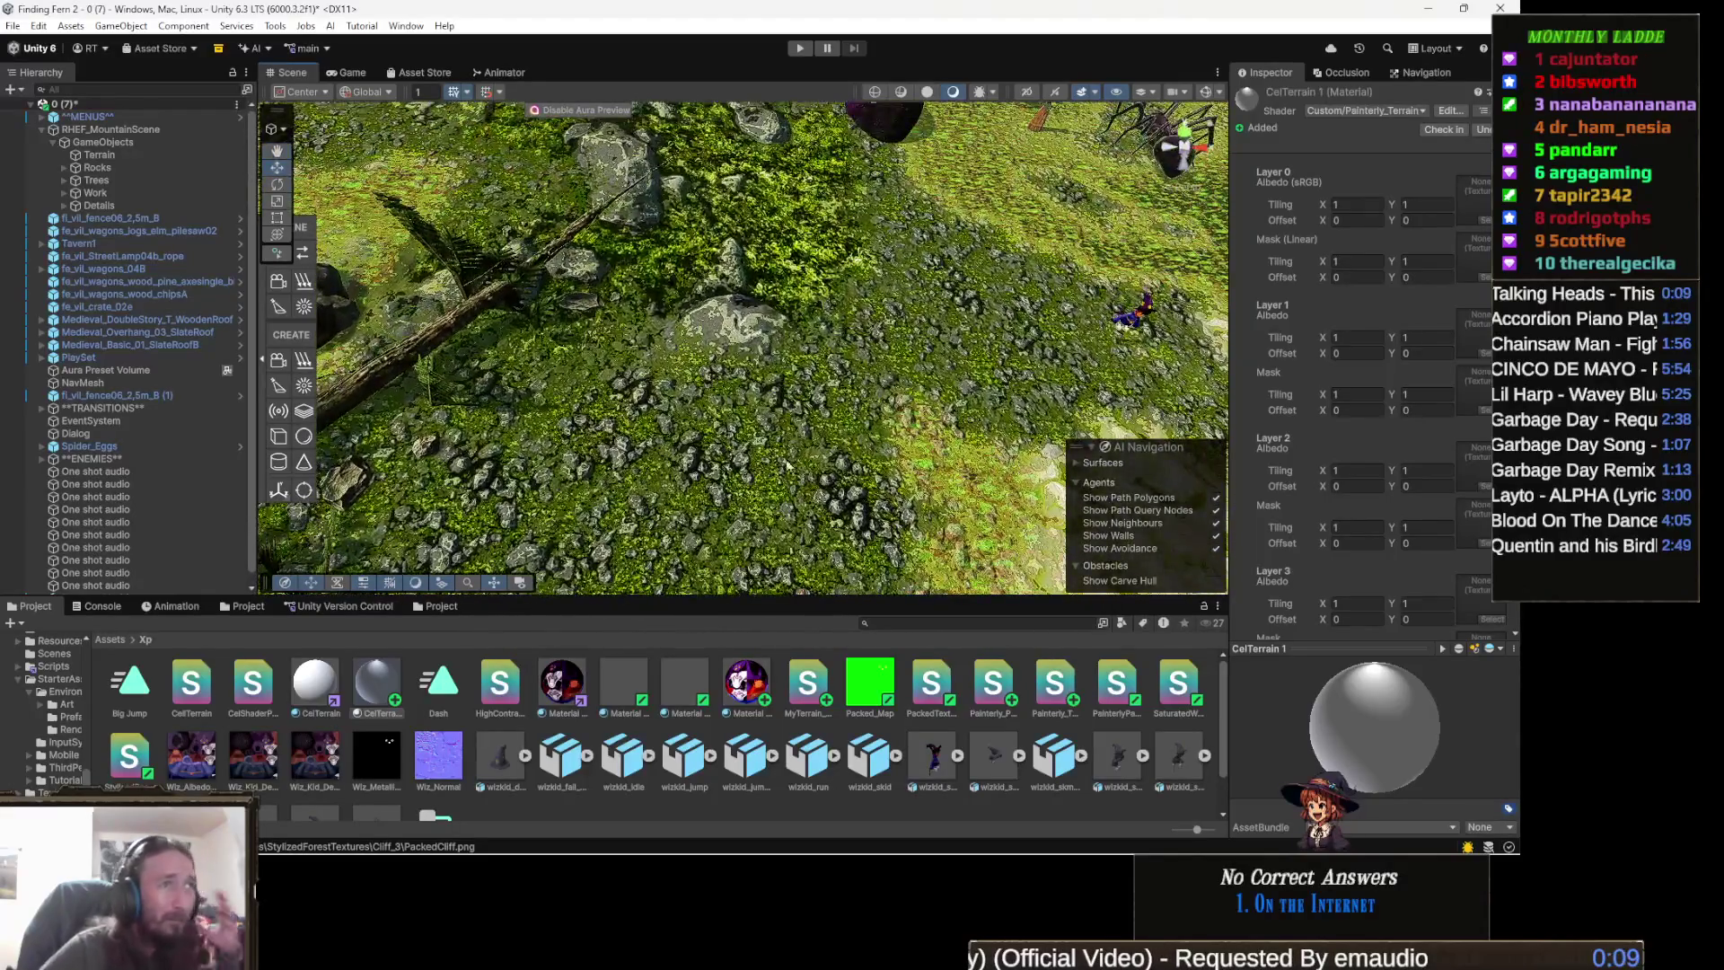
{"action": "left_click_drag", "start_coordinate": [889, 459], "coordinate": [528, 478]}
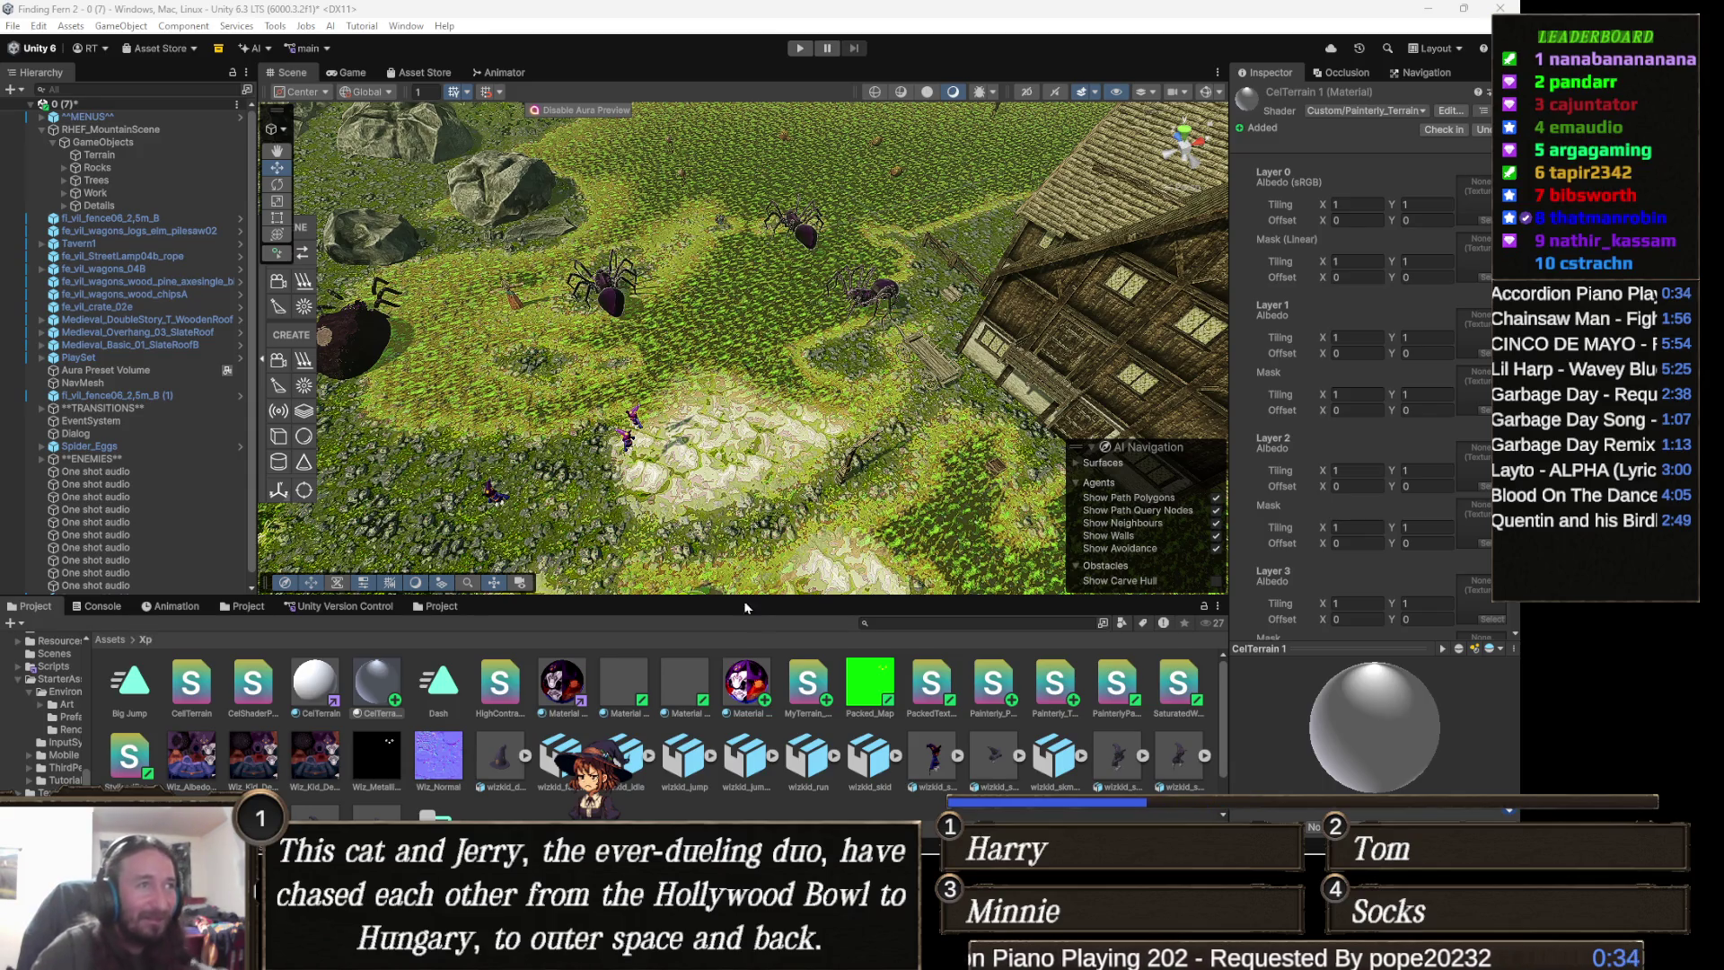
{"action": "mouse_move", "coordinate": [830, 366]}
{"action": "left_mouse_down"}
{"action": "mouse_move", "coordinate": [696, 344]}
{"action": "mouse_move", "coordinate": [608, 556]}
{"action": "mouse_move", "coordinate": [602, 445]}
{"action": "mouse_move", "coordinate": [706, 416]}
{"action": "left_mouse_up"}
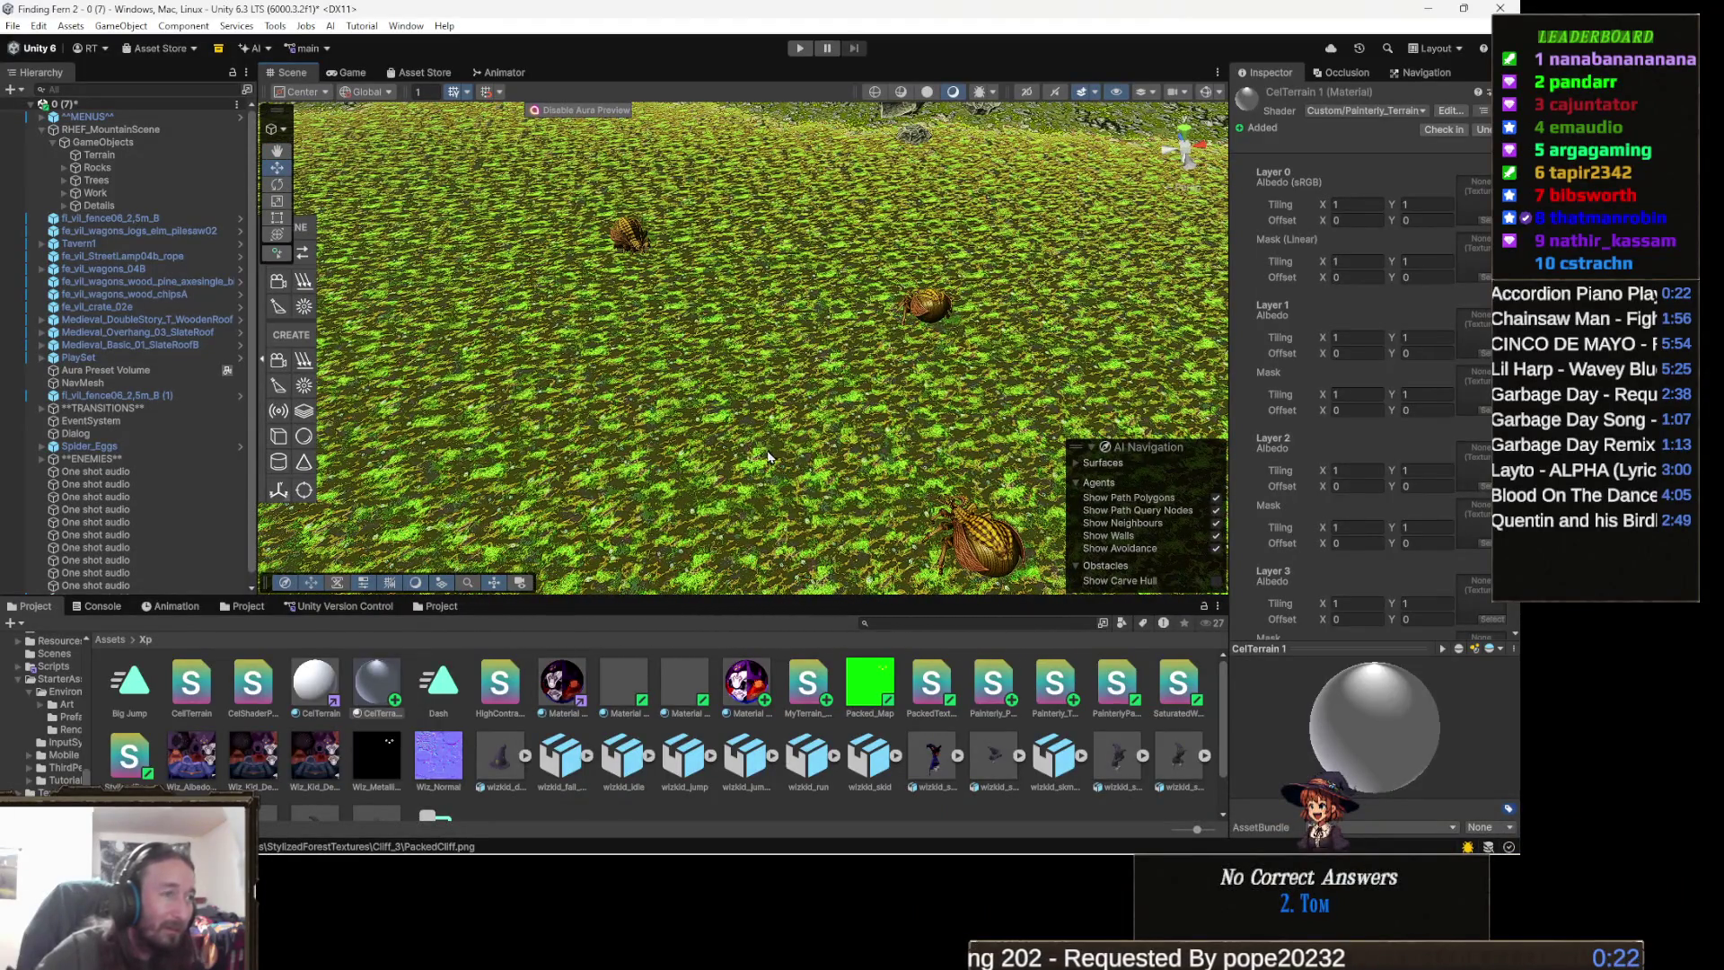
{"action": "left_click", "coordinate": [746, 451]}
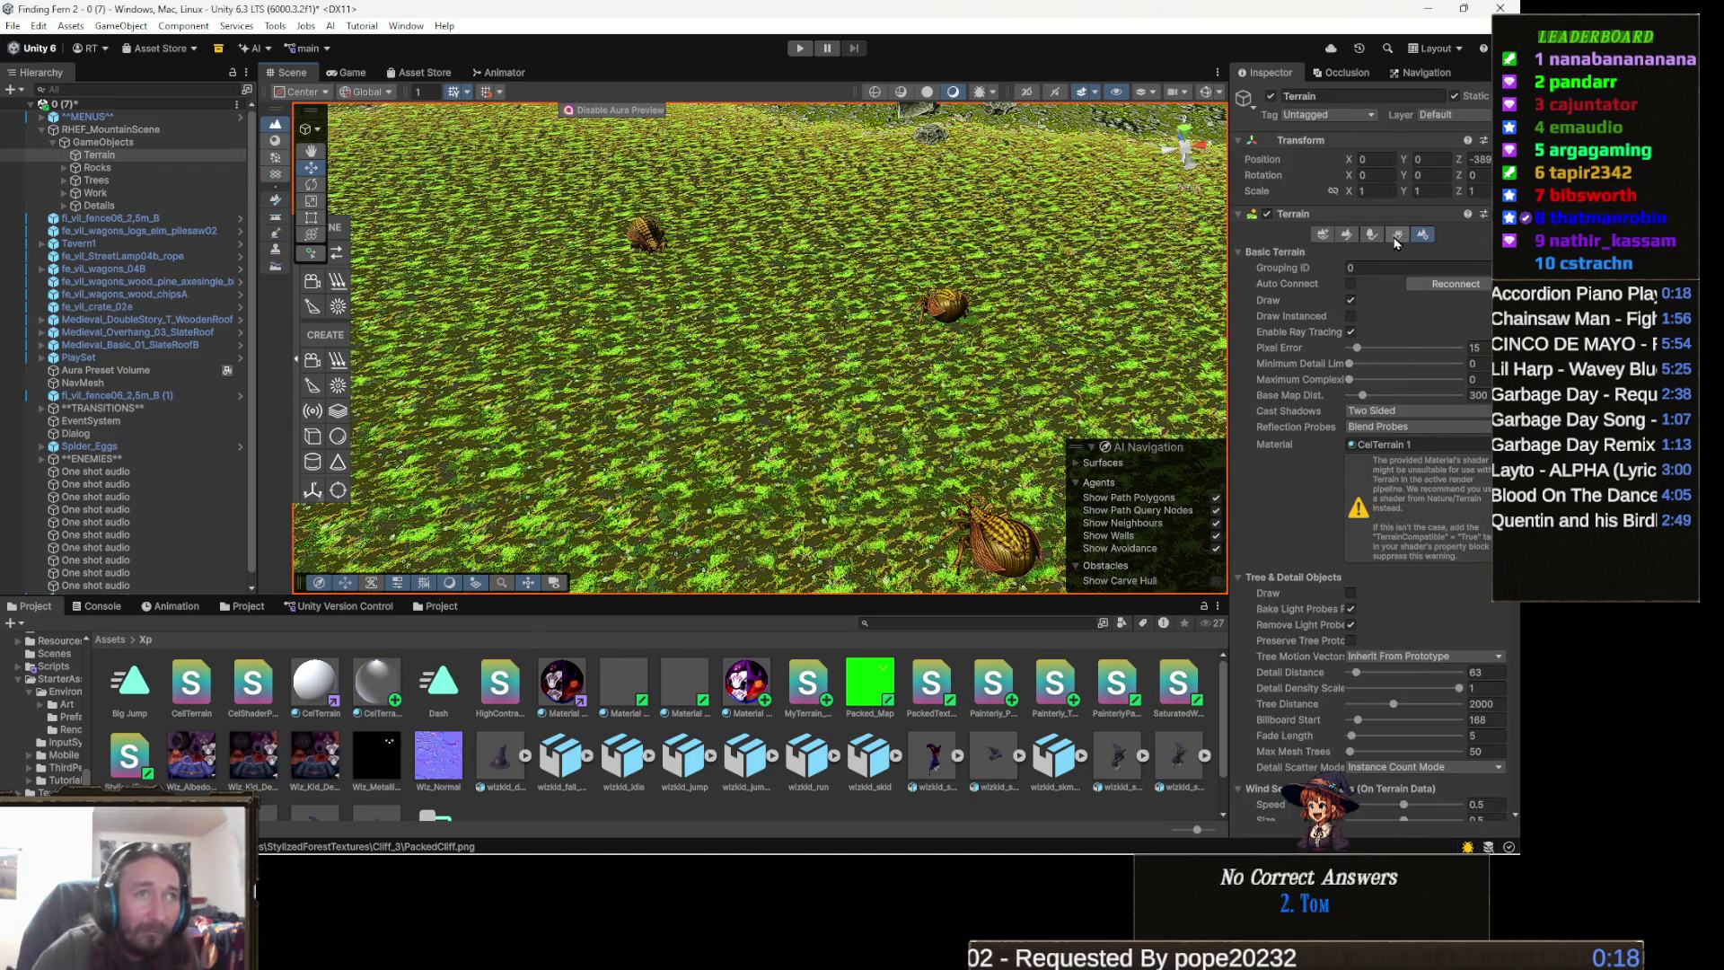
- Set the Weeds terrain layer's tiling size to 5 × 5 in Paint Texture
{"action": "left_click", "coordinate": [1346, 238]}
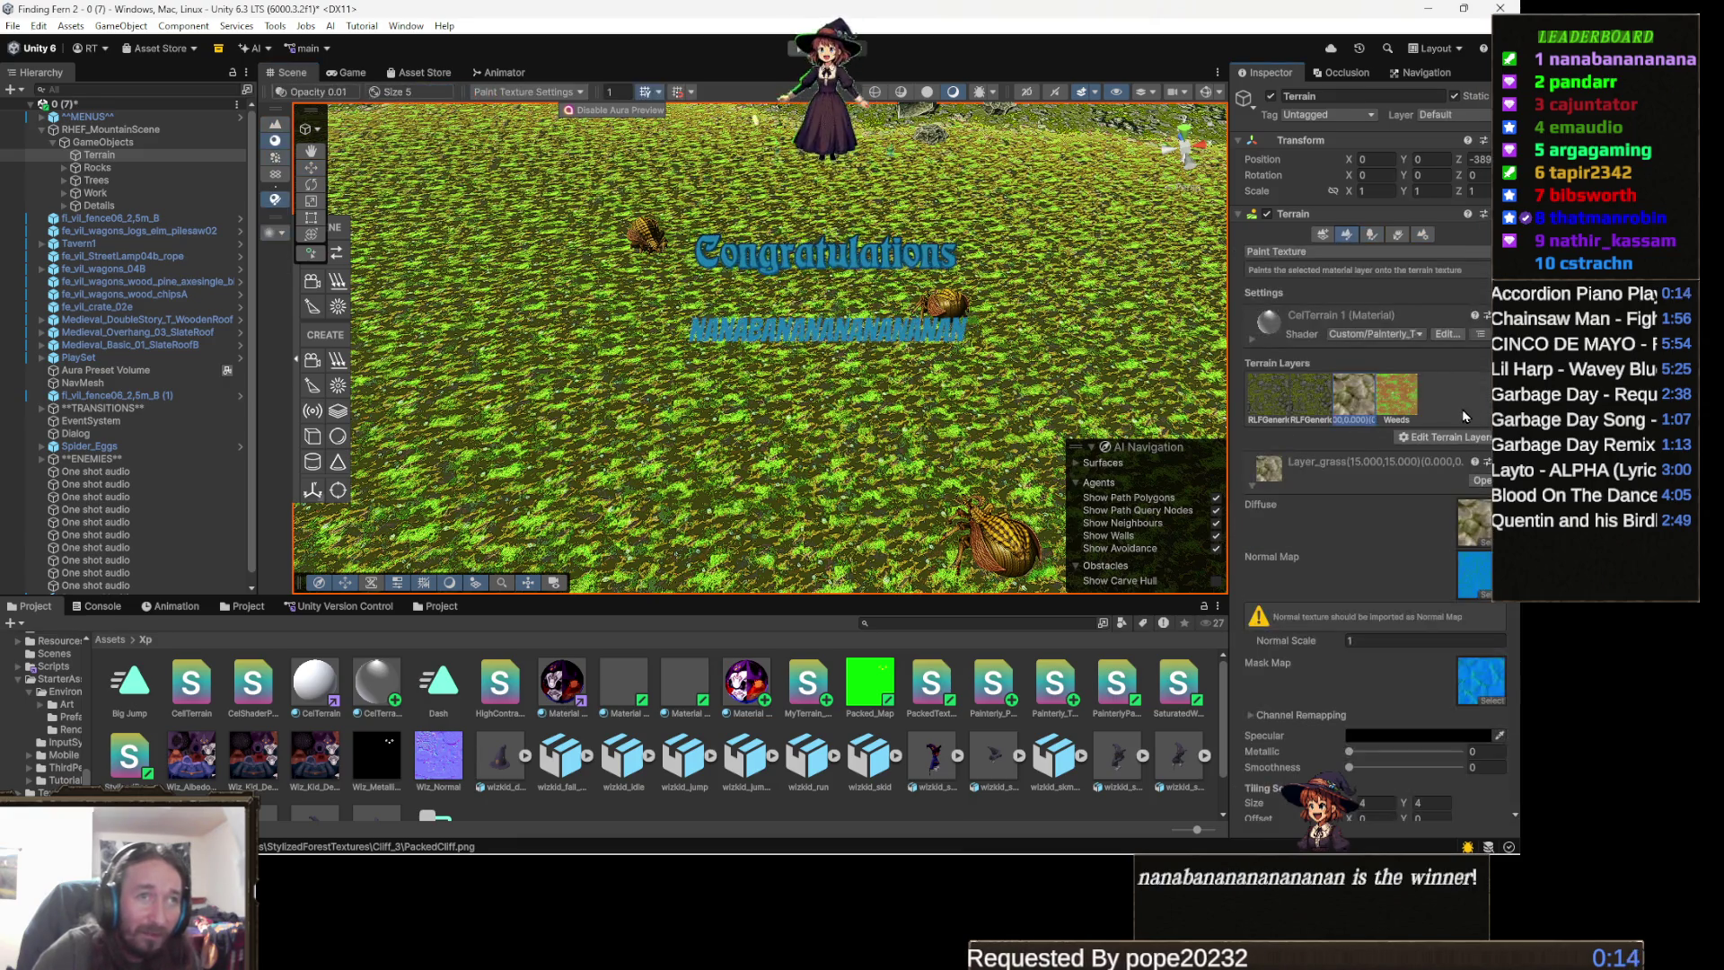
{"action": "left_click", "coordinate": [1396, 414]}
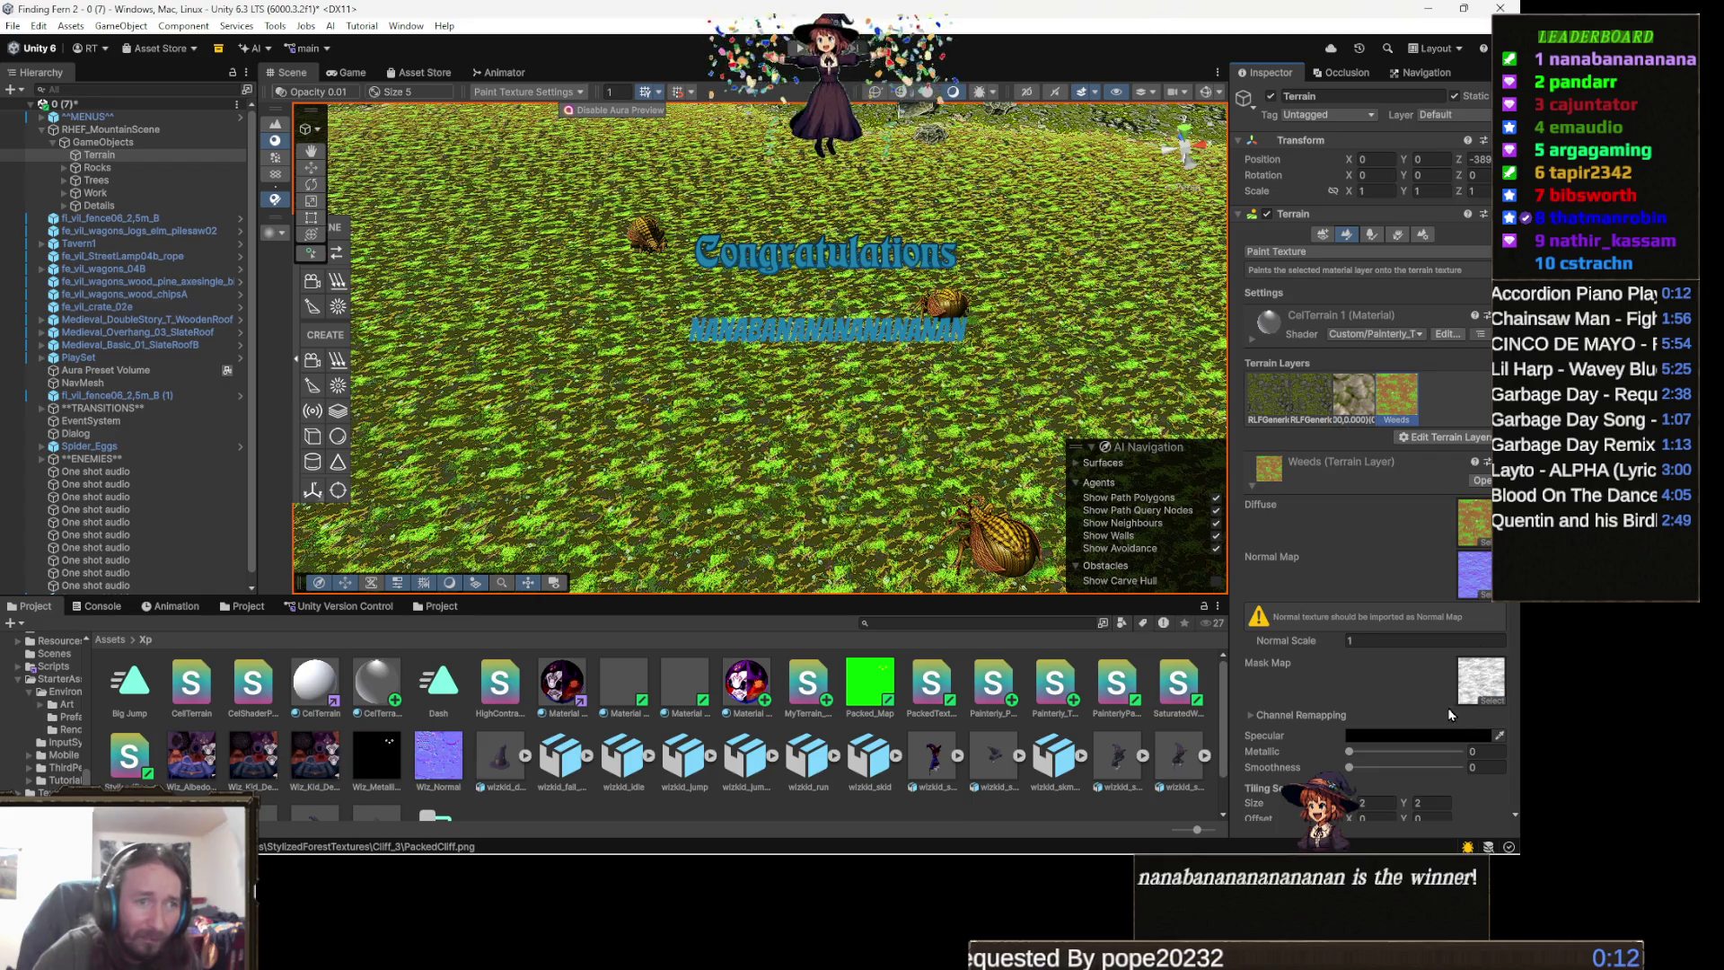
{"action": "scroll", "coordinate": [1390, 669], "scroll_direction": "down", "scroll_amount": 2}
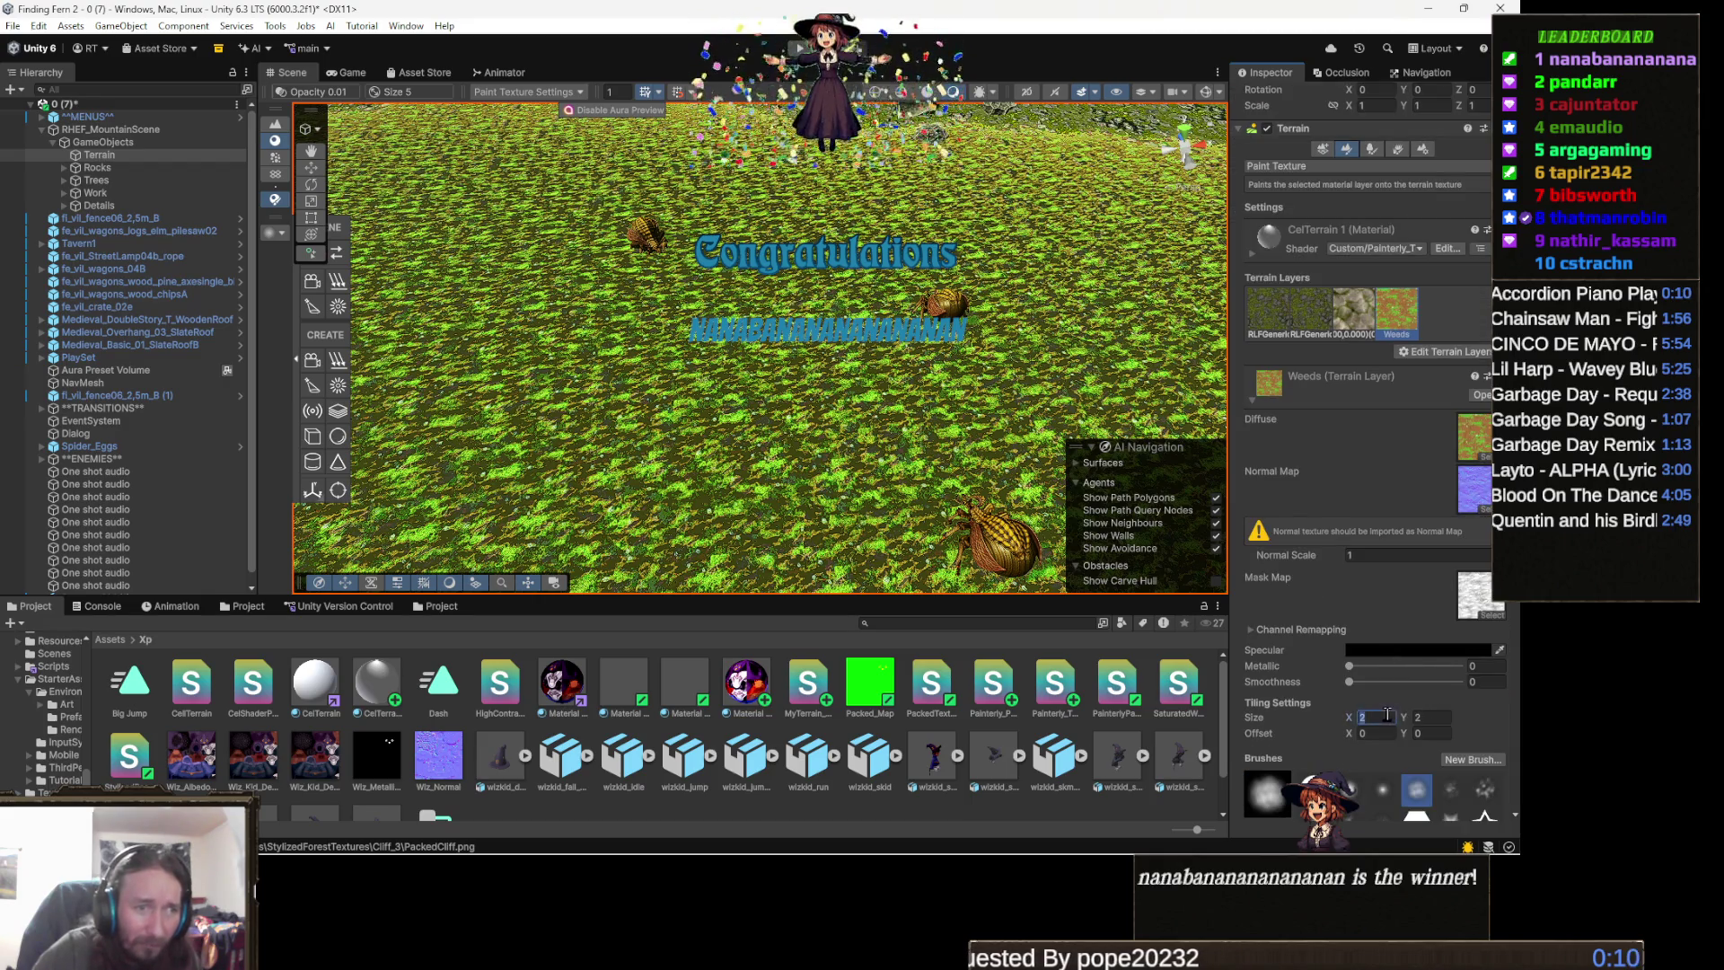
{"action": "type", "text": "5"}
{"action": "left_click", "coordinate": [1435, 715]}
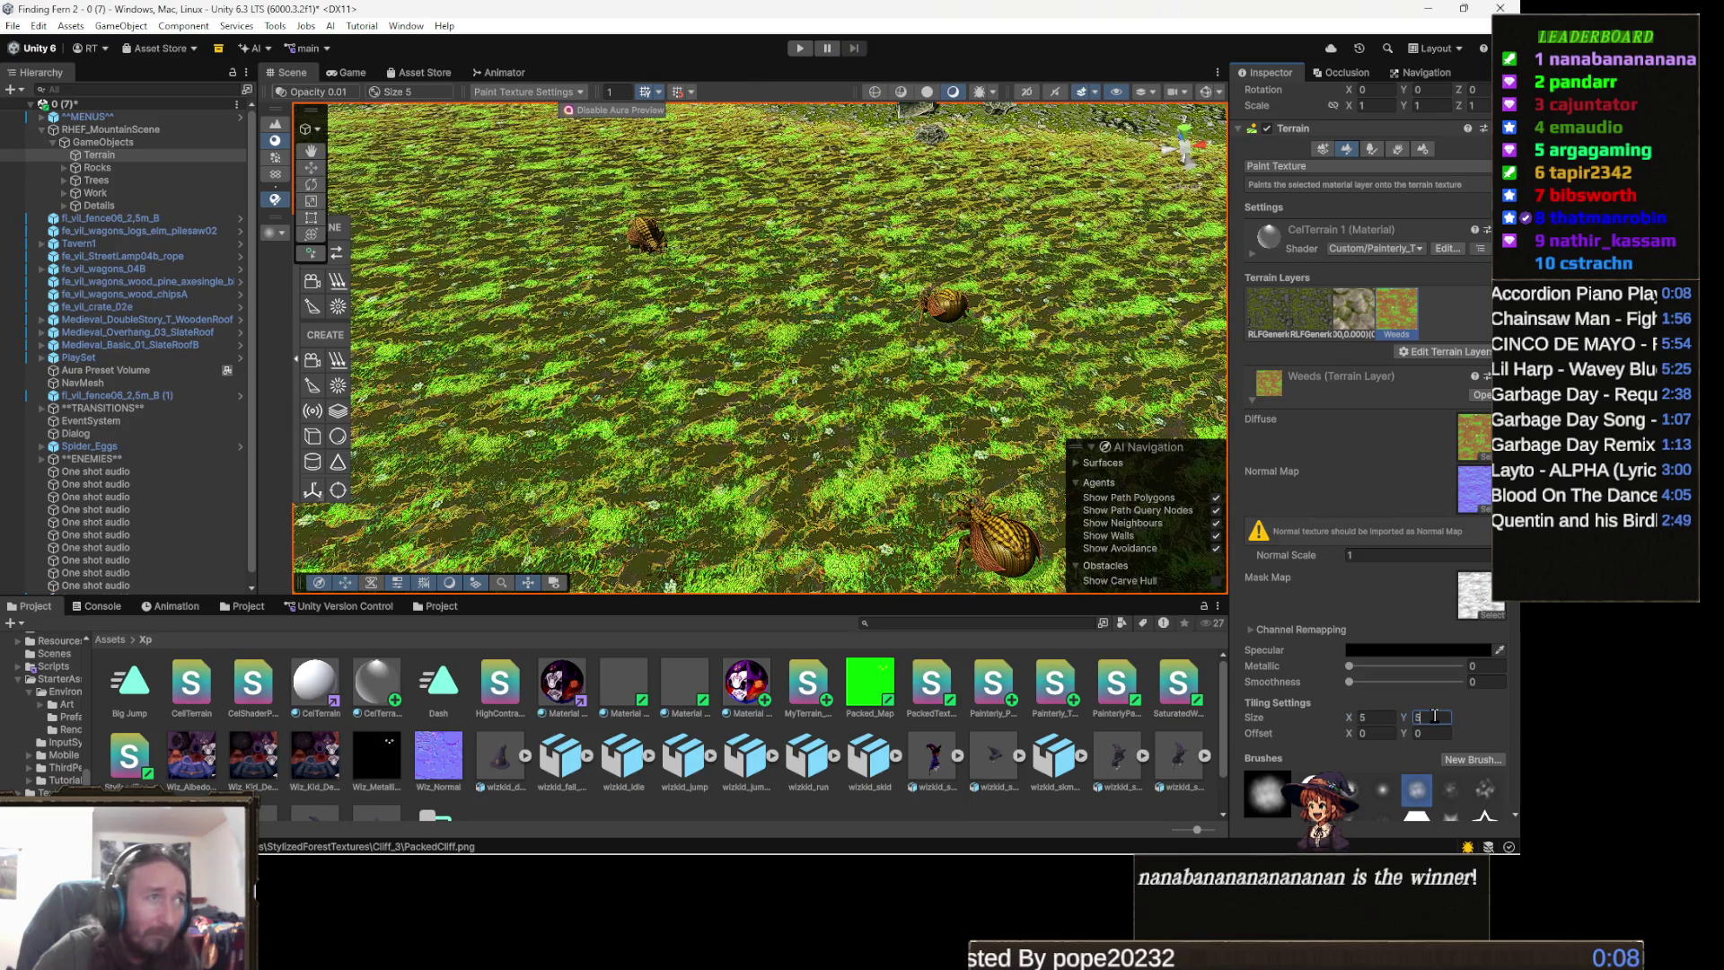
{"action": "key", "text": "Return"}
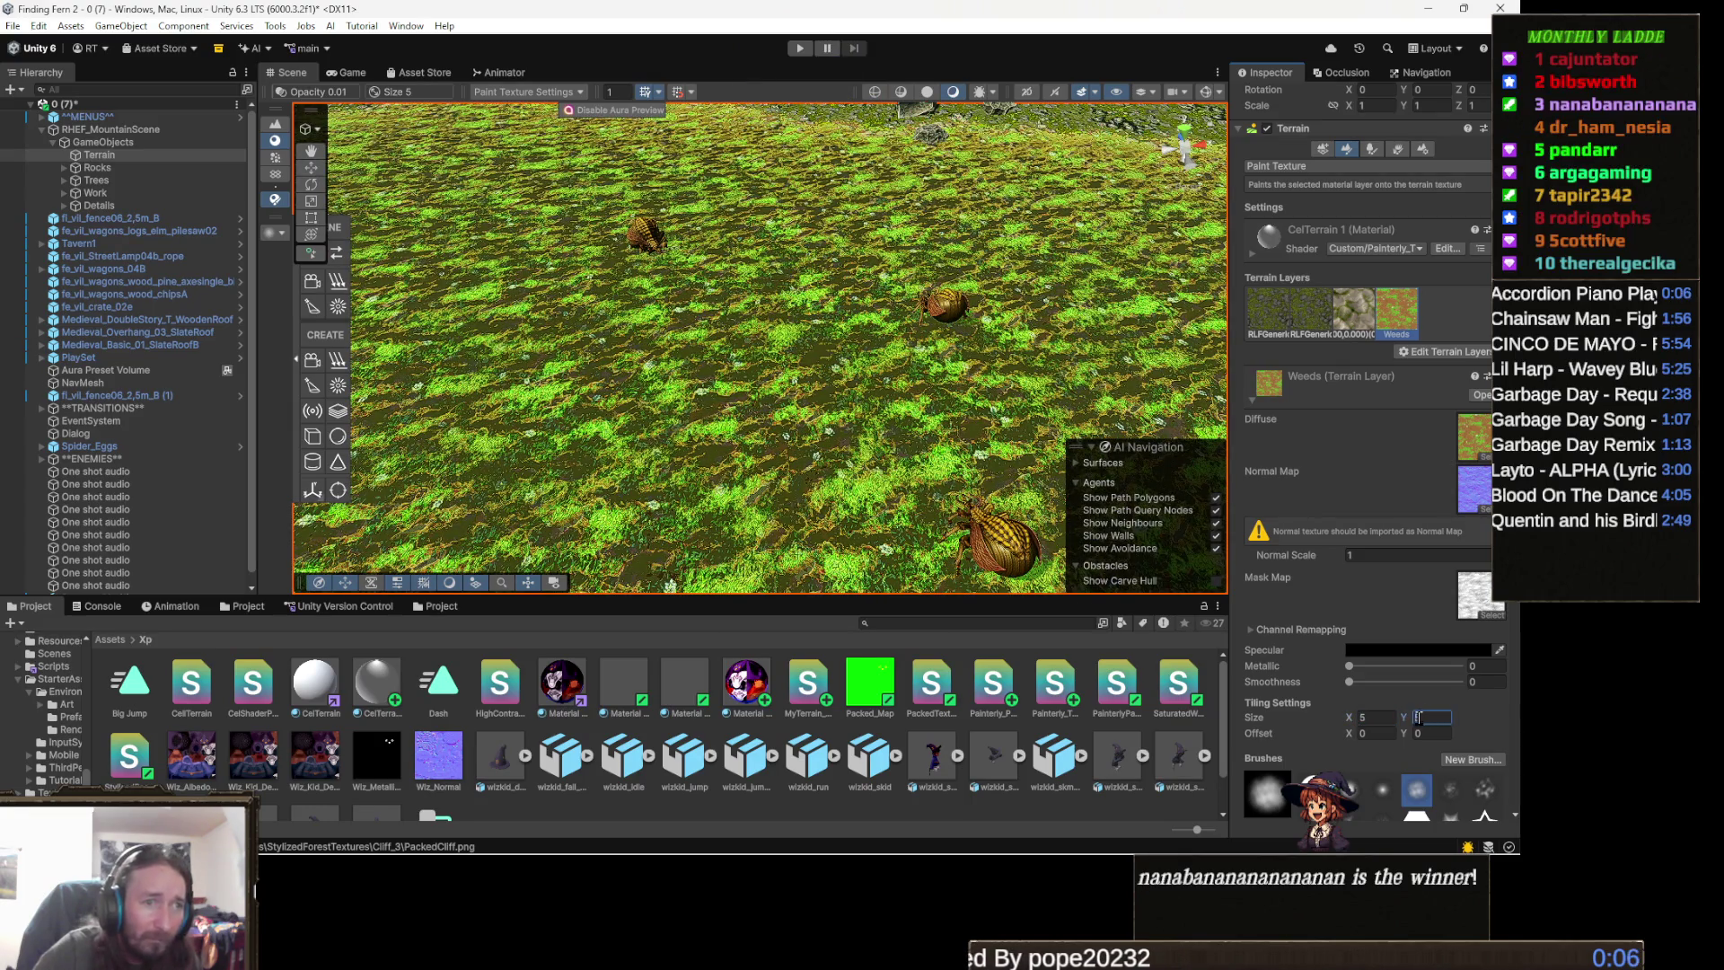
- Exit paint mode and orbit to view the re-tiled grass and the spiders
{"action": "key", "text": "q"}
{"action": "mouse_move", "coordinate": [898, 467]}
{"action": "left_mouse_down"}
{"action": "mouse_move", "coordinate": [811, 473]}
{"action": "mouse_move", "coordinate": [716, 387]}
{"action": "mouse_move", "coordinate": [744, 405]}
{"action": "left_mouse_up"}
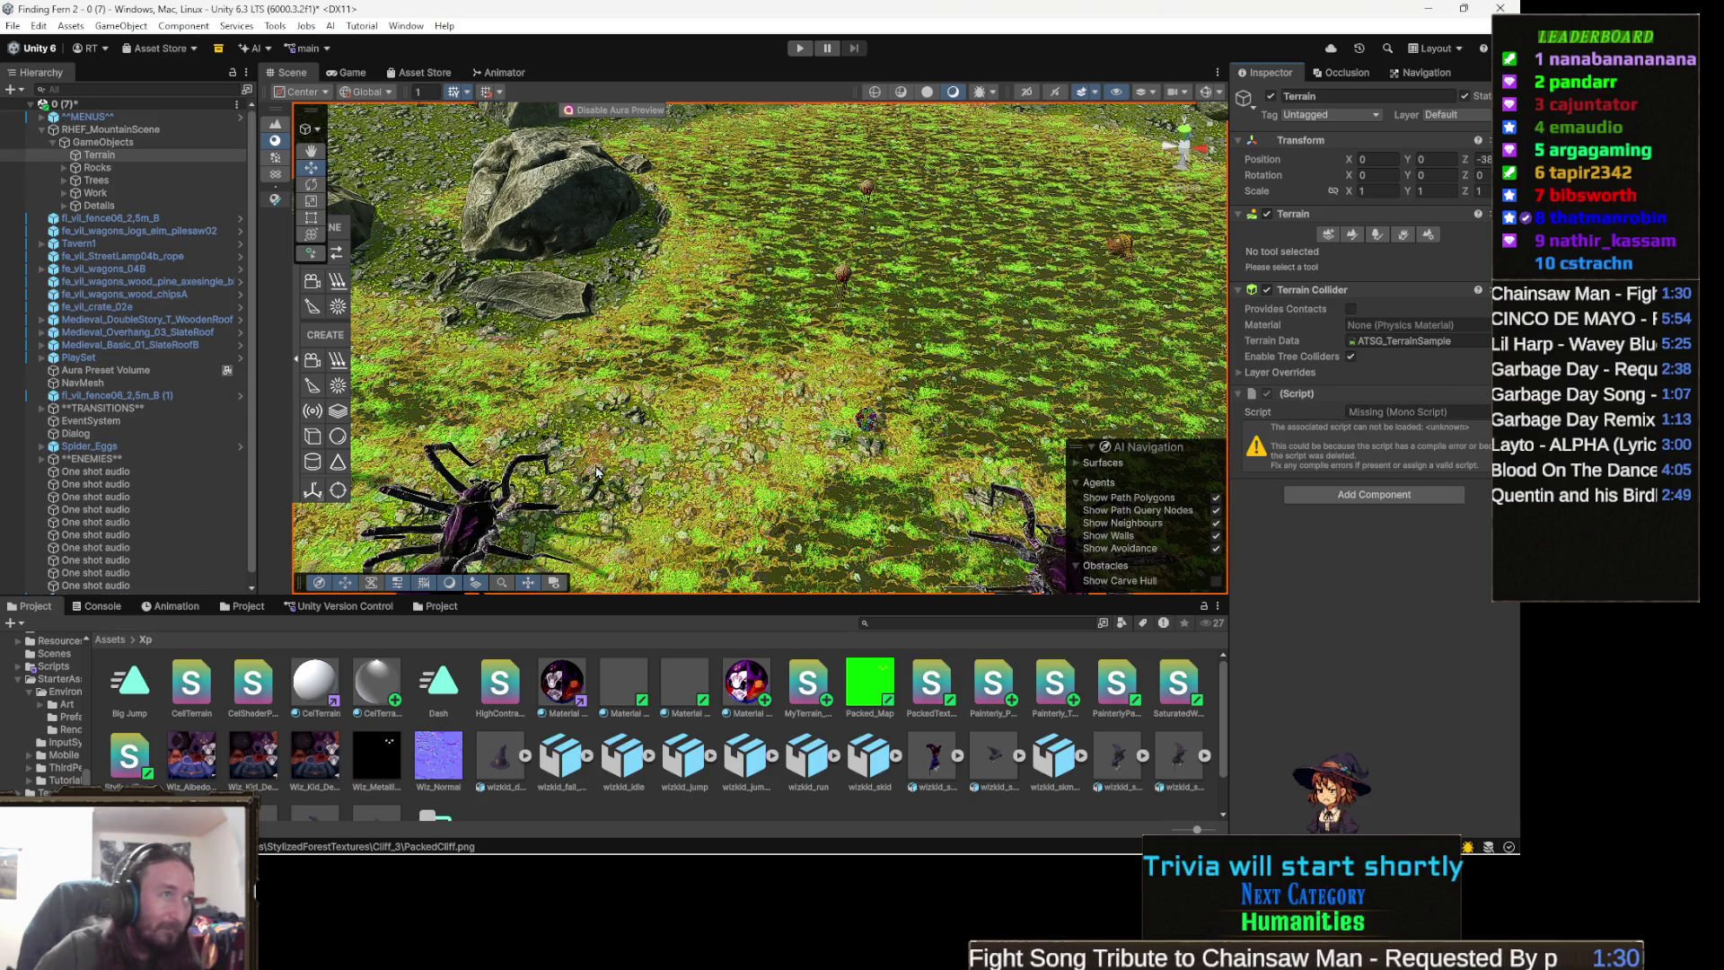
{"action": "mouse_move", "coordinate": [597, 472]}
{"action": "left_mouse_down"}
{"action": "mouse_move", "coordinate": [960, 374]}
{"action": "mouse_move", "coordinate": [1060, 286]}
{"action": "mouse_move", "coordinate": [821, 500]}
{"action": "mouse_move", "coordinate": [813, 359]}
{"action": "mouse_move", "coordinate": [840, 326]}
{"action": "left_mouse_up"}
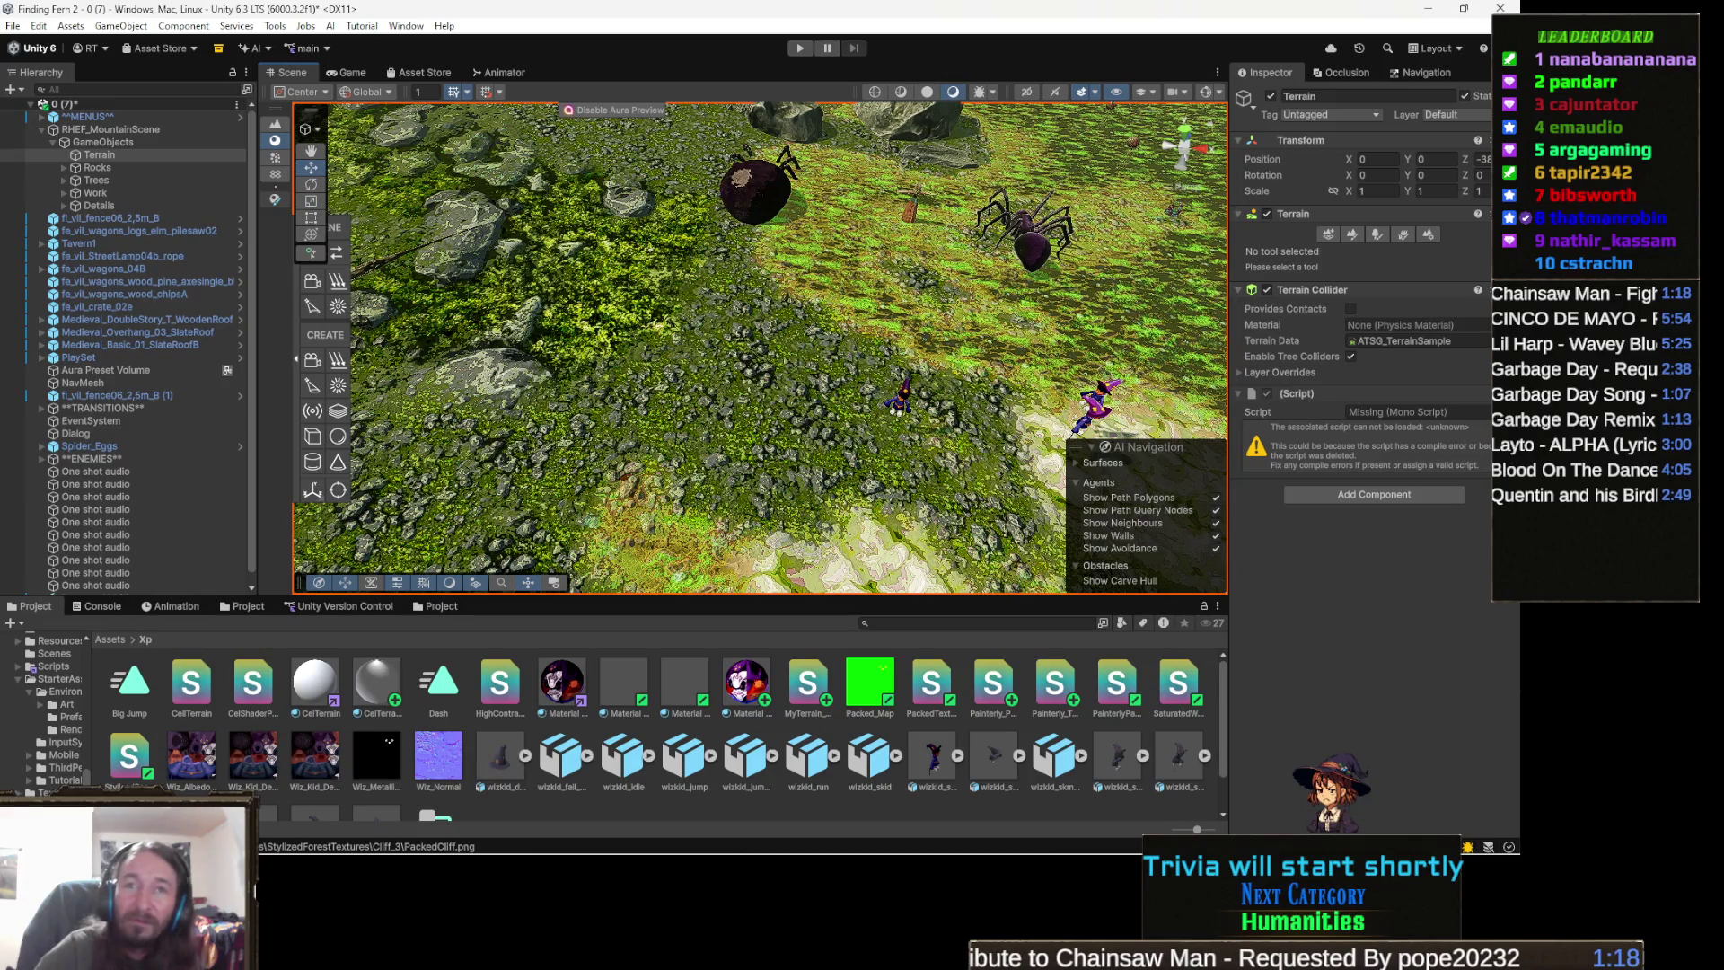
{"action": "mouse_move", "coordinate": [535, 853]}
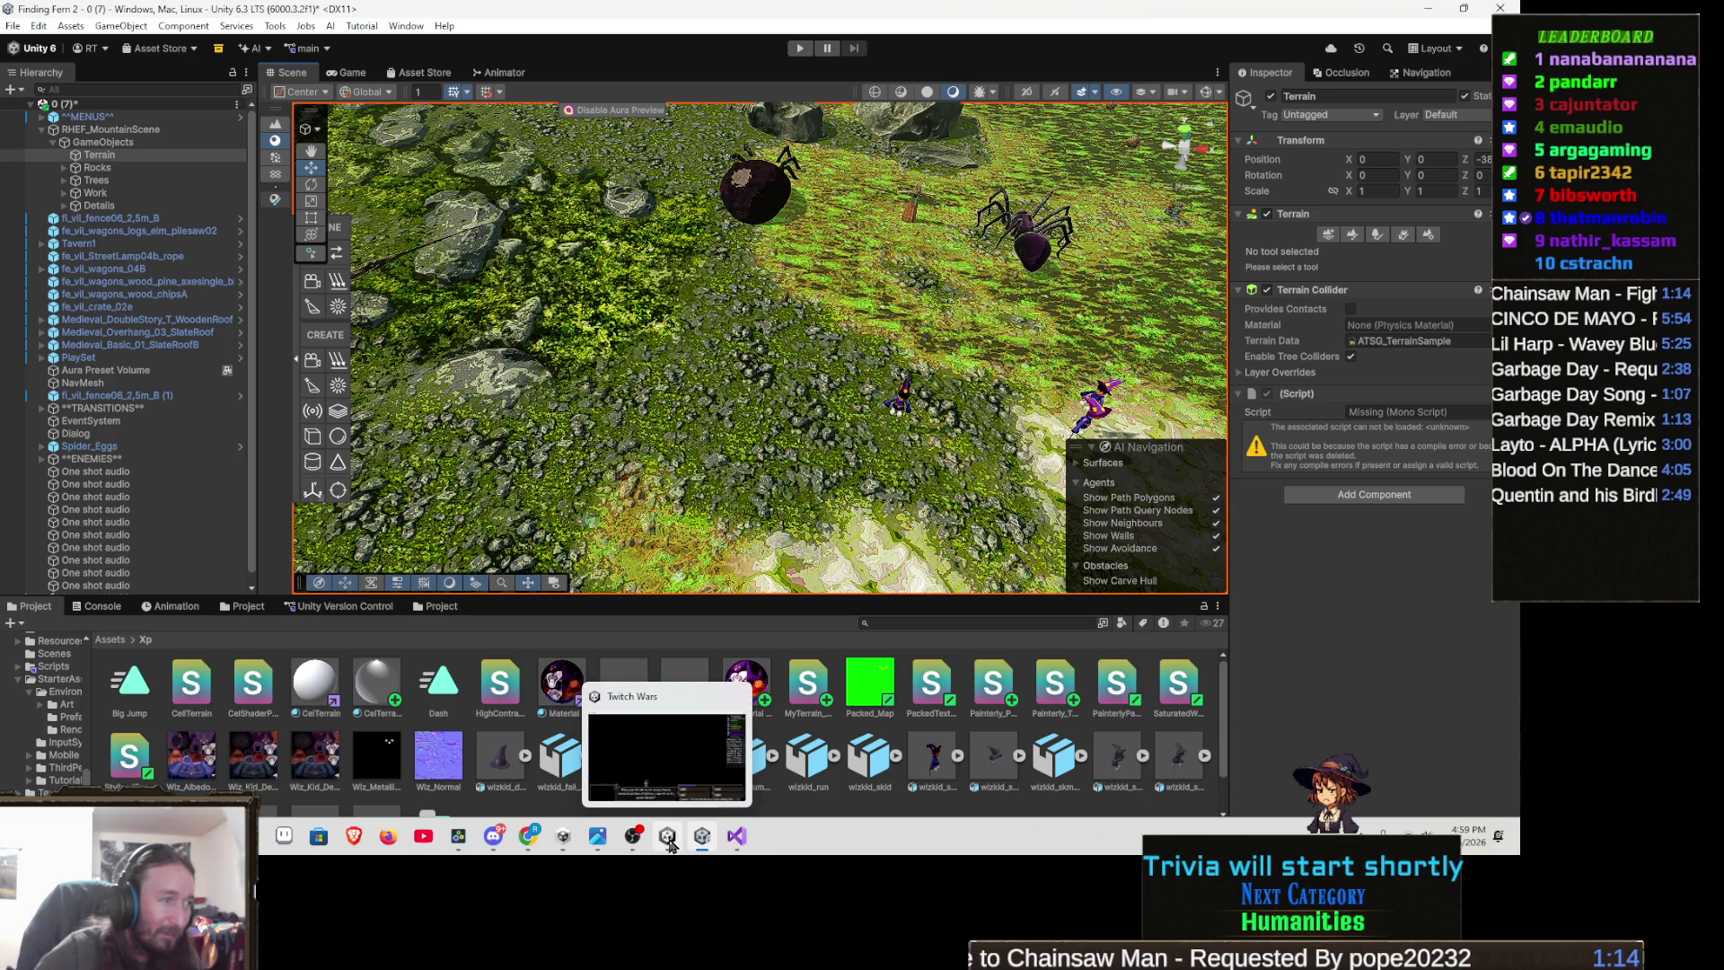
{"action": "left_click", "coordinate": [667, 837]}
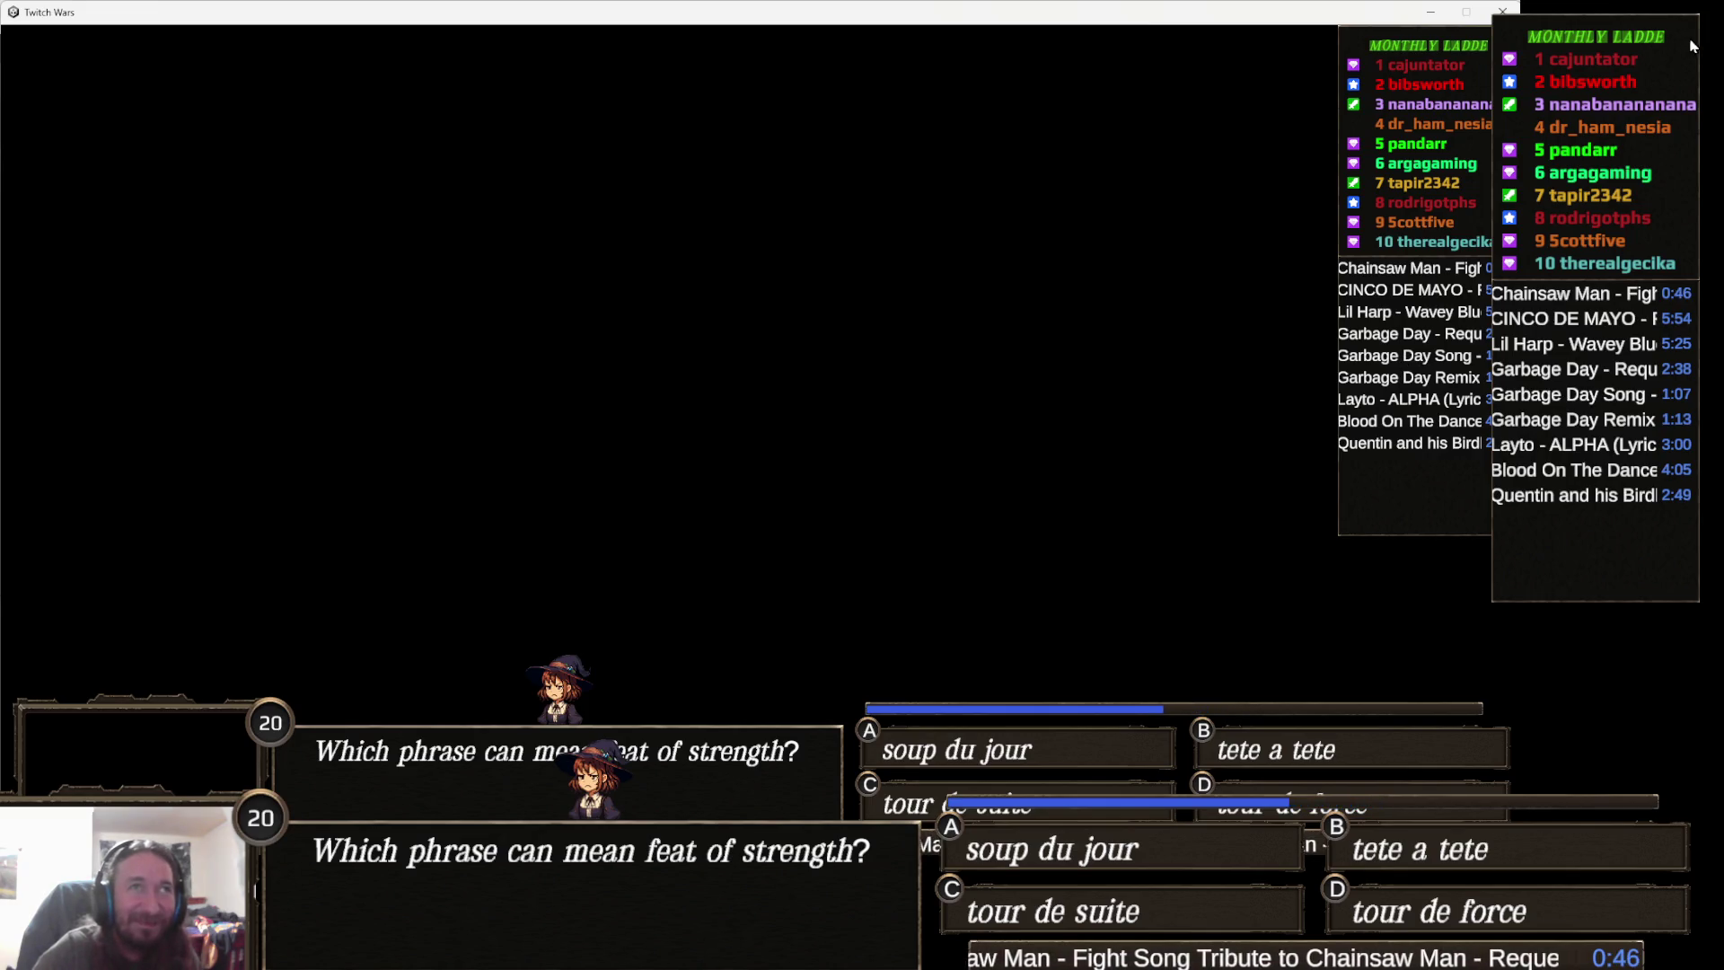
{"action": "left_click", "coordinate": [1431, 14]}
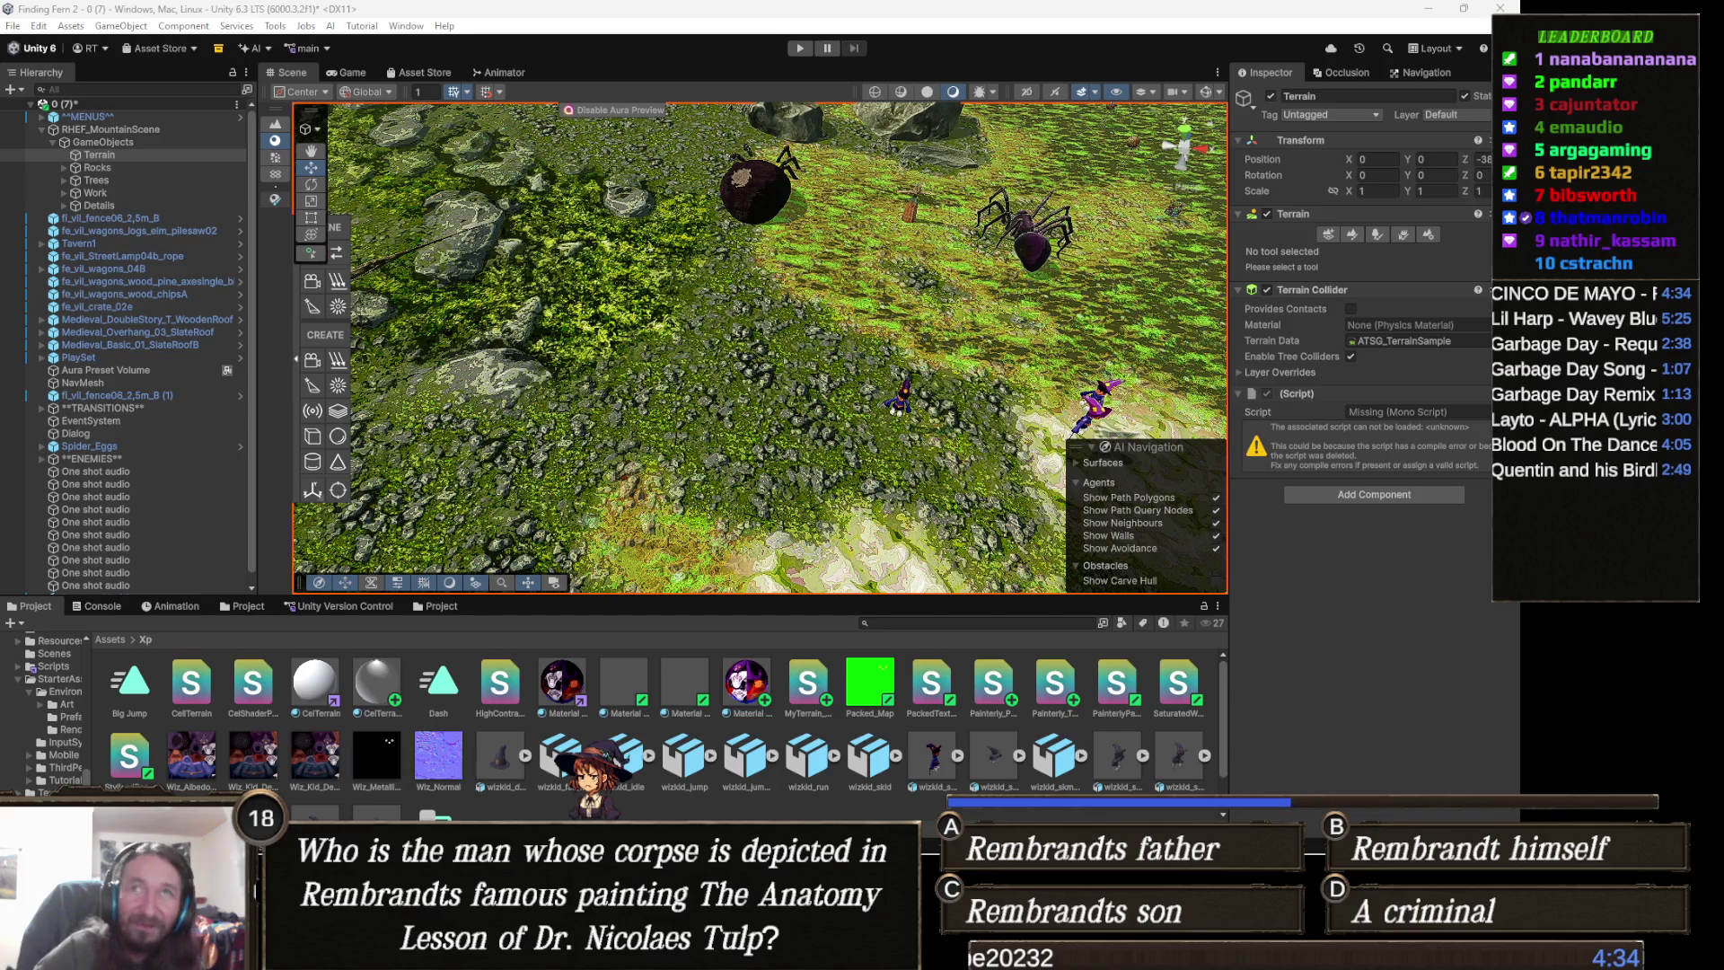
{"action": "key", "text": "alt+Tab"}
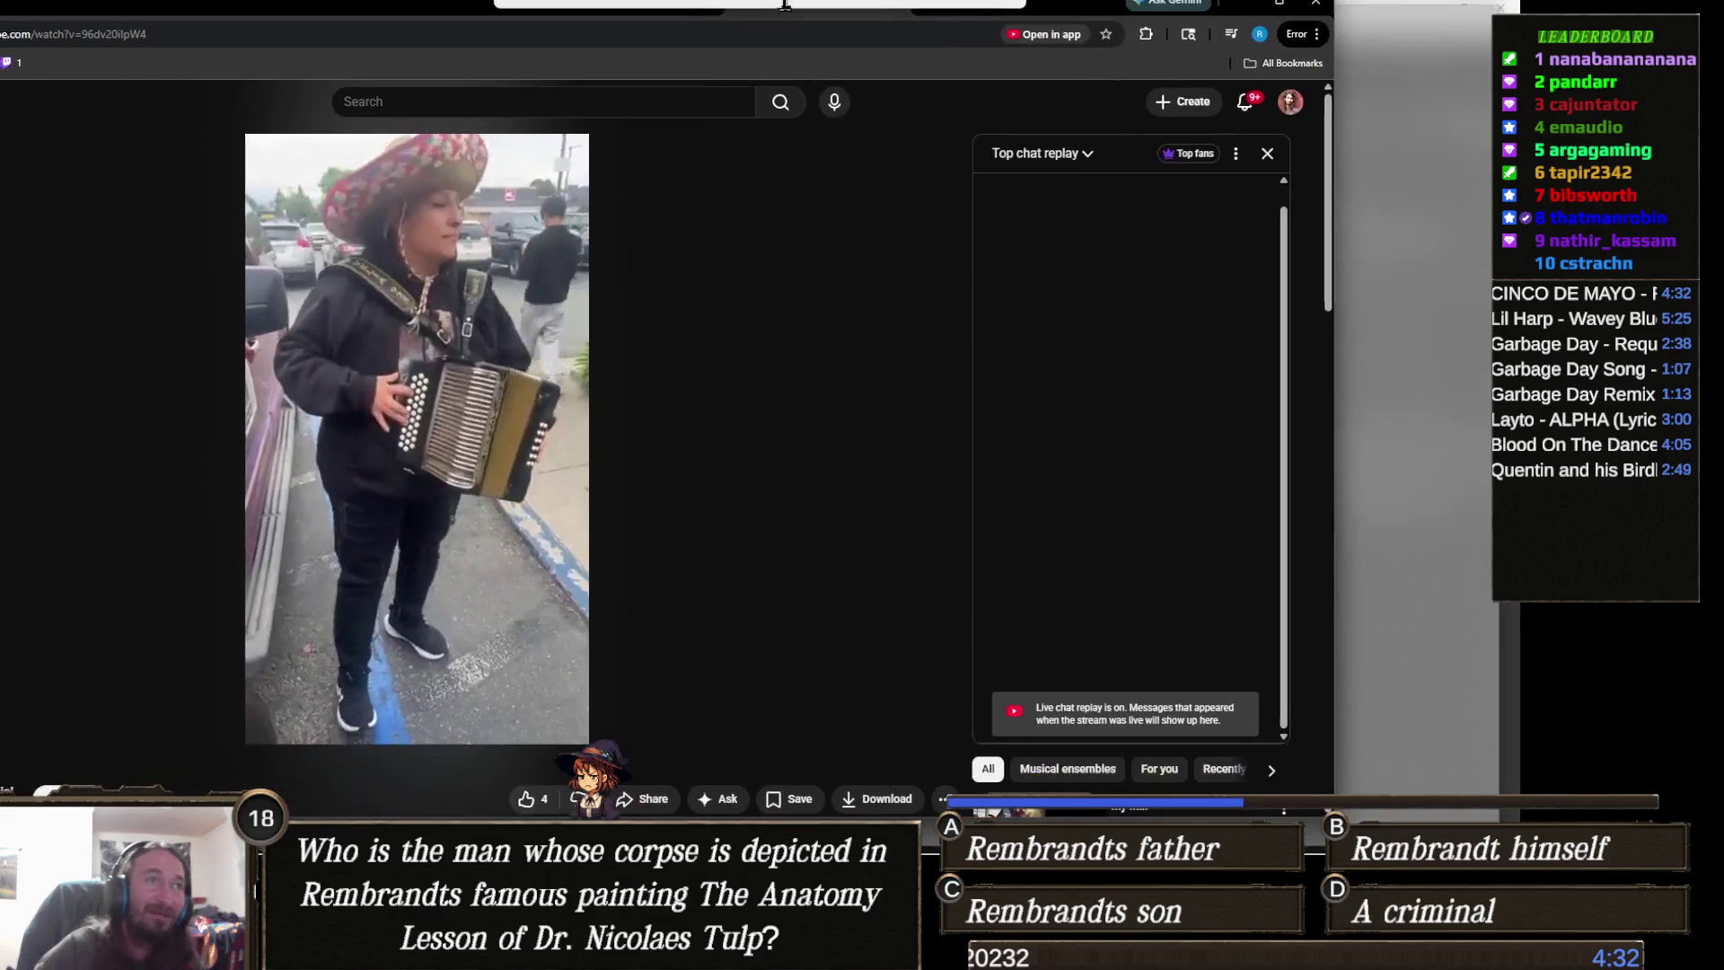
{"action": "left_click_drag", "start_coordinate": [785, 5], "coordinate": [785, 2]}
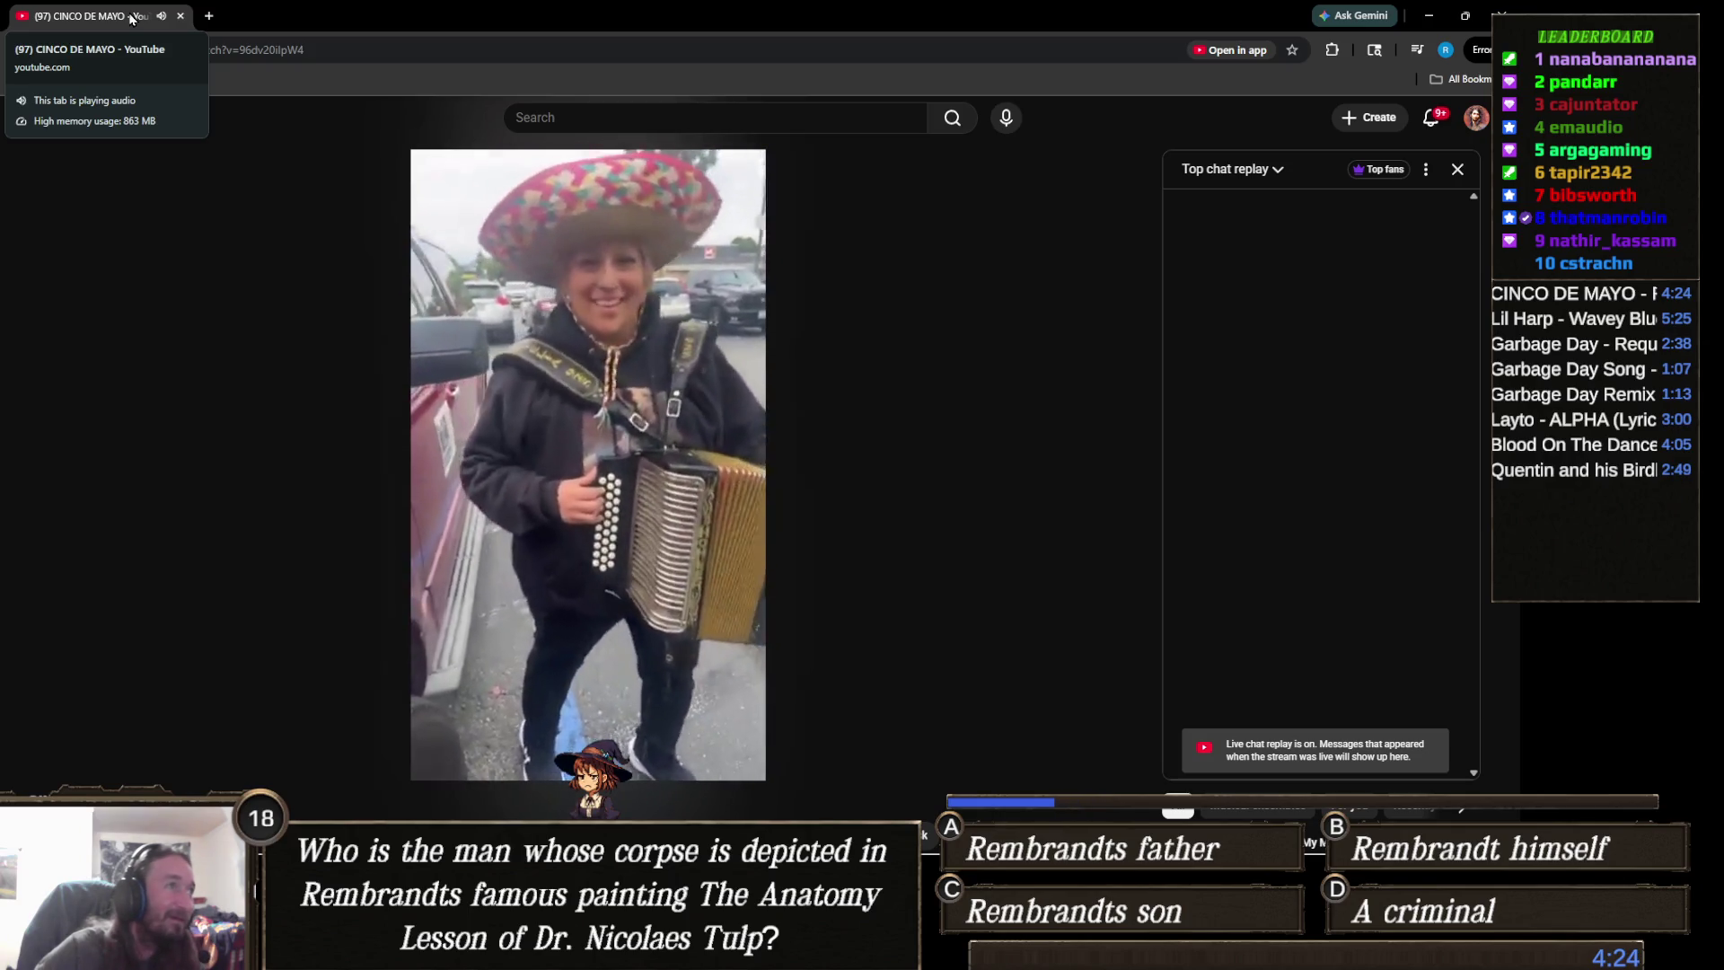
{"action": "key", "text": "alt+Tab"}
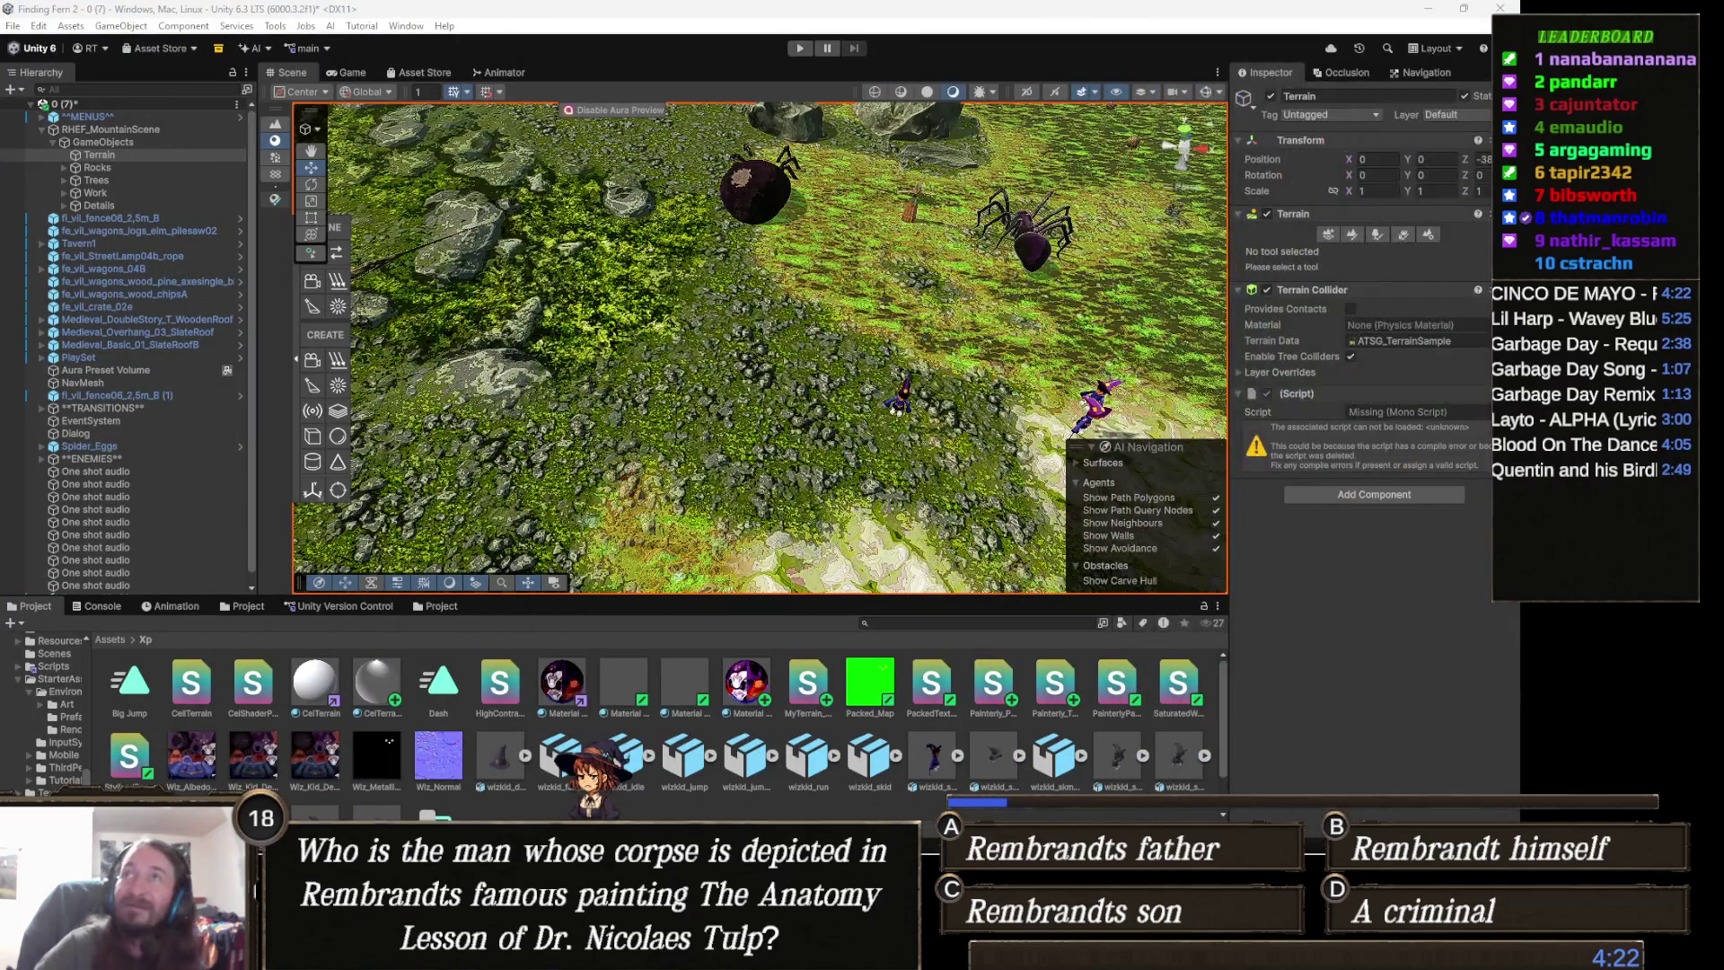
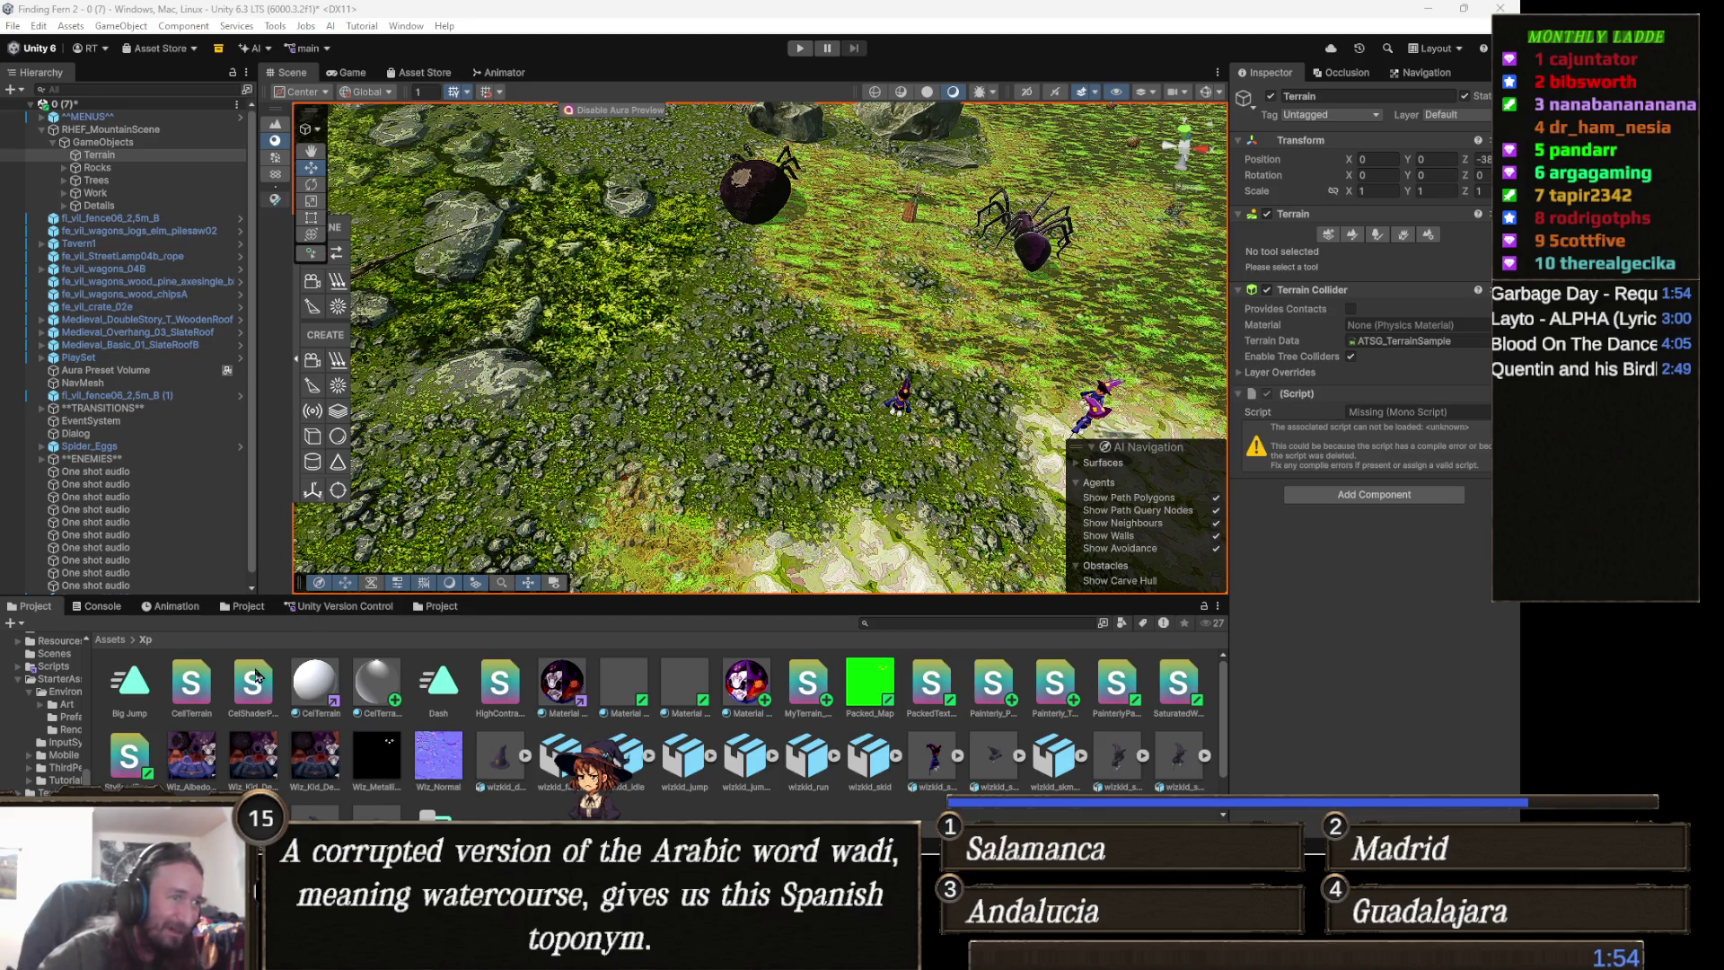
- Search the Project window for 'stylize', browse the Stylized folders and open StylizedDesertTextures
{"action": "left_click", "coordinate": [927, 623]}
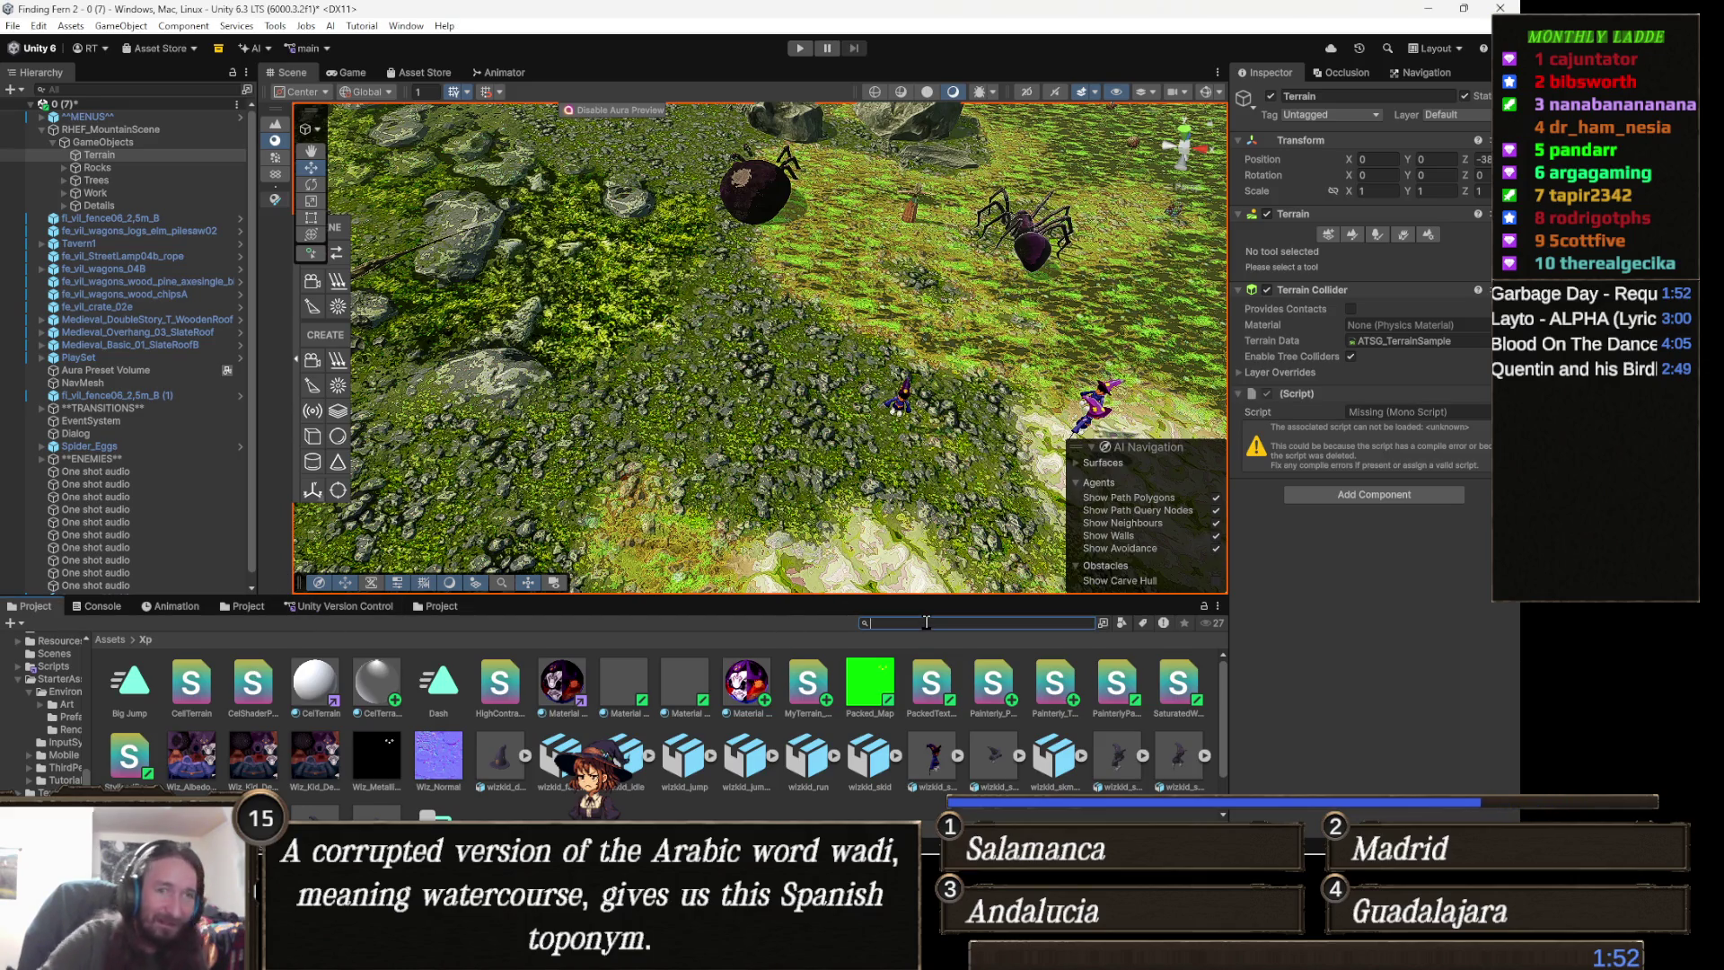
{"action": "type", "text": "stylize"}
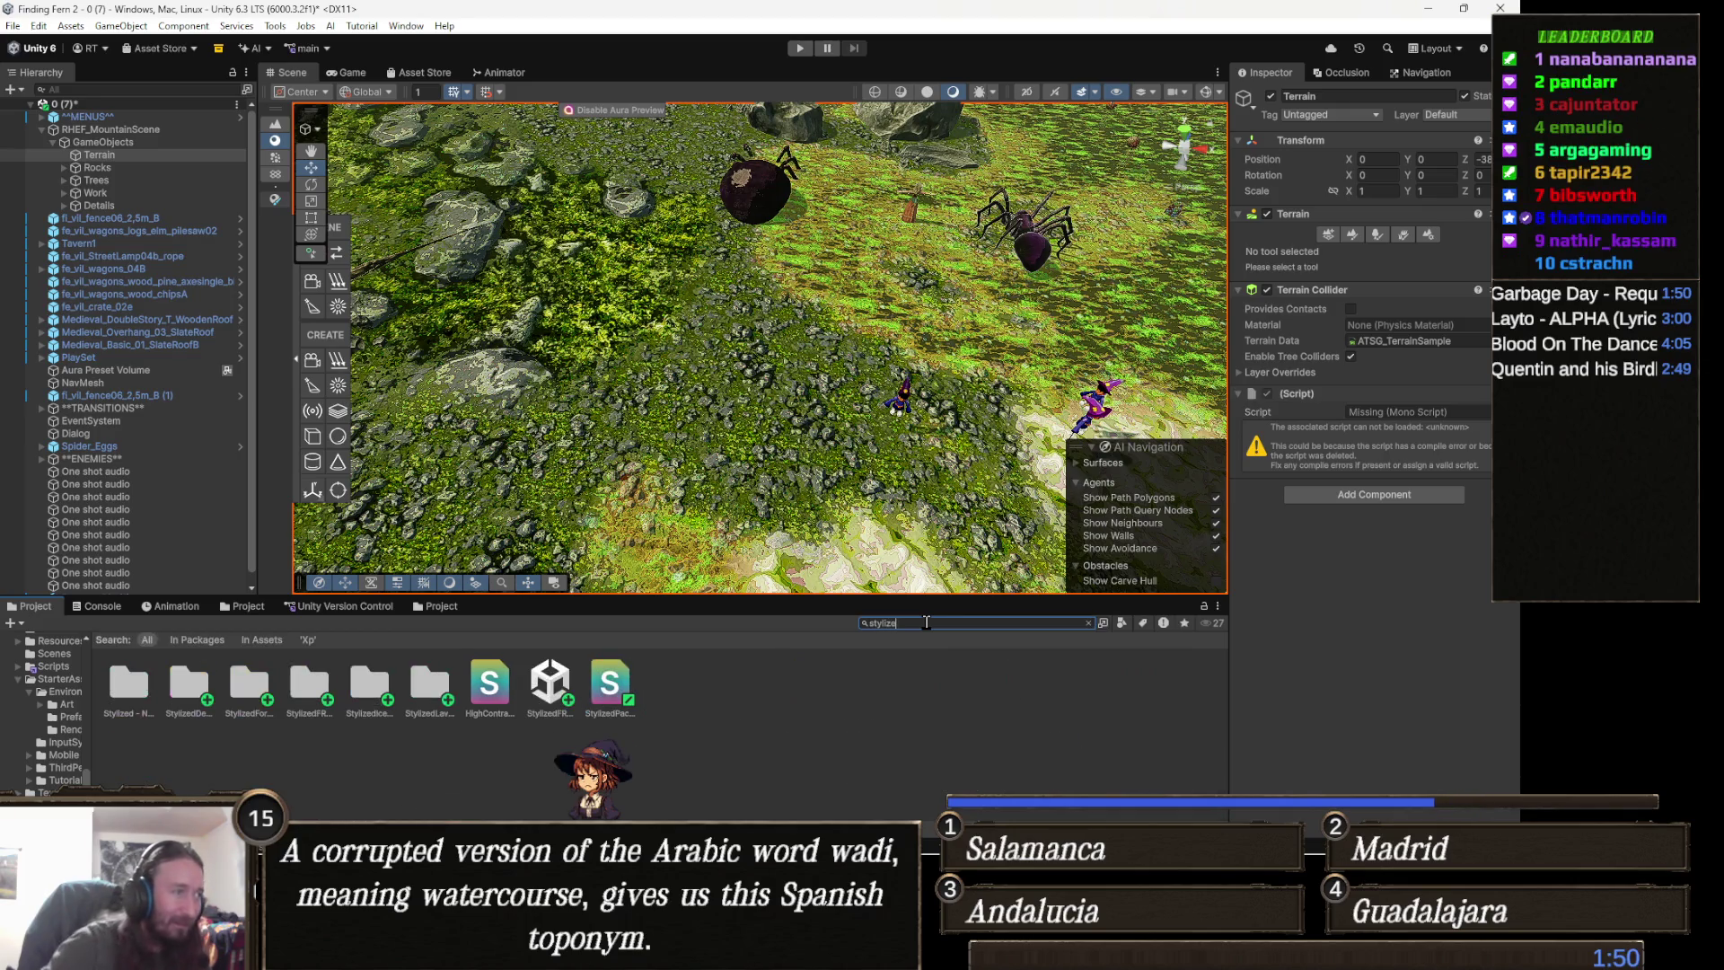
{"action": "left_click", "coordinate": [429, 687]}
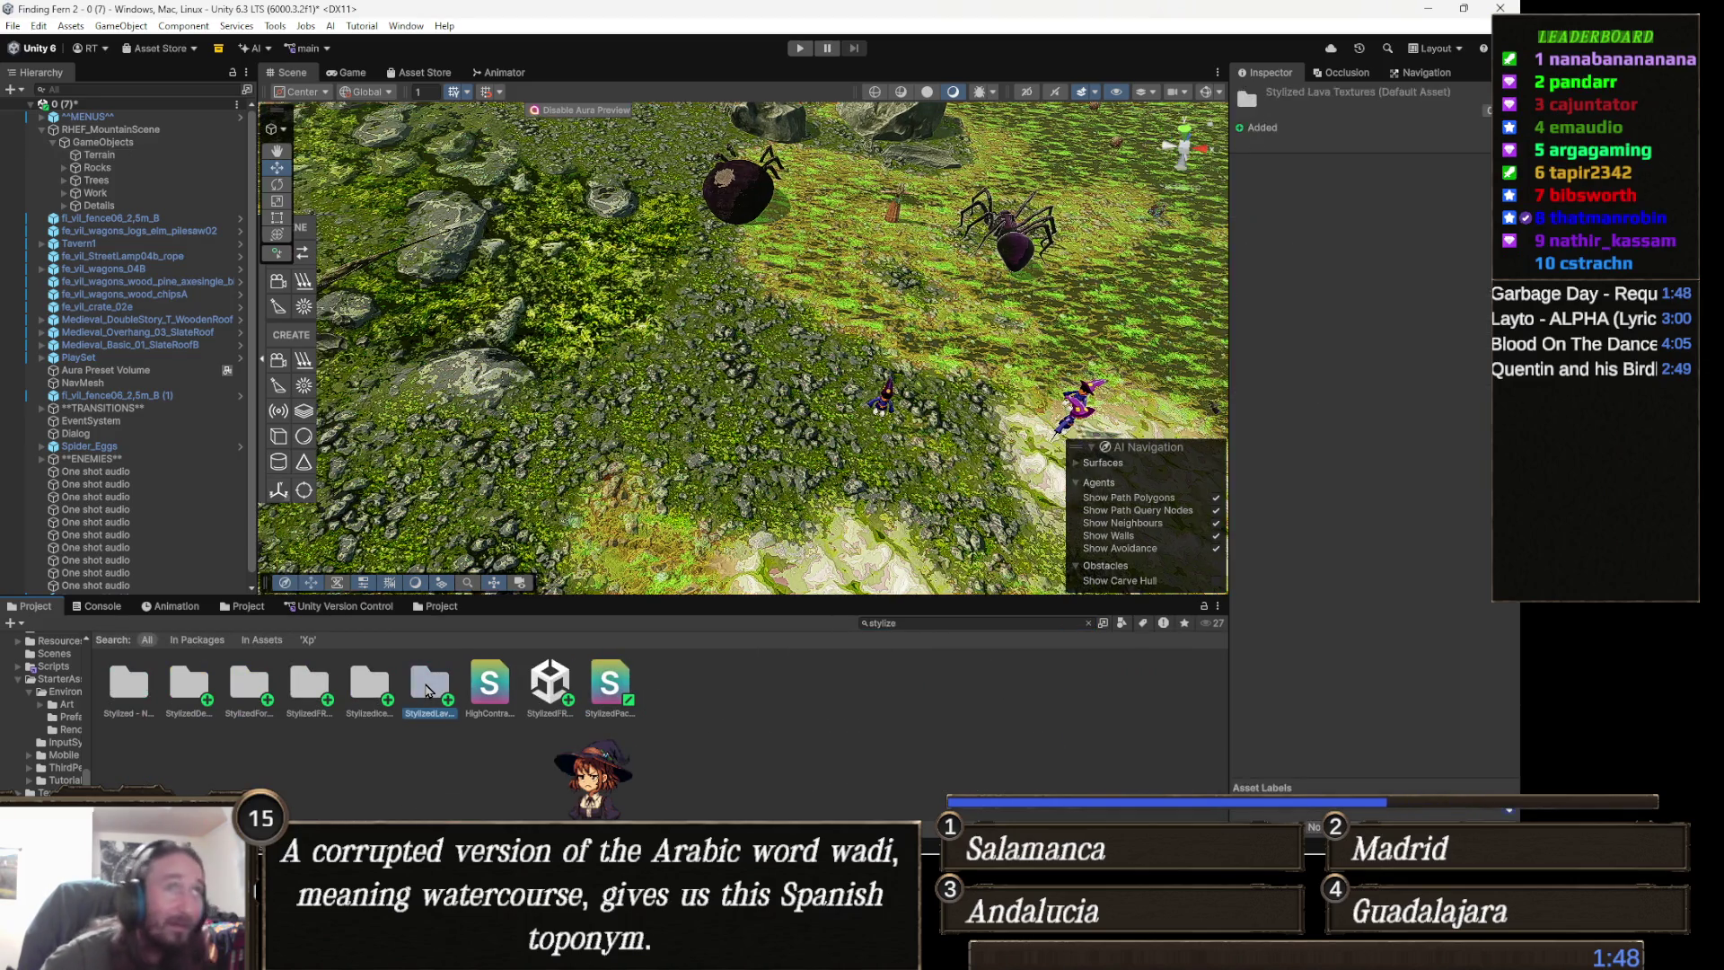
{"action": "key", "text": "Left"}
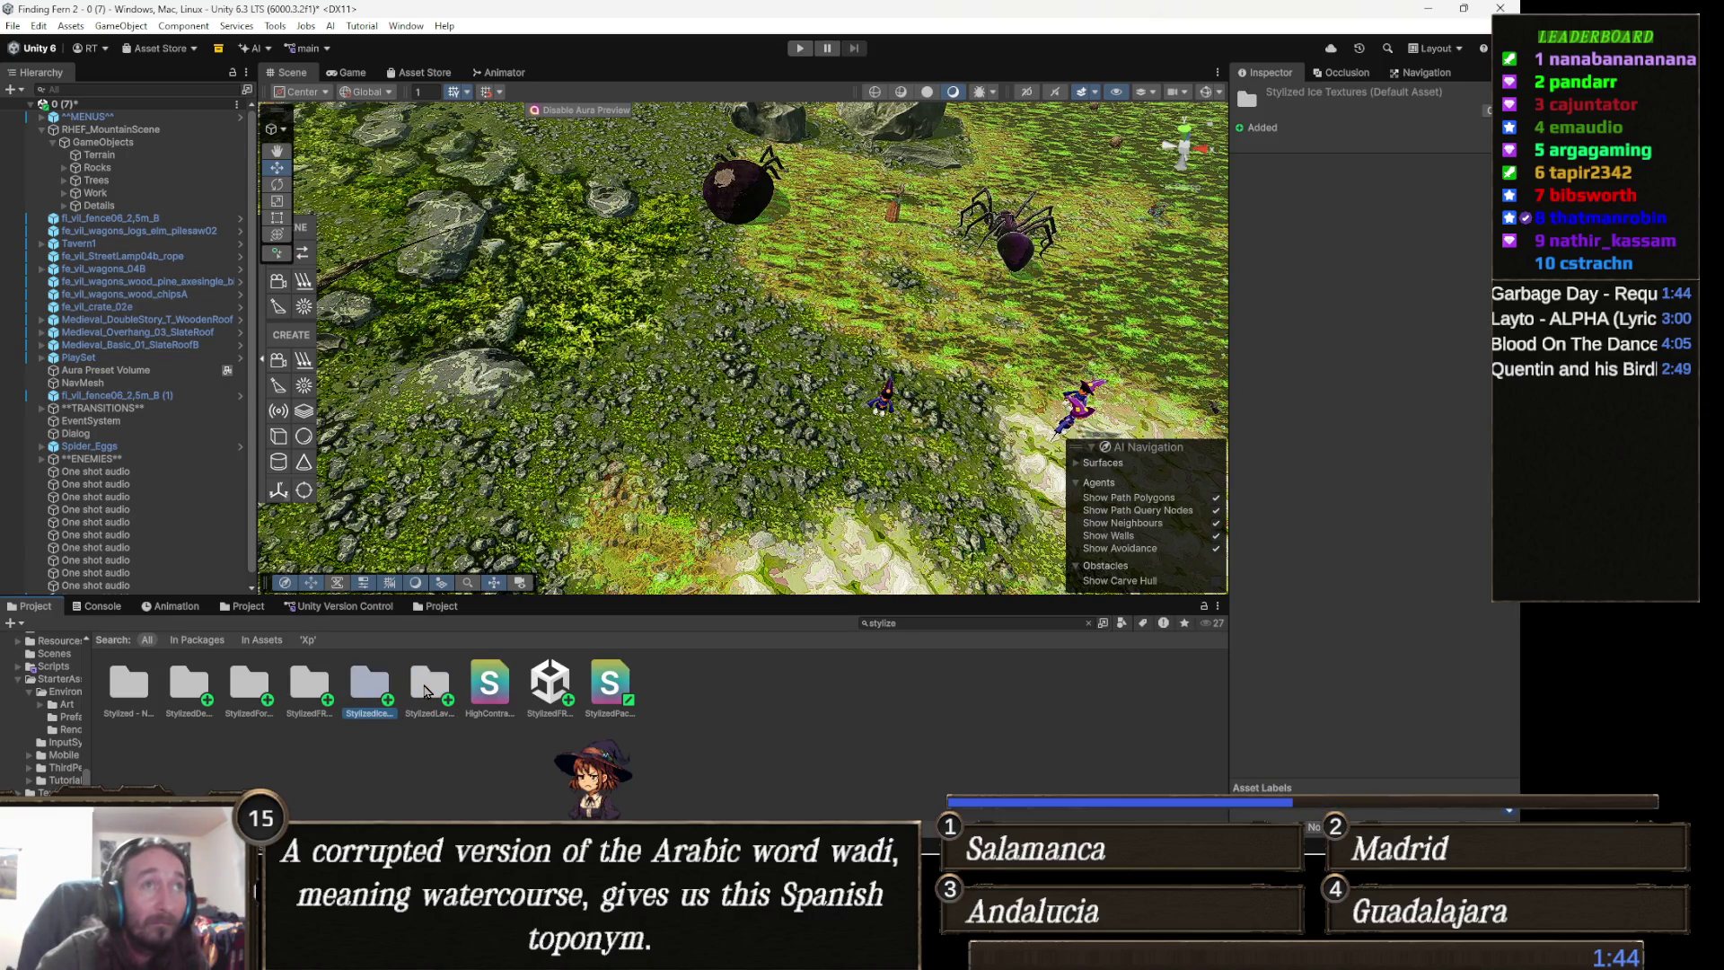
{"action": "key", "text": "Left"}
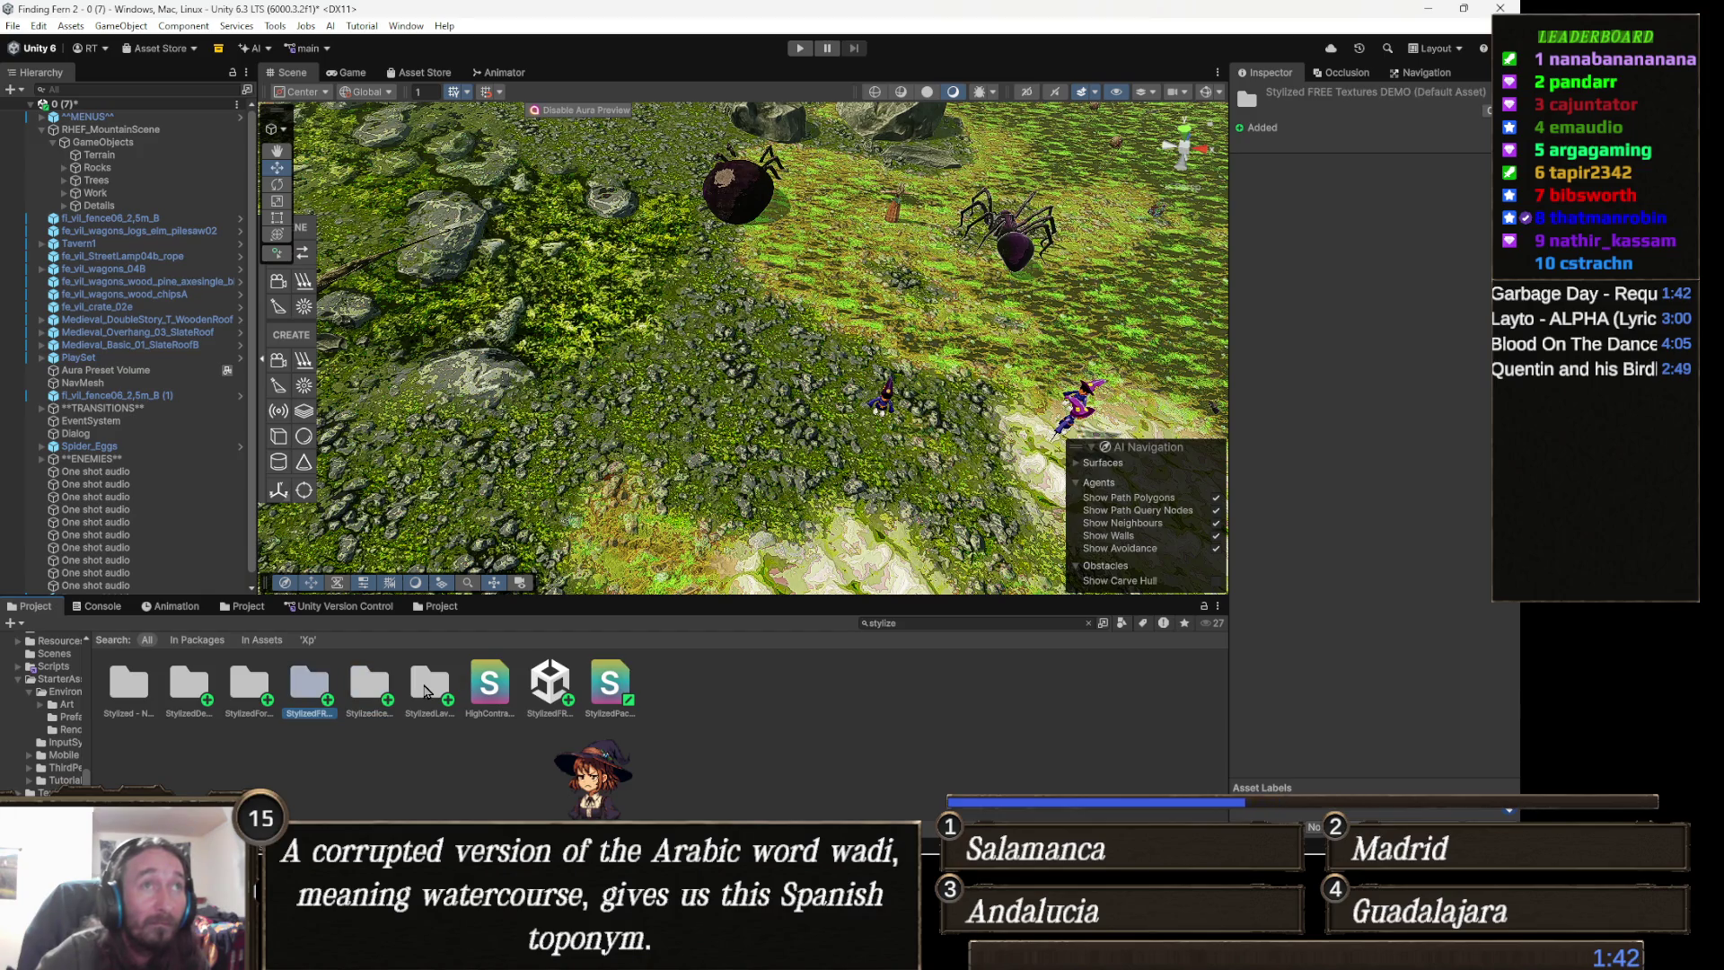
{"action": "key", "text": "Left"}
{"action": "key", "text": "Left"}
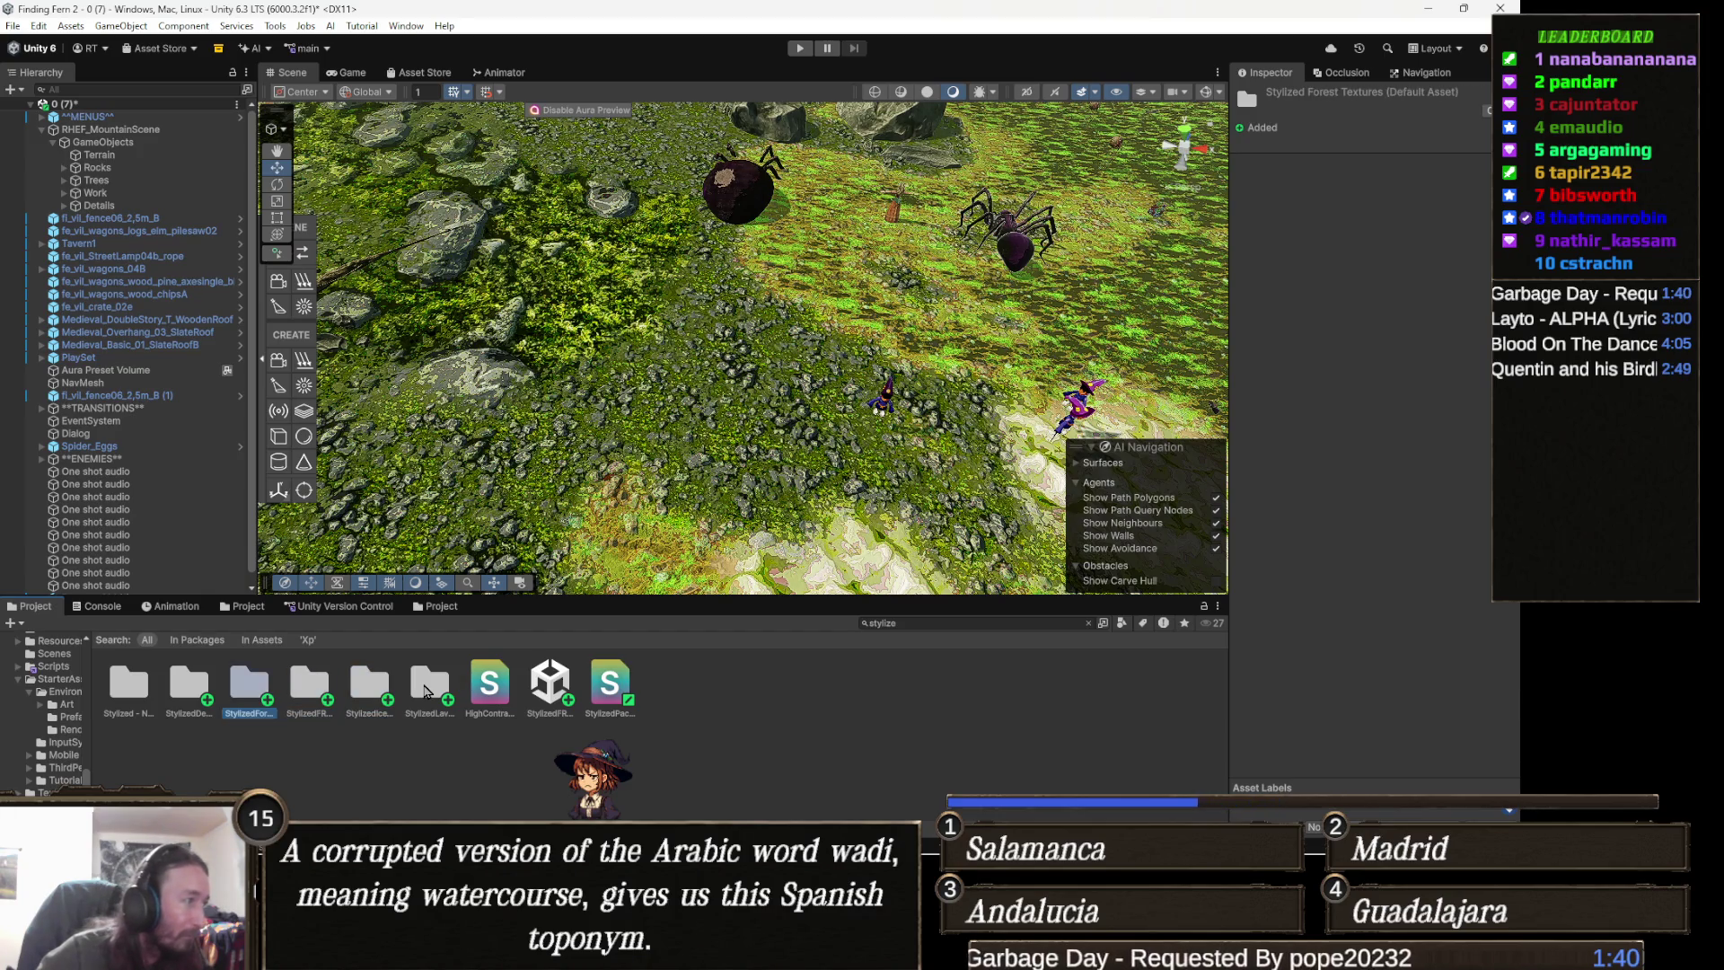
{"action": "key", "text": "Left"}
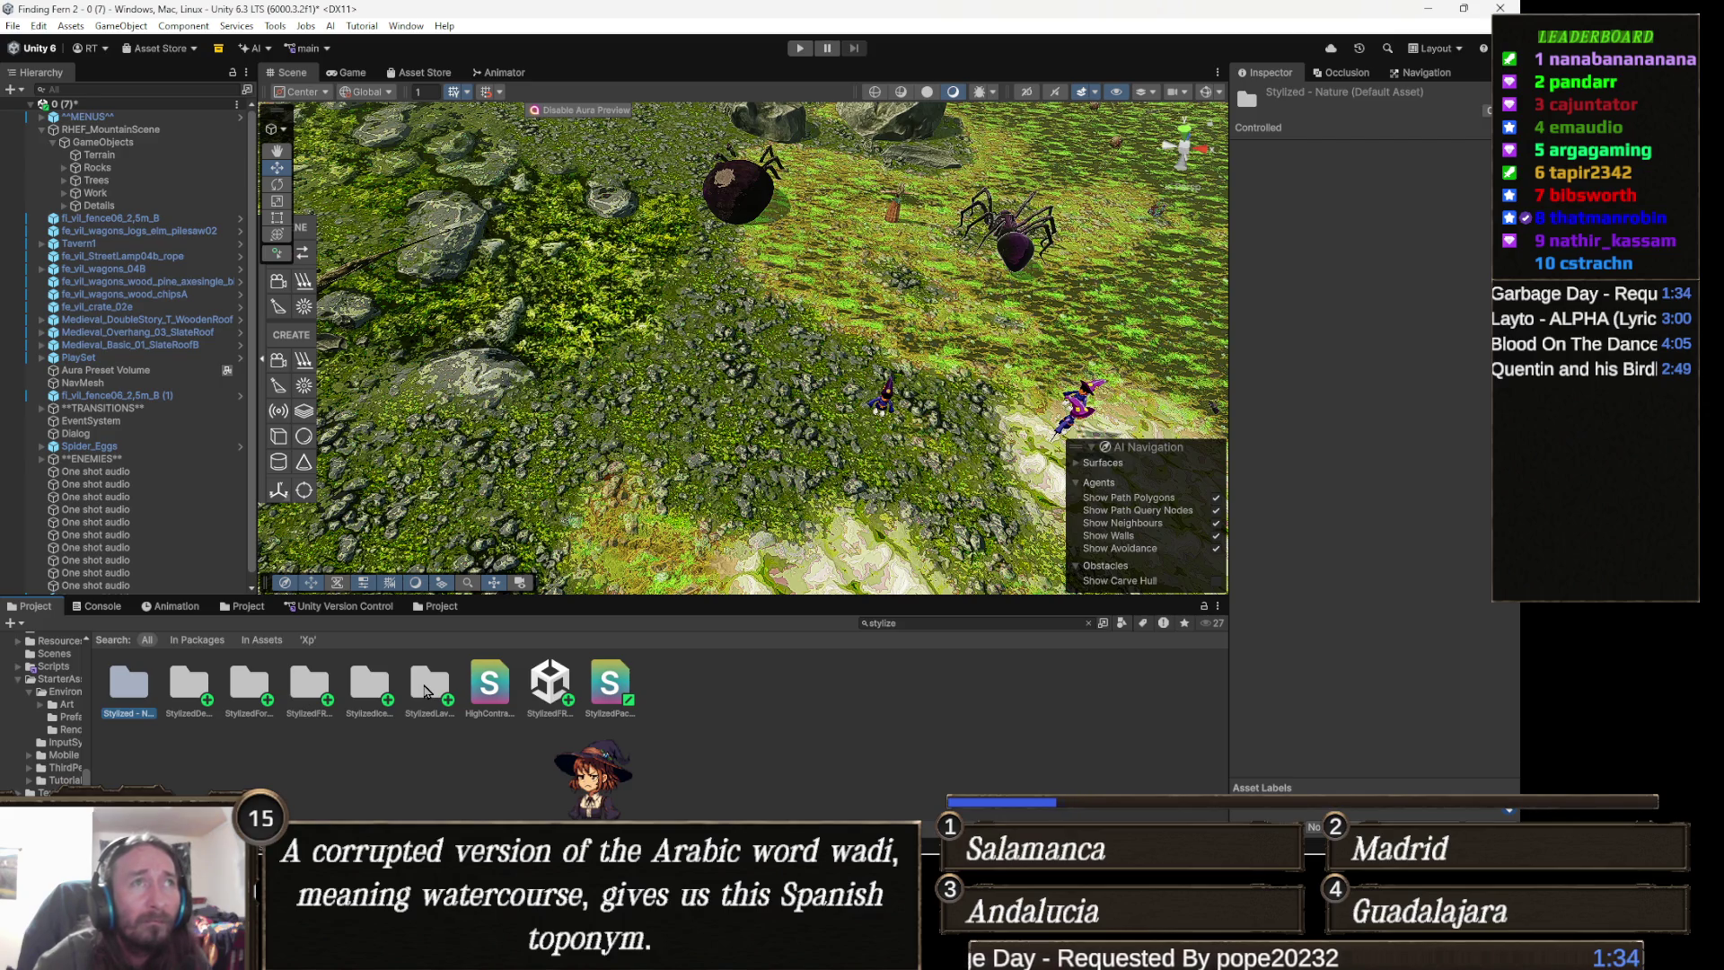
{"action": "key", "text": "Right"}
{"action": "key", "text": "Right"}
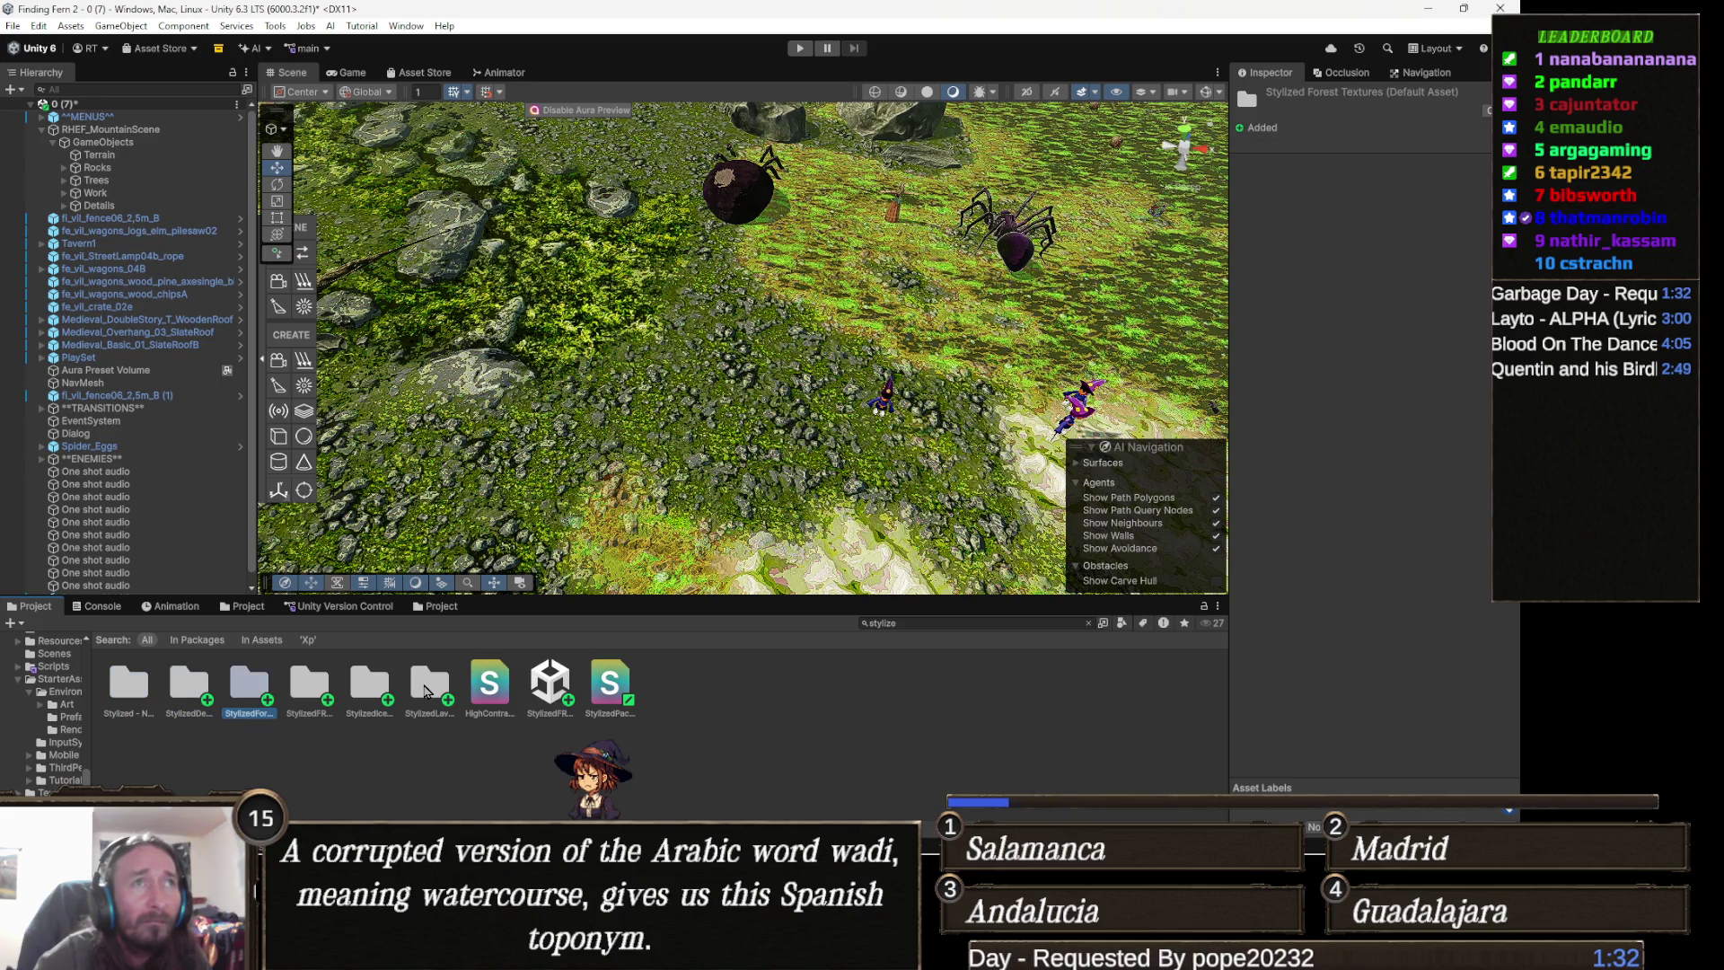
{"action": "key", "text": "Left"}
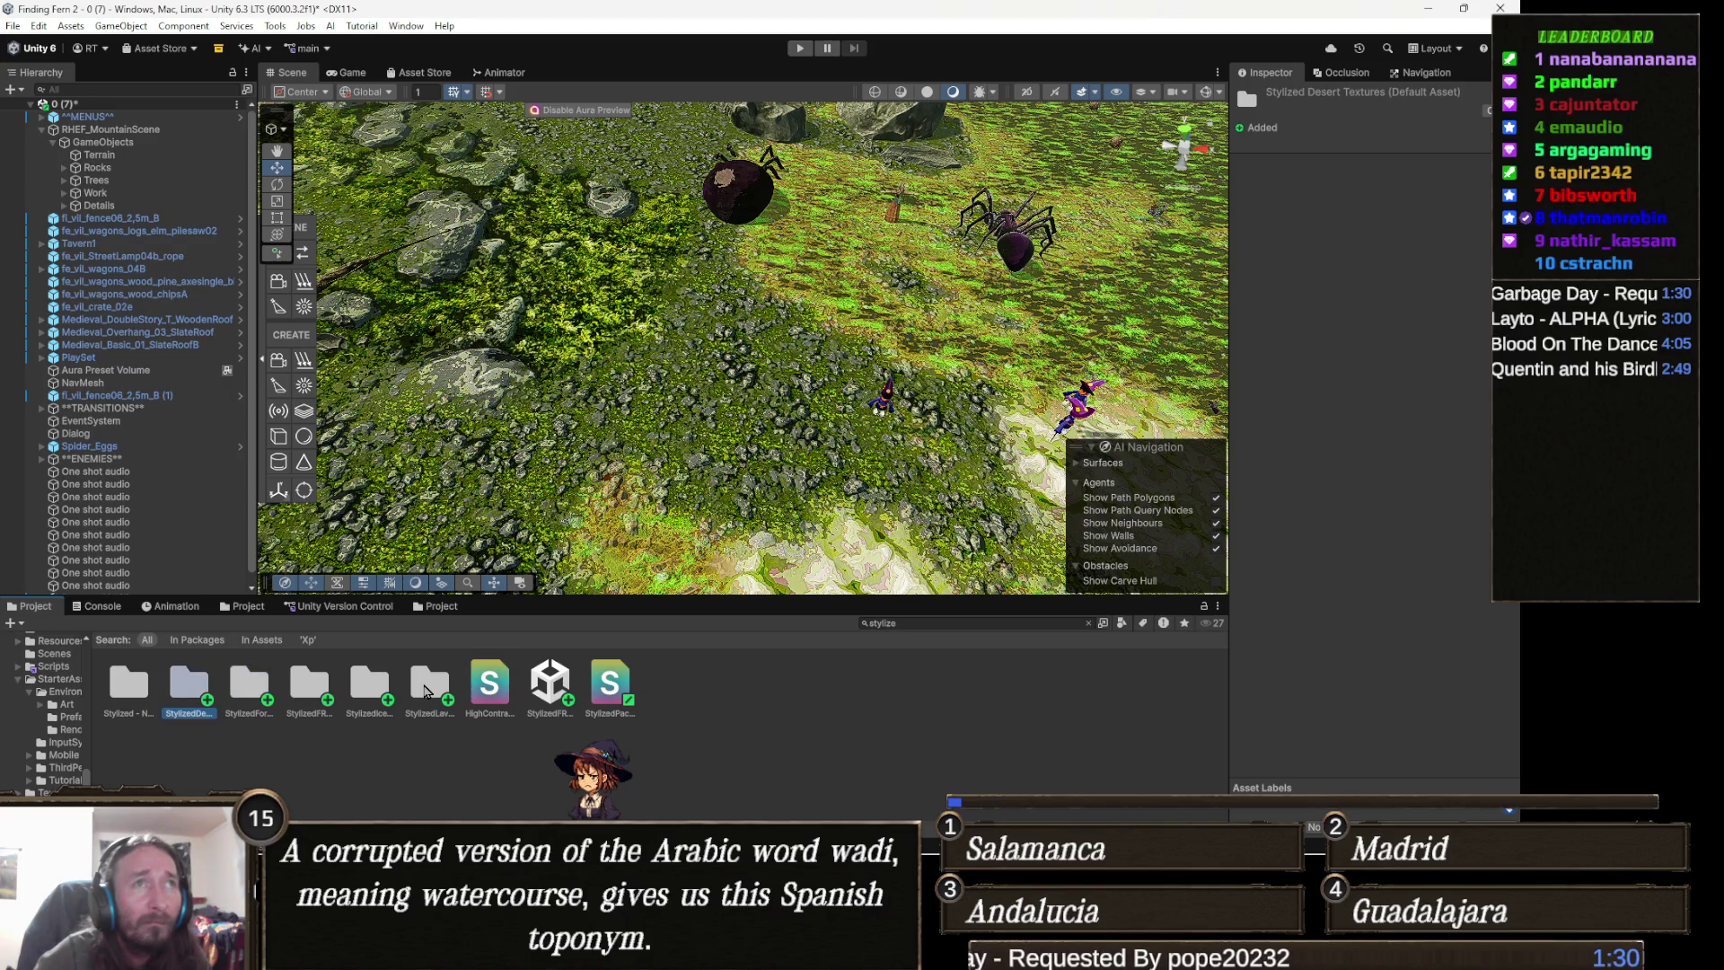
{"action": "key", "text": "Return"}
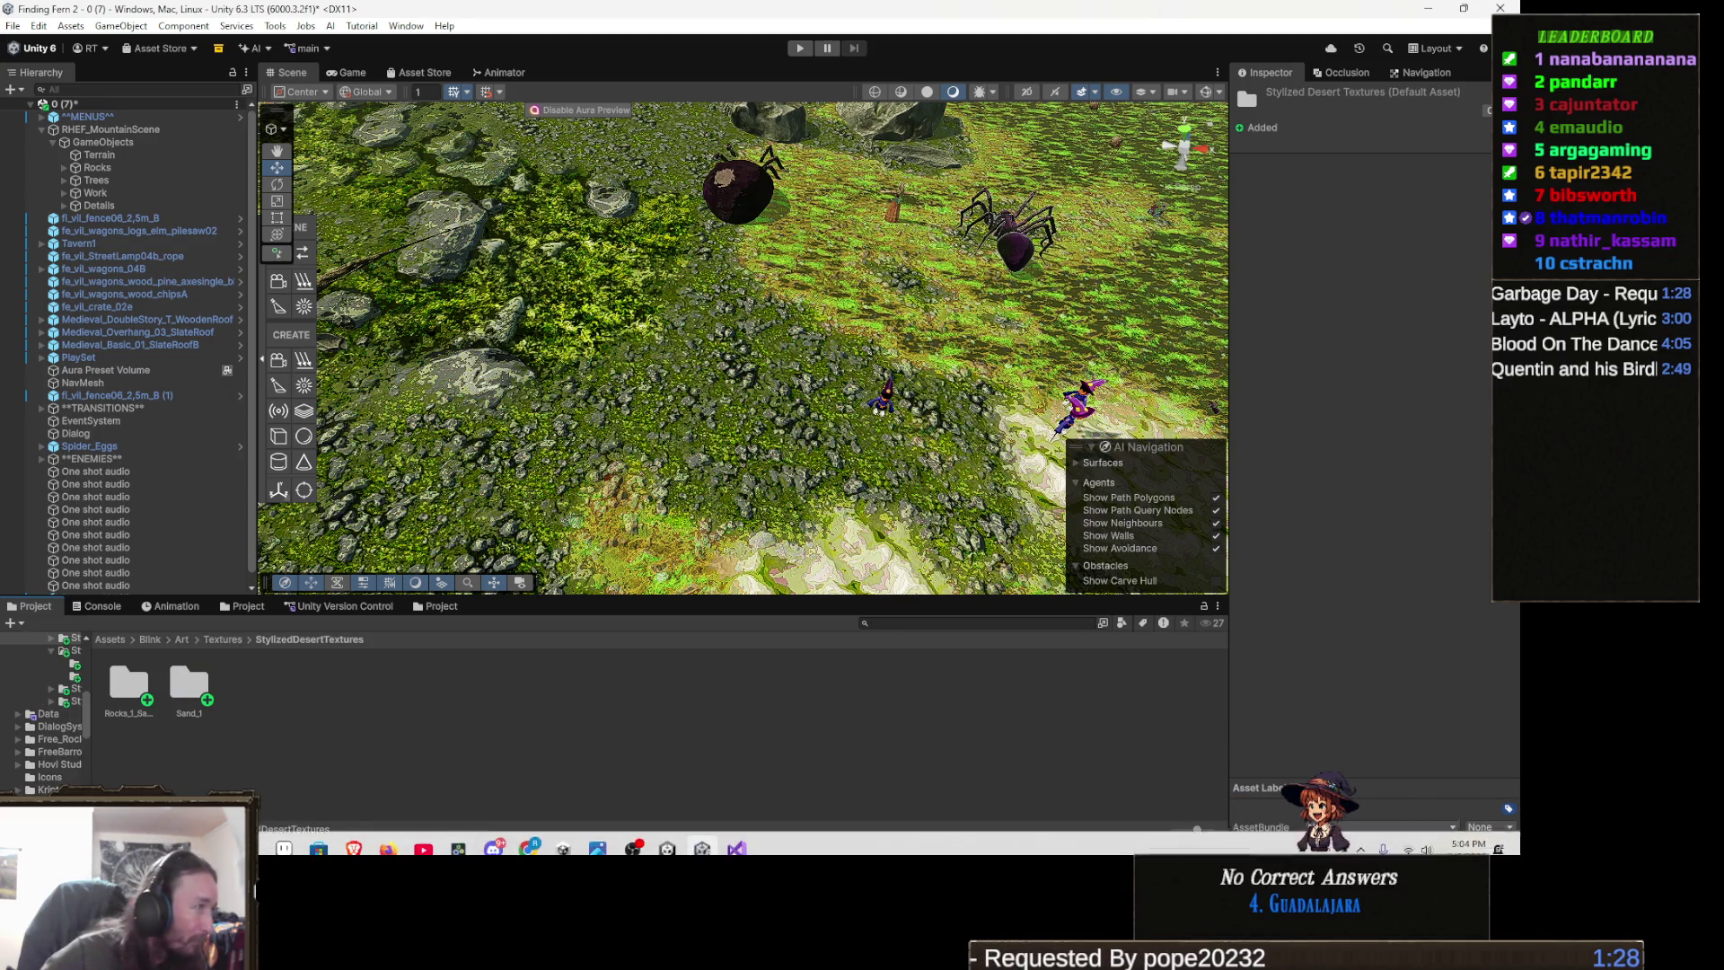
- Open the Sand_1 folder and inspect its terrain layer and base colour texture
{"action": "key", "text": "Right"}
{"action": "key", "text": "Return"}
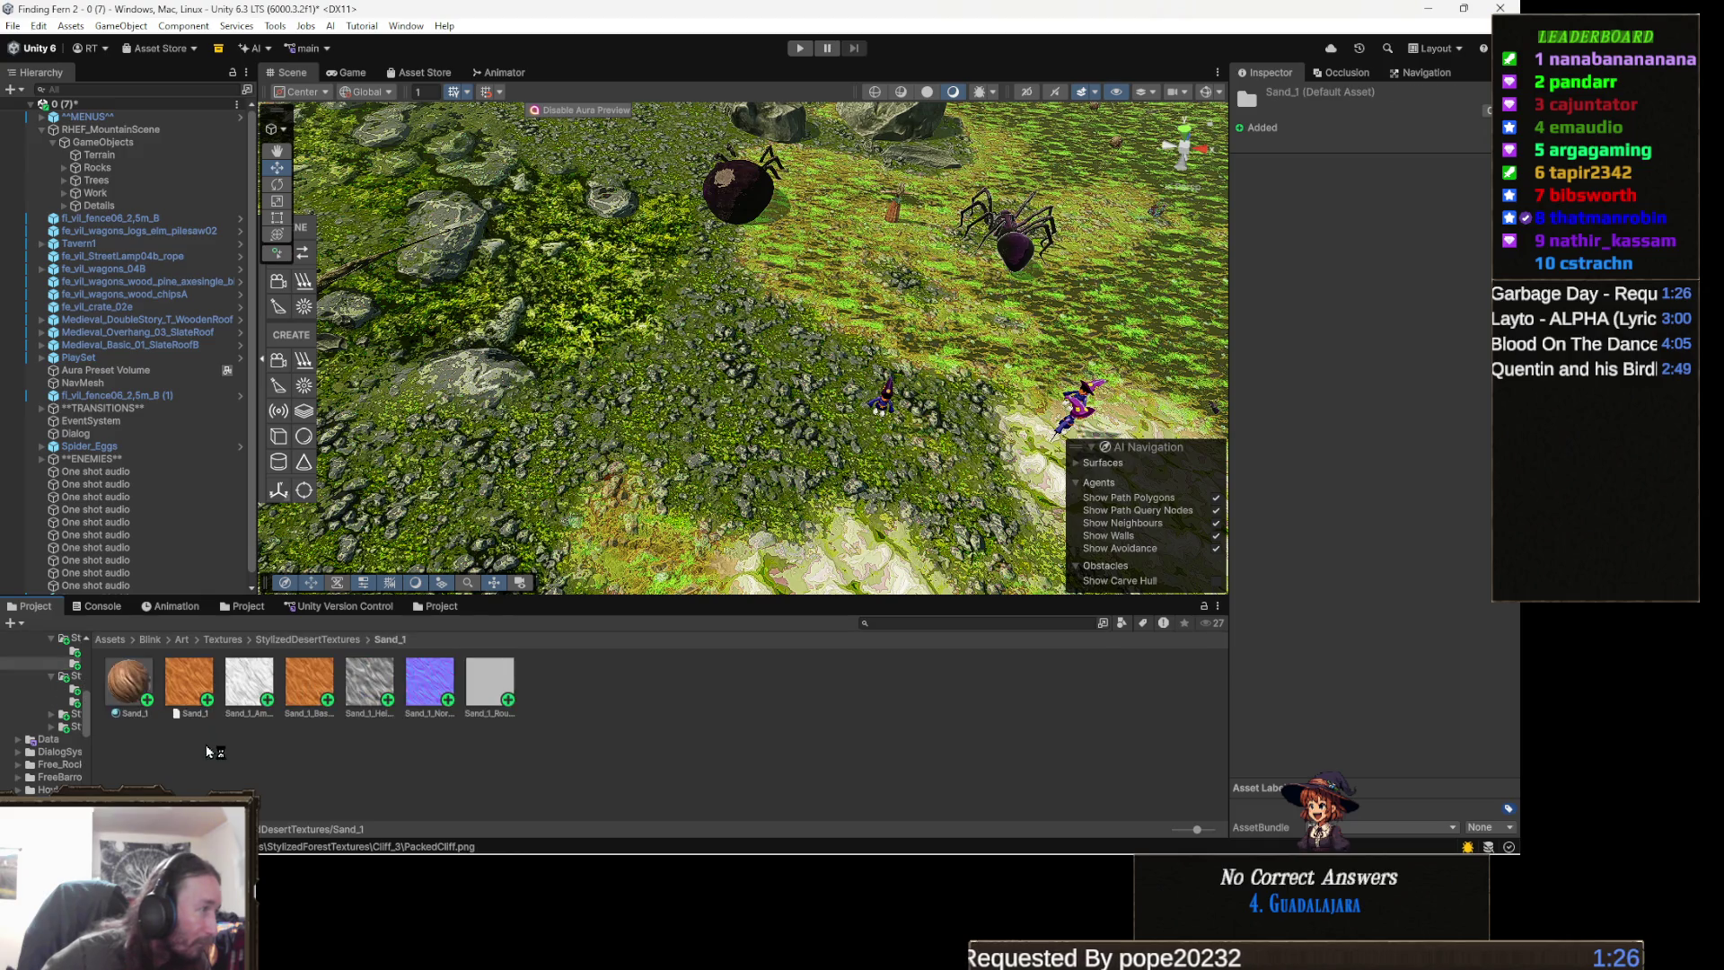
{"action": "left_click", "coordinate": [198, 693]}
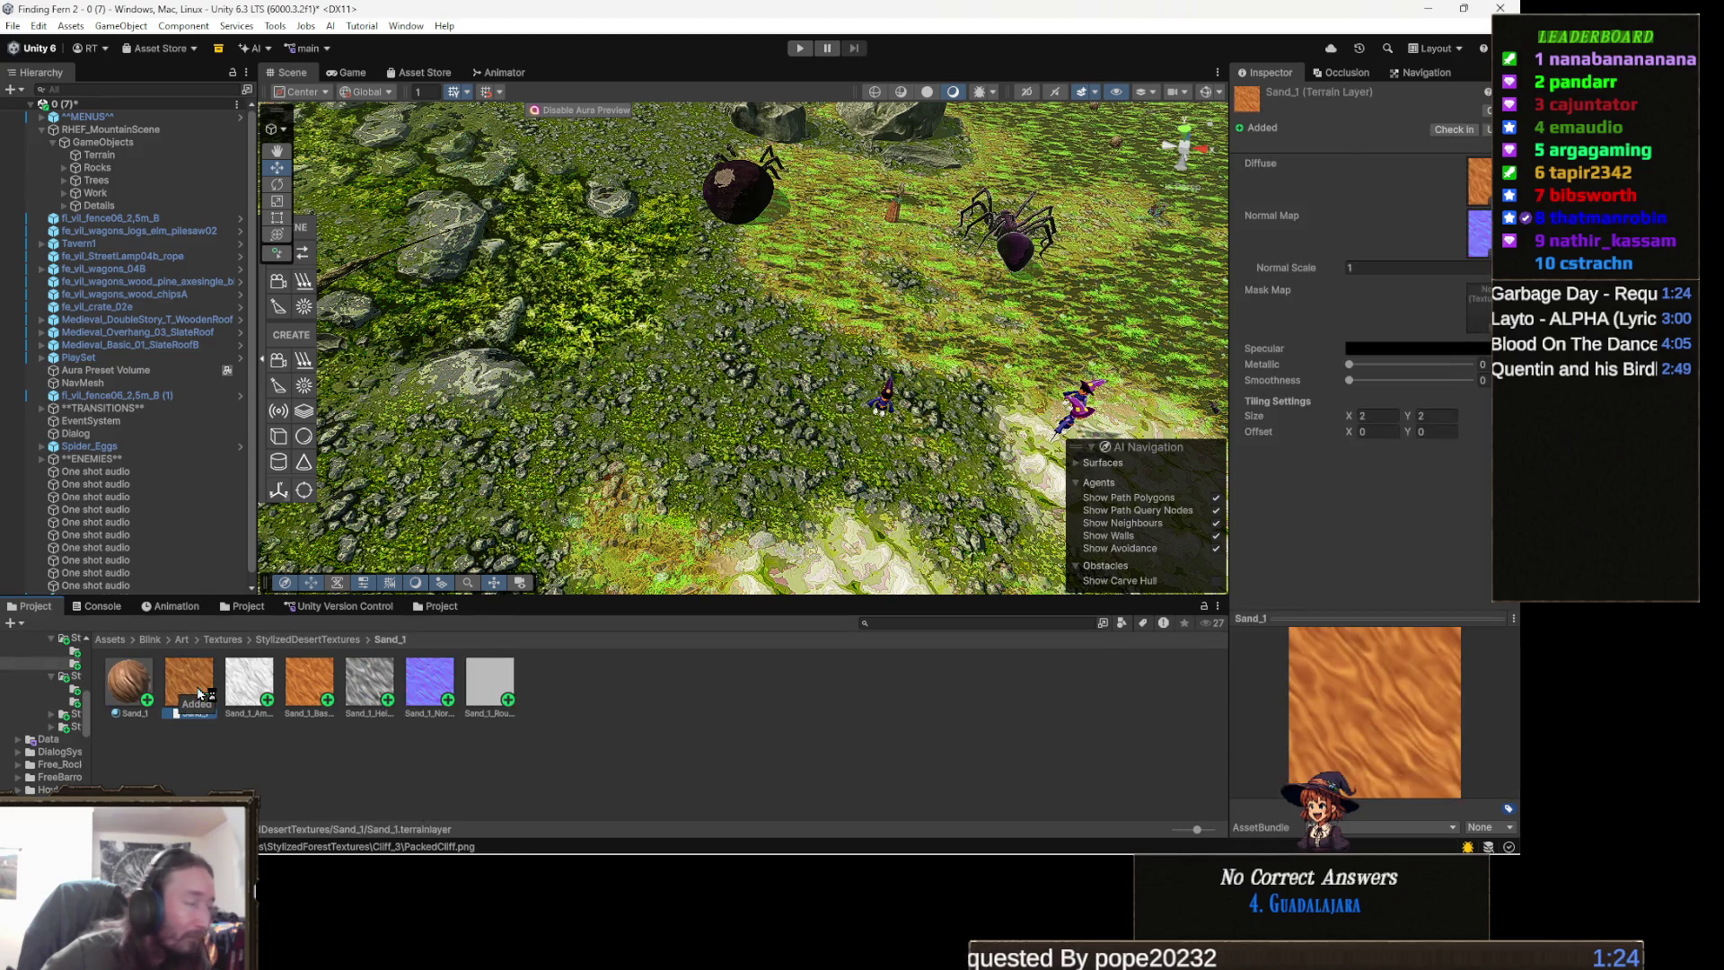
{"action": "key", "text": "Right"}
{"action": "key", "text": "Right"}
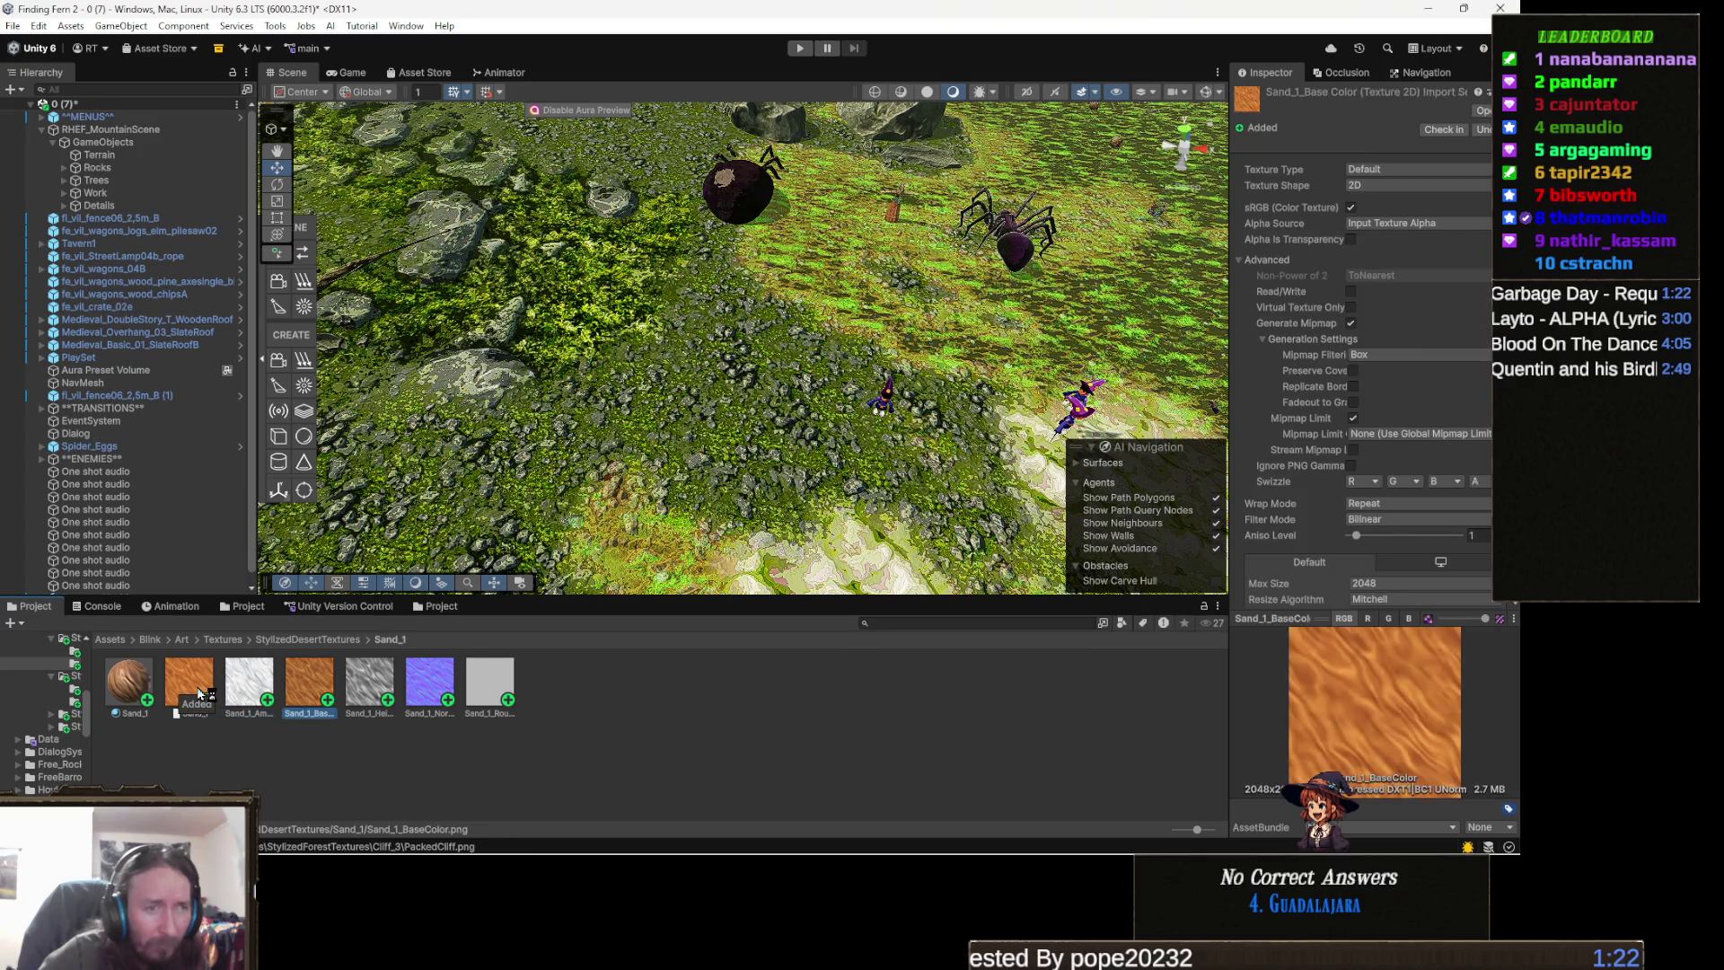
- Back in StylizedDesertTextures, open Rocks_1_Sand_3 and inspect its Rock_1_Sand_3 terrain layer
{"action": "left_click", "coordinate": [345, 640]}
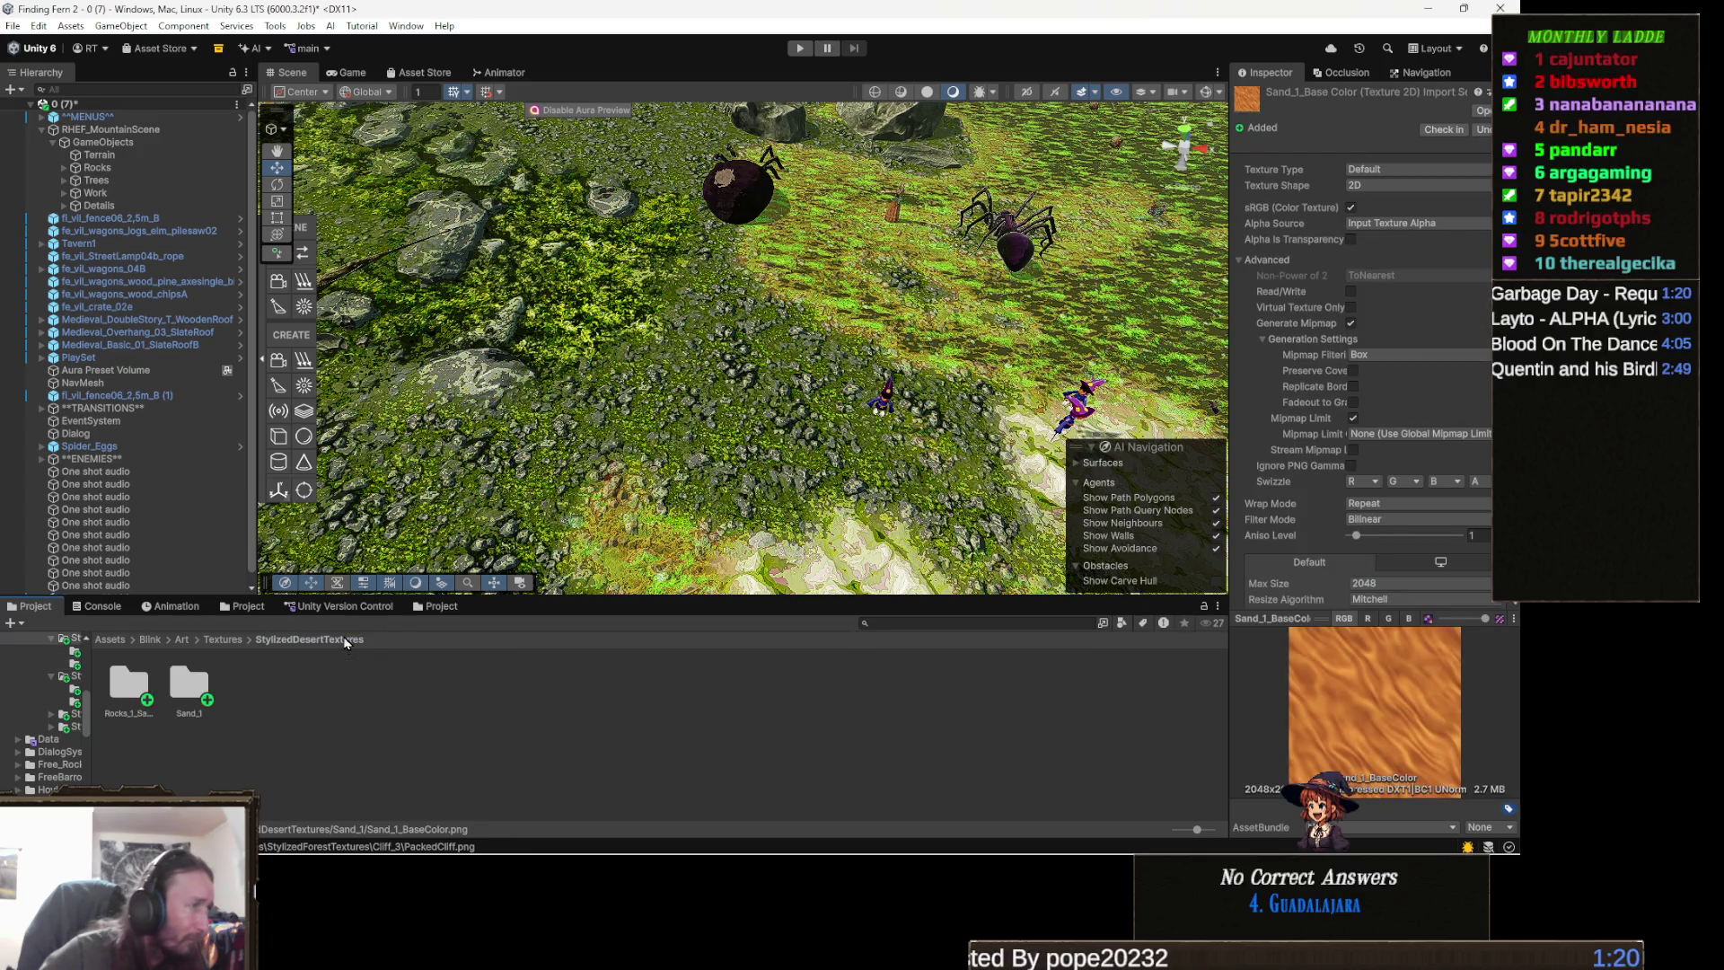
{"action": "left_click", "coordinate": [183, 693]}
{"action": "double_click", "coordinate": [128, 683]}
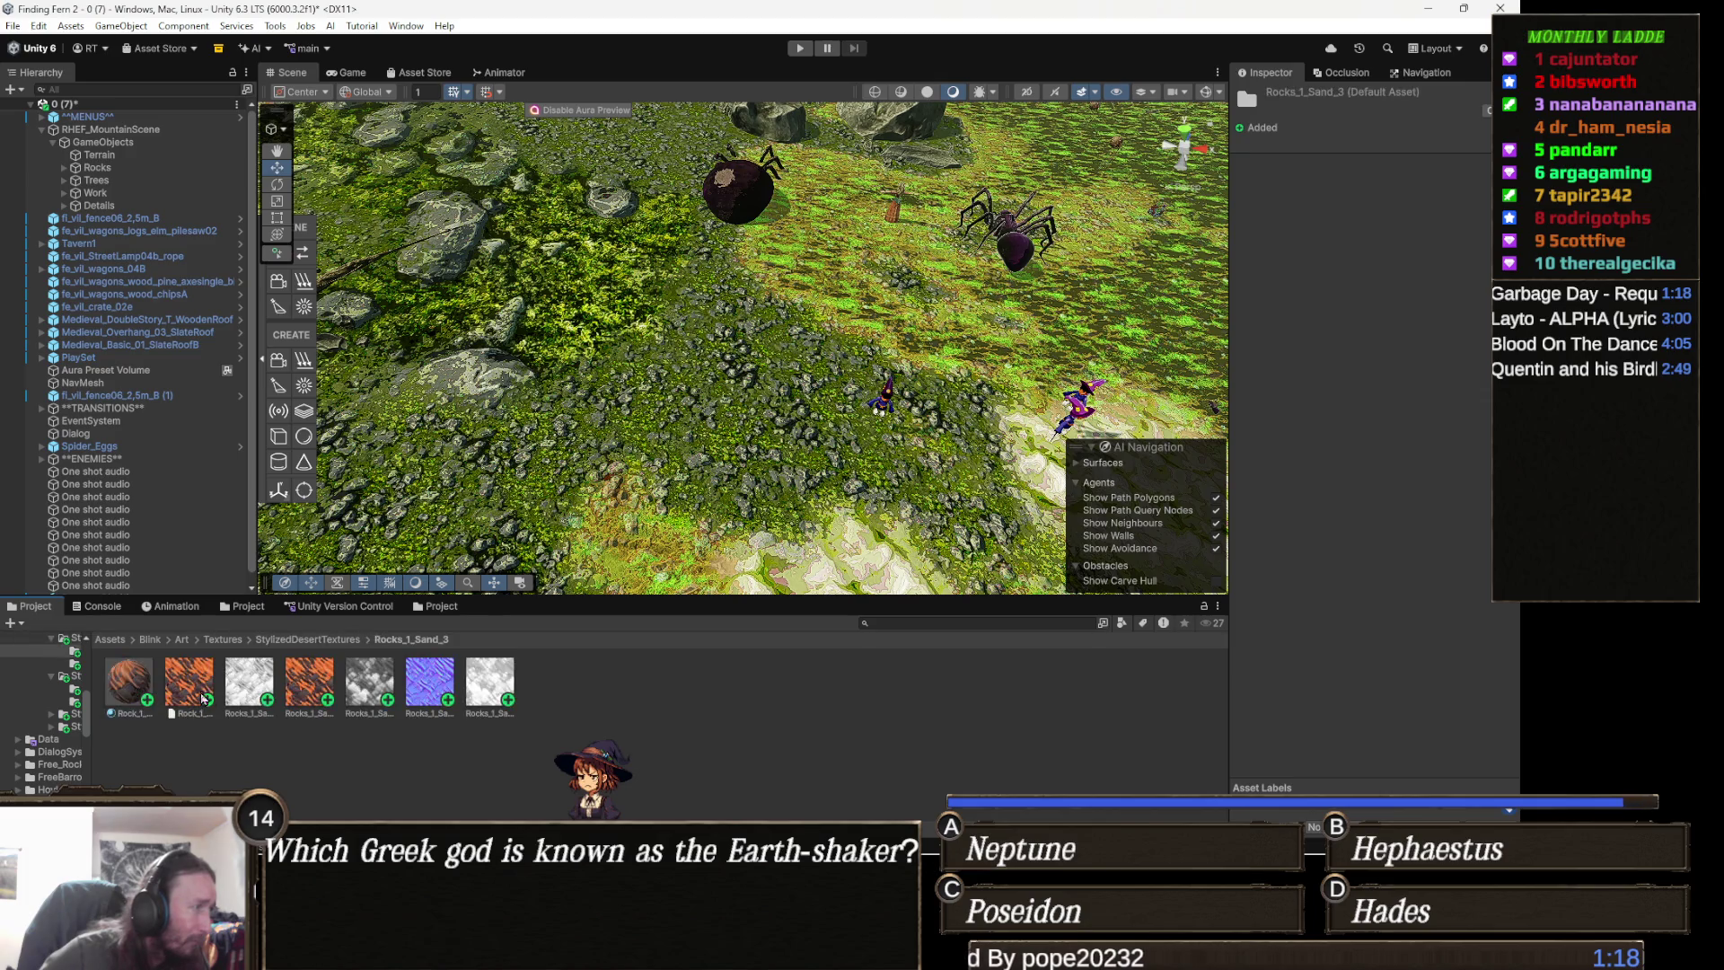
{"action": "left_click", "coordinate": [196, 684]}
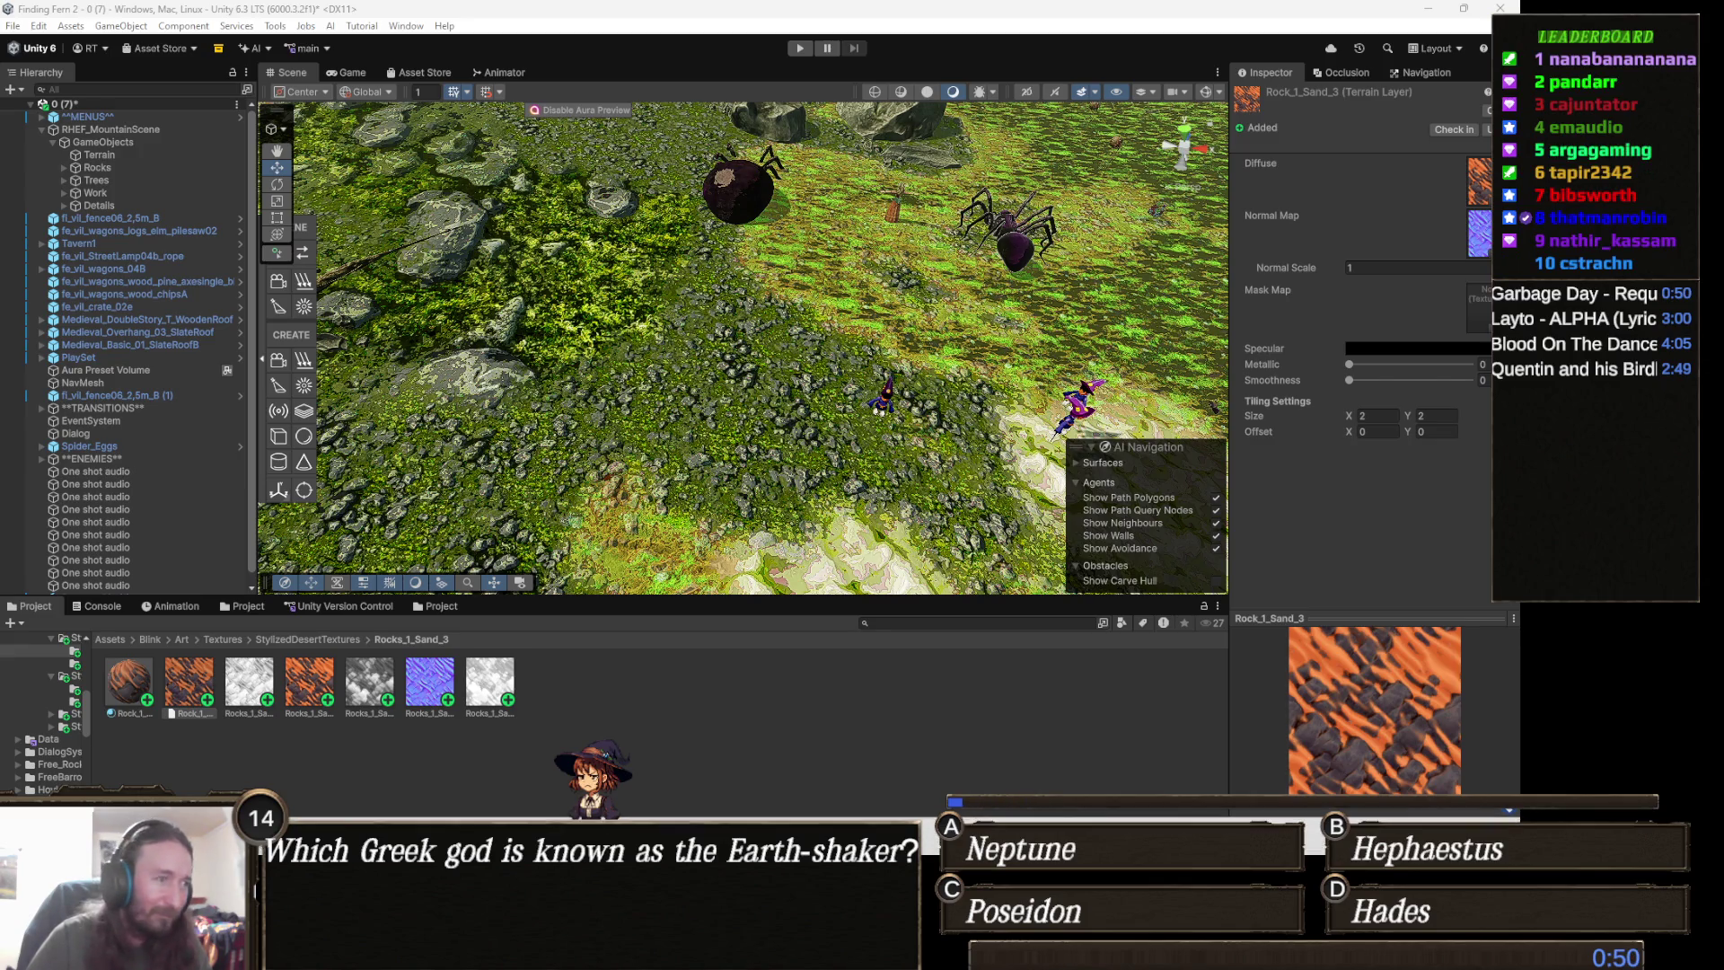
{"action": "mouse_move", "coordinate": [667, 844]}
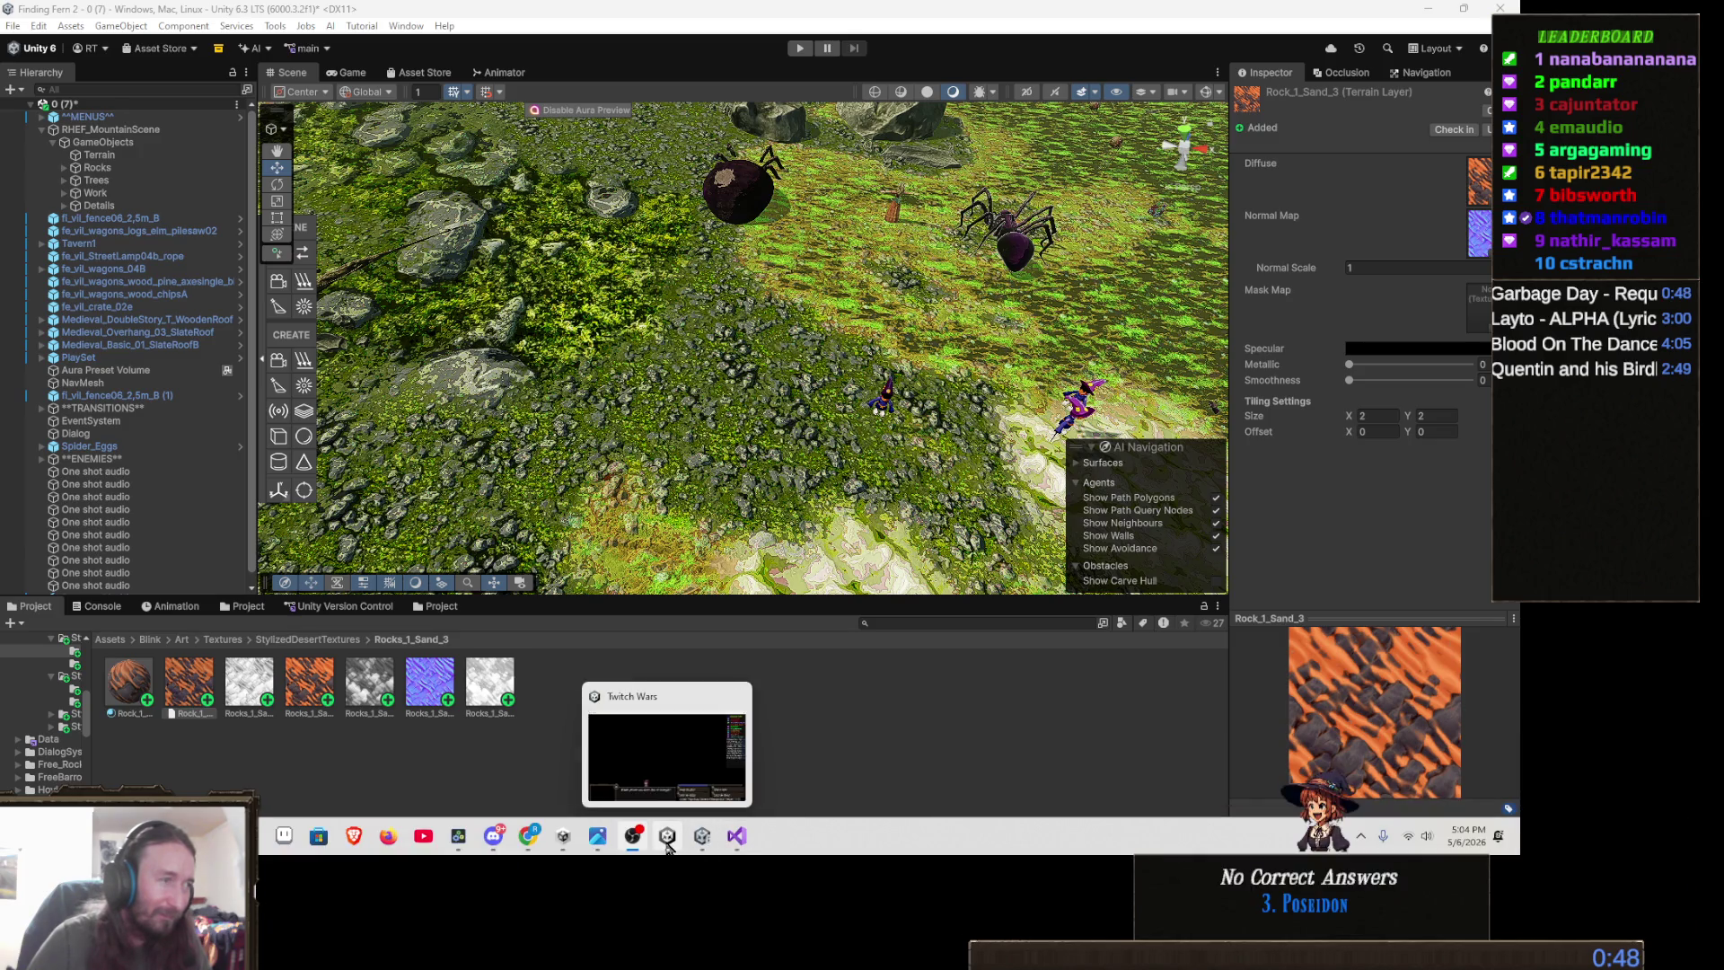
{"action": "left_click", "coordinate": [667, 847]}
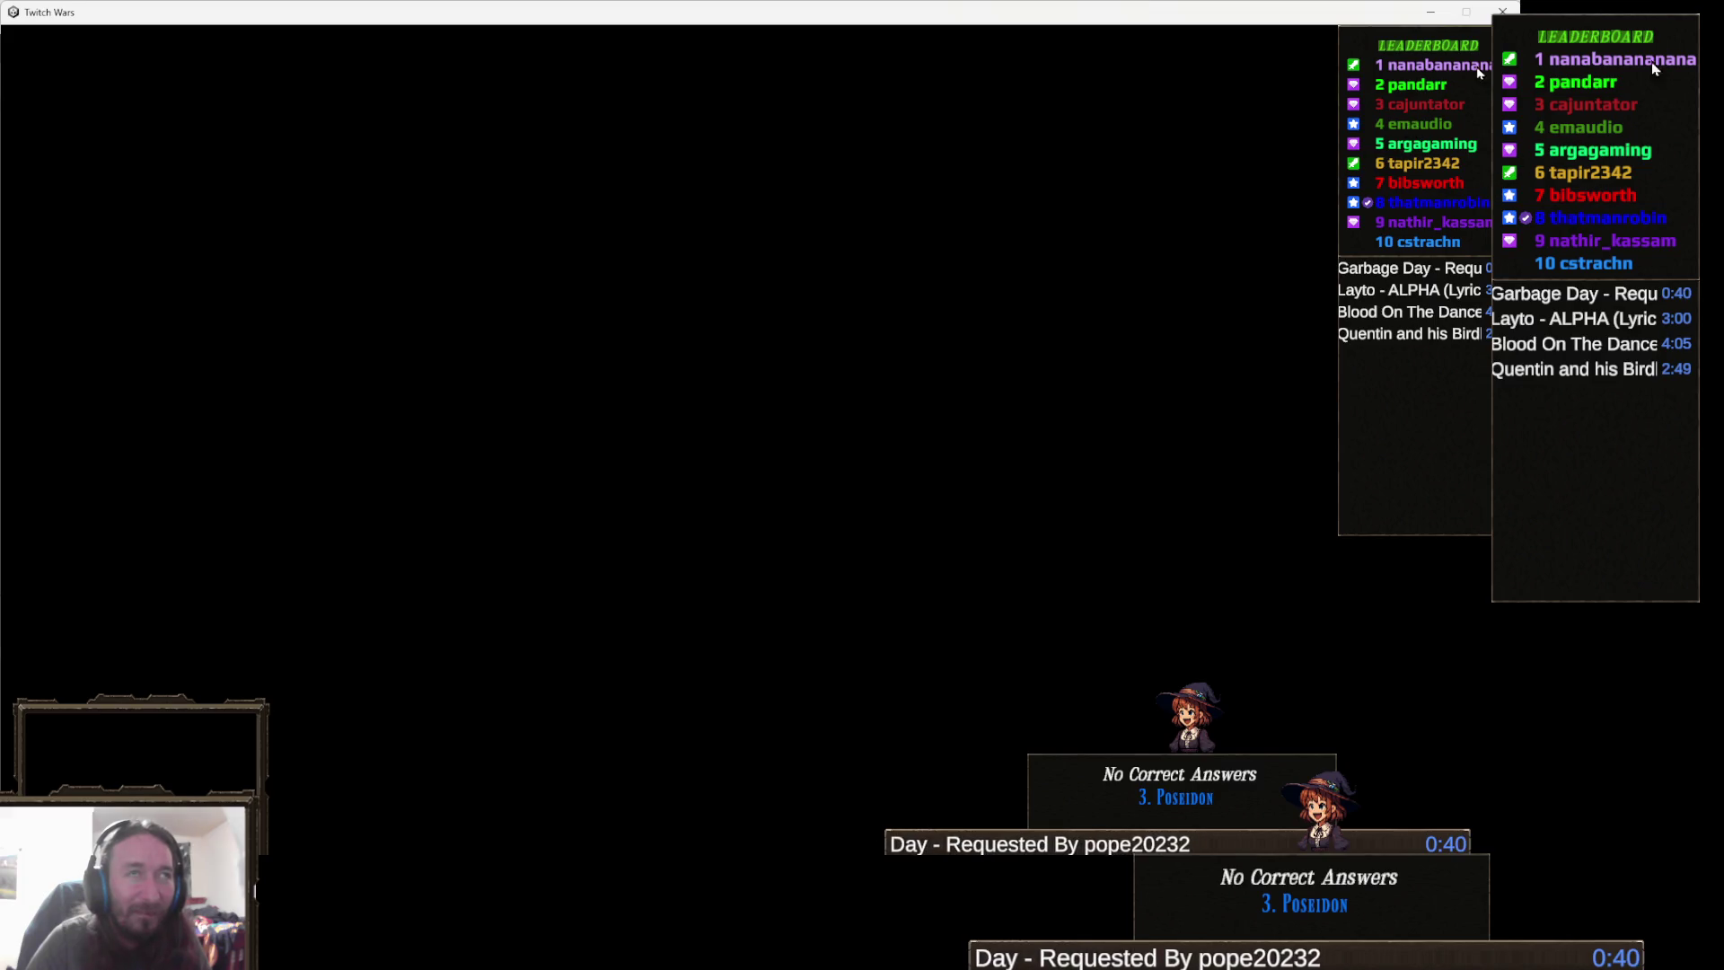
{"action": "left_click", "coordinate": [1431, 12]}
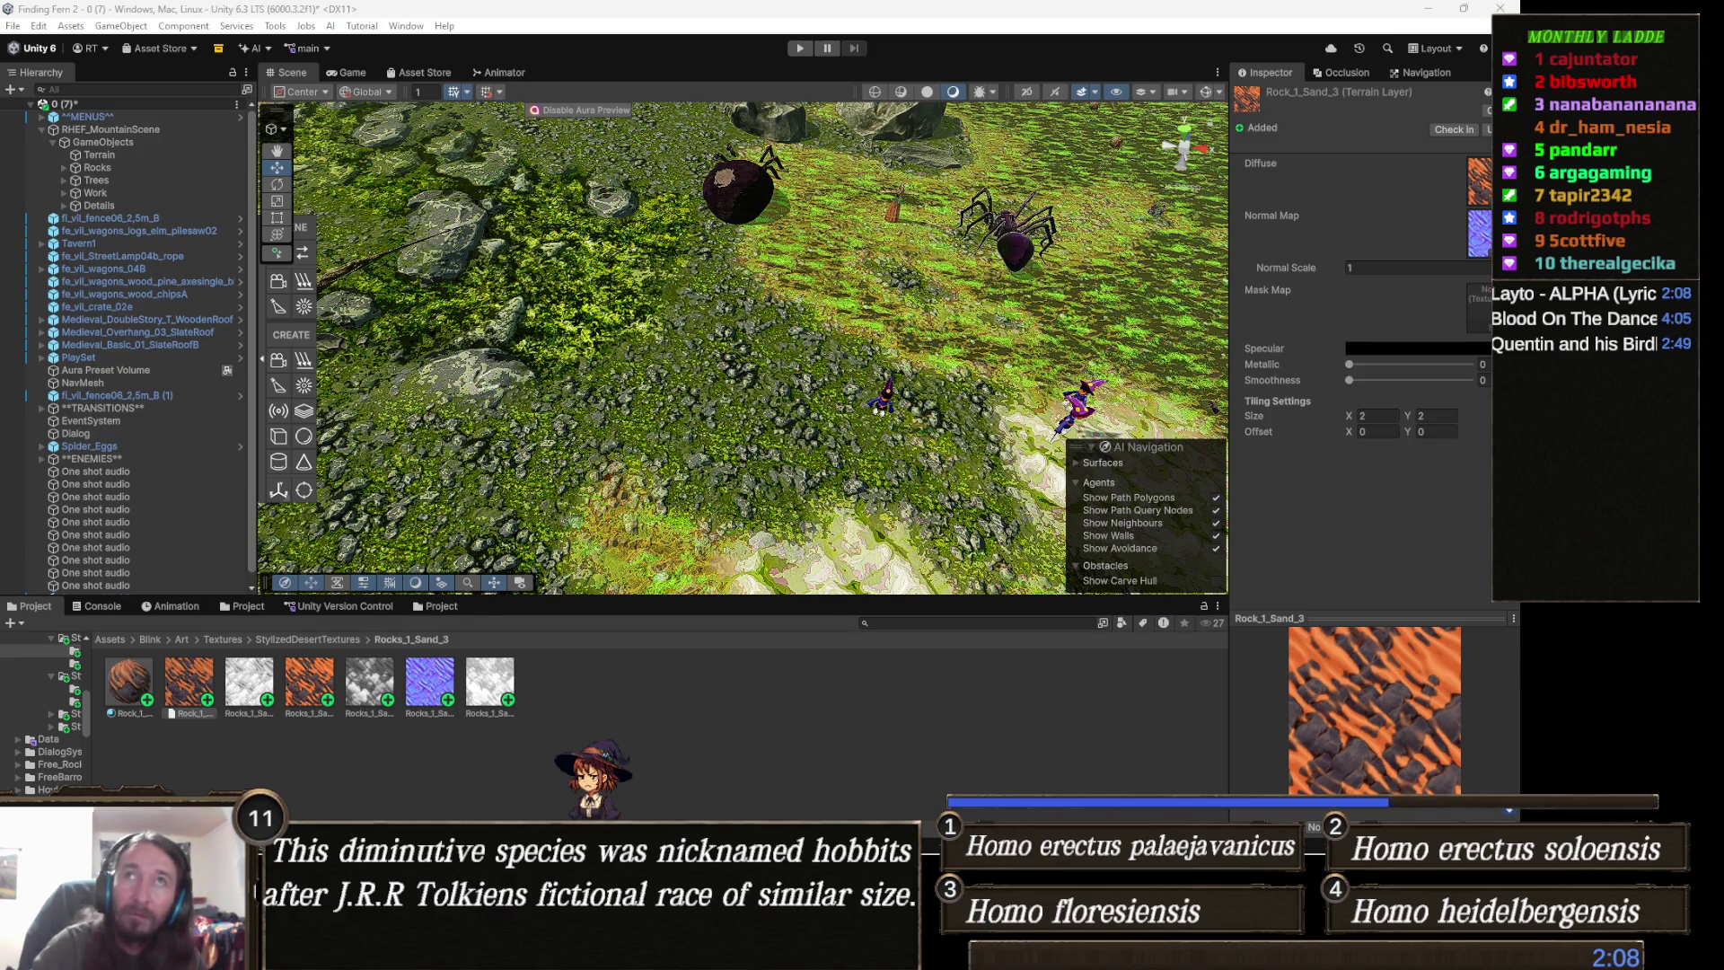
- Switch to the Chrome window showing cc0-textures.com
{"action": "key", "text": "alt+Tab"}
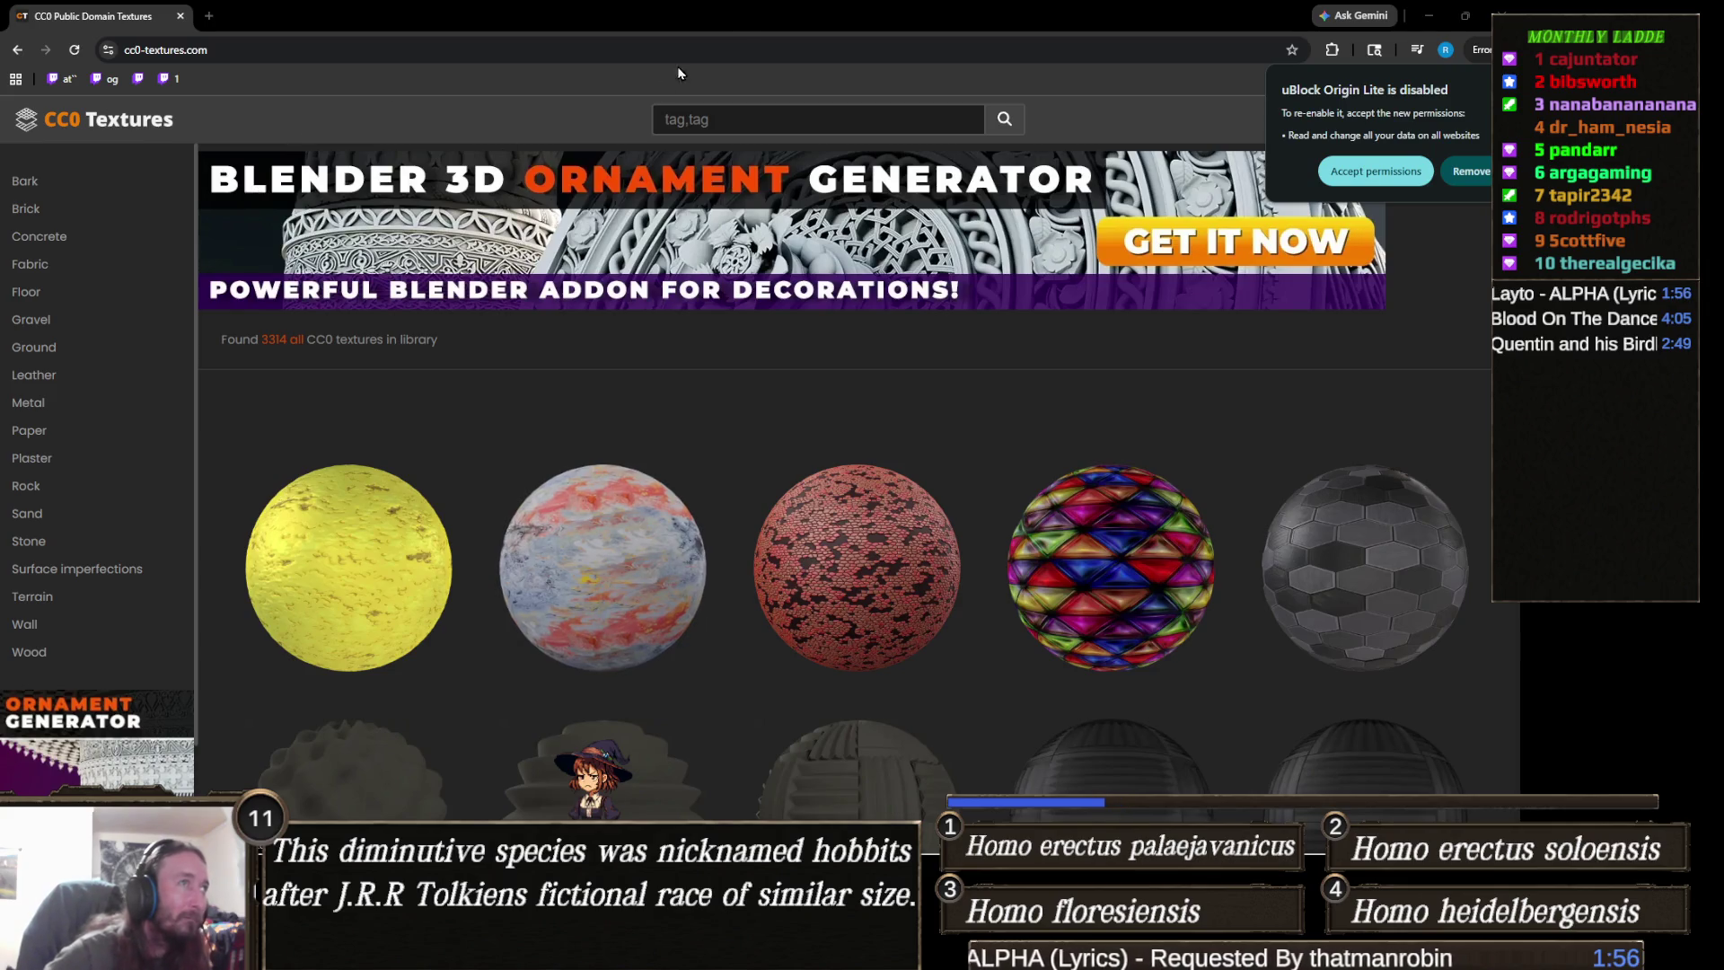
- Search CC0 Textures for 'stylized grass', then narrow the search to 'stylized'
{"action": "left_click", "coordinate": [775, 119]}
{"action": "type", "text": "sty"}
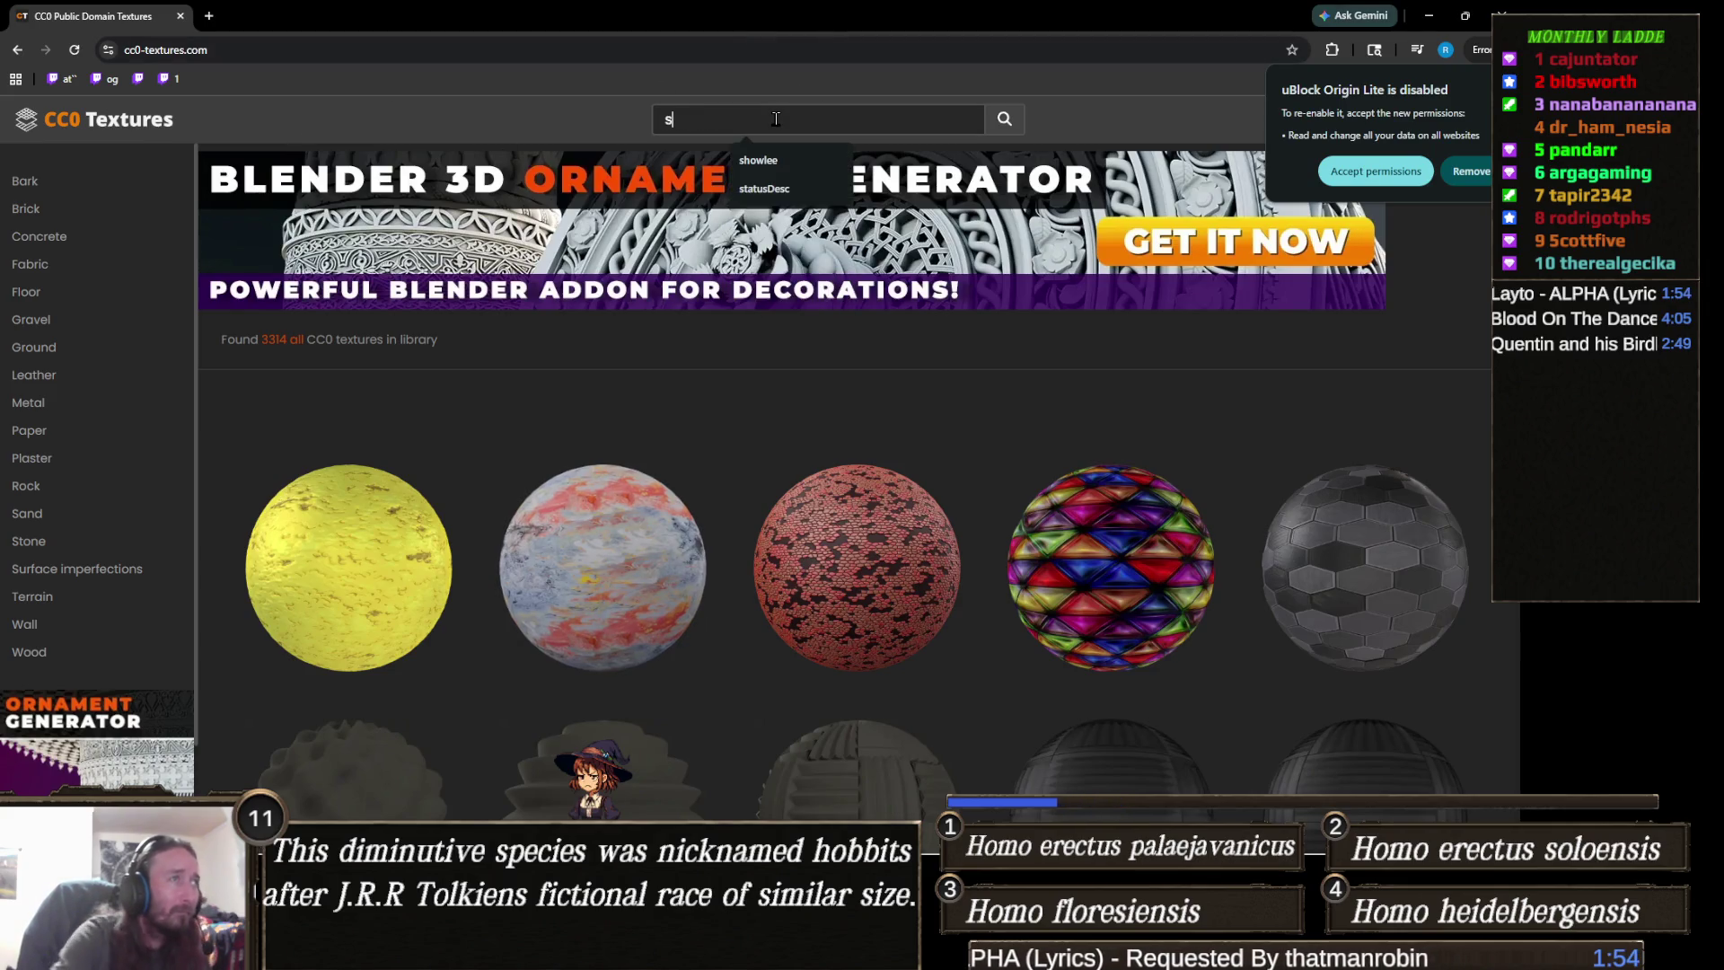
{"action": "key", "text": "BackSpace"}
{"action": "key", "text": "BackSpace"}
{"action": "key", "text": "BackSpace"}
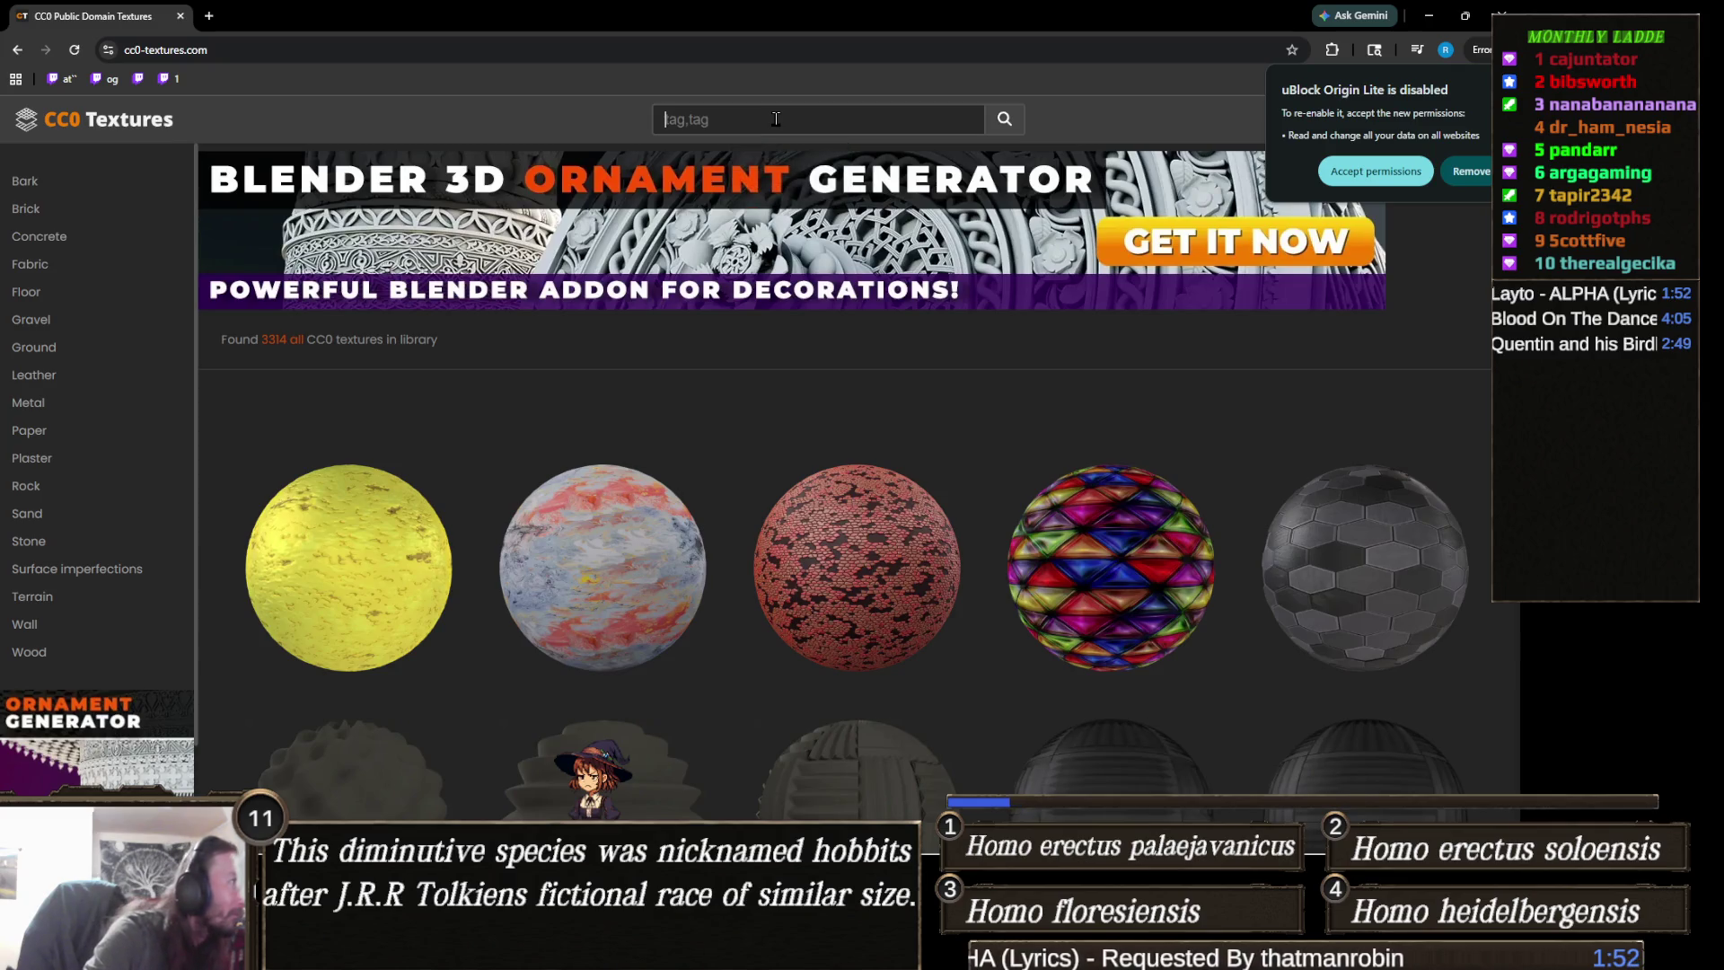
{"action": "type", "text": "stylize"}
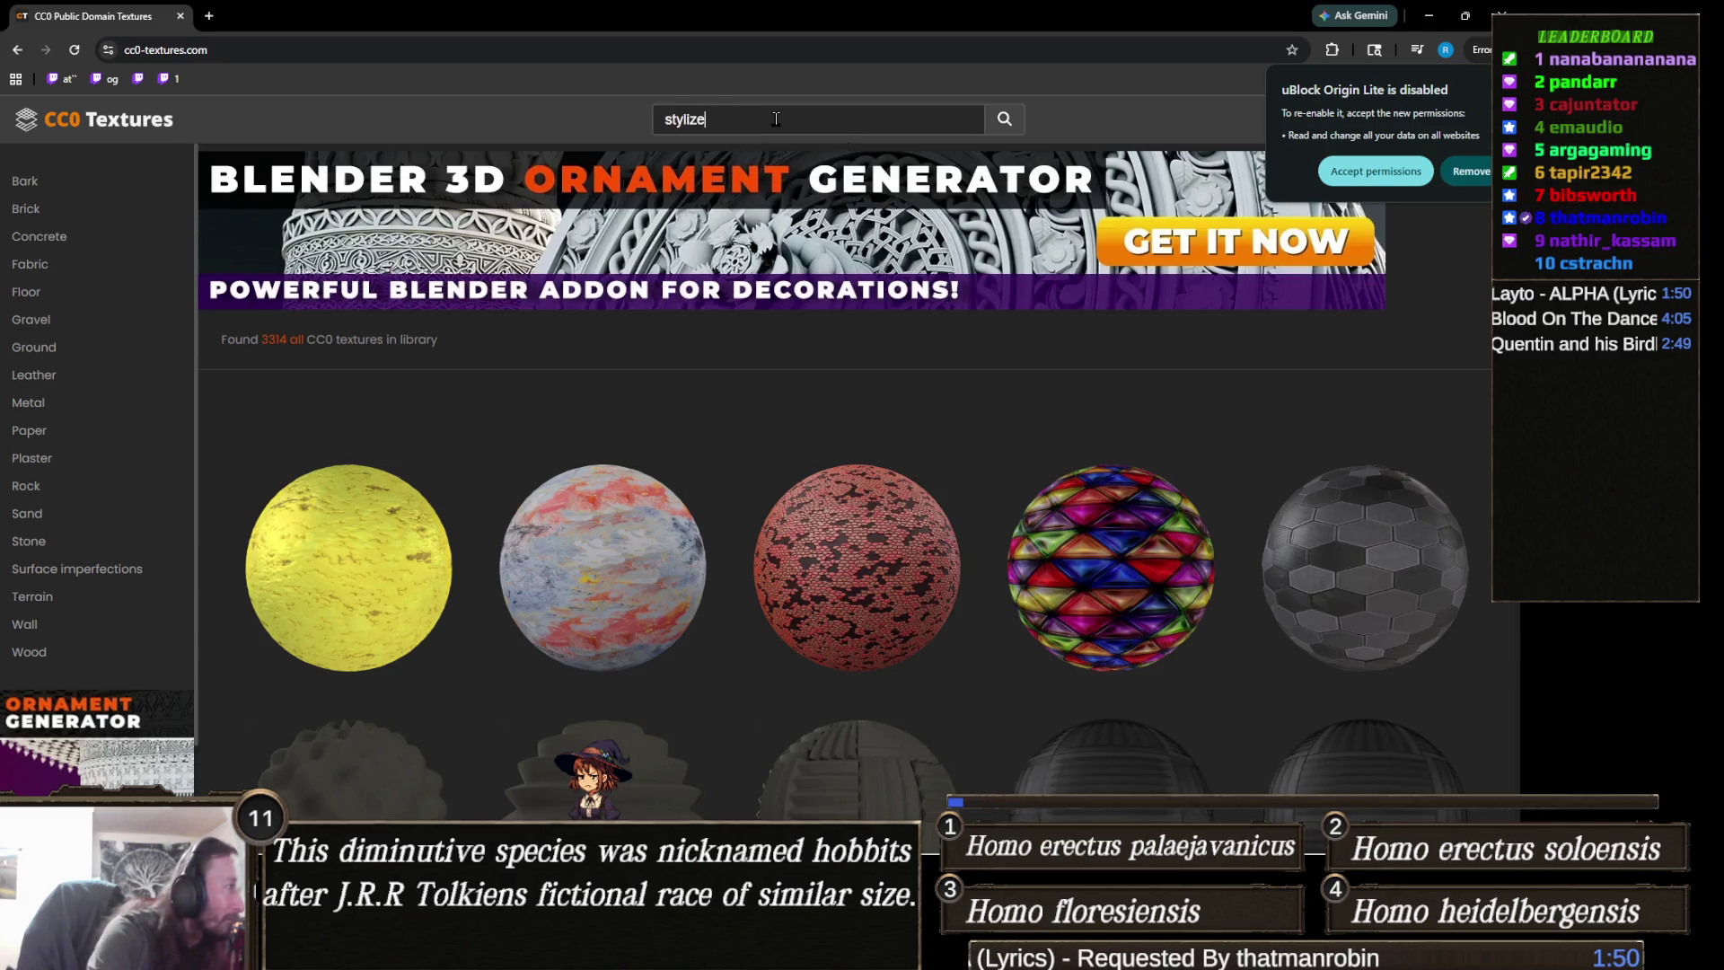
{"action": "type", "text": "d grass"}
{"action": "key", "text": "Return"}
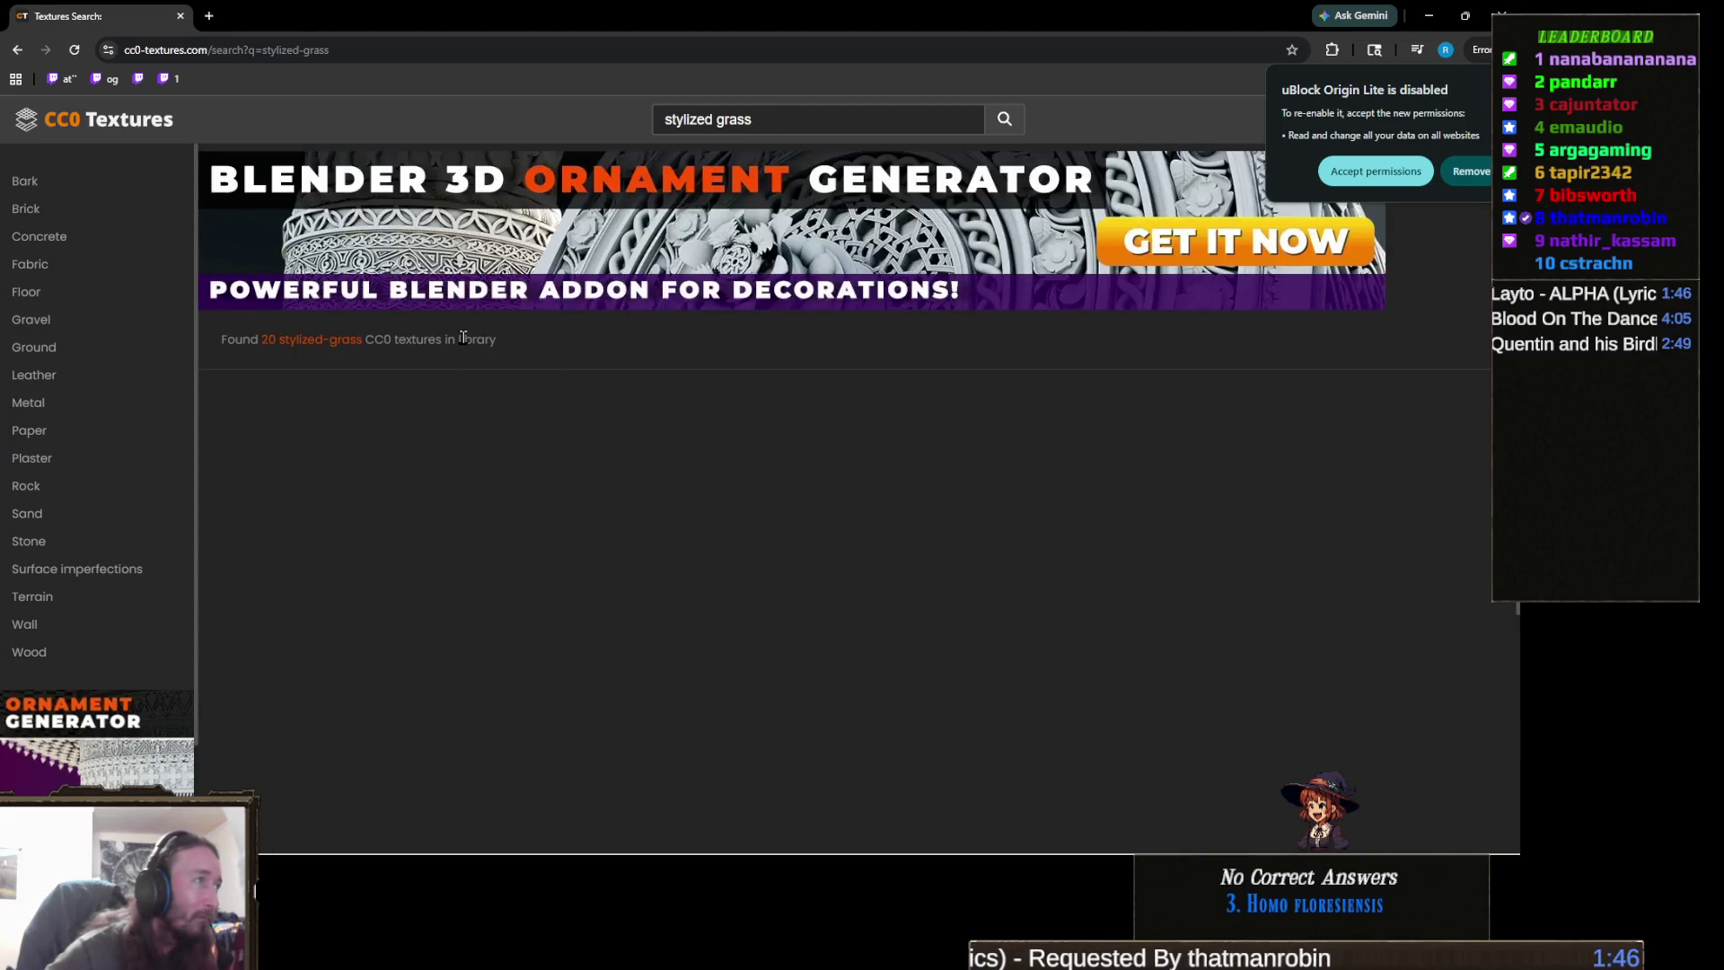
{"action": "key", "text": "BackSpace"}
{"action": "key", "text": "BackSpace"}
{"action": "key", "text": "BackSpace"}
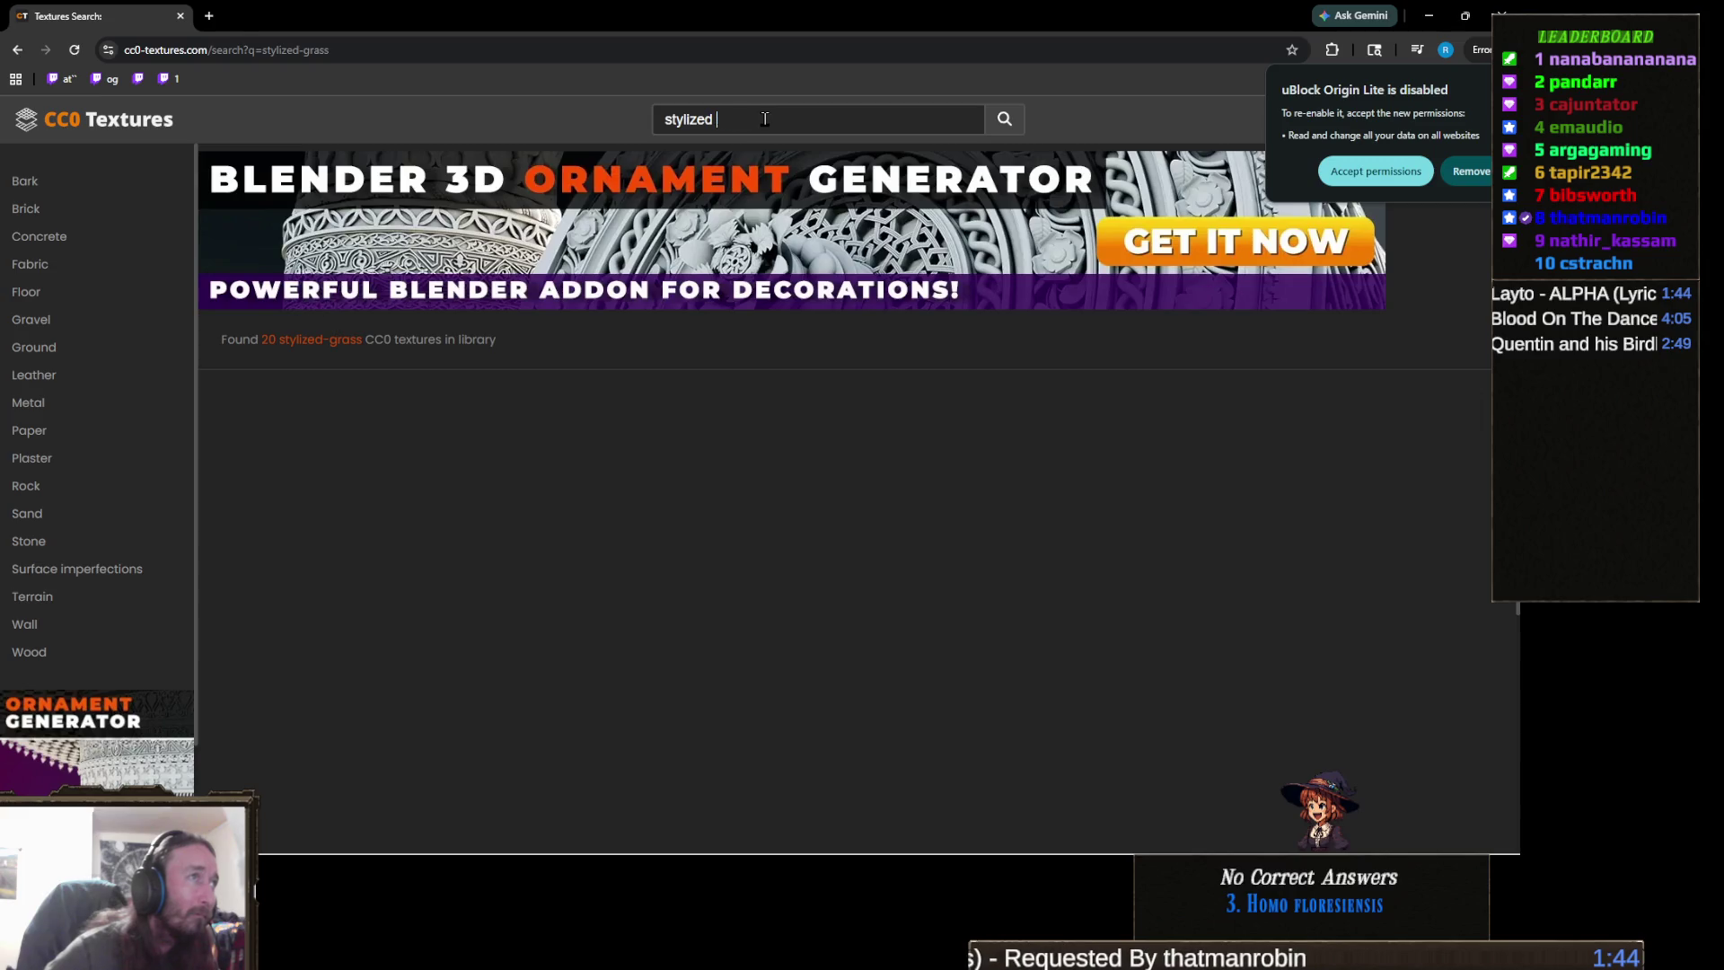
{"action": "key", "text": "Return"}
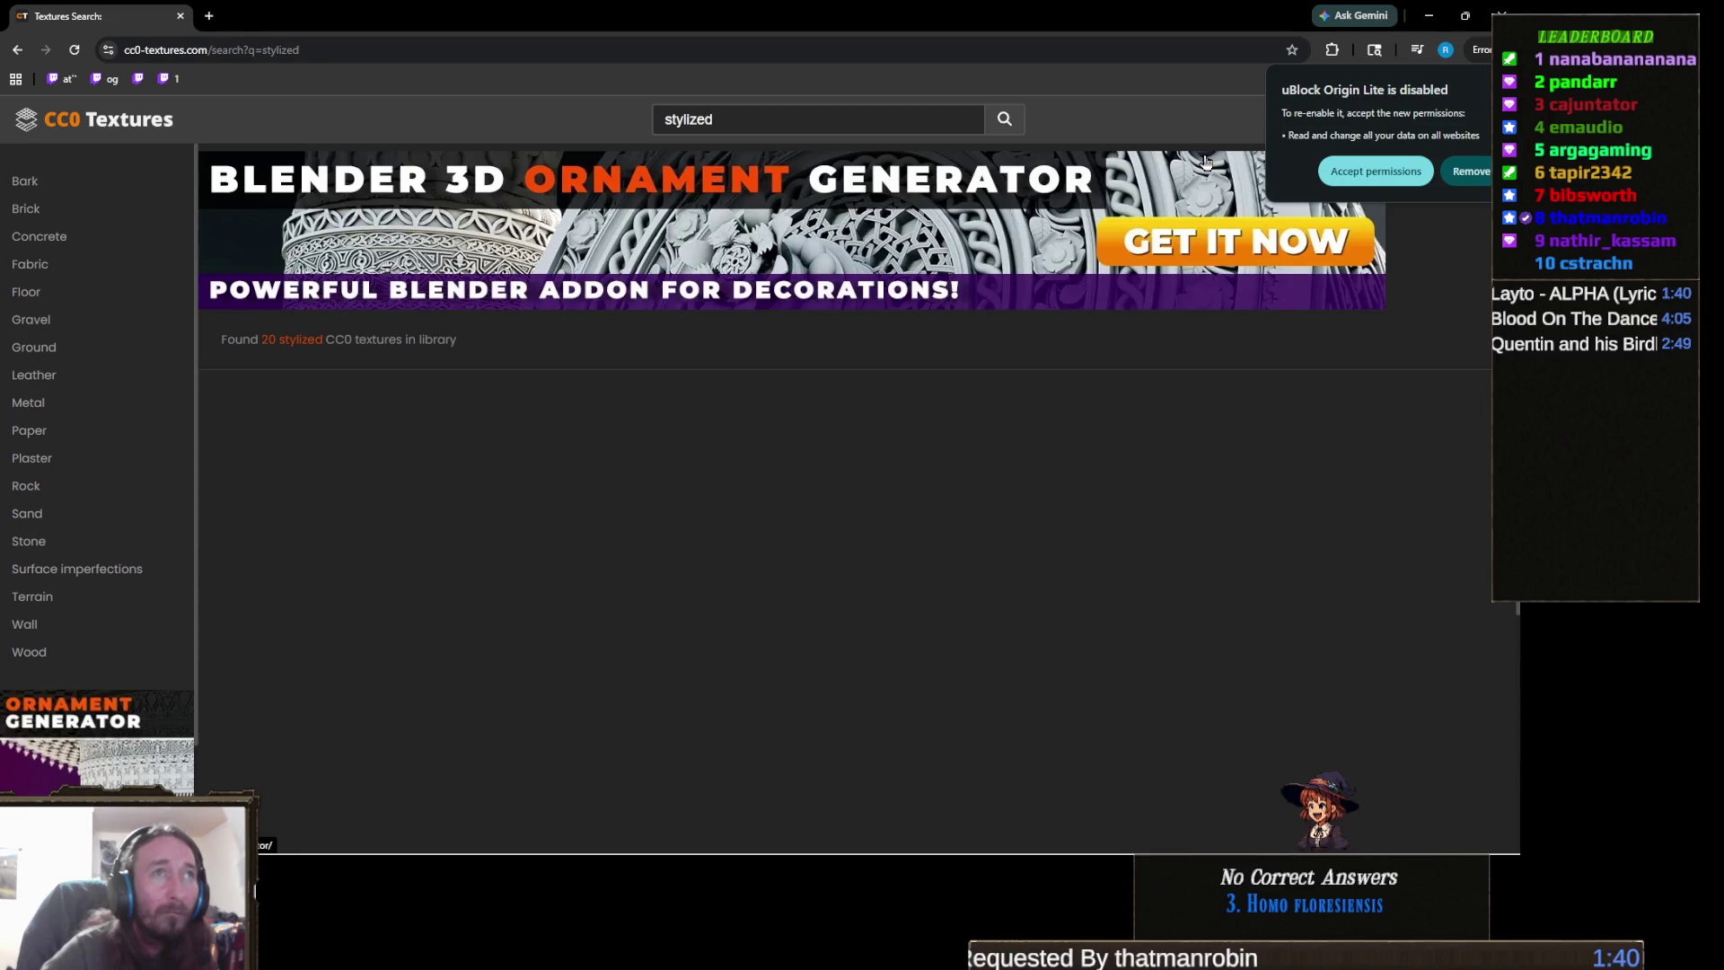
- Dismiss the ad-blocker notice and clear the 'stylized' search term
{"action": "left_click", "coordinate": [716, 119]}
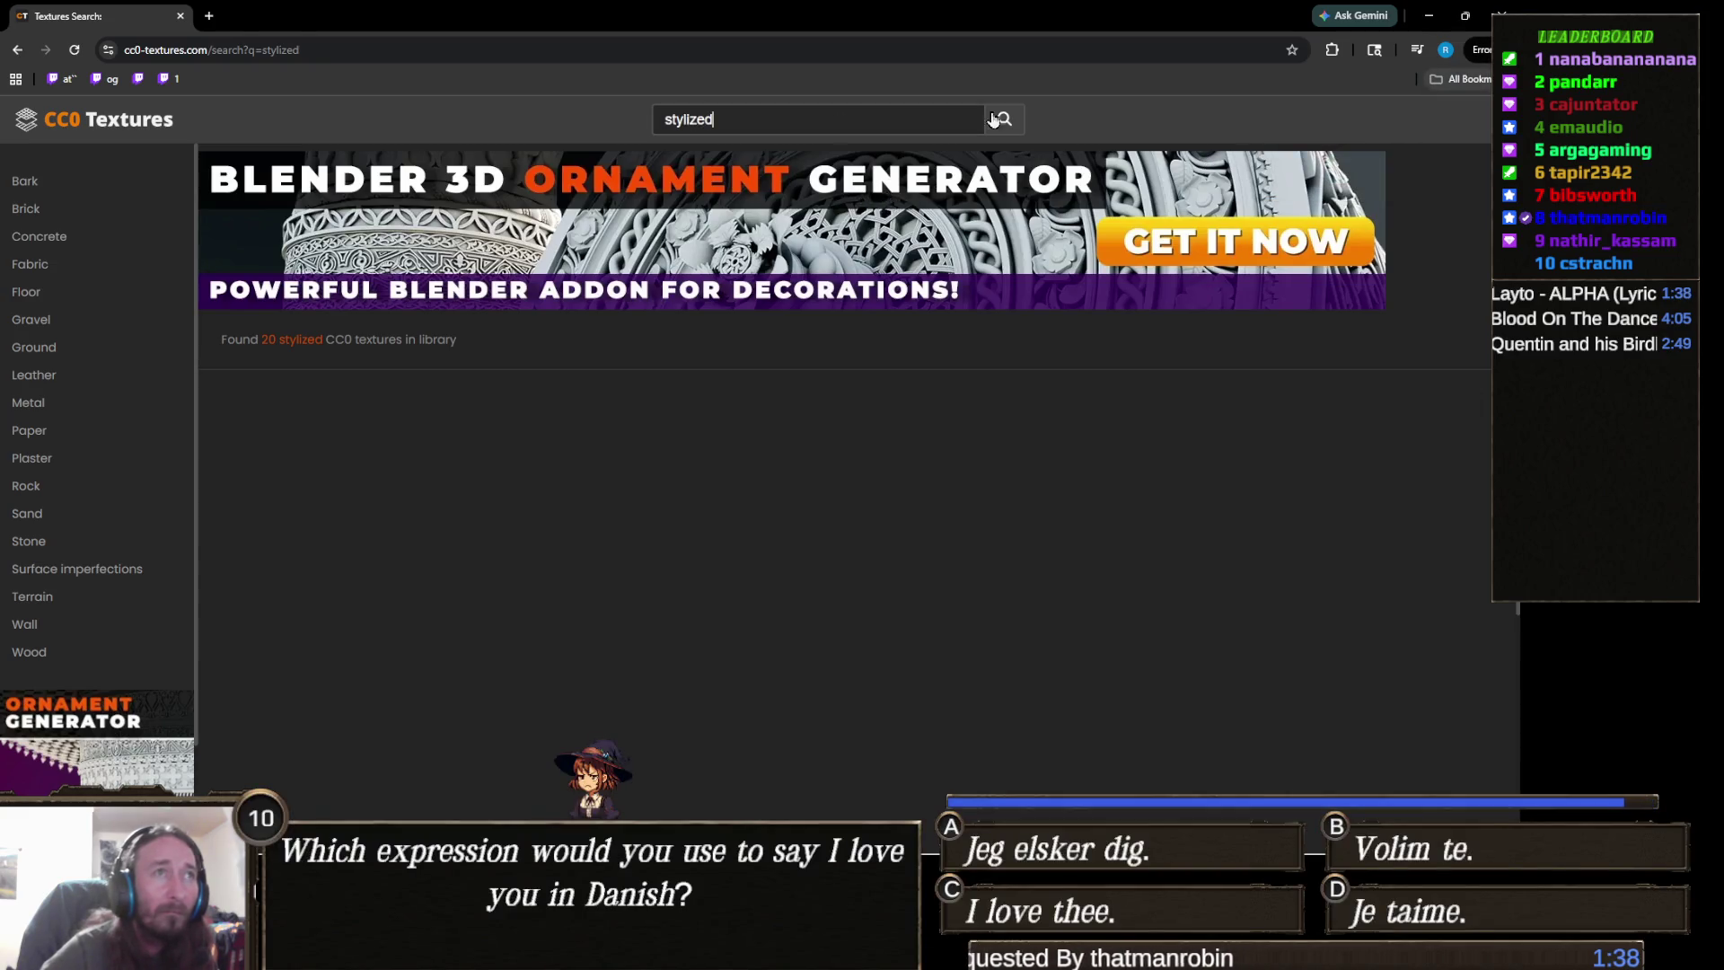
{"action": "double_click", "coordinate": [716, 118]}
{"action": "key", "text": "BackSpace"}
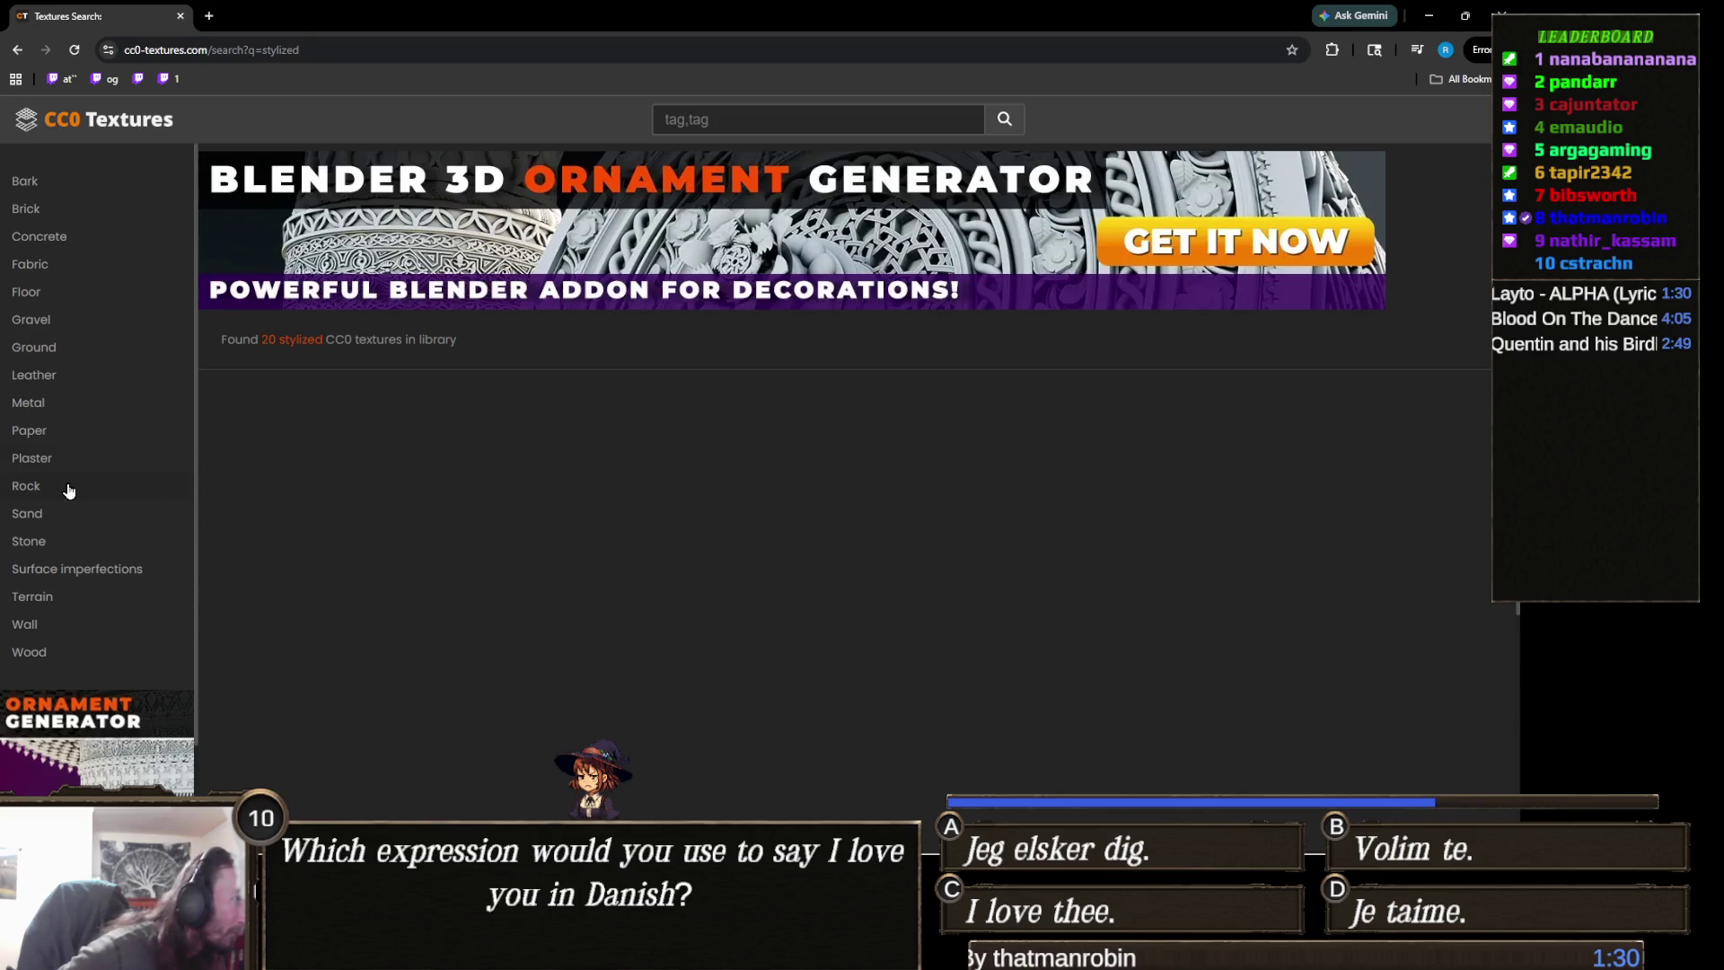
{"action": "scroll", "coordinate": [112, 534], "scroll_direction": "down", "scroll_amount": 1}
{"action": "scroll", "coordinate": [112, 533], "scroll_direction": "up", "scroll_amount": 1}
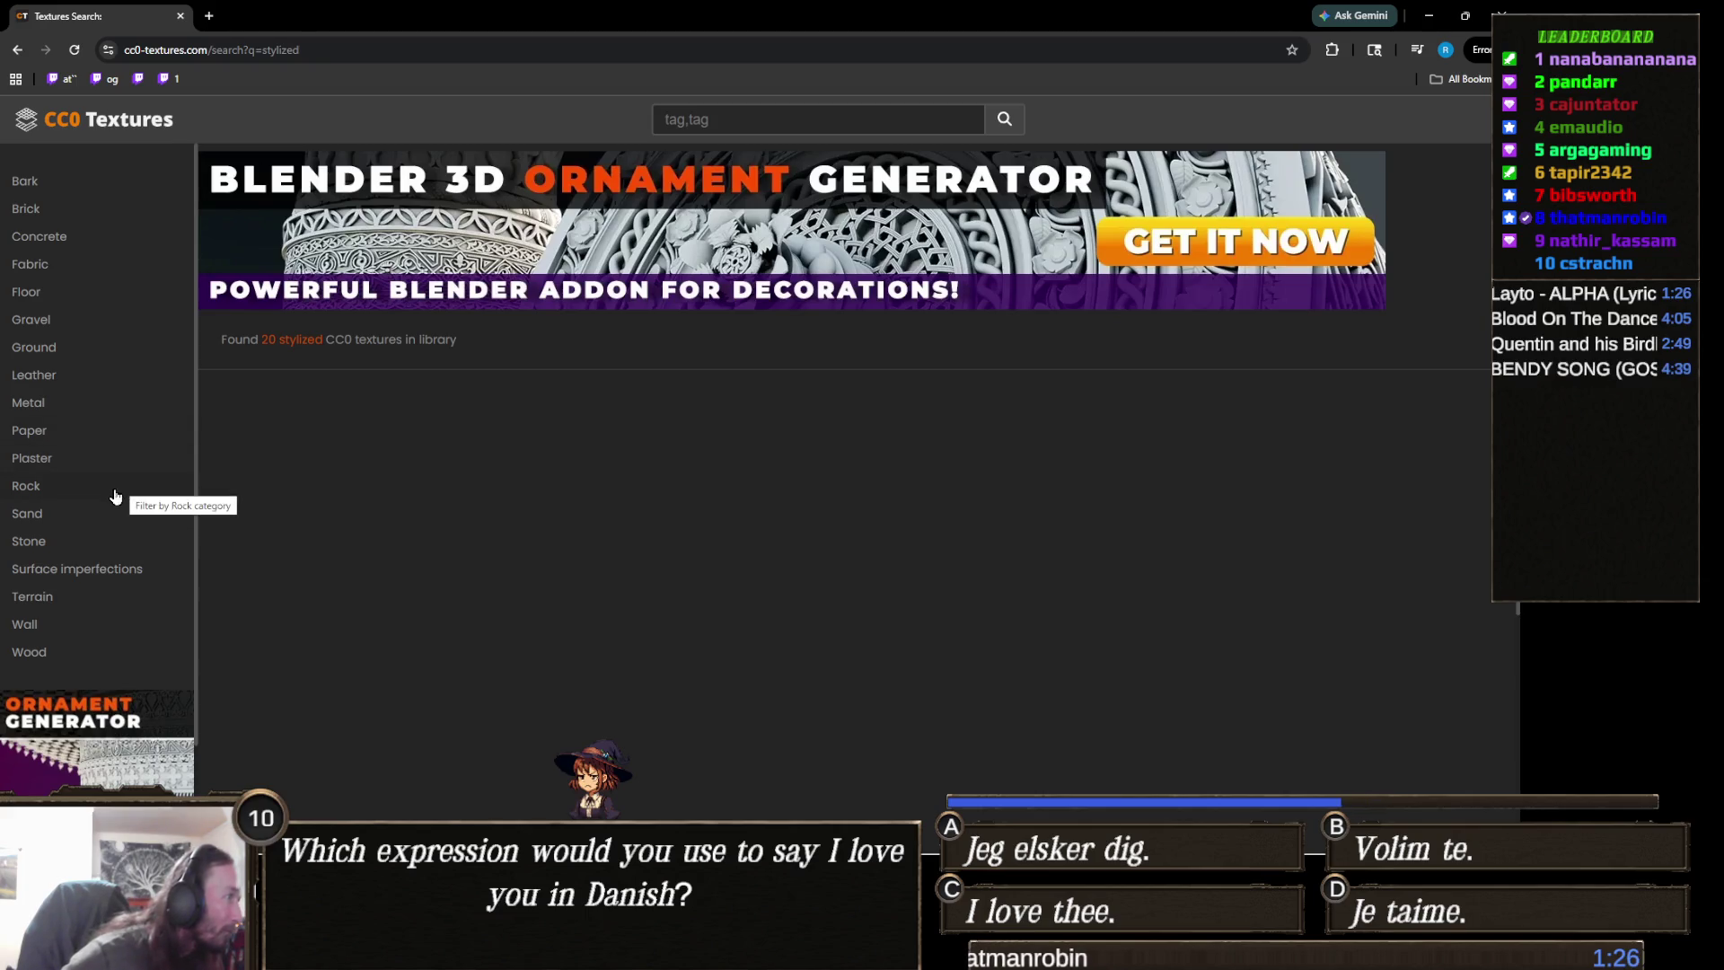
- Open the Terrain category and scroll through its 94 texture spheres
{"action": "left_click", "coordinate": [47, 598]}
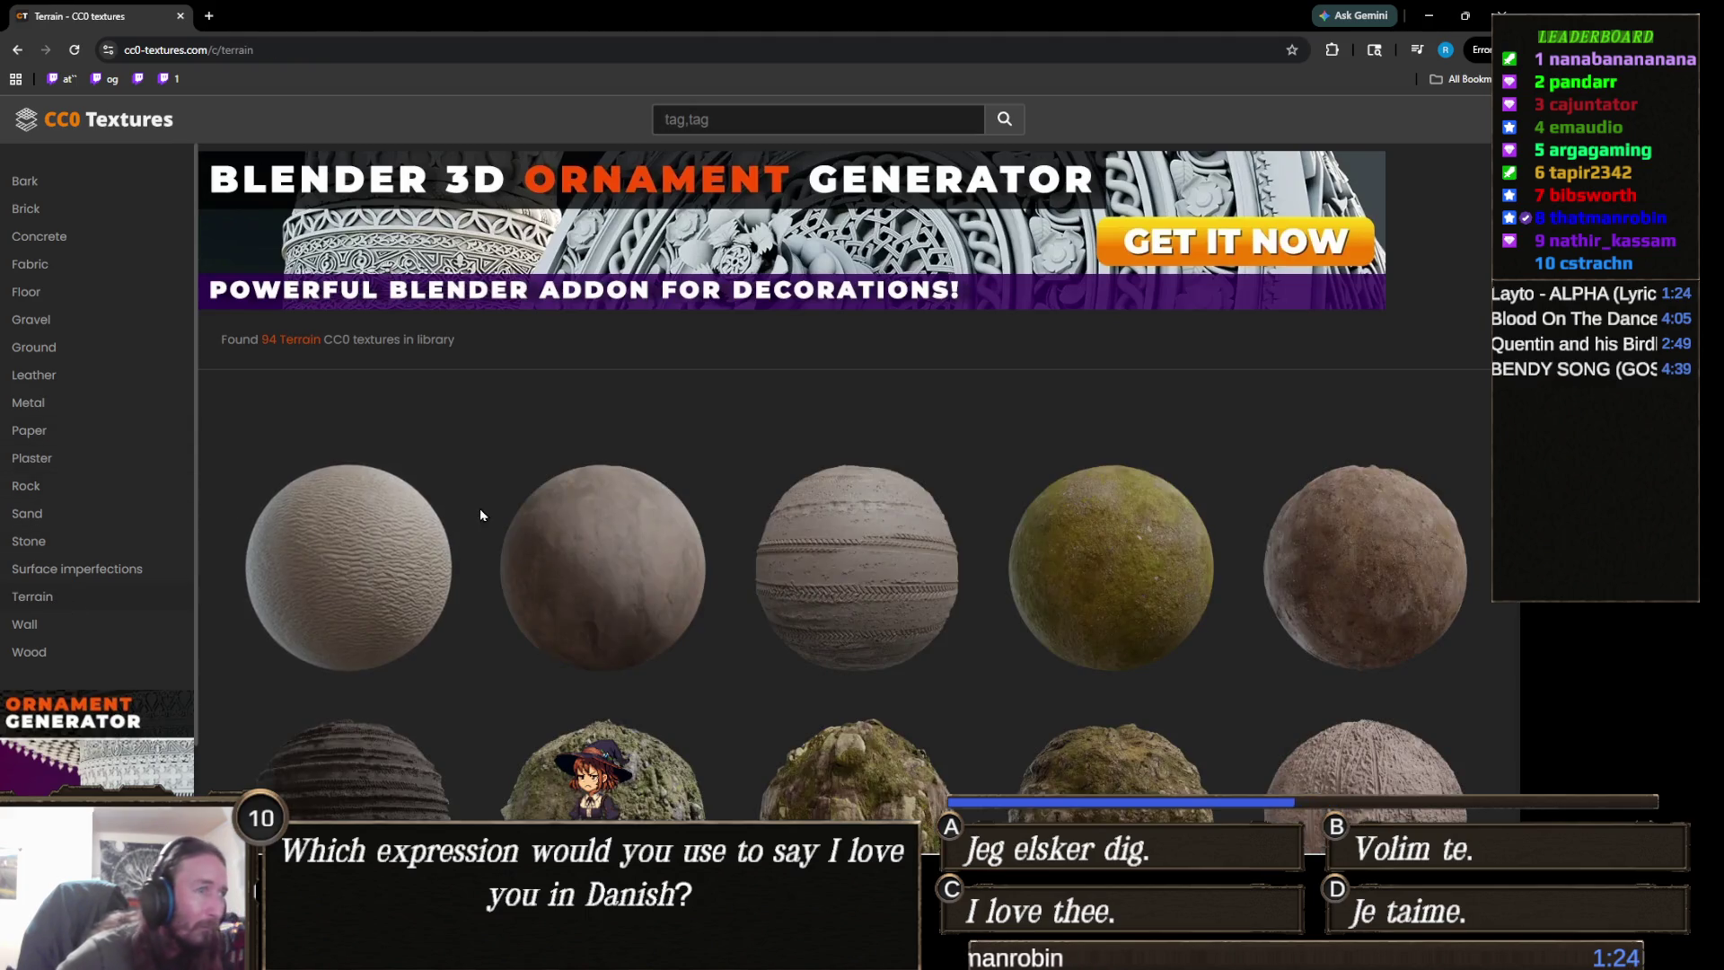
{"action": "scroll", "coordinate": [476, 498], "scroll_direction": "down", "scroll_amount": 3}
{"action": "scroll", "coordinate": [548, 569], "scroll_direction": "down", "scroll_amount": 10}
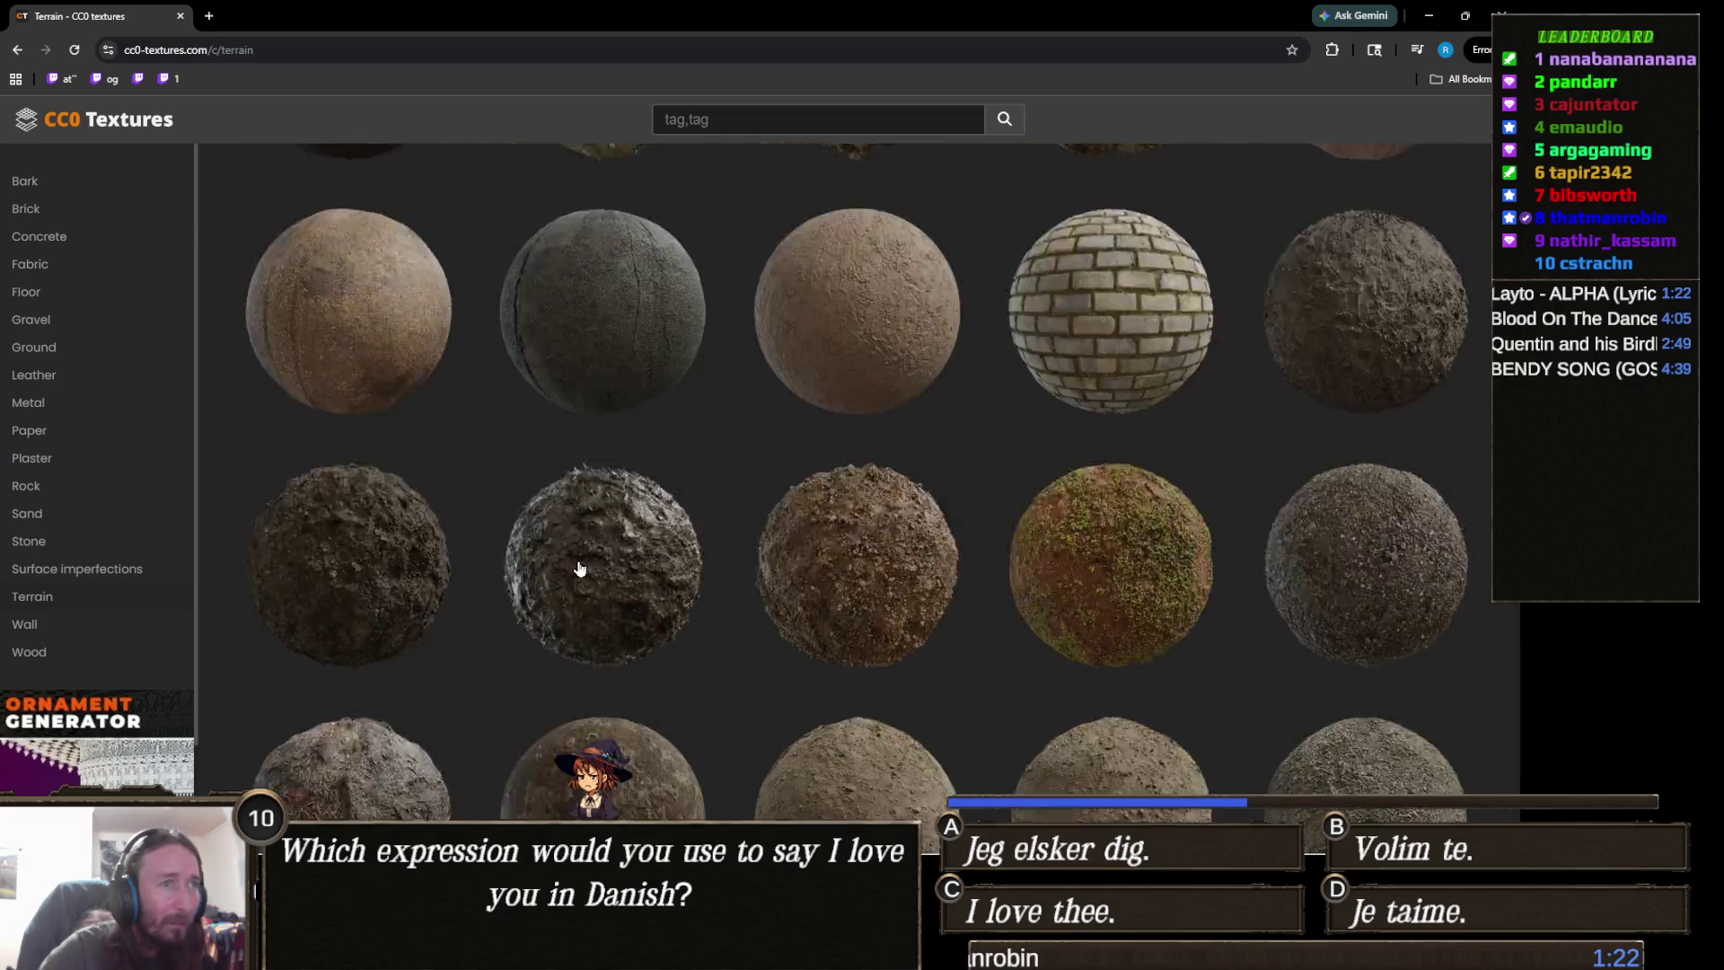
{"action": "scroll", "coordinate": [579, 566], "scroll_direction": "up", "scroll_amount": 3}
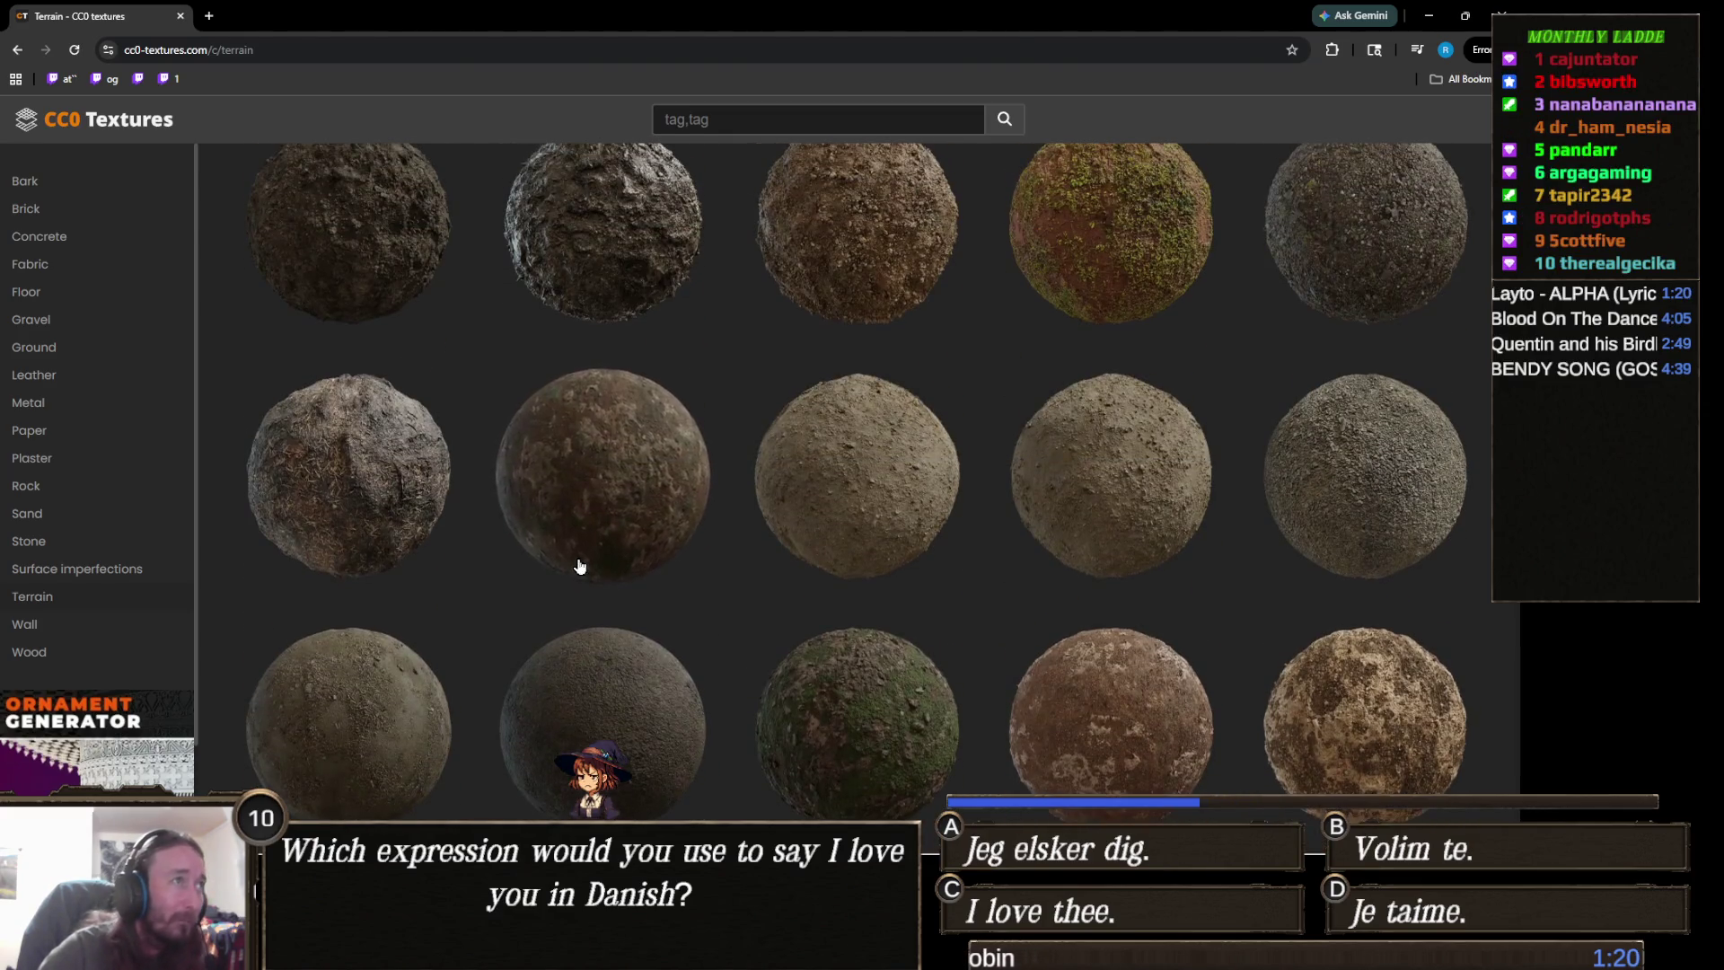
{"action": "scroll", "coordinate": [580, 566], "scroll_direction": "down", "scroll_amount": 10}
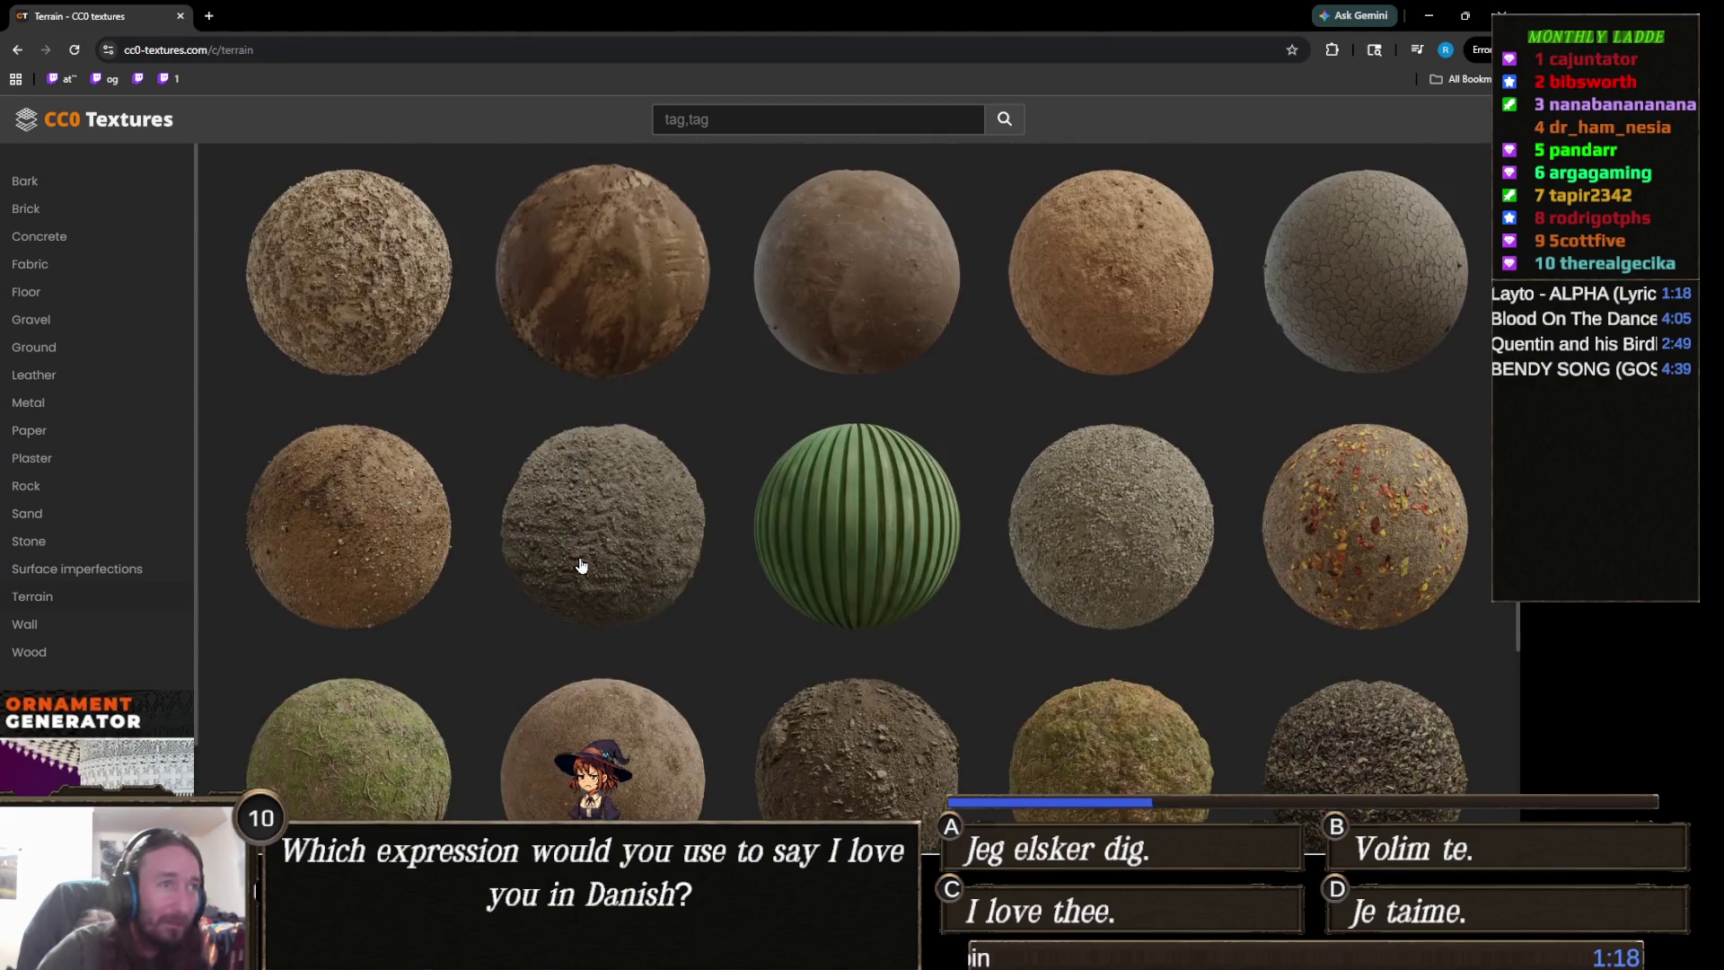
{"action": "scroll", "coordinate": [579, 564], "scroll_direction": "down", "scroll_amount": 4}
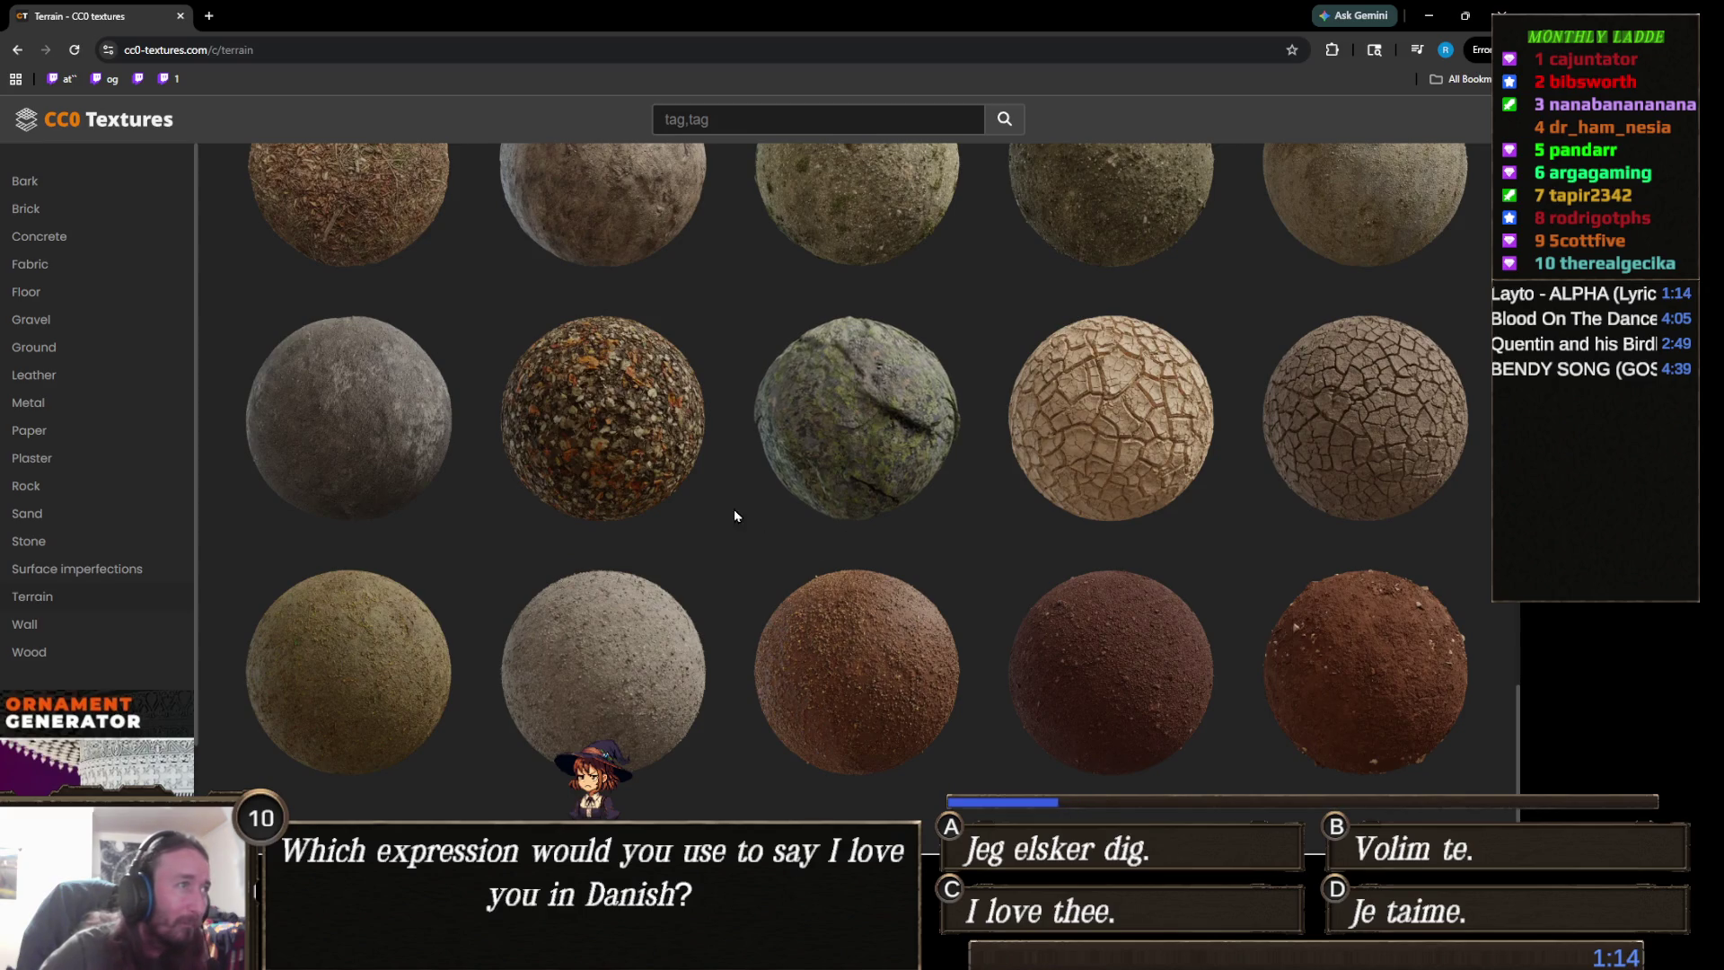
- View the Mud Cracked Dry 03 texture page, then move on to the Rock category
{"action": "left_click", "coordinate": [1112, 431]}
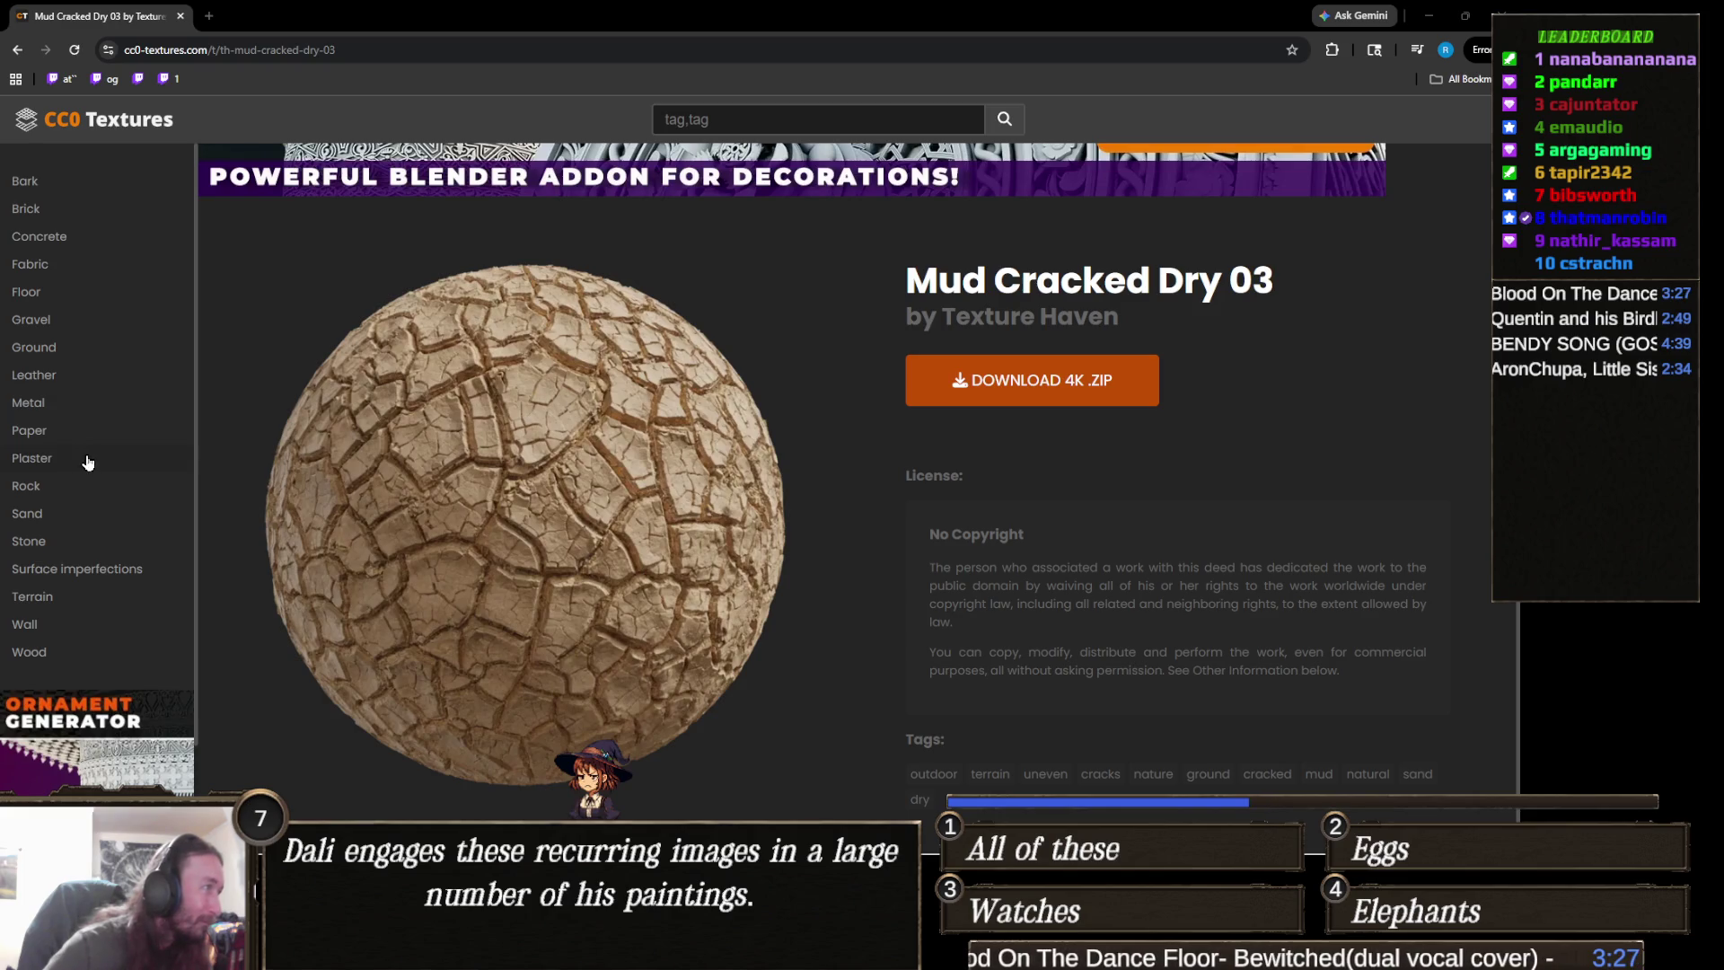
{"action": "left_click", "coordinate": [30, 491]}
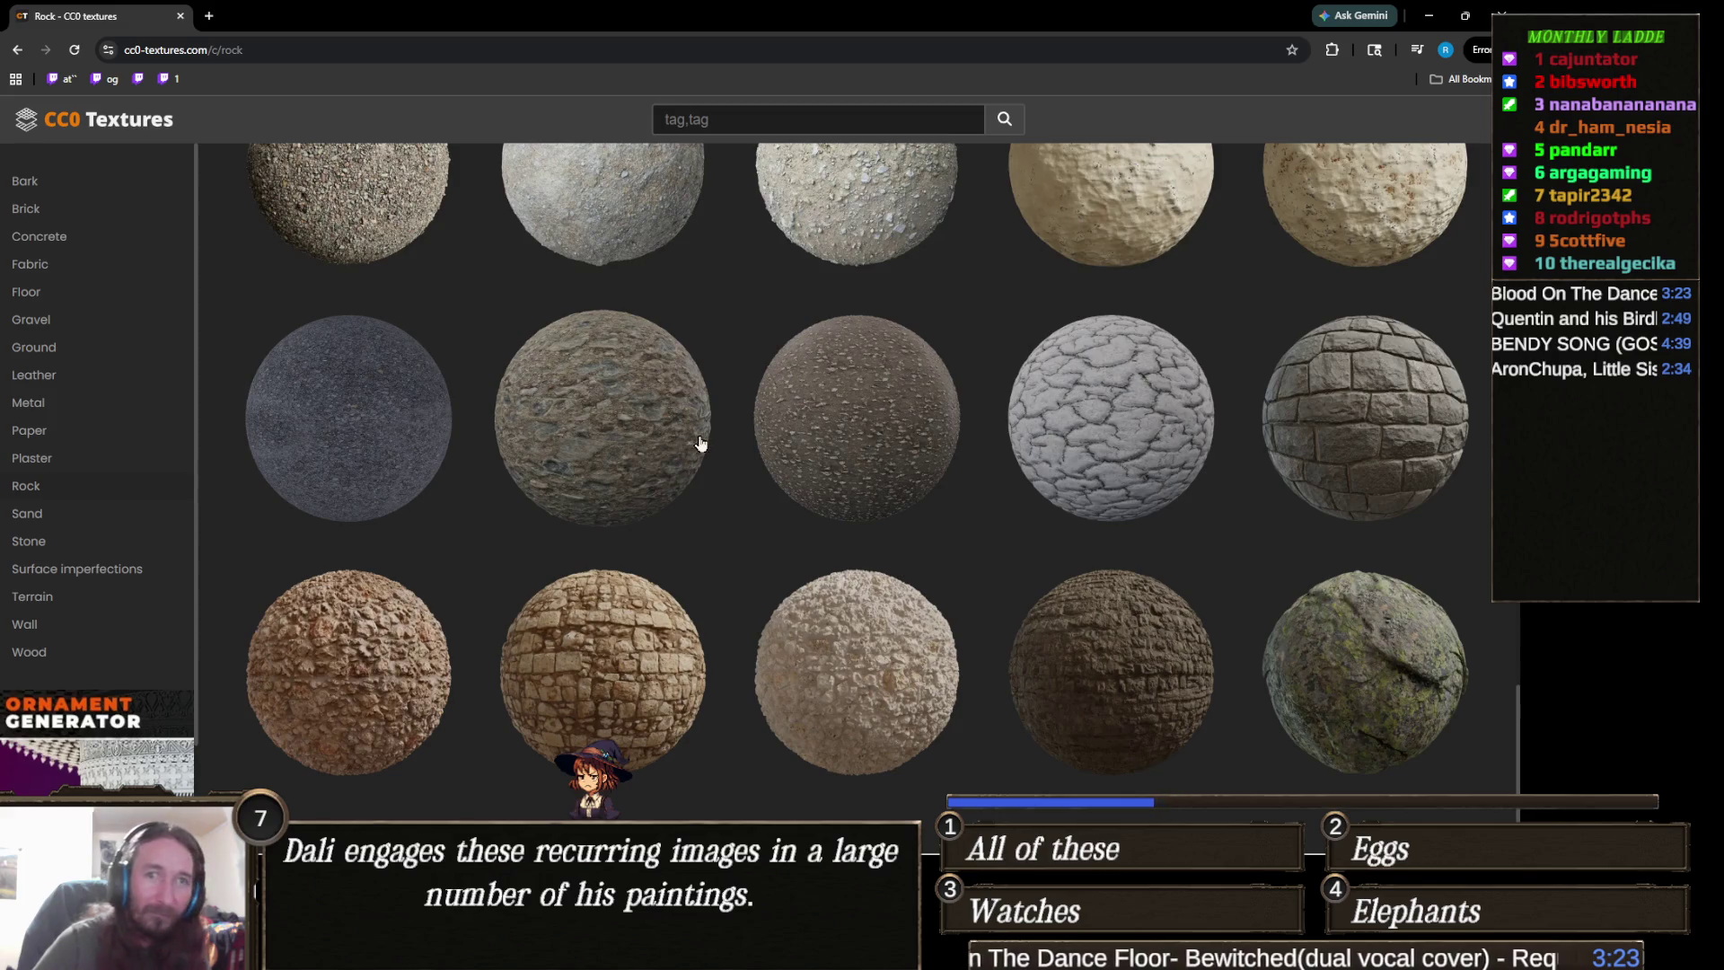
- Scroll up and down through the Rock category's stone, gravel and brick texture spheres
{"action": "scroll", "coordinate": [706, 444], "scroll_direction": "up", "scroll_amount": 2}
{"action": "scroll", "coordinate": [706, 445], "scroll_direction": "up", "scroll_amount": 5}
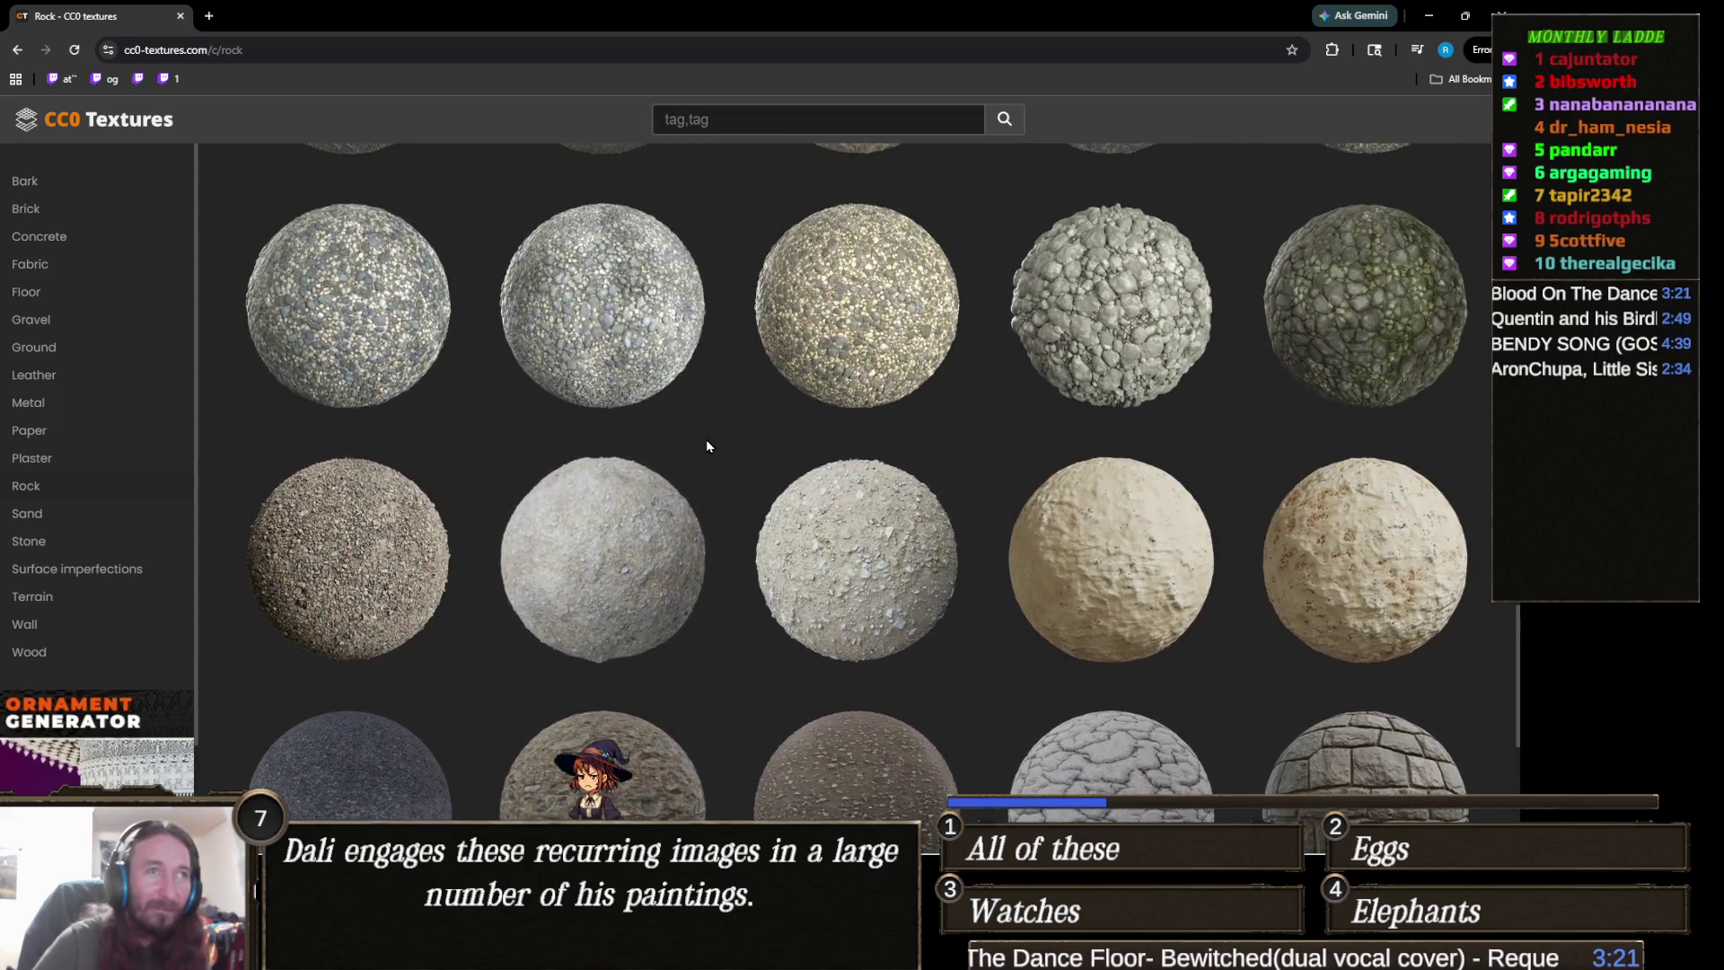
{"action": "scroll", "coordinate": [751, 510], "scroll_direction": "up", "scroll_amount": 5}
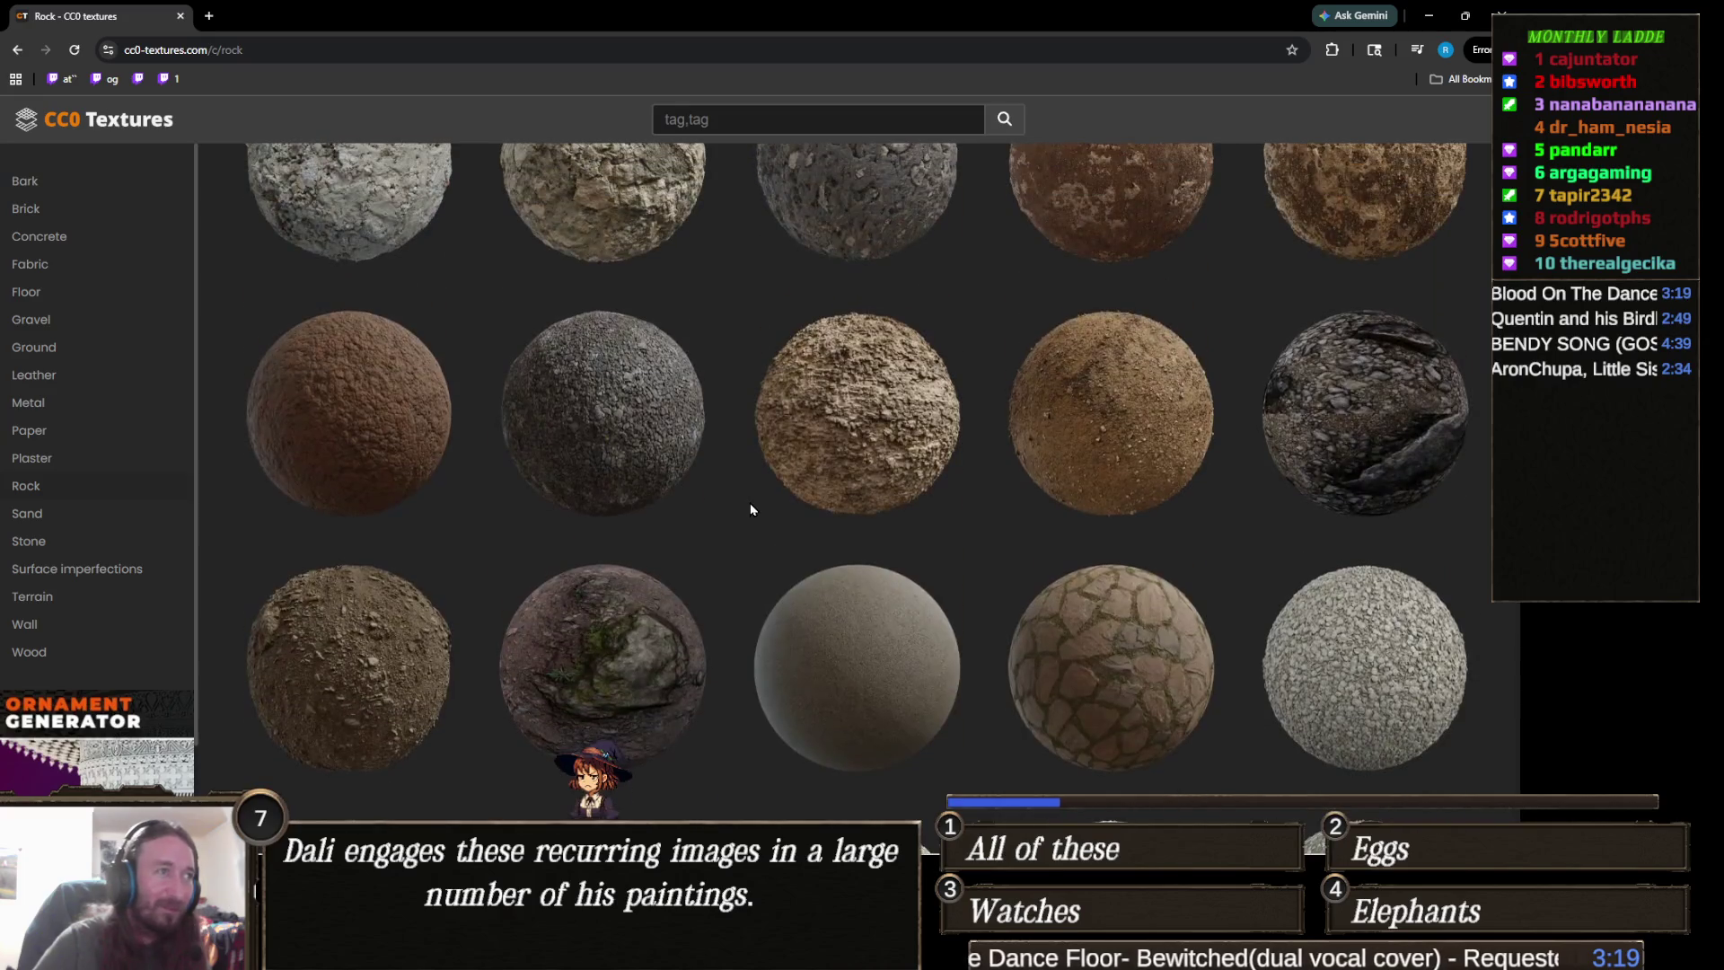
{"action": "scroll", "coordinate": [750, 510], "scroll_direction": "up", "scroll_amount": 5}
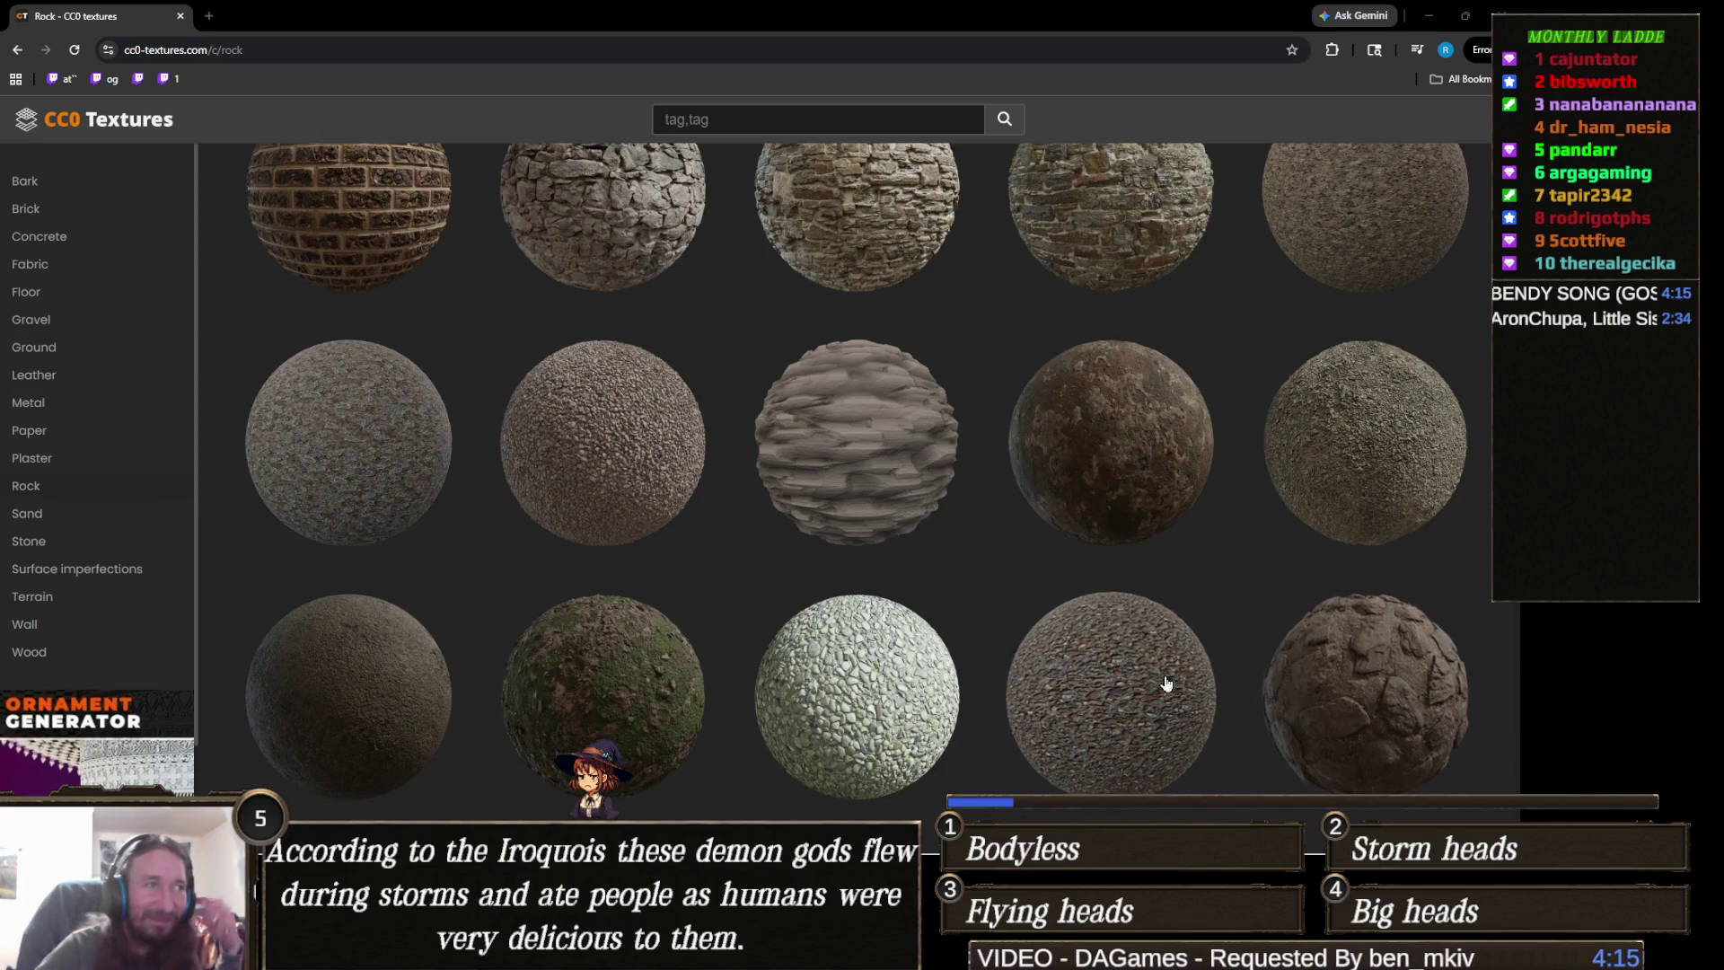
{"action": "scroll", "coordinate": [813, 566], "scroll_direction": "down", "scroll_amount": 6}
{"action": "scroll", "coordinate": [819, 549], "scroll_direction": "down", "scroll_amount": 4}
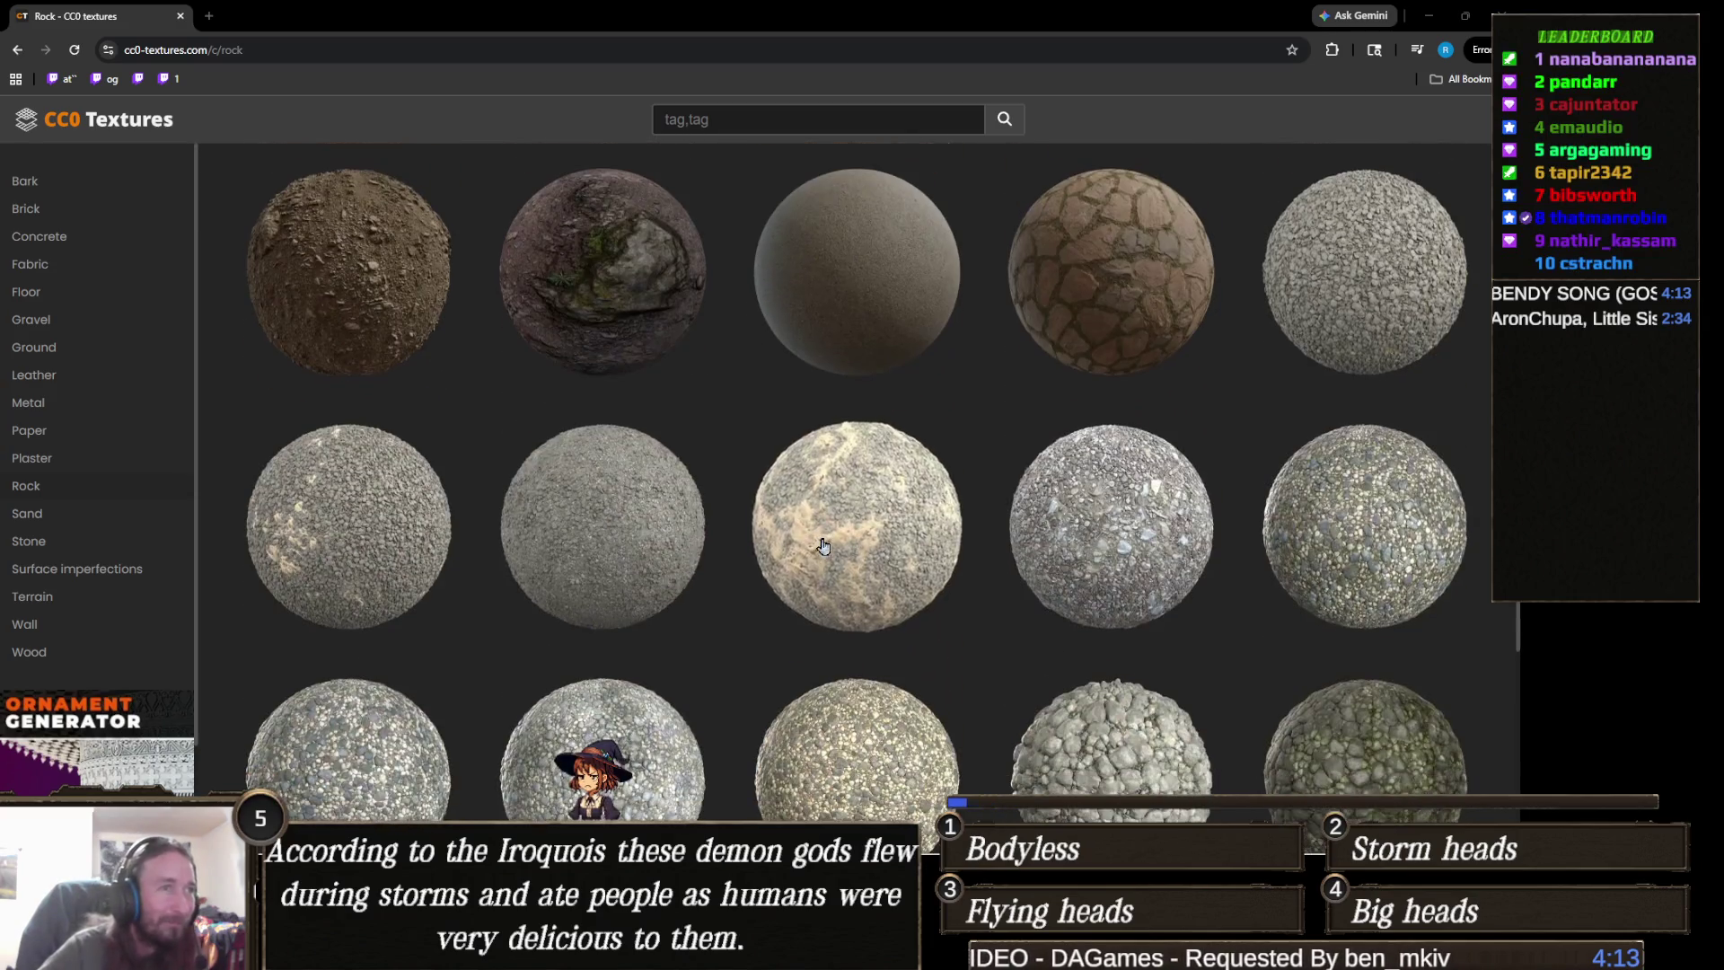
{"action": "scroll", "coordinate": [826, 539], "scroll_direction": "down", "scroll_amount": 5}
{"action": "scroll", "coordinate": [831, 525], "scroll_direction": "down", "scroll_amount": 6}
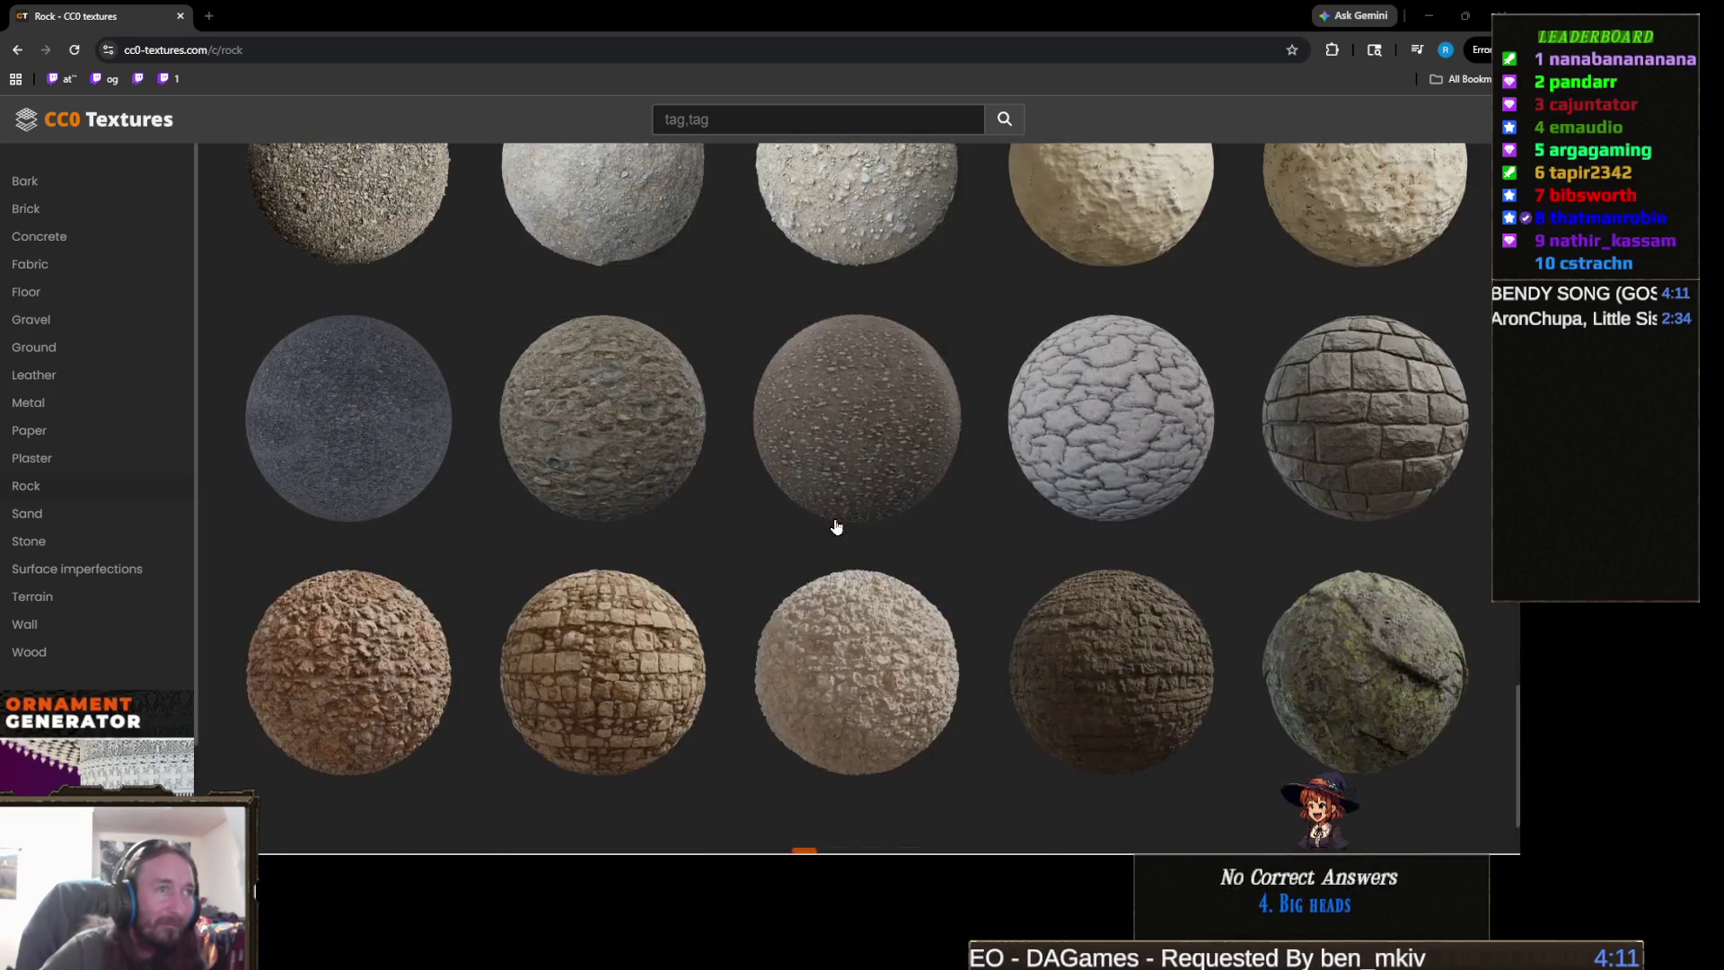
- Google 'substance share' and check the 80 Level Substance Share article
{"action": "left_click", "coordinate": [276, 47]}
{"action": "type", "text": "s"}
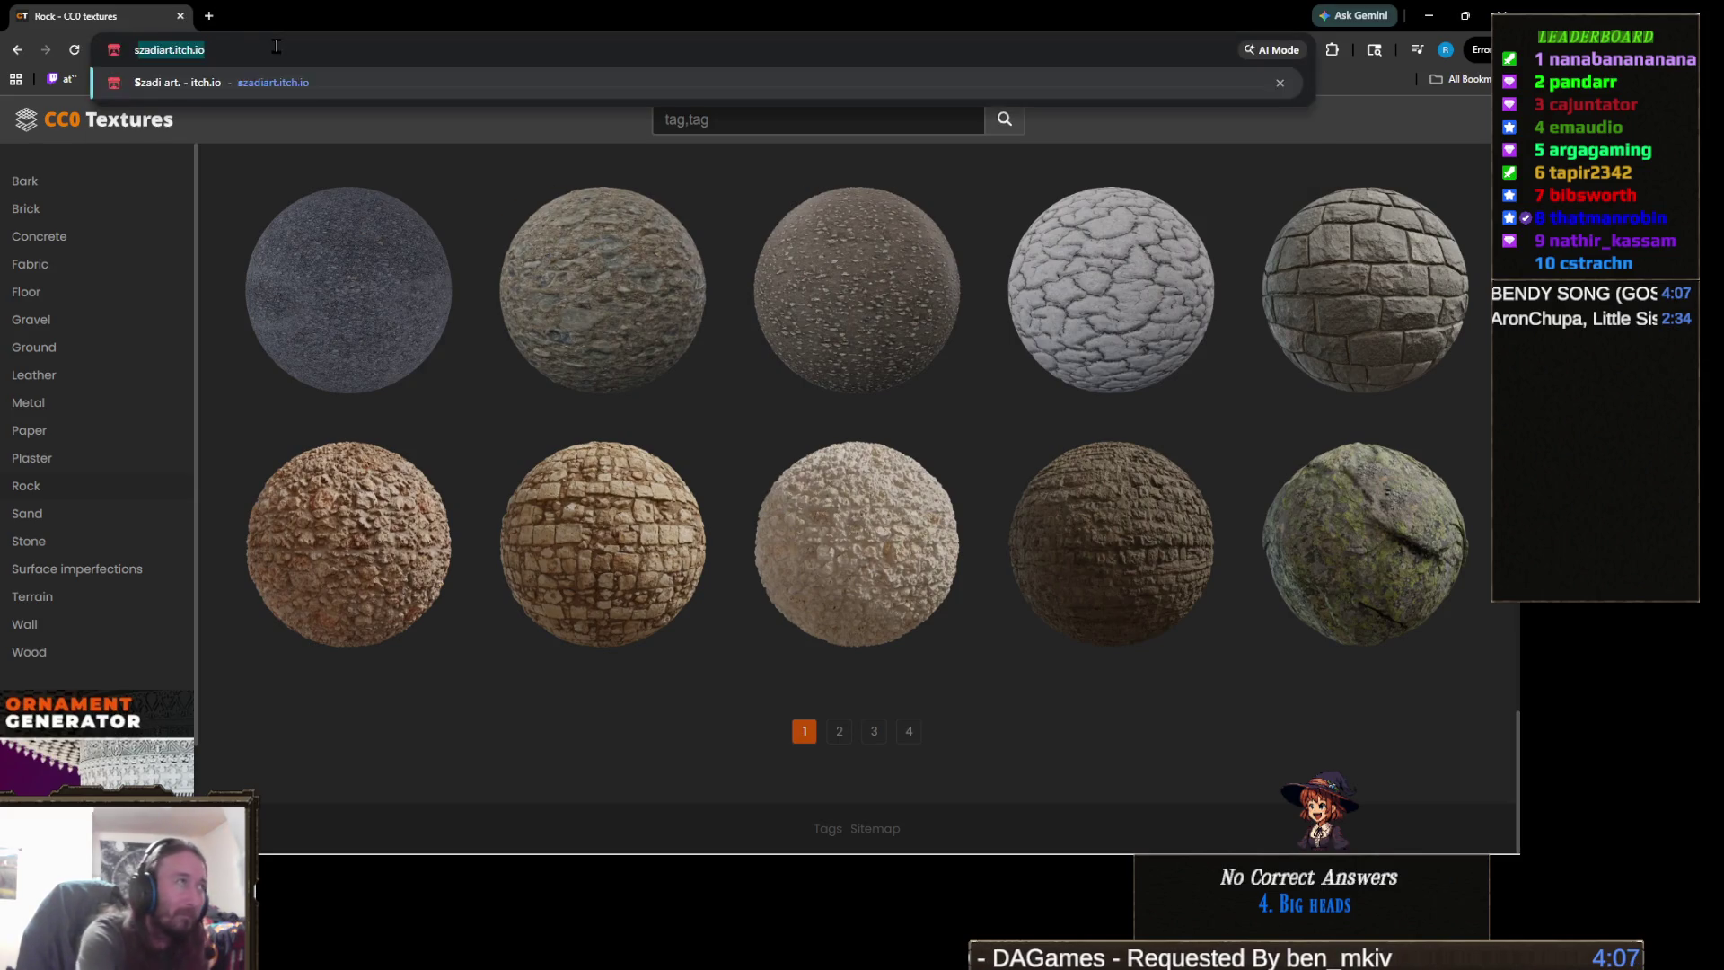
{"action": "type", "text": "ubstance share"}
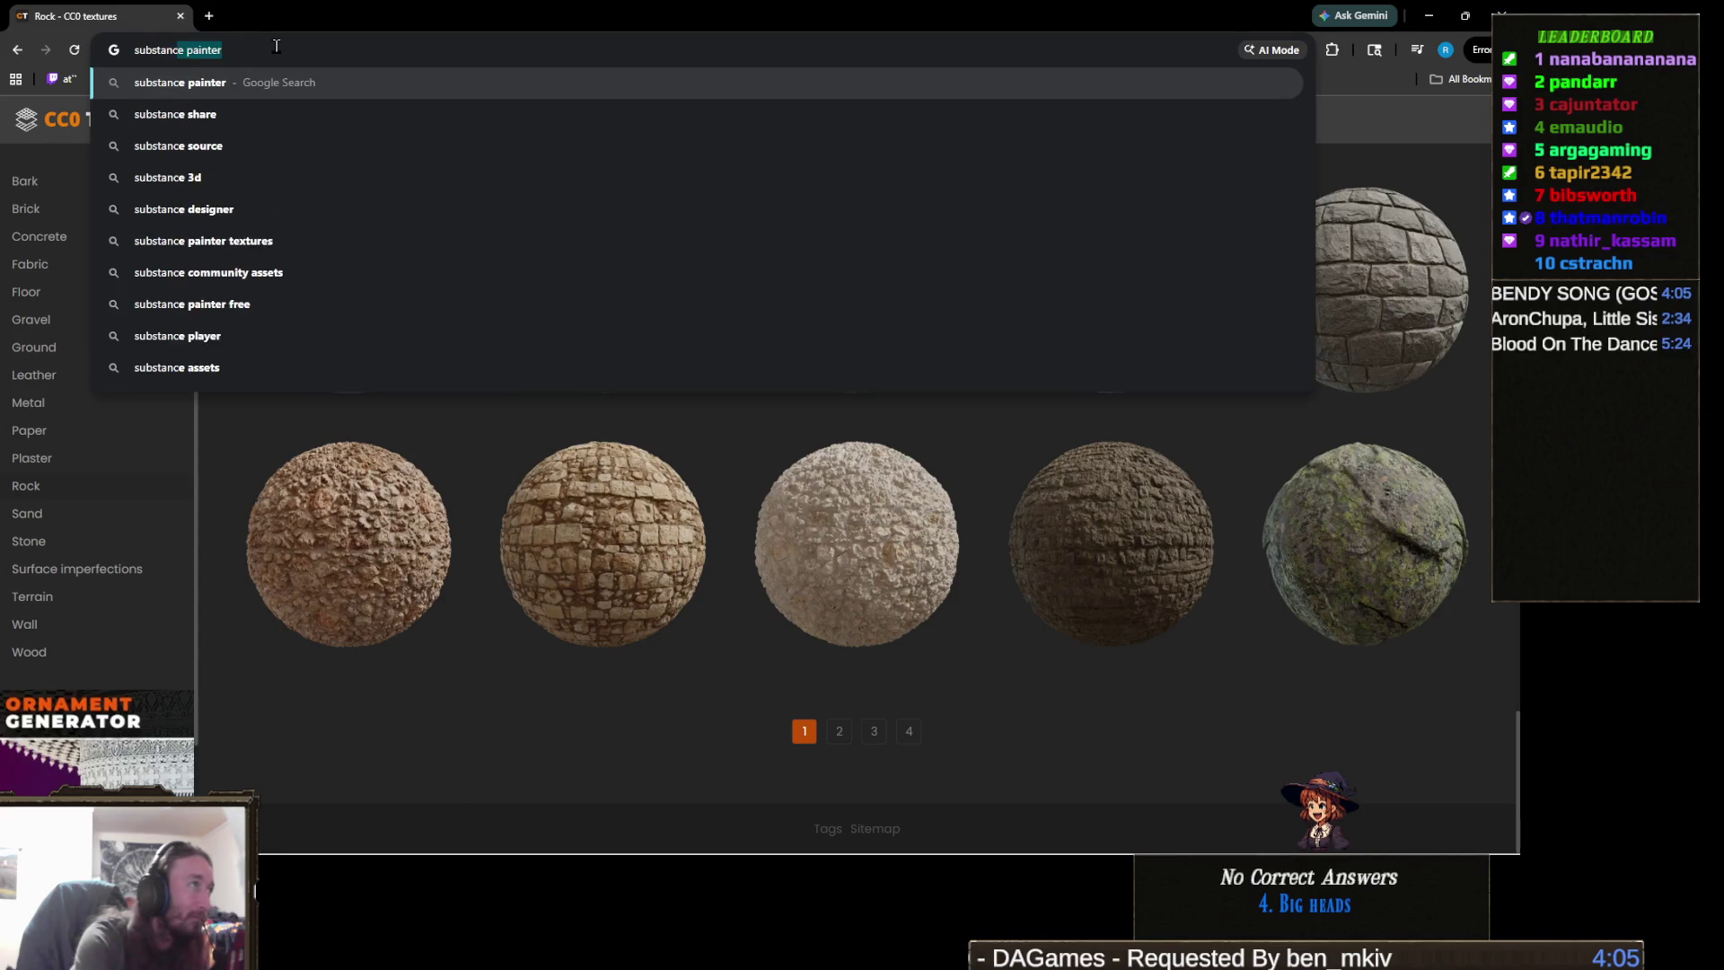
{"action": "key", "text": "Return"}
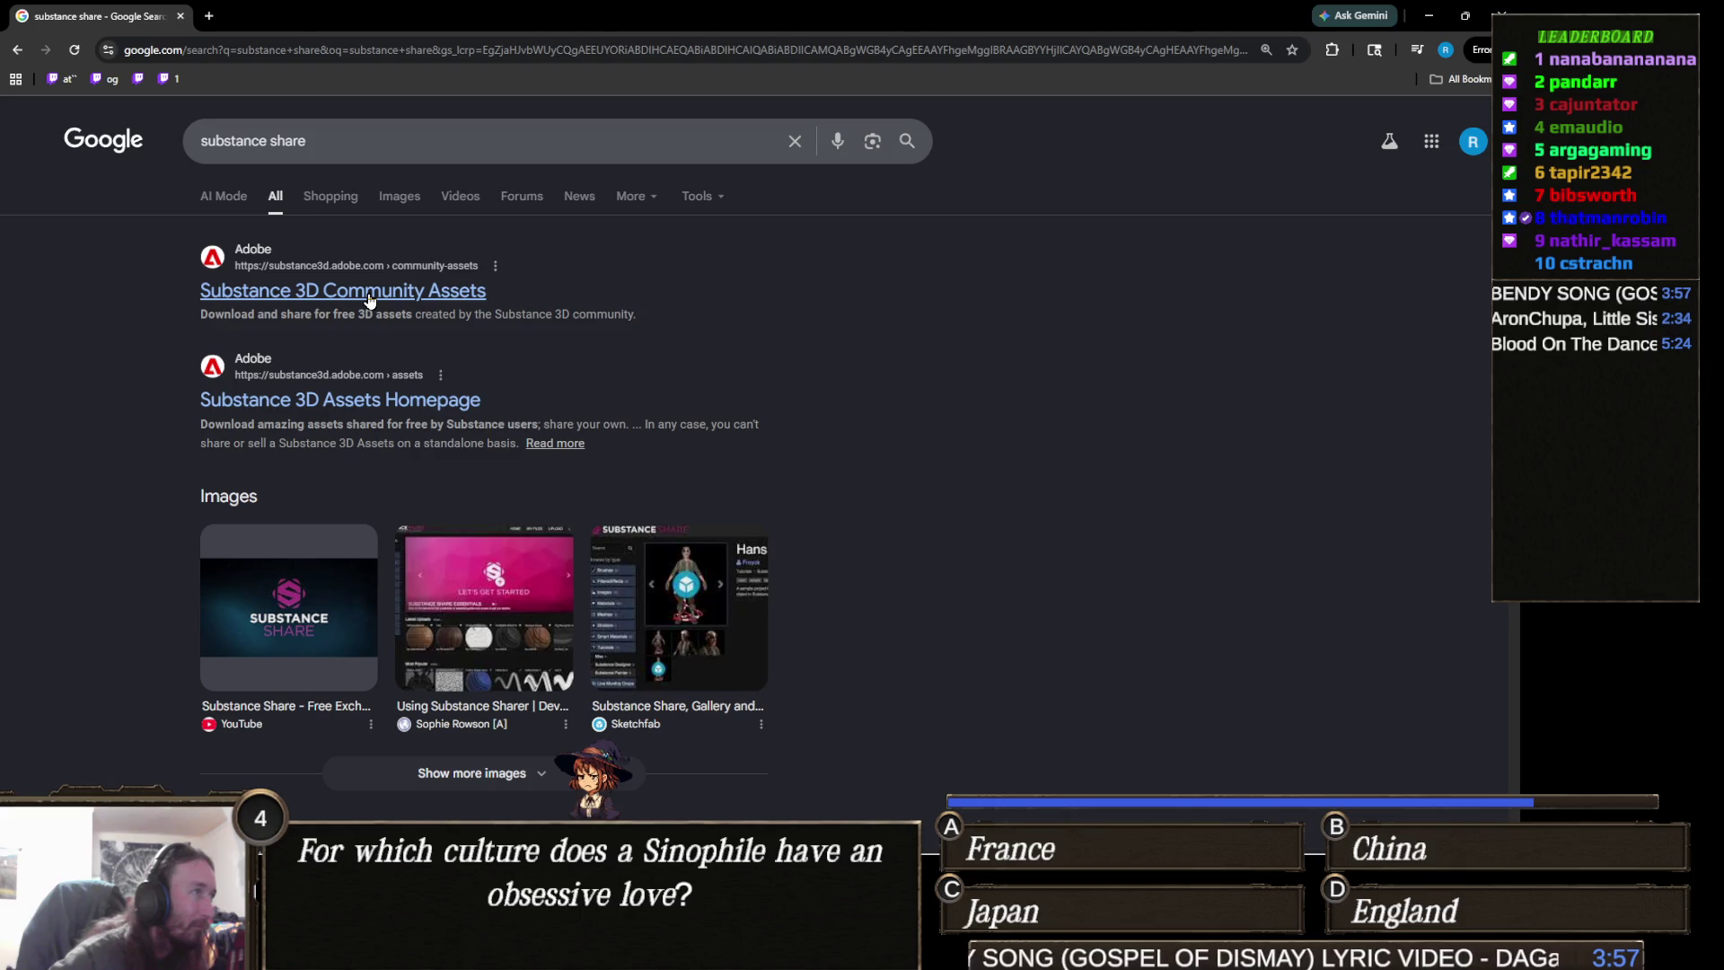
{"action": "scroll", "coordinate": [369, 299], "scroll_direction": "down", "scroll_amount": 3}
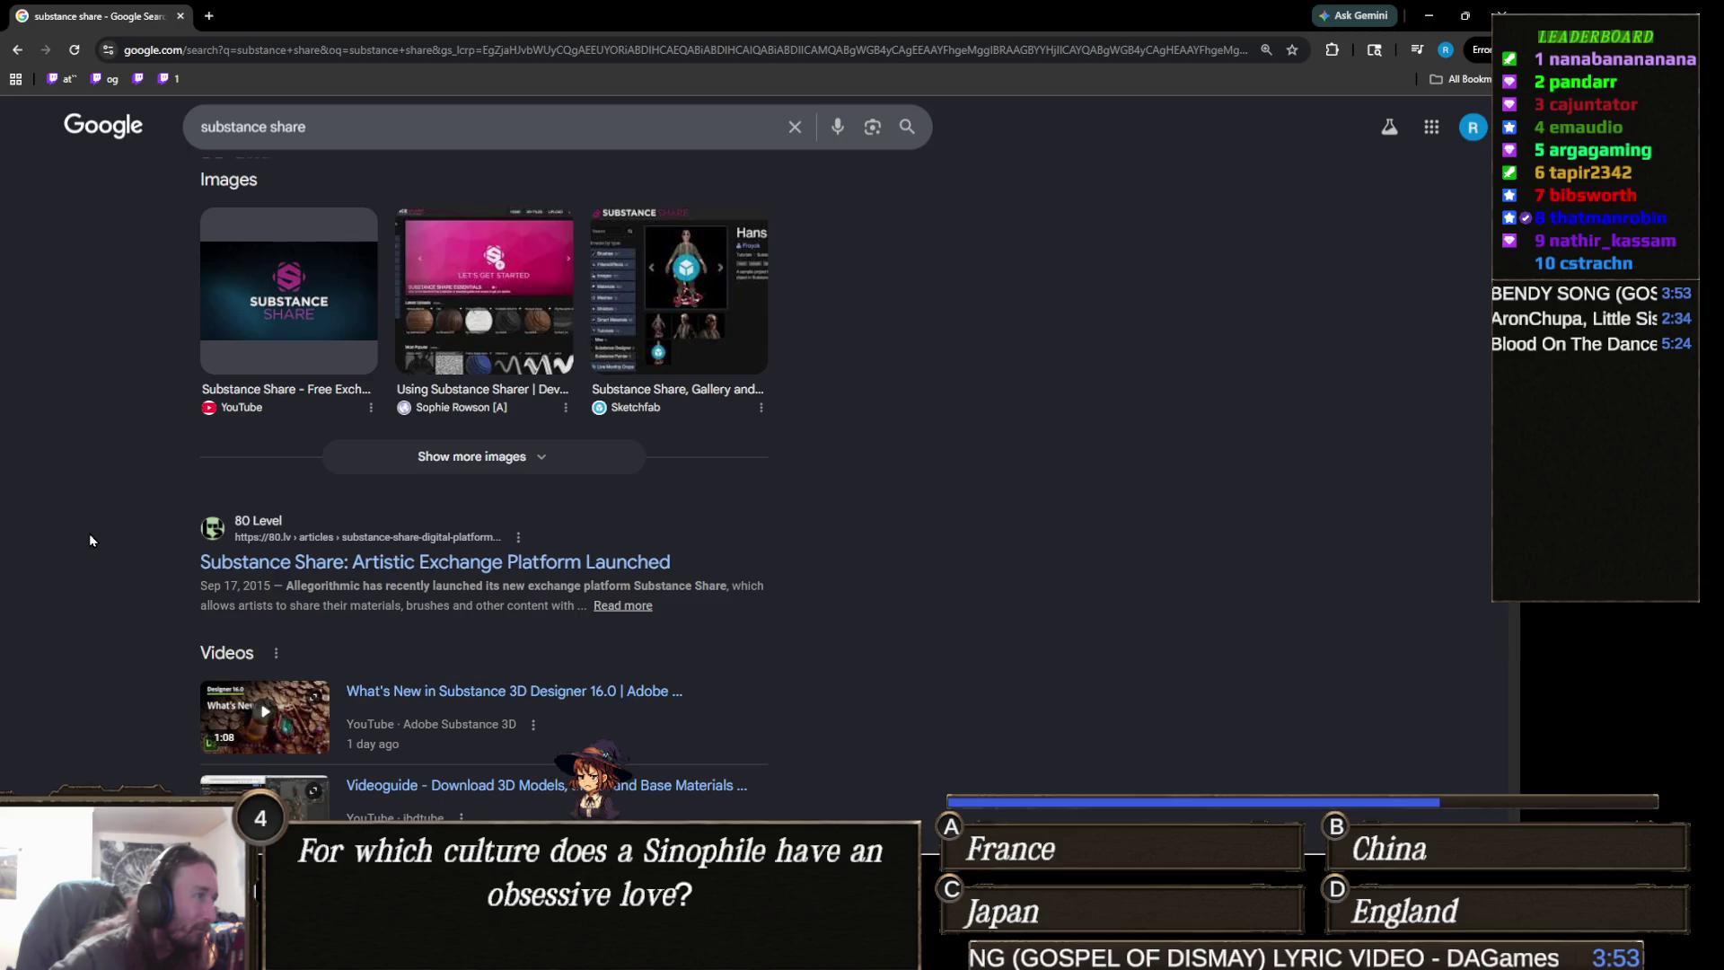
{"action": "left_click", "coordinate": [424, 562]}
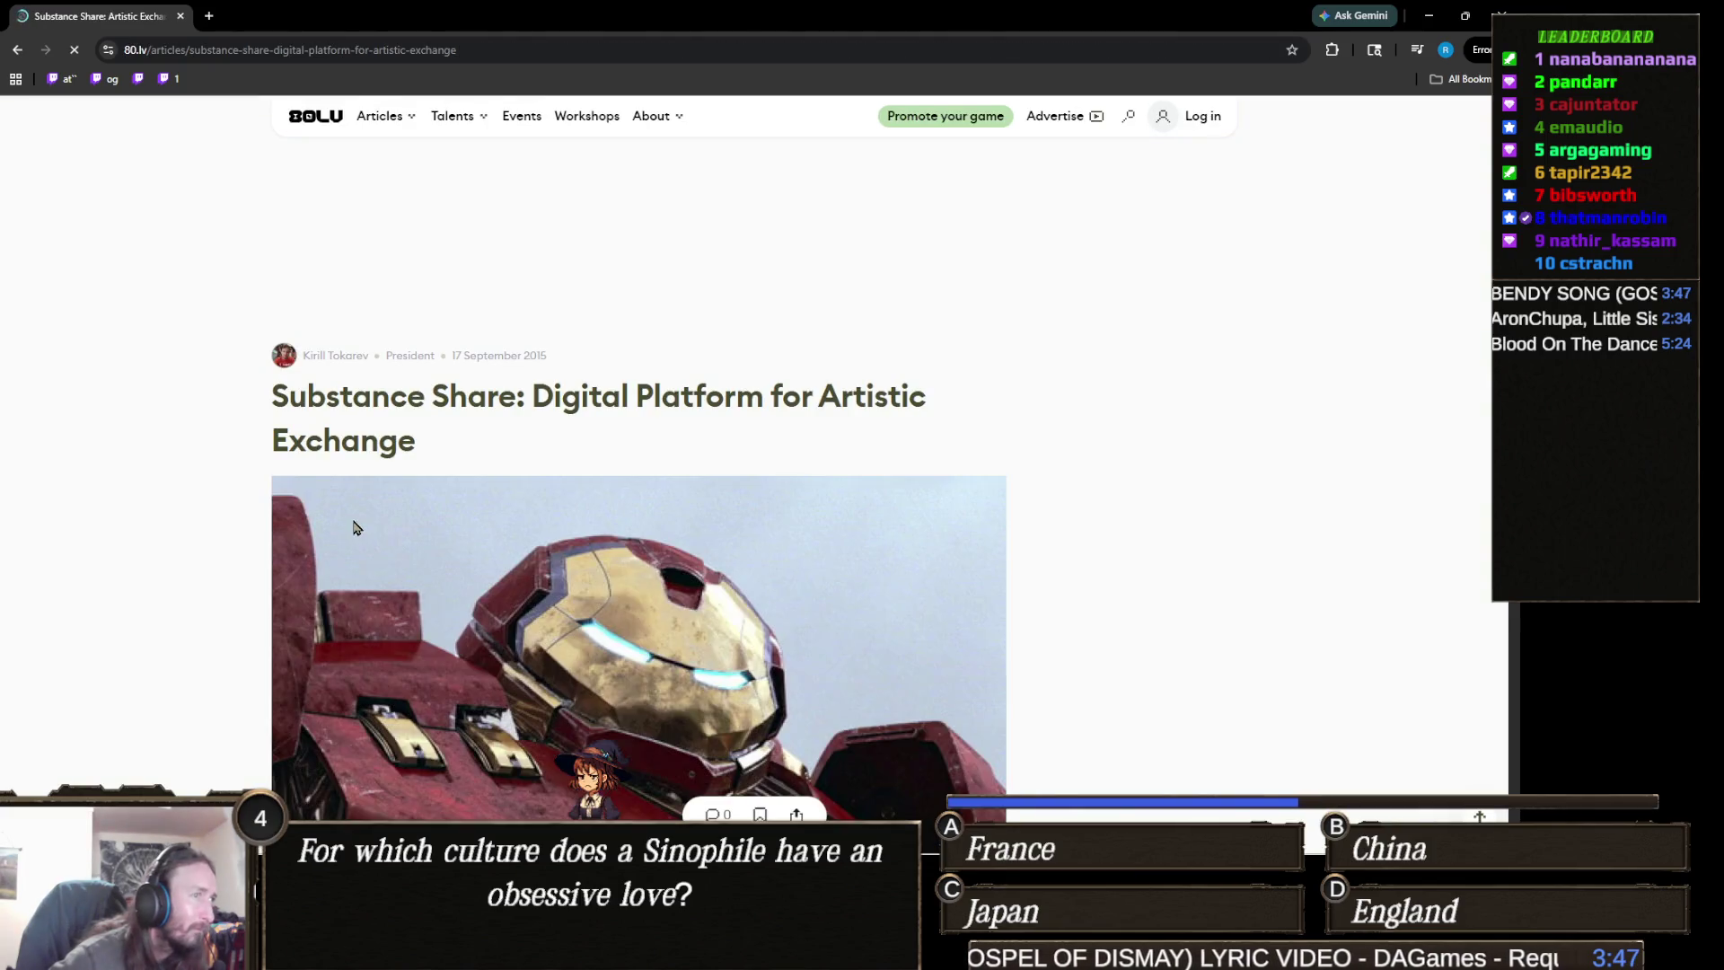
{"action": "left_click", "coordinate": [17, 49]}
- Check the CG Channel Substance Share page from the results, then return
{"action": "scroll", "coordinate": [311, 438], "scroll_direction": "down", "scroll_amount": 8}
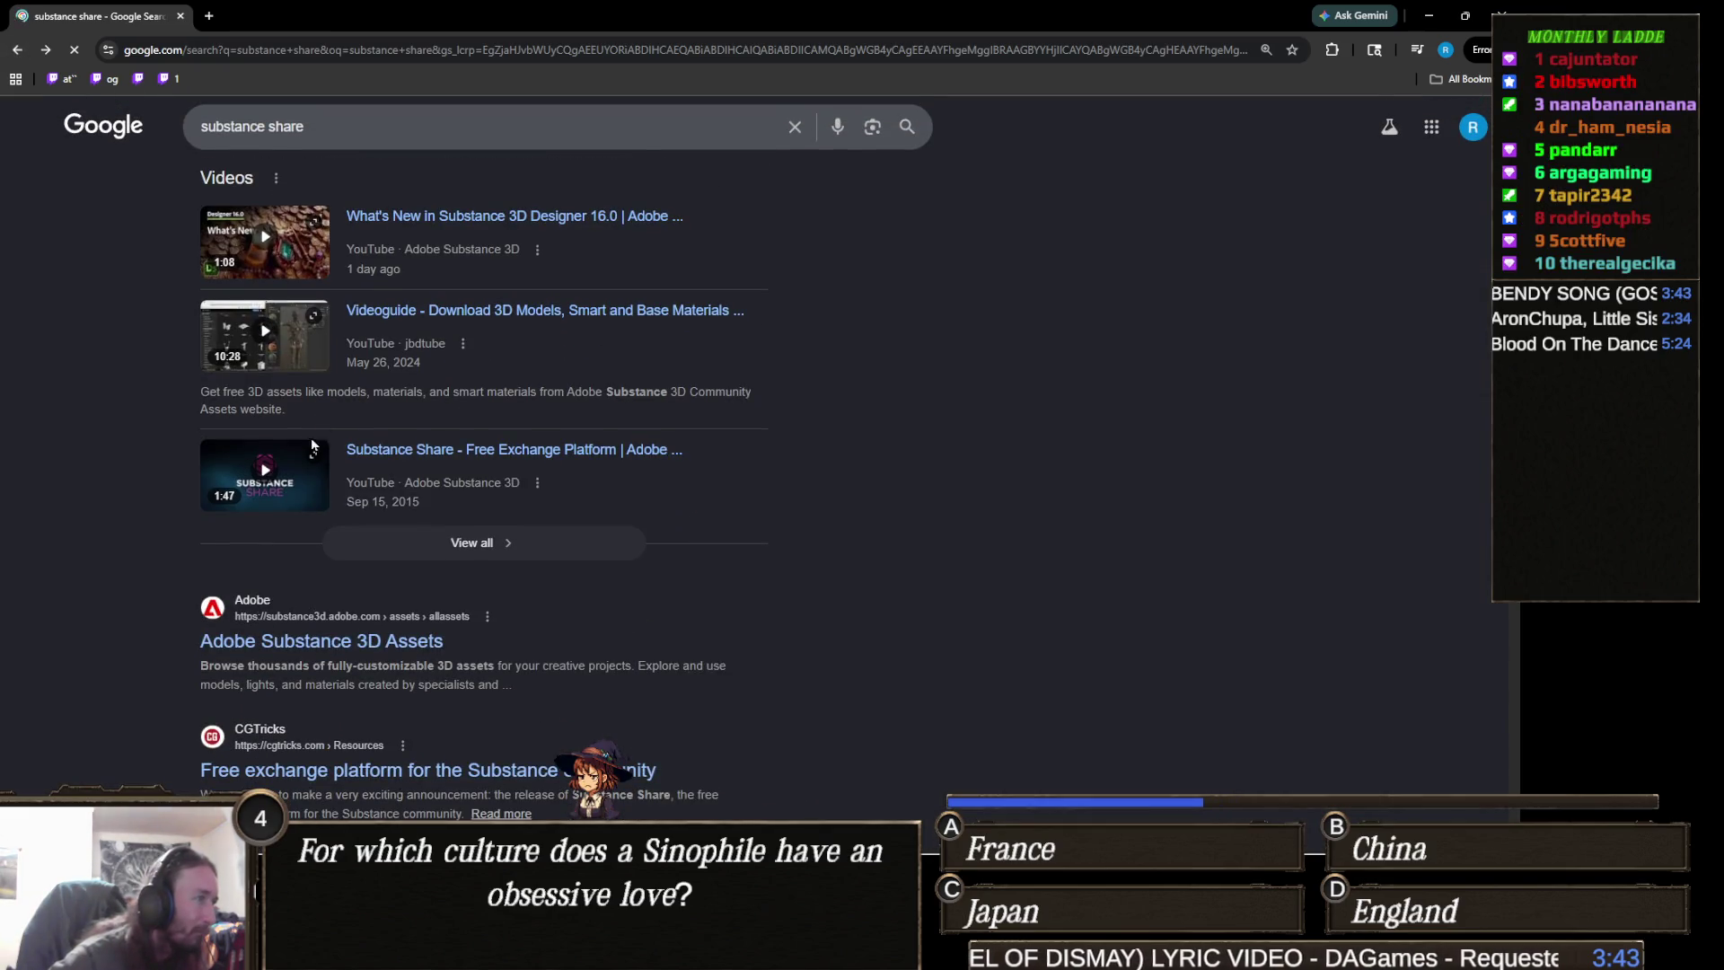
{"action": "scroll", "coordinate": [189, 498], "scroll_direction": "down", "scroll_amount": 3}
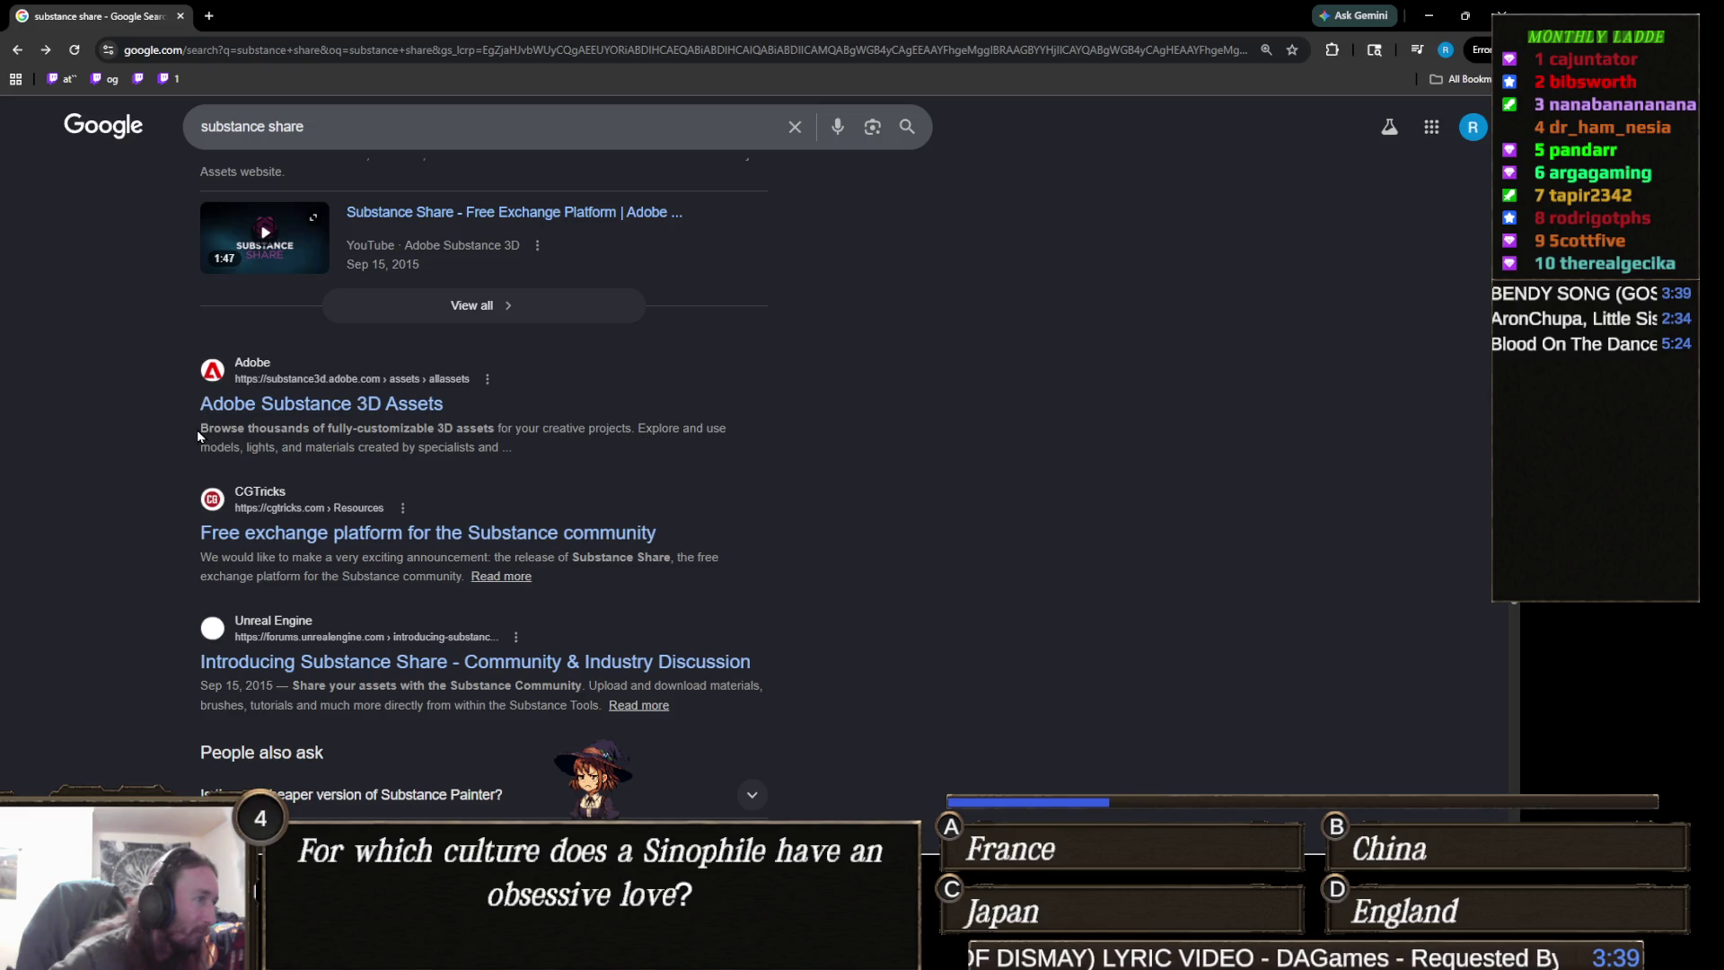
{"action": "scroll", "coordinate": [197, 432], "scroll_direction": "down", "scroll_amount": 4}
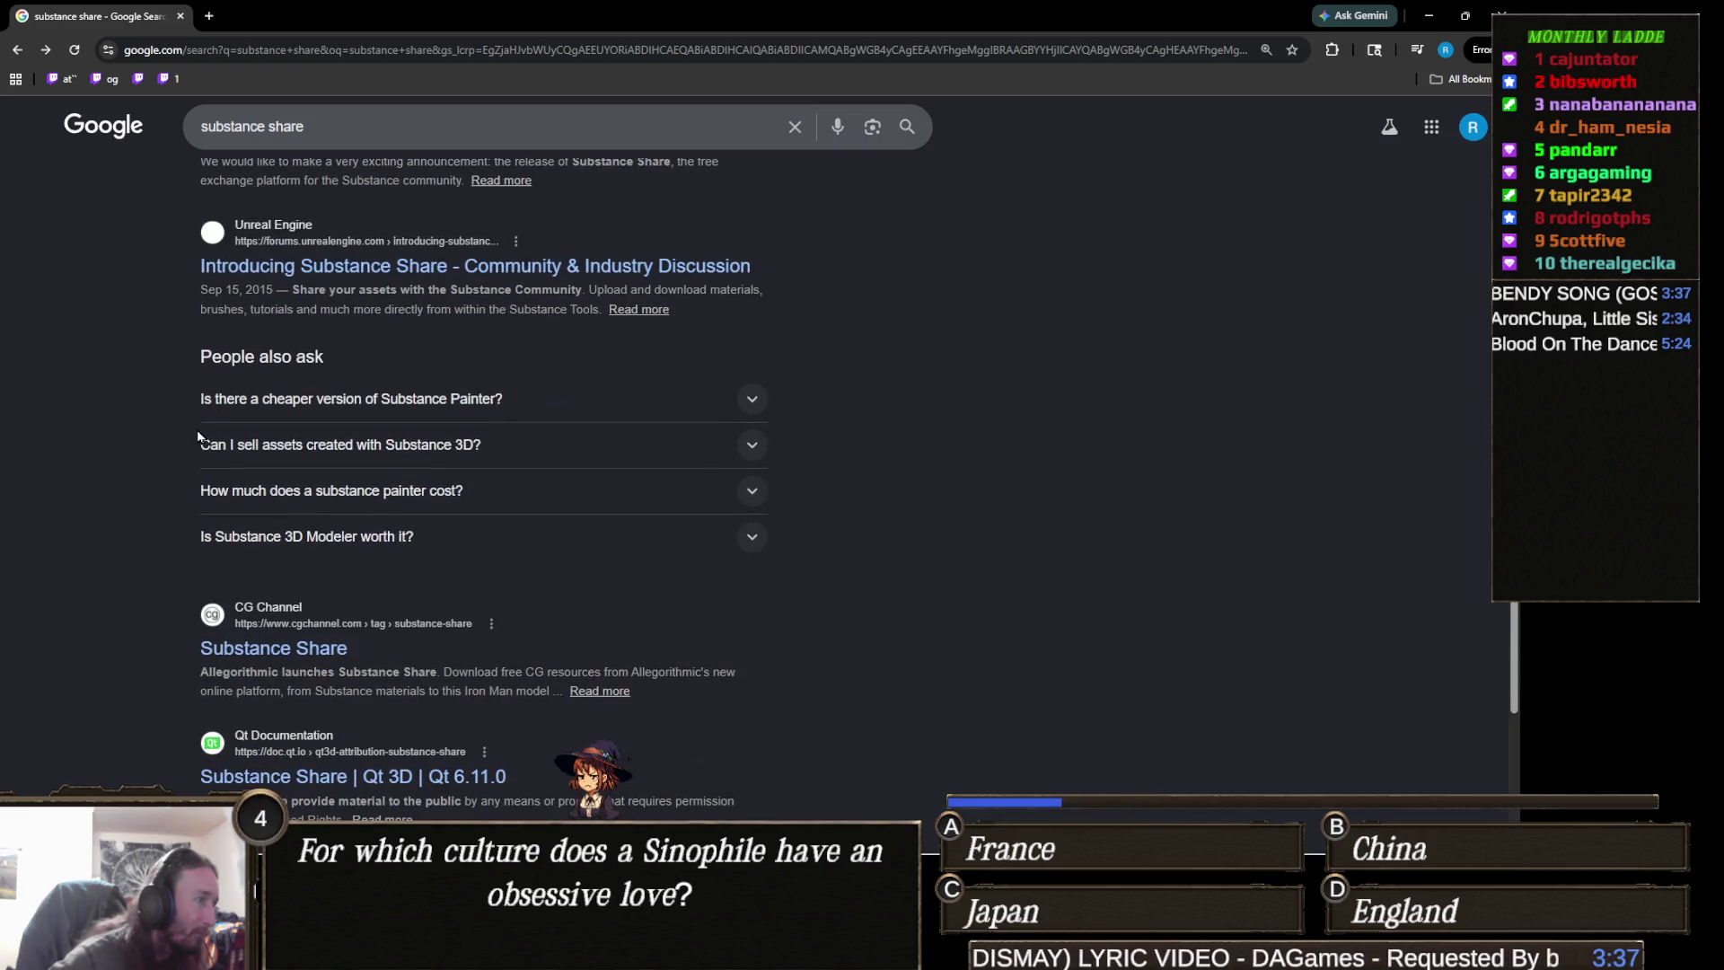
{"action": "left_click", "coordinate": [293, 648]}
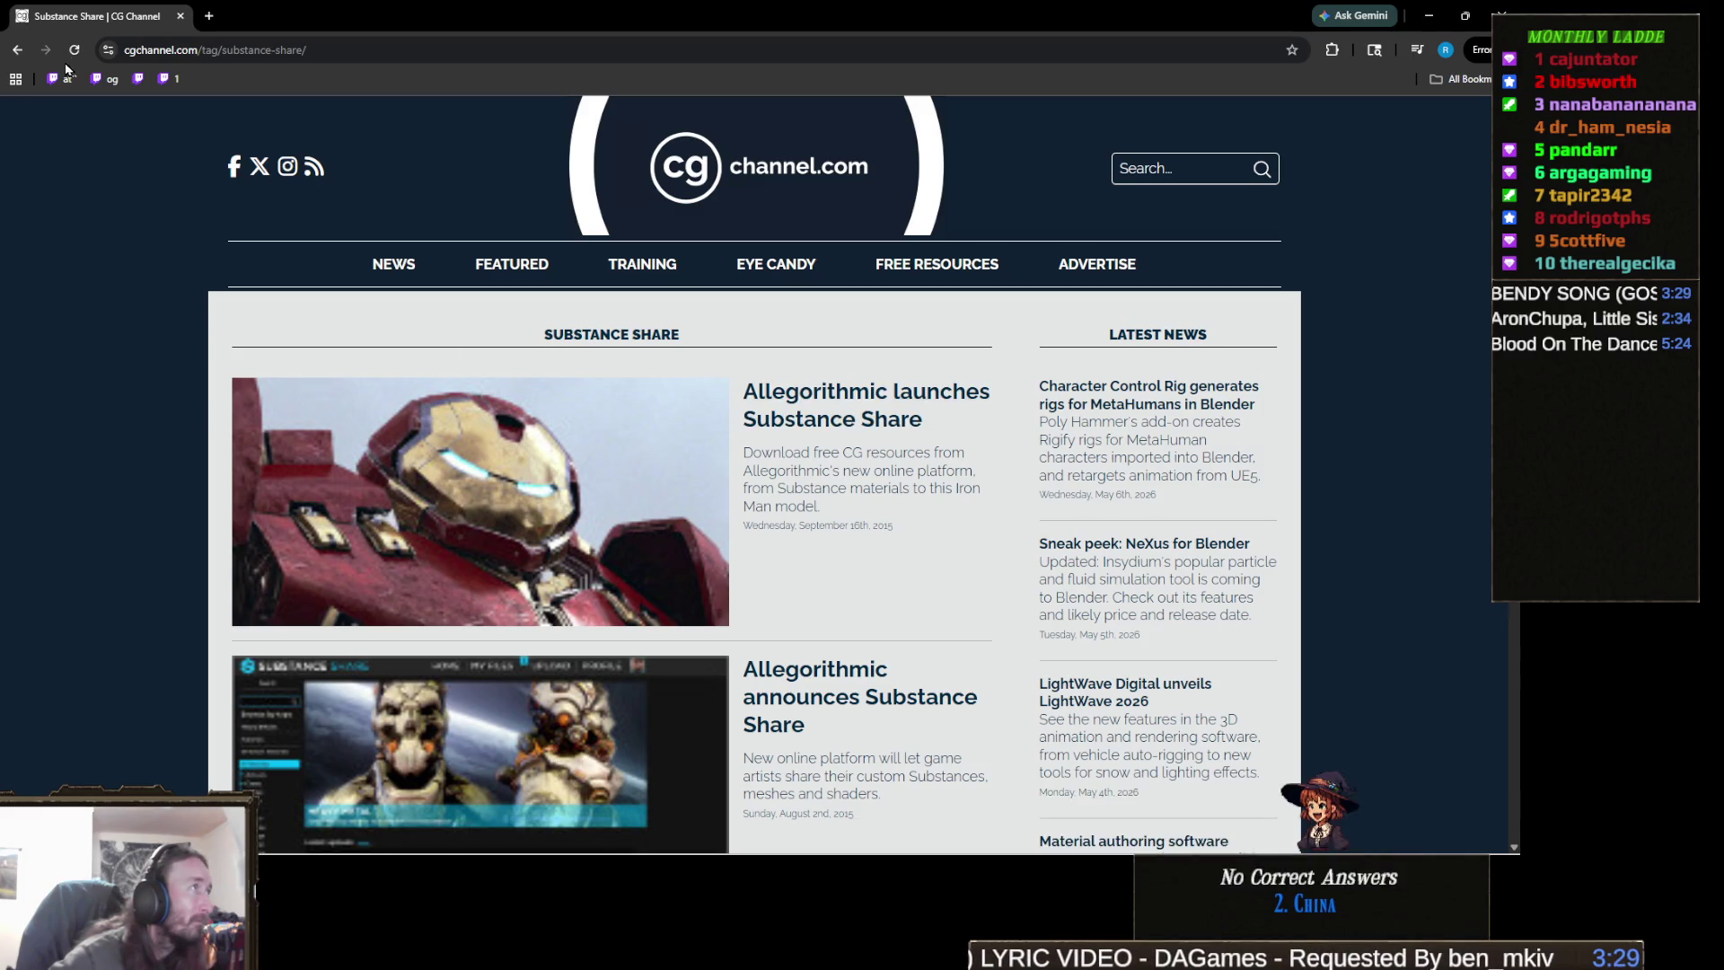
{"action": "left_click", "coordinate": [15, 52]}
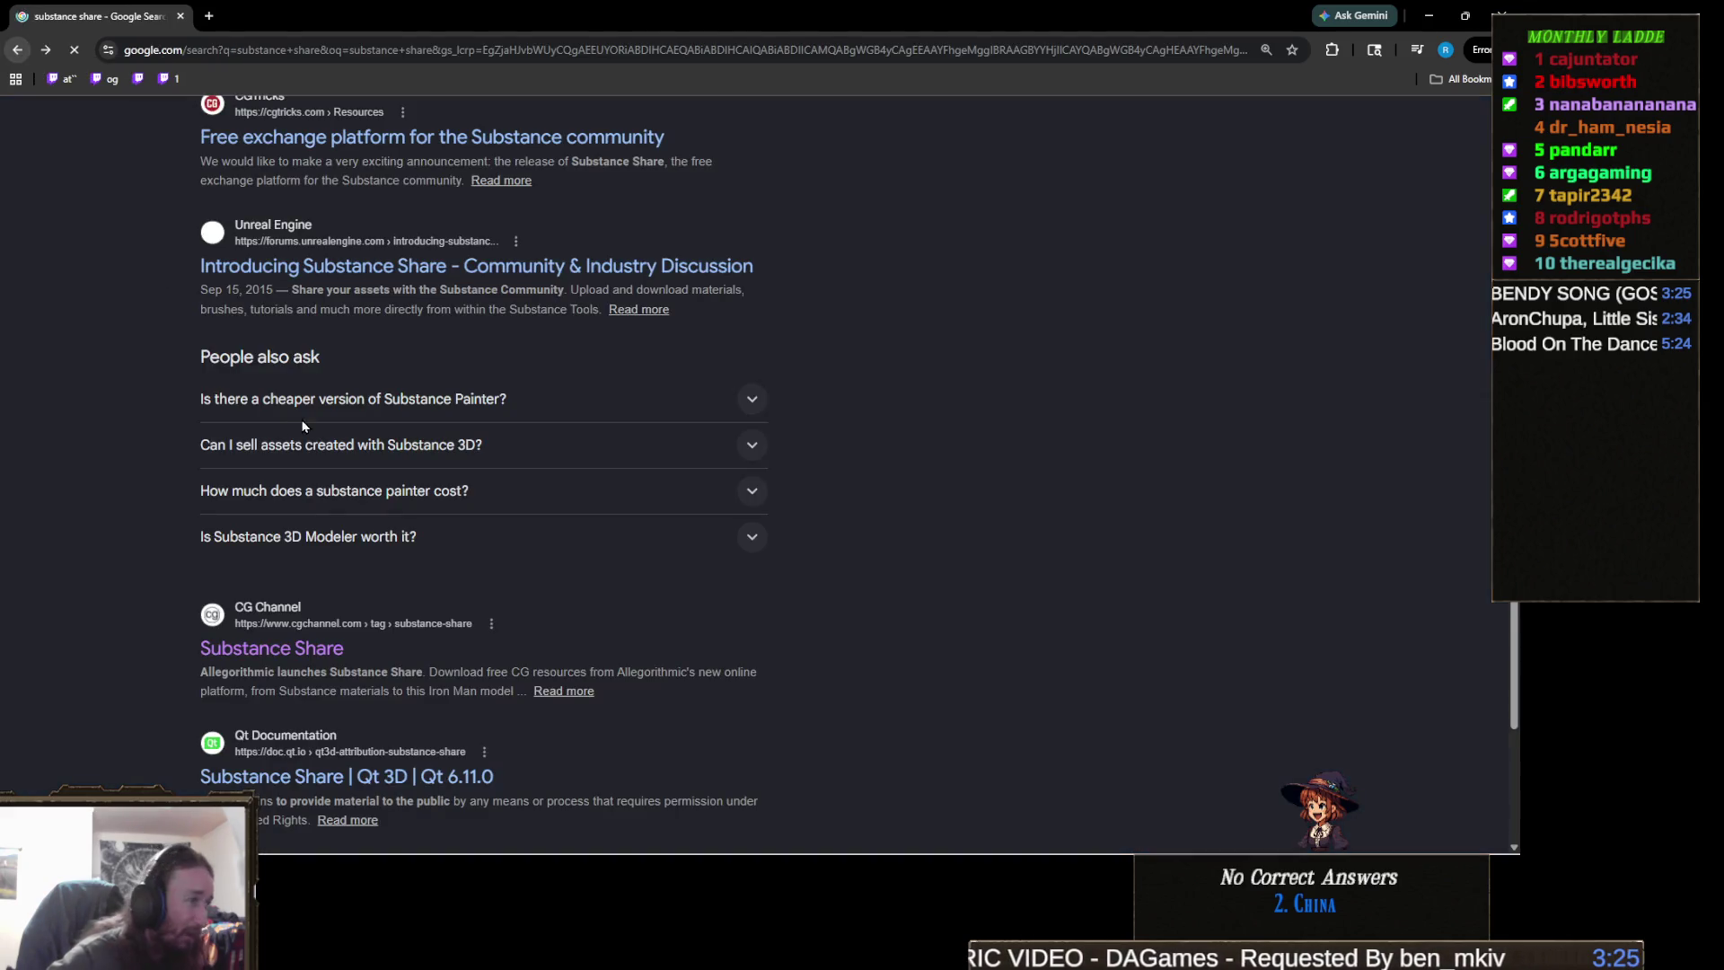
- Open the Substance 3D Community Assets site from the search results
{"action": "scroll", "coordinate": [326, 461], "scroll_direction": "down", "scroll_amount": 3}
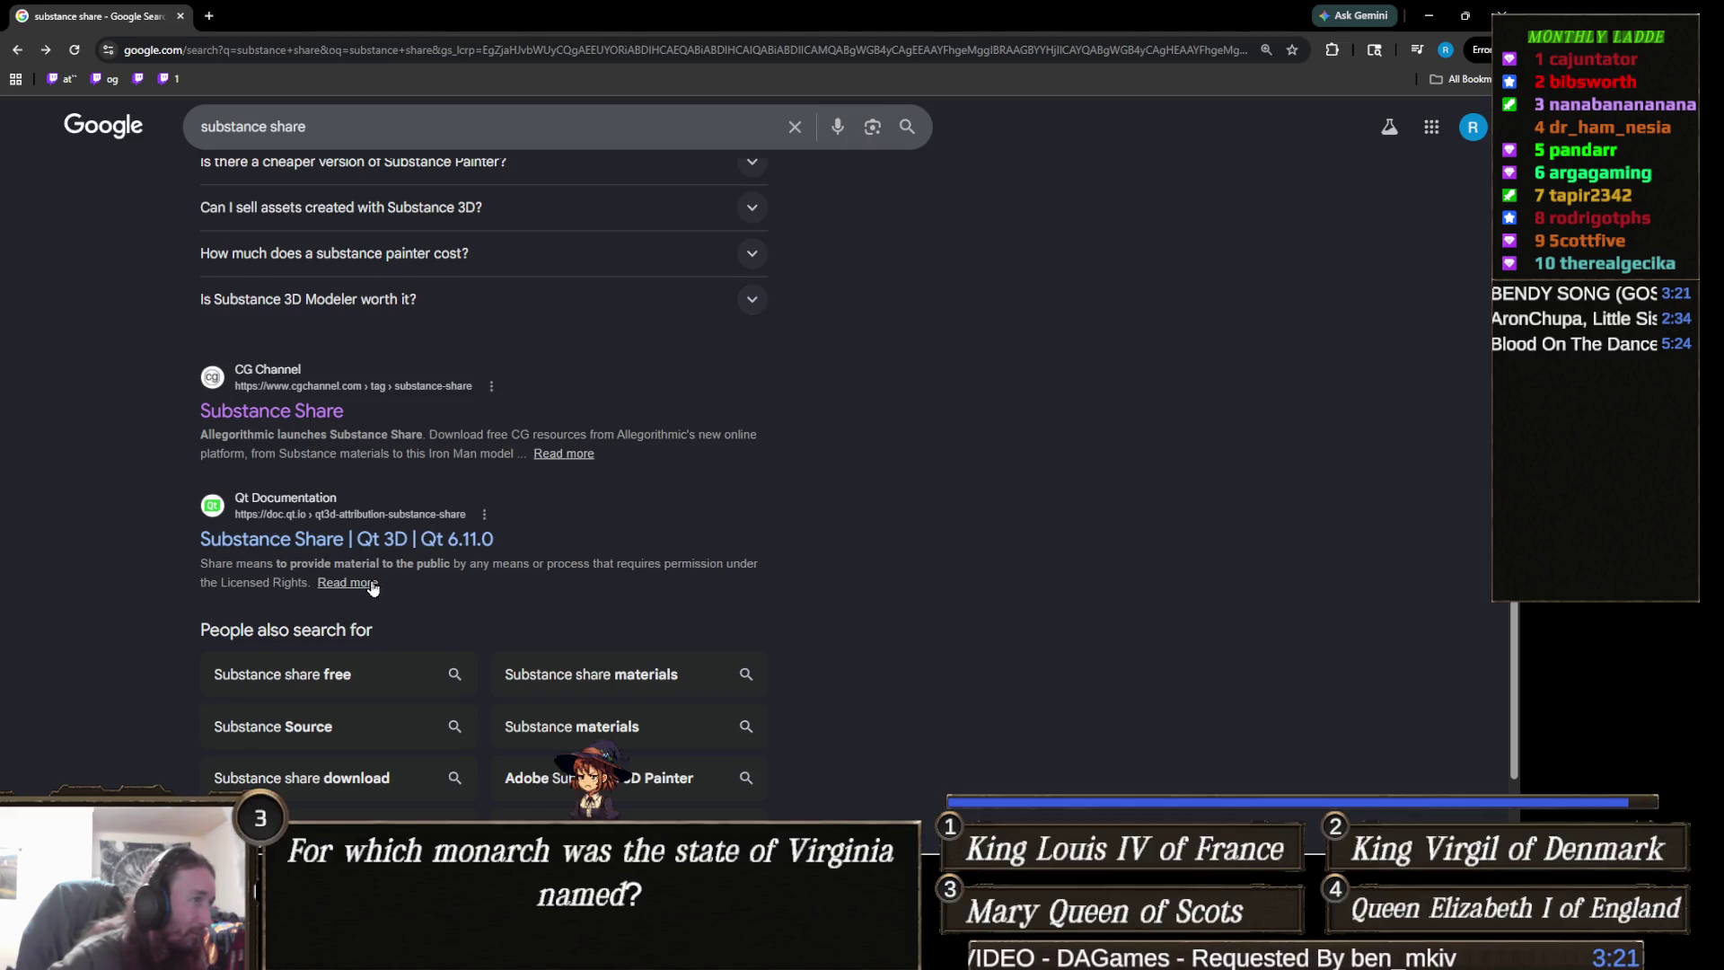
{"action": "scroll", "coordinate": [374, 584], "scroll_direction": "down", "scroll_amount": 3}
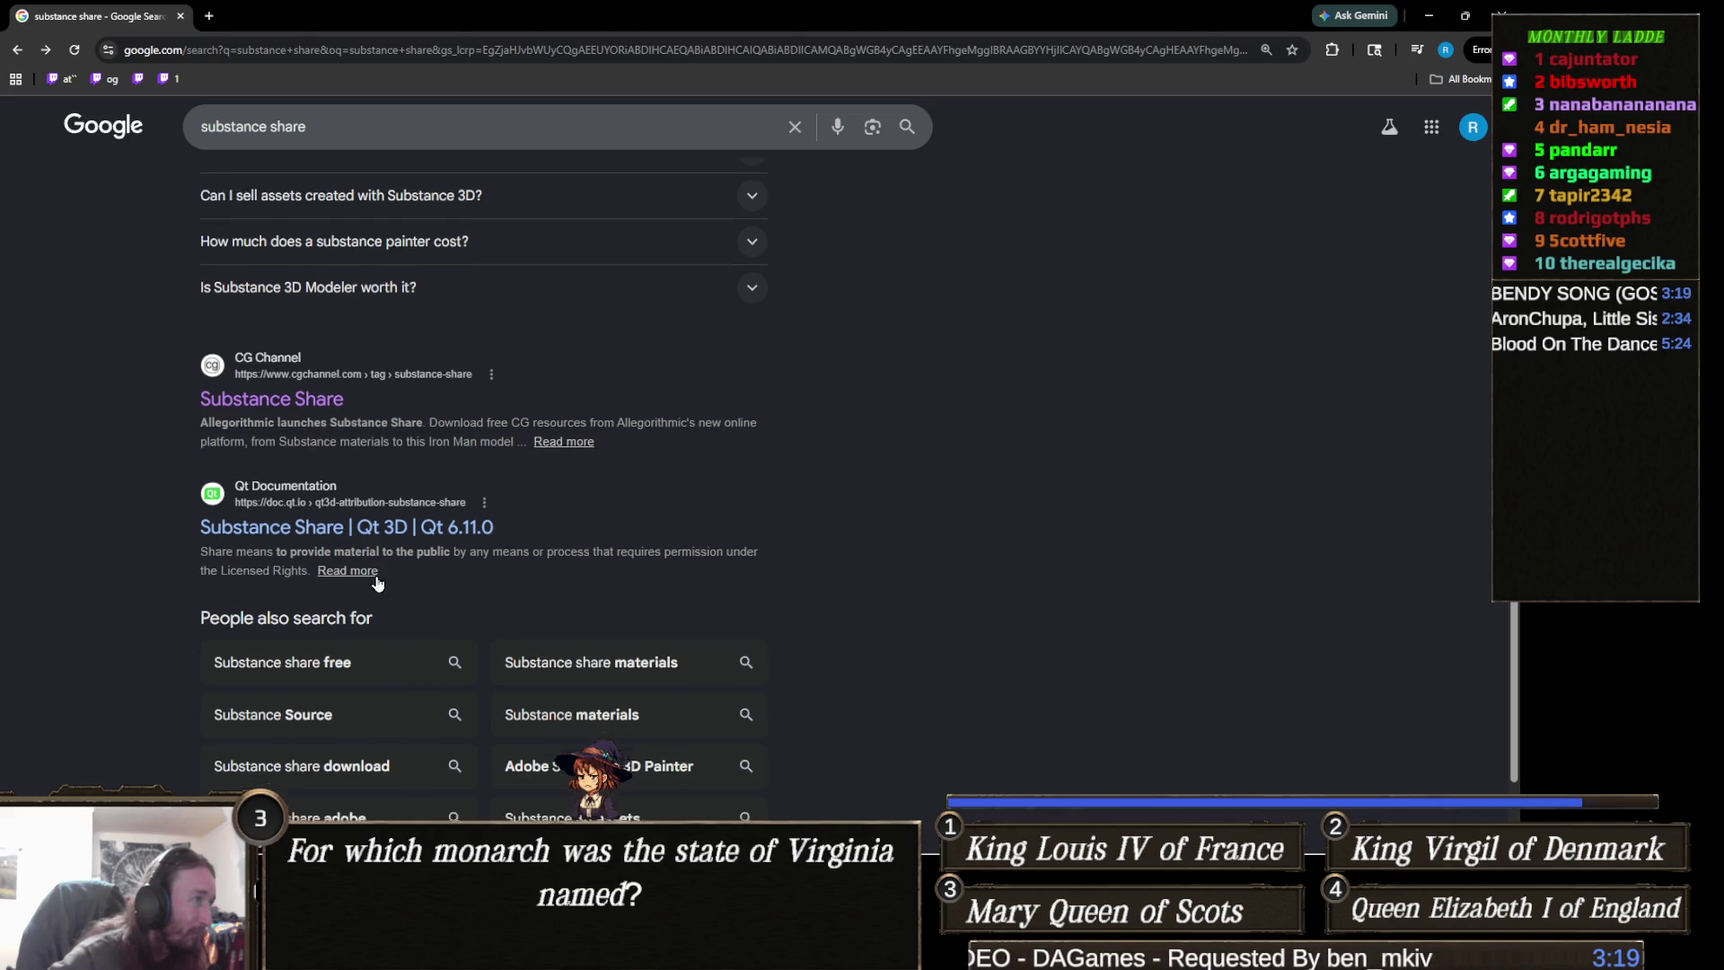
{"action": "scroll", "coordinate": [334, 569], "scroll_direction": "up", "scroll_amount": 2}
{"action": "scroll", "coordinate": [334, 569], "scroll_direction": "up", "scroll_amount": 10}
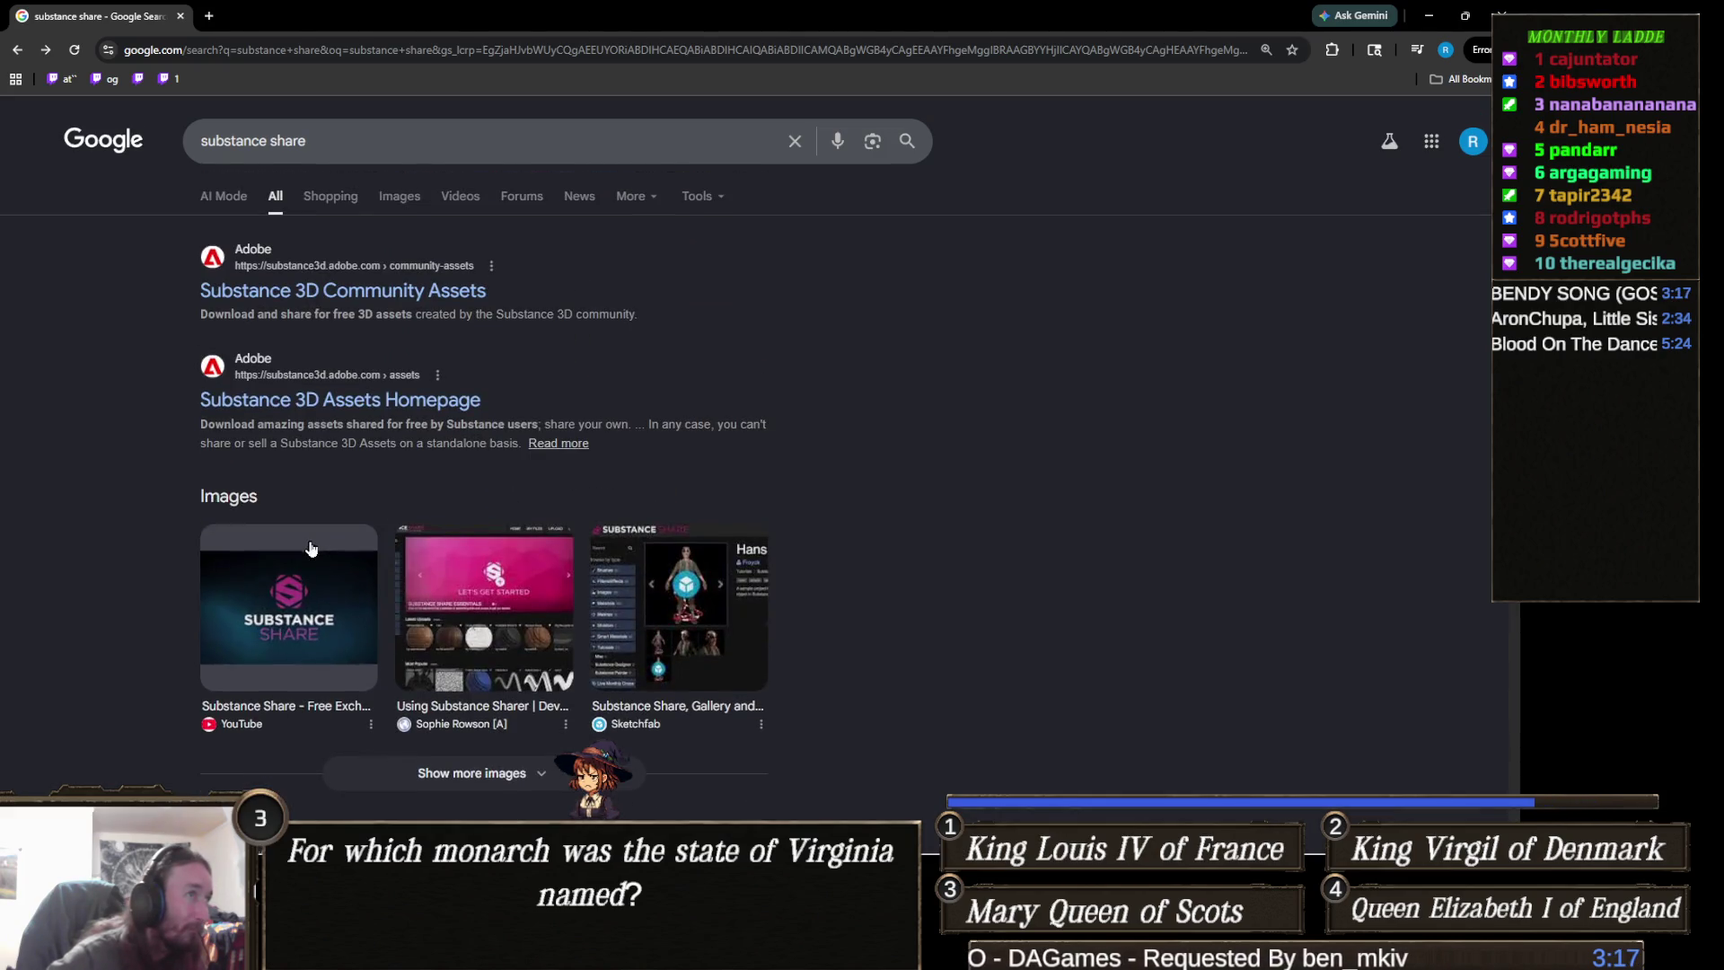
{"action": "left_click", "coordinate": [459, 292]}
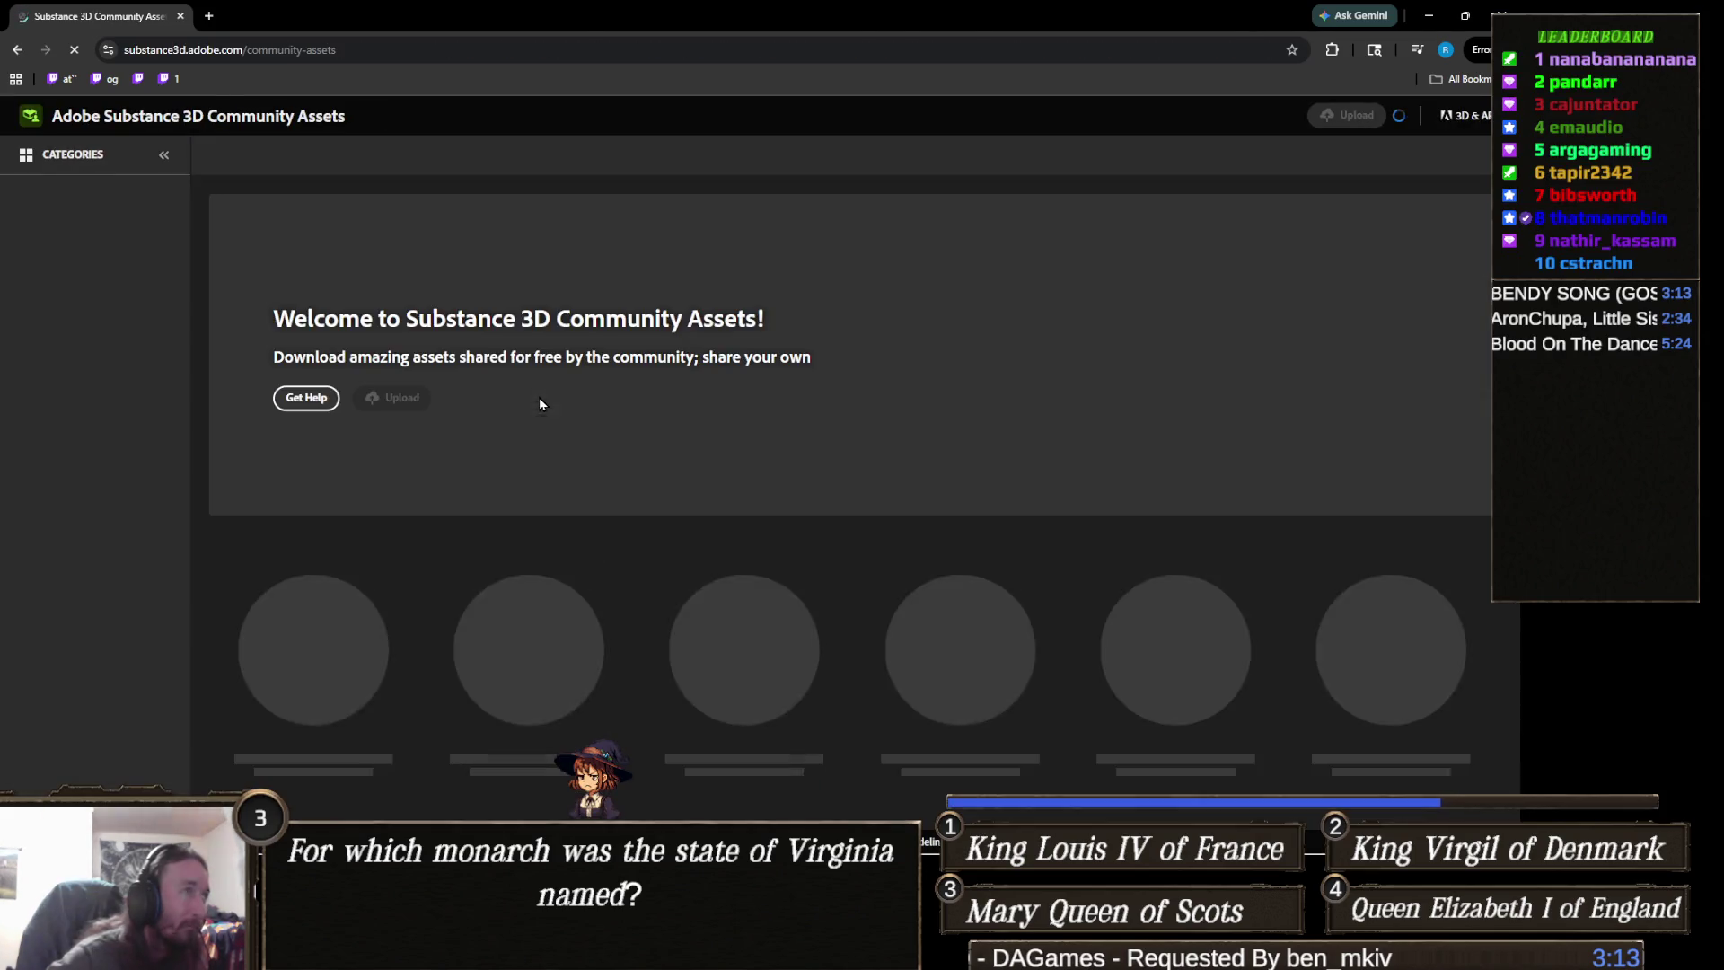
- Search the Community Assets library for 'stylized'
{"action": "scroll", "coordinate": [450, 438], "scroll_direction": "down", "scroll_amount": 2}
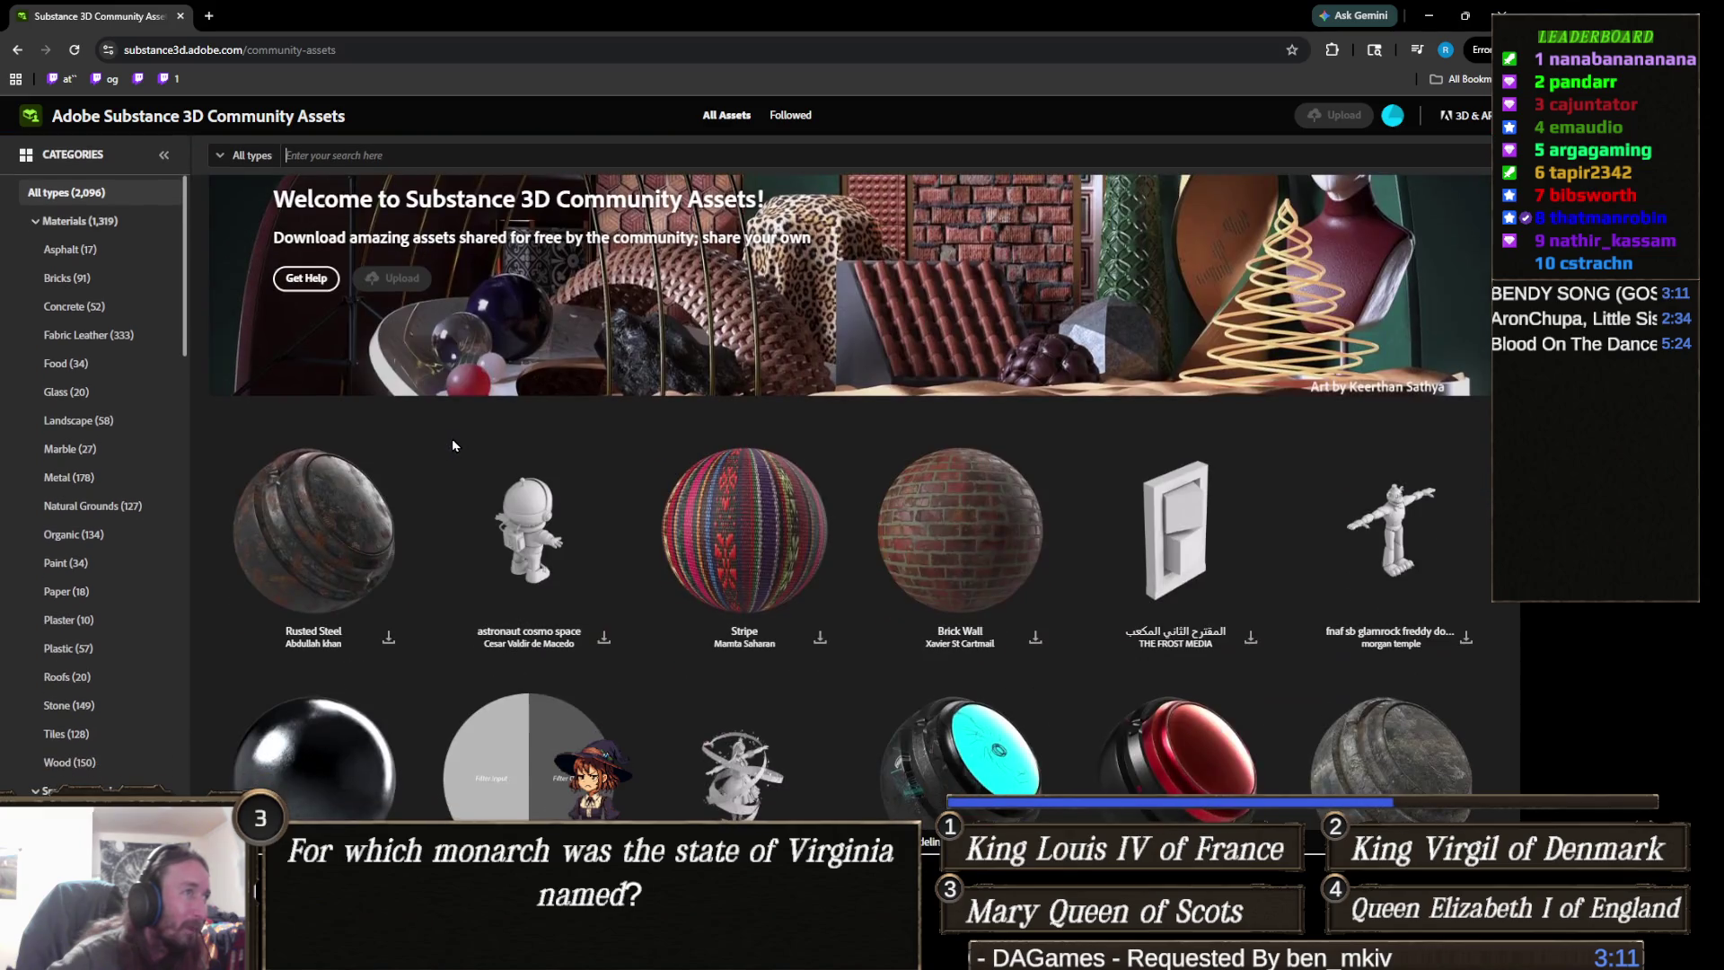
{"action": "scroll", "coordinate": [434, 425], "scroll_direction": "up", "scroll_amount": 2}
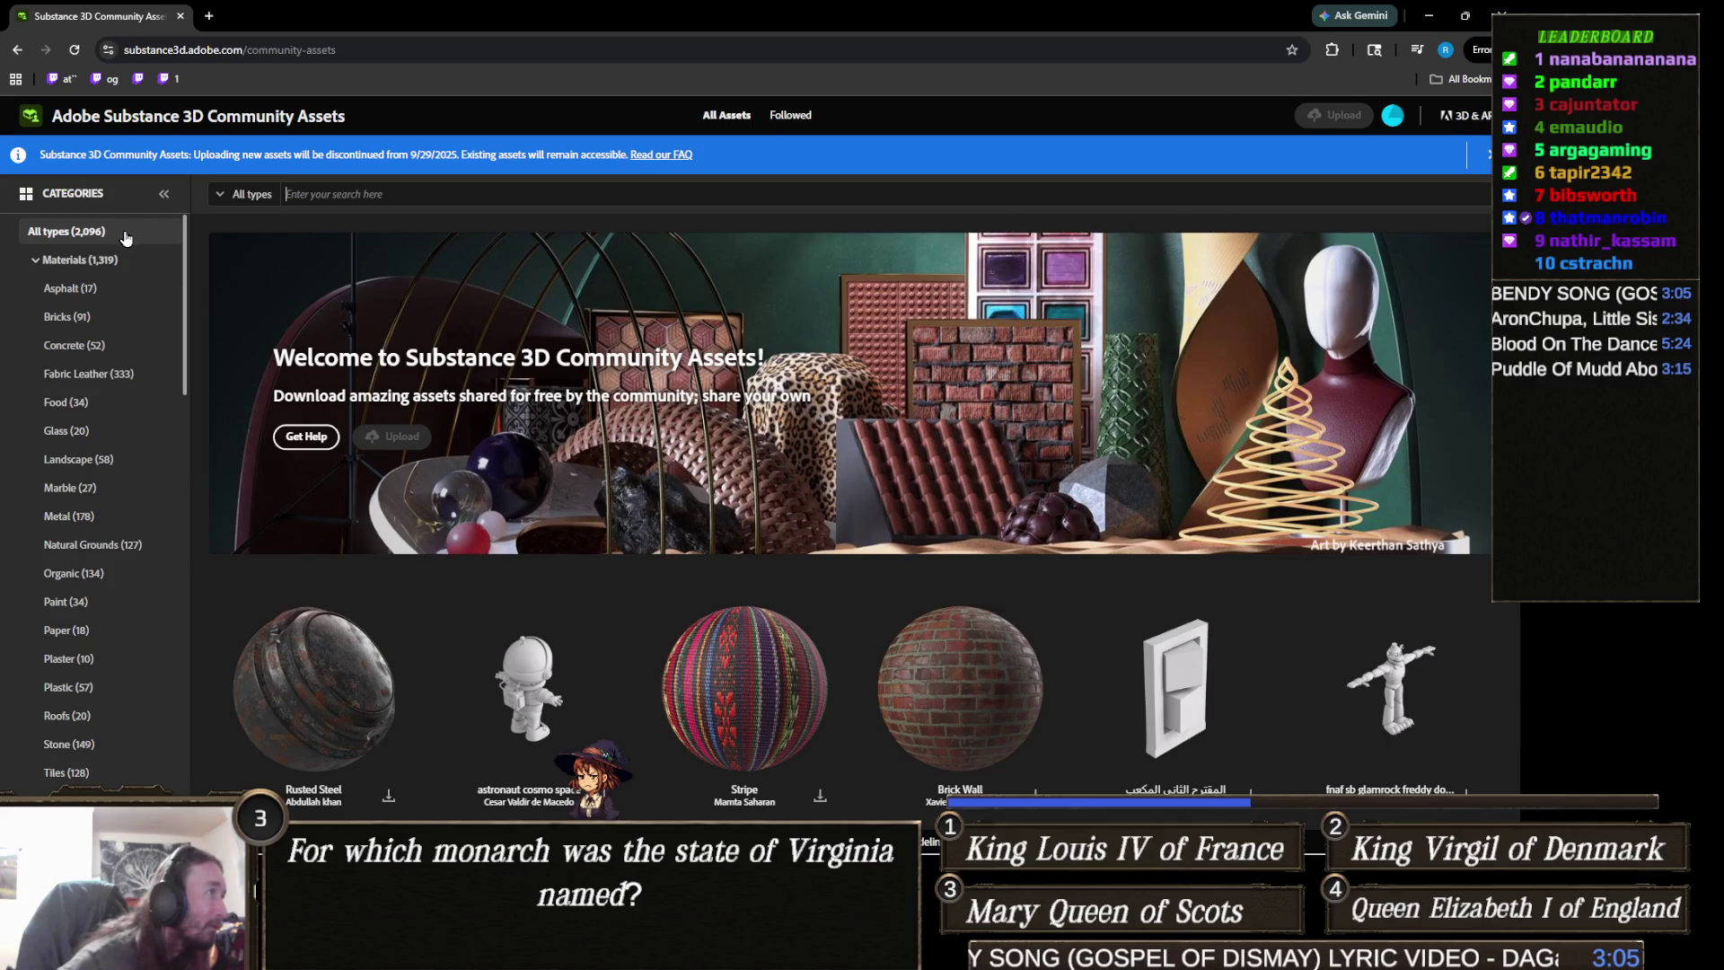
{"action": "left_click", "coordinate": [392, 199]}
{"action": "type", "text": "s"}
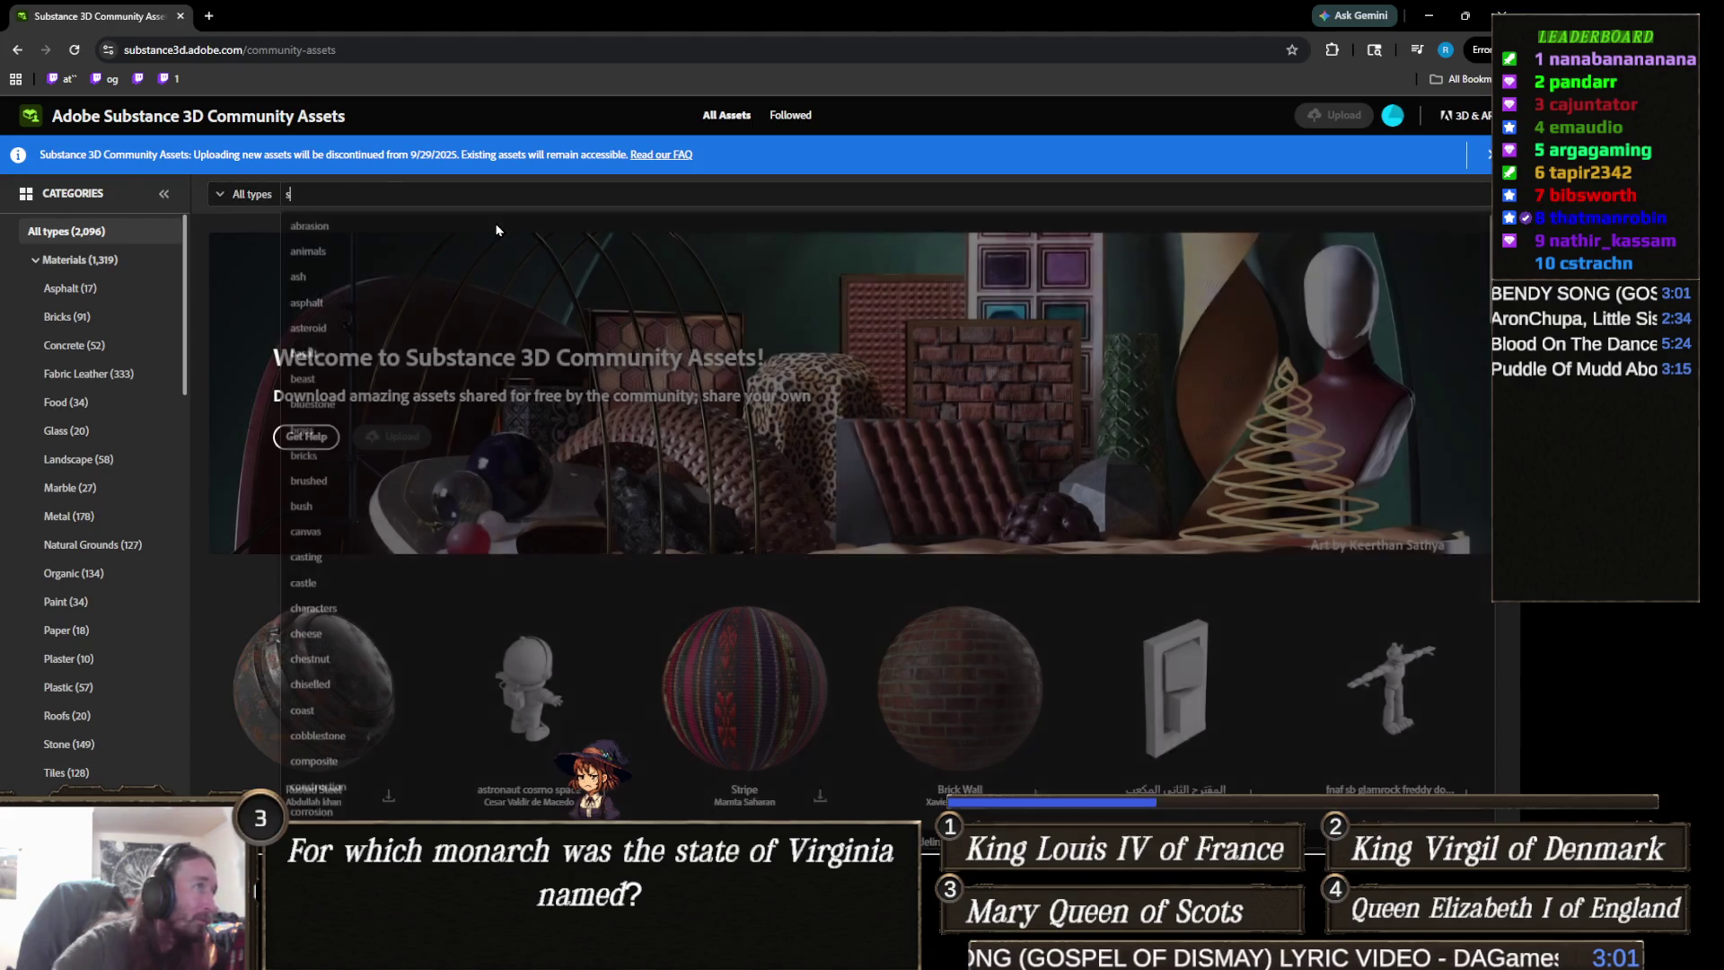
{"action": "type", "text": "tylized"}
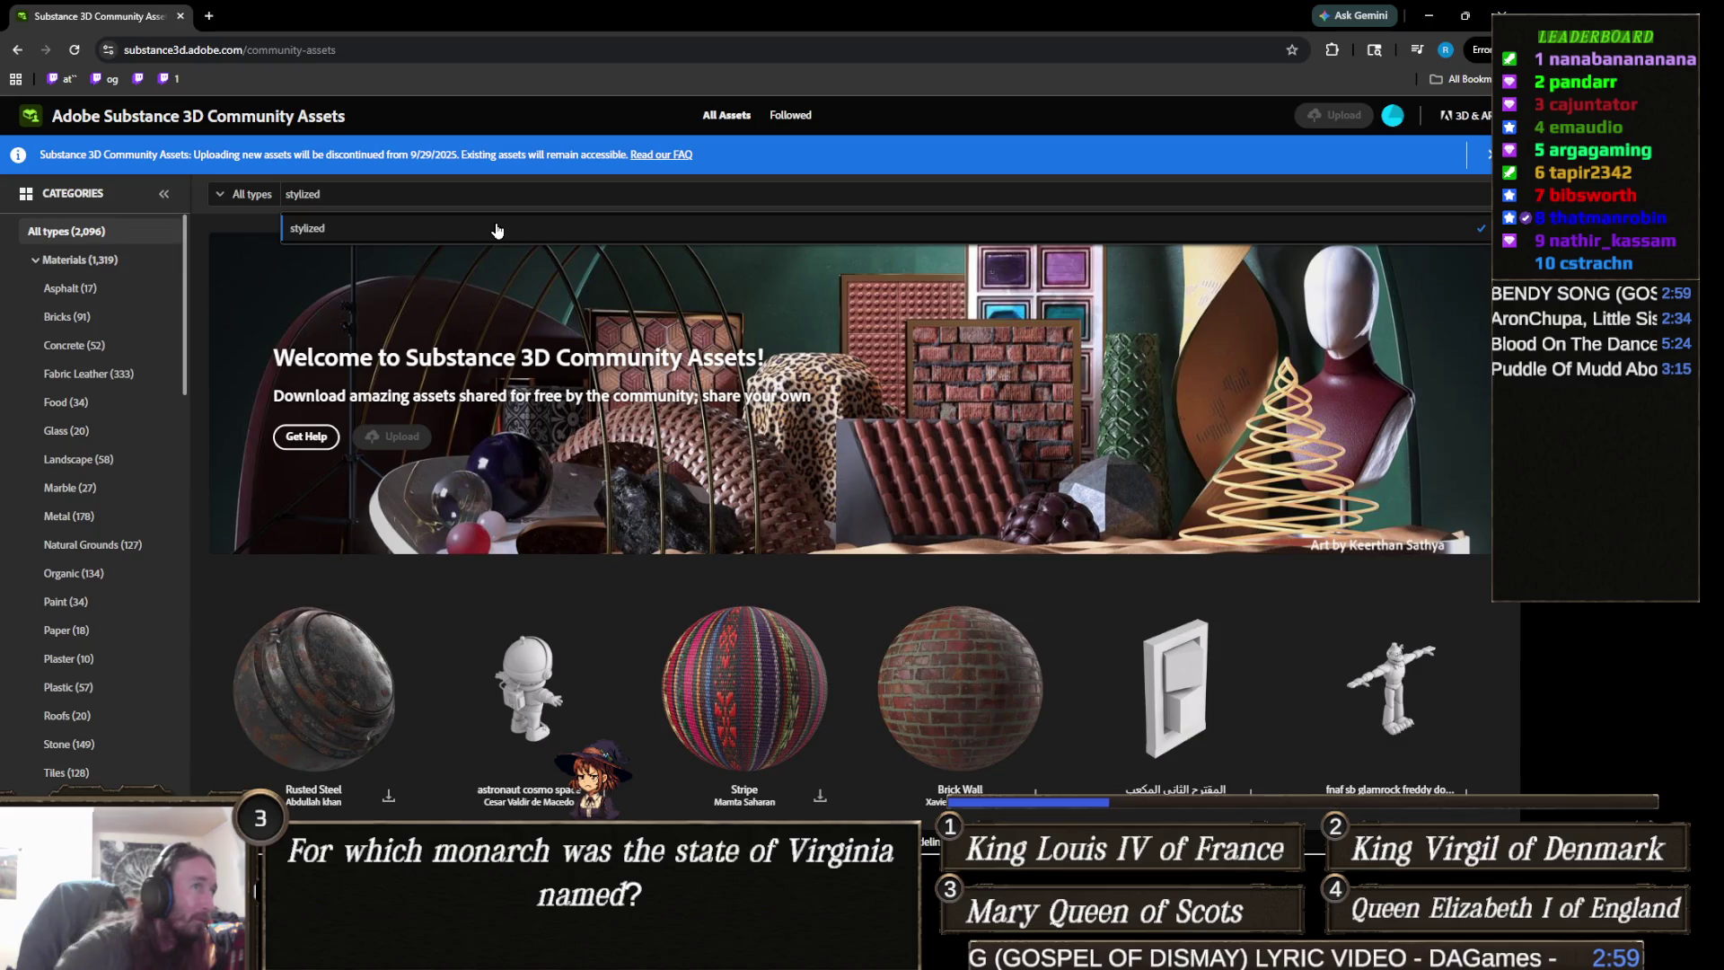
{"action": "left_click", "coordinate": [343, 227]}
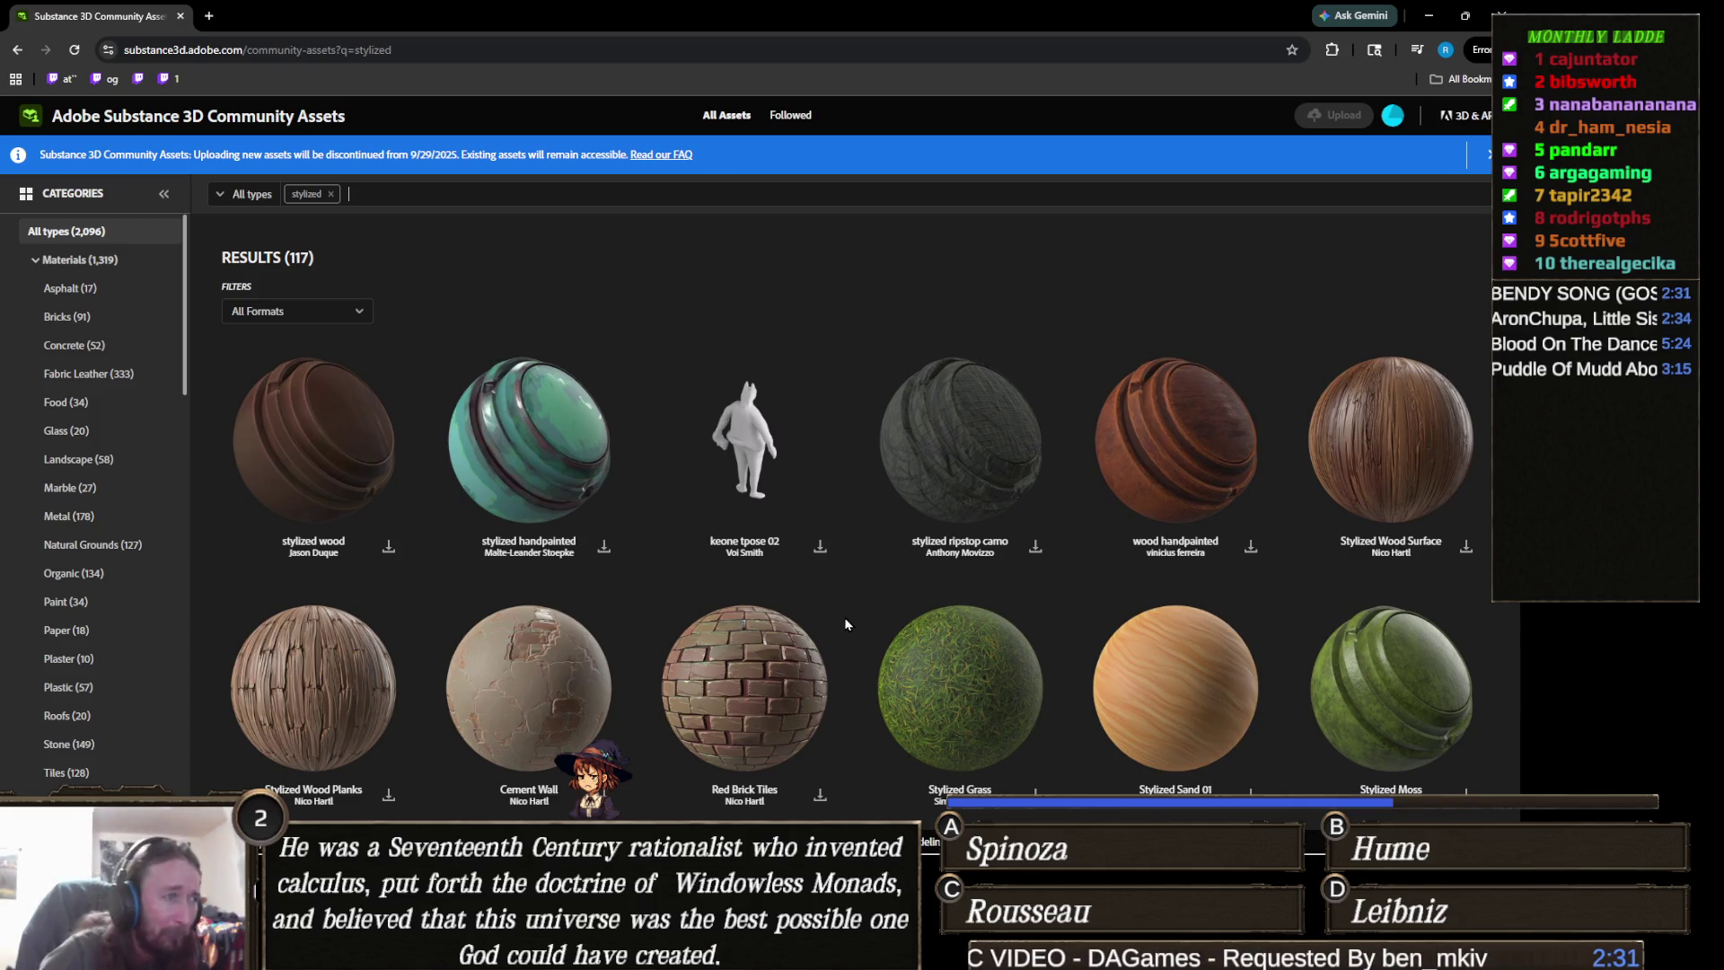
- Add 'grass' as a second search term for 131 results, then bring Twitch Wars forward
{"action": "scroll", "coordinate": [838, 609], "scroll_direction": "down", "scroll_amount": 5}
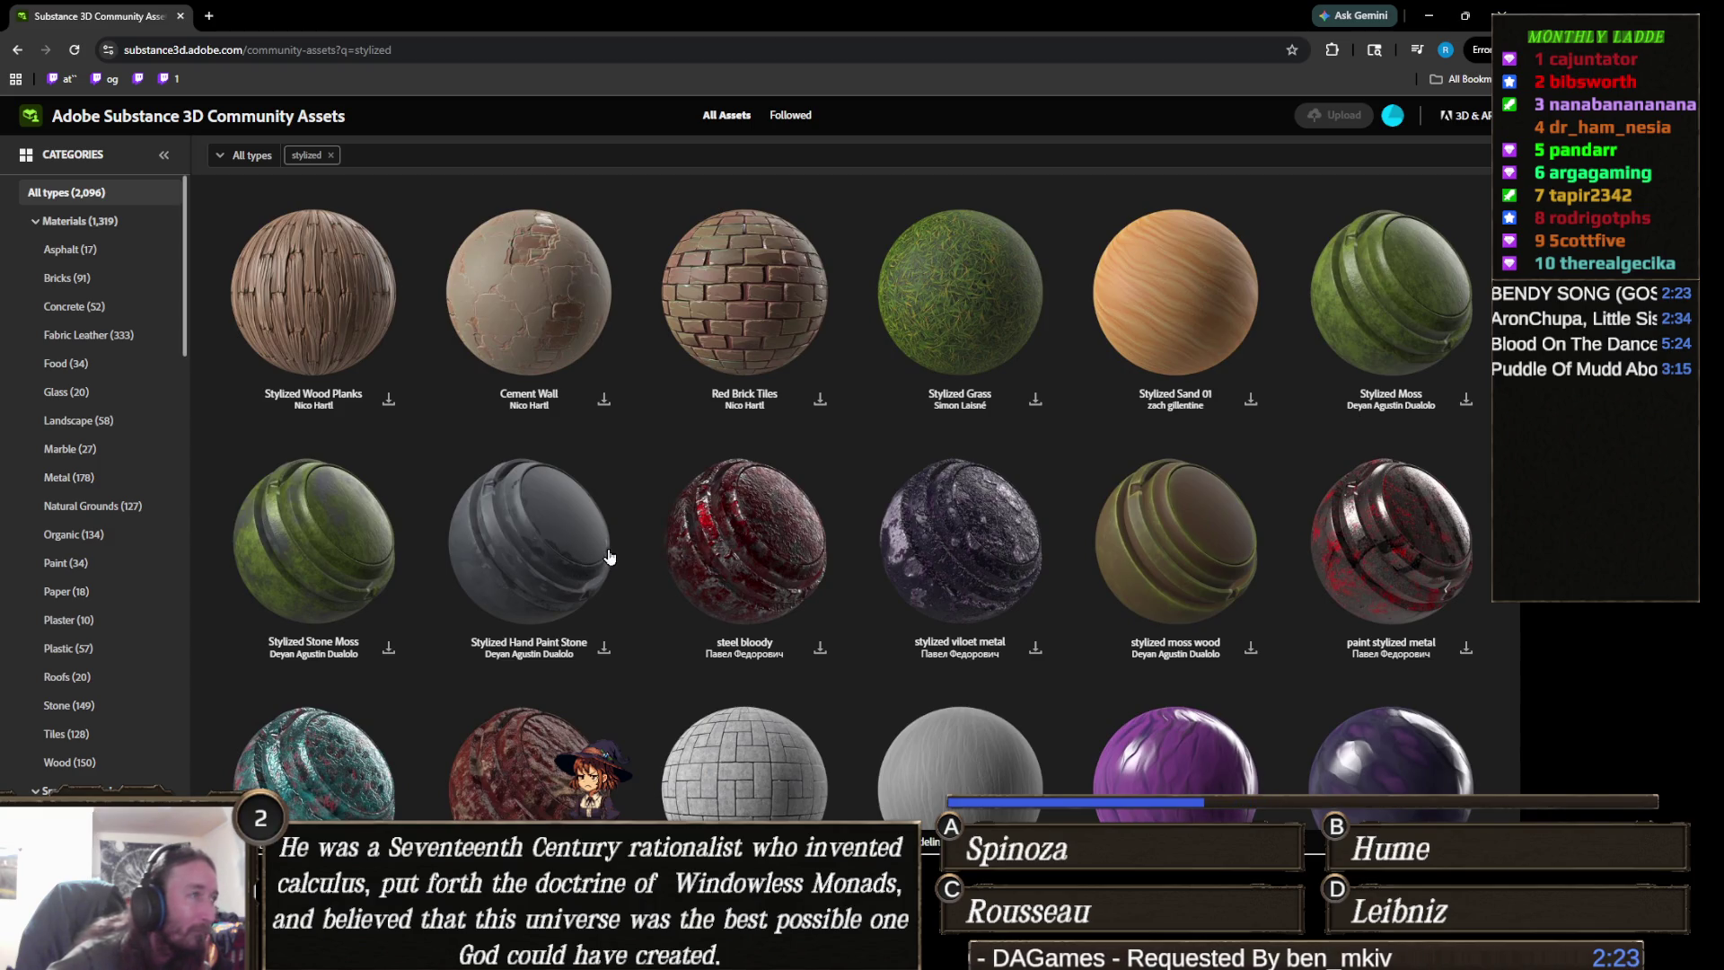
{"action": "scroll", "coordinate": [610, 554], "scroll_direction": "down", "scroll_amount": 10}
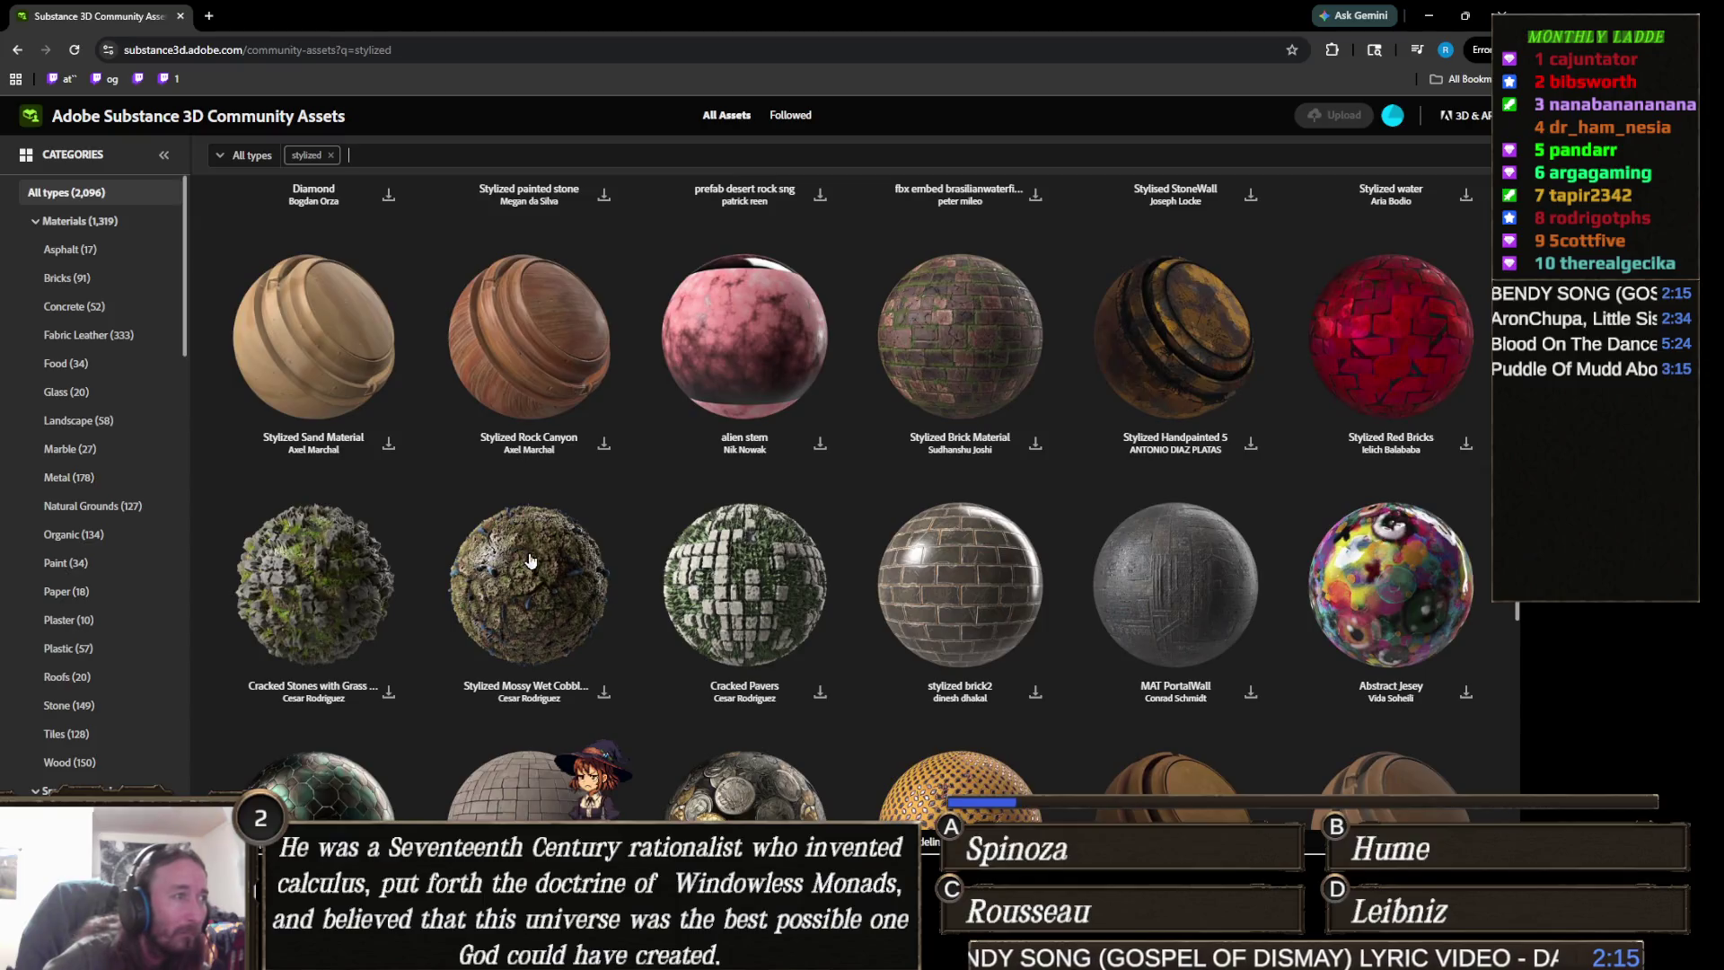
{"action": "scroll", "coordinate": [445, 465], "scroll_direction": "up", "scroll_amount": 3}
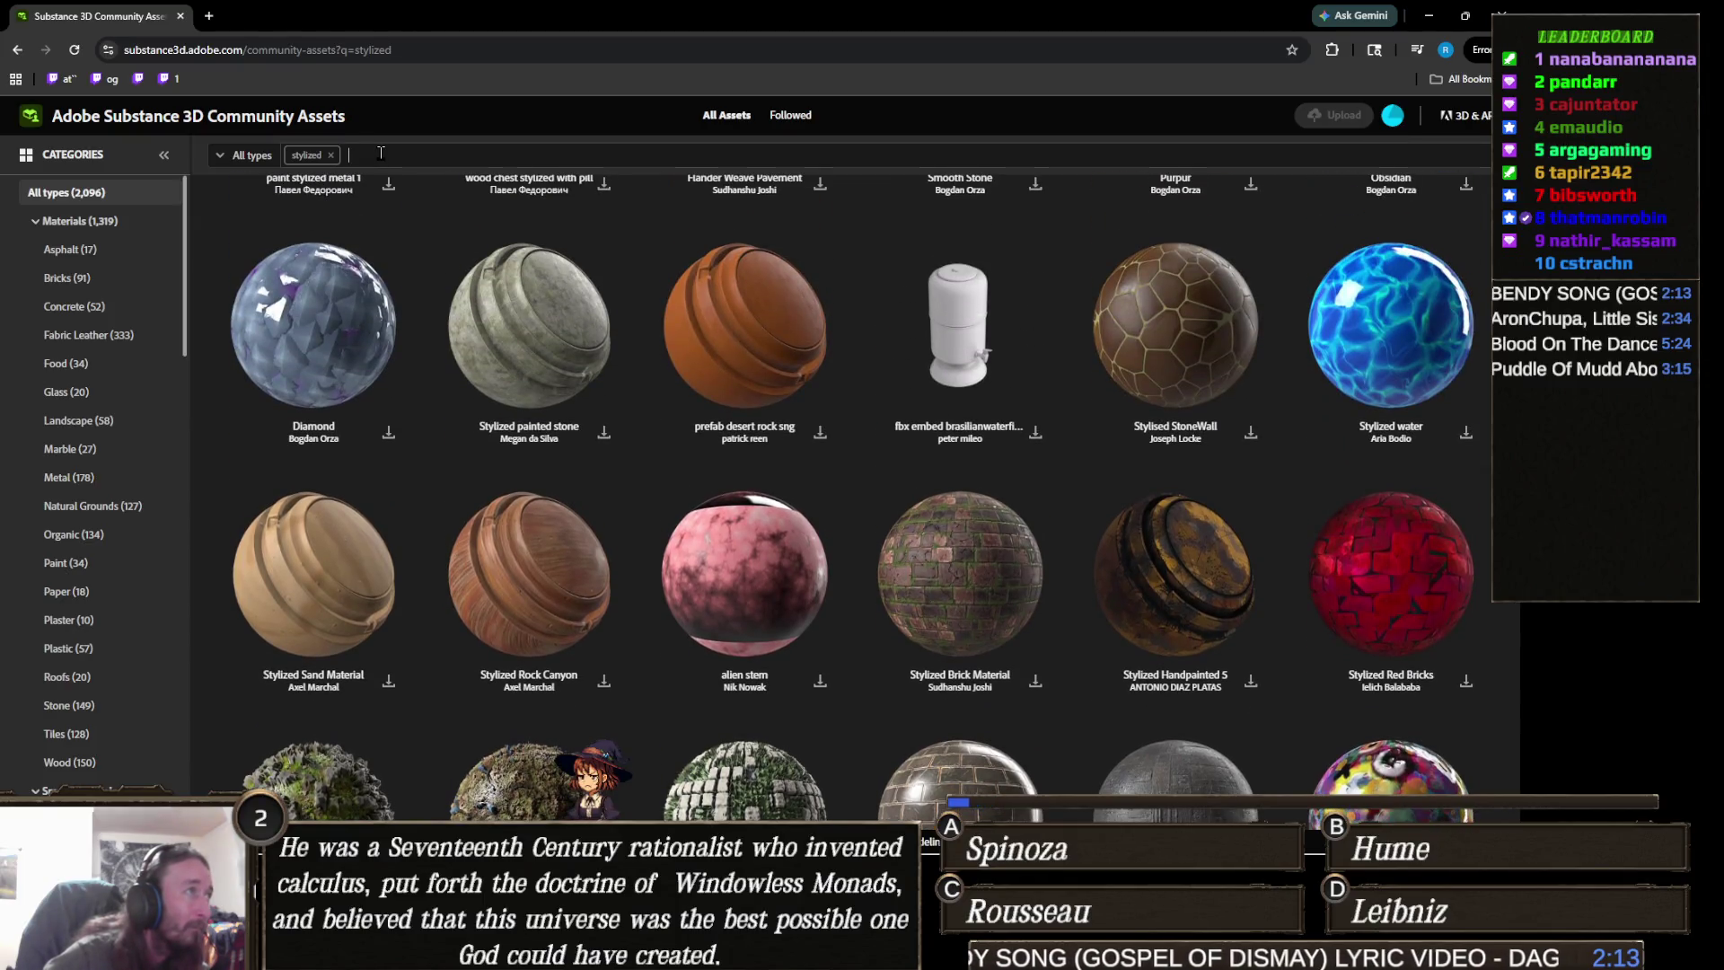
{"action": "type", "text": "grass"}
{"action": "key", "text": "Return"}
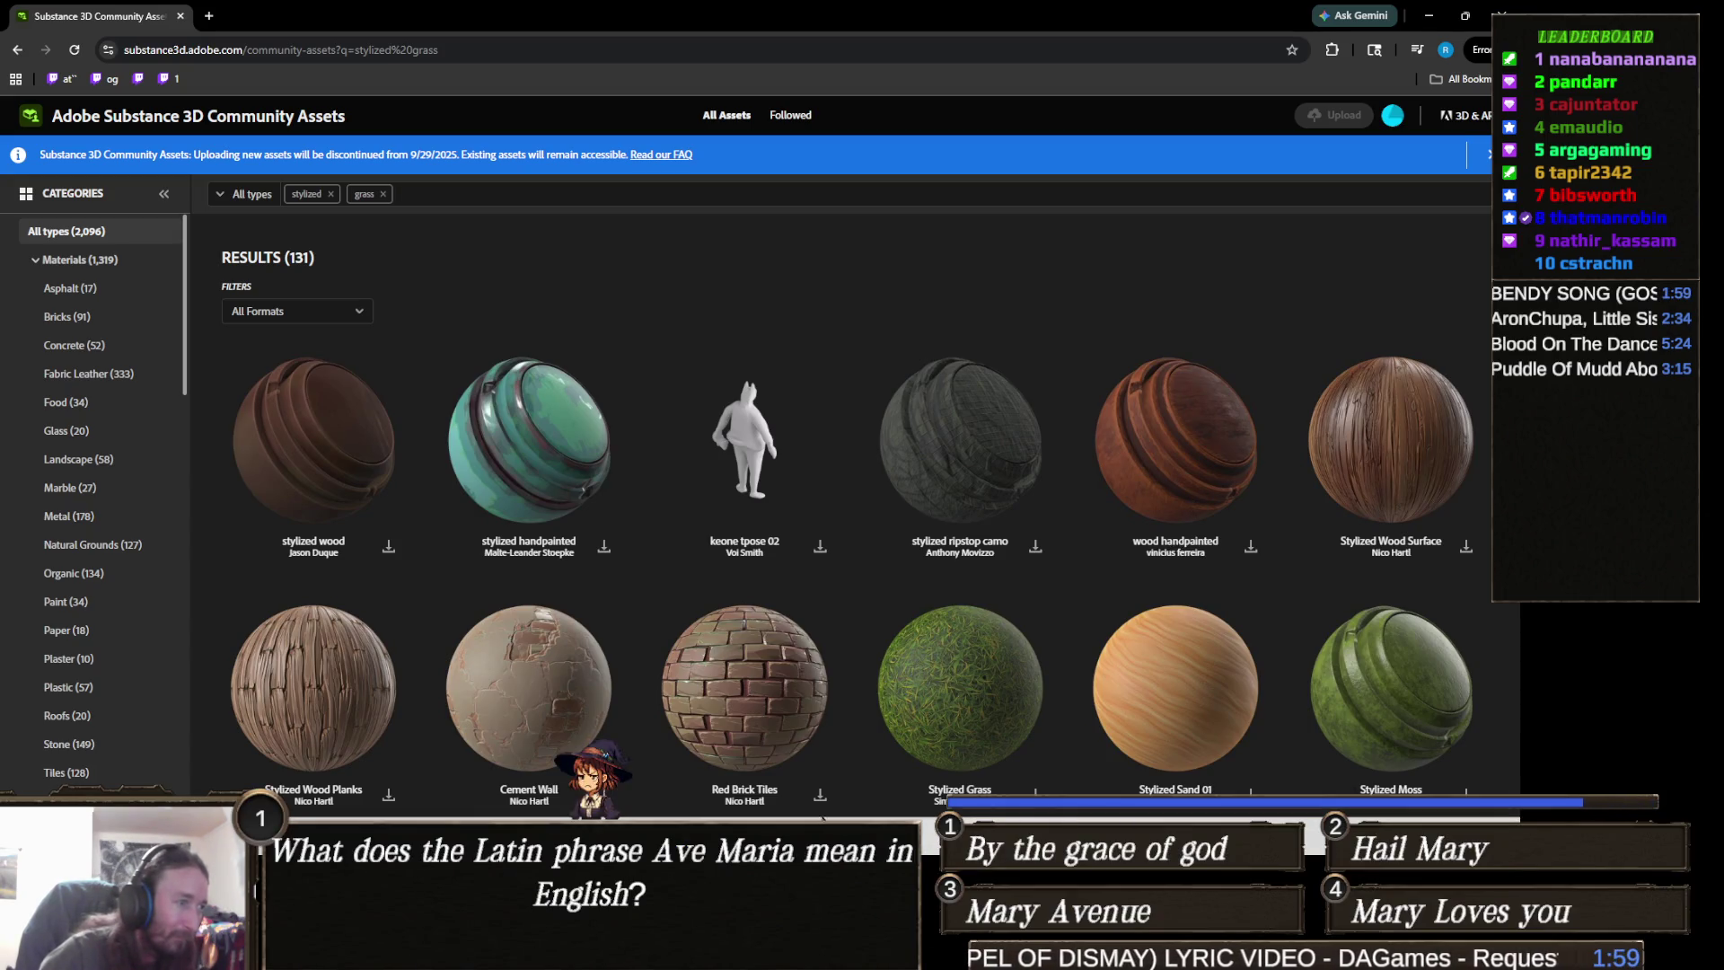
{"action": "left_click", "coordinate": [724, 957]}
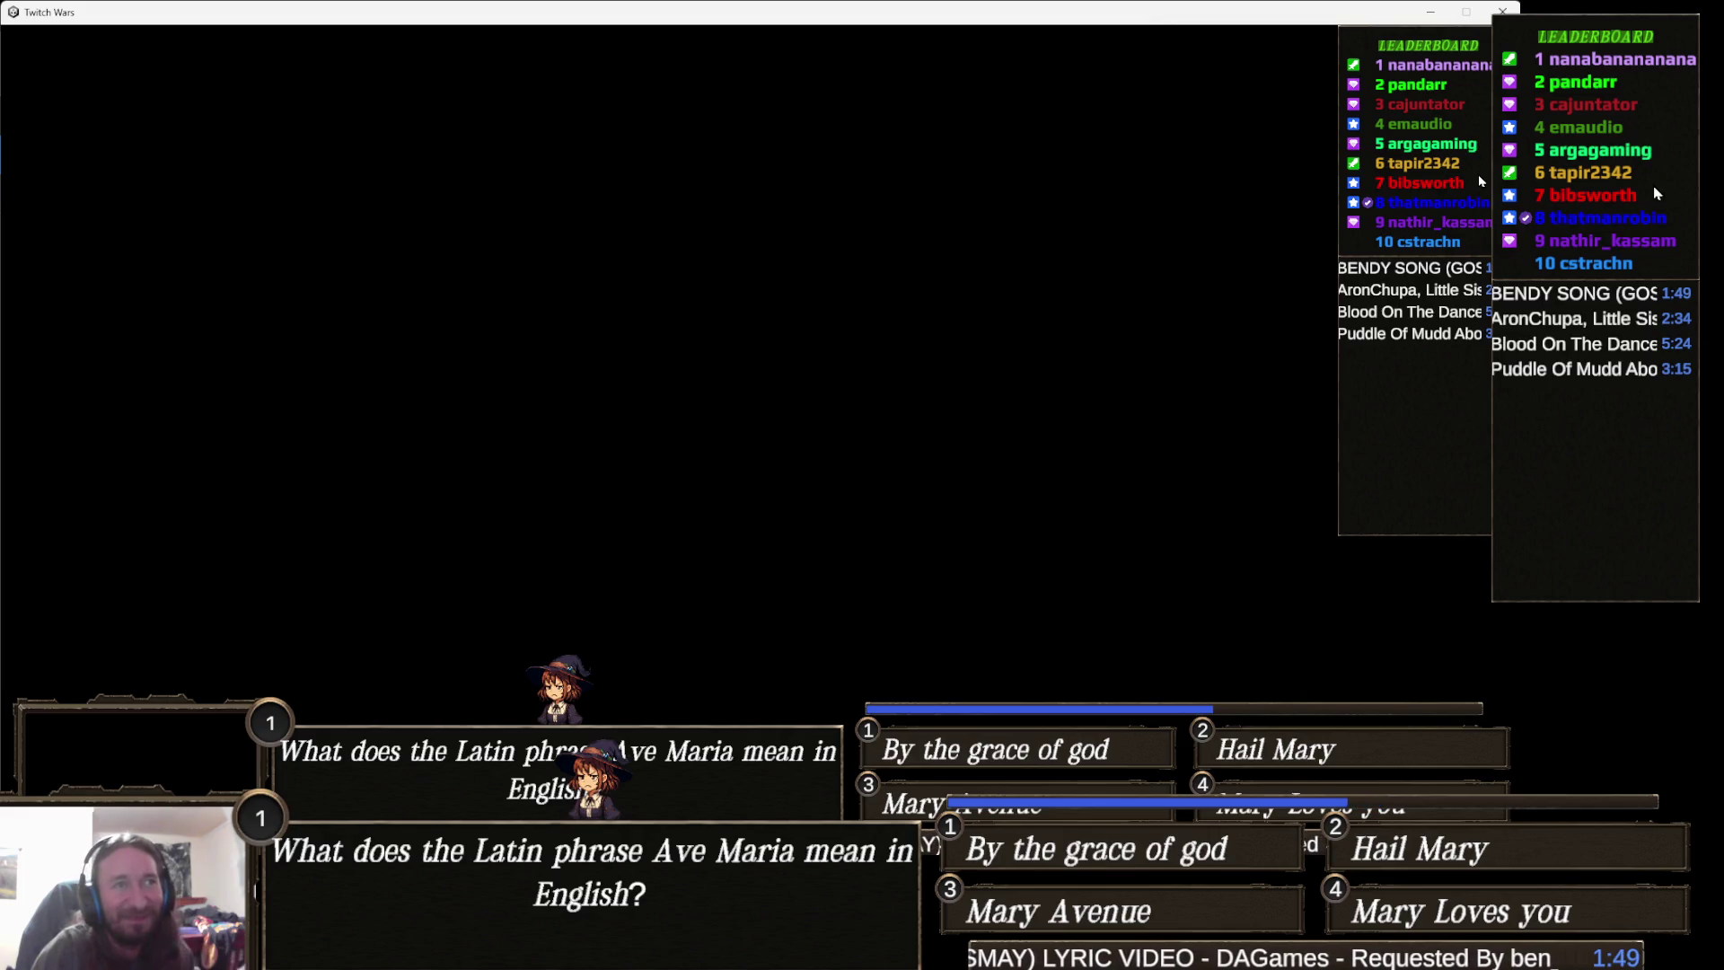
- Minimize Twitch Wars and filter the stylized grass results to sbsar format, leaving 94
{"action": "left_click", "coordinate": [1429, 12]}
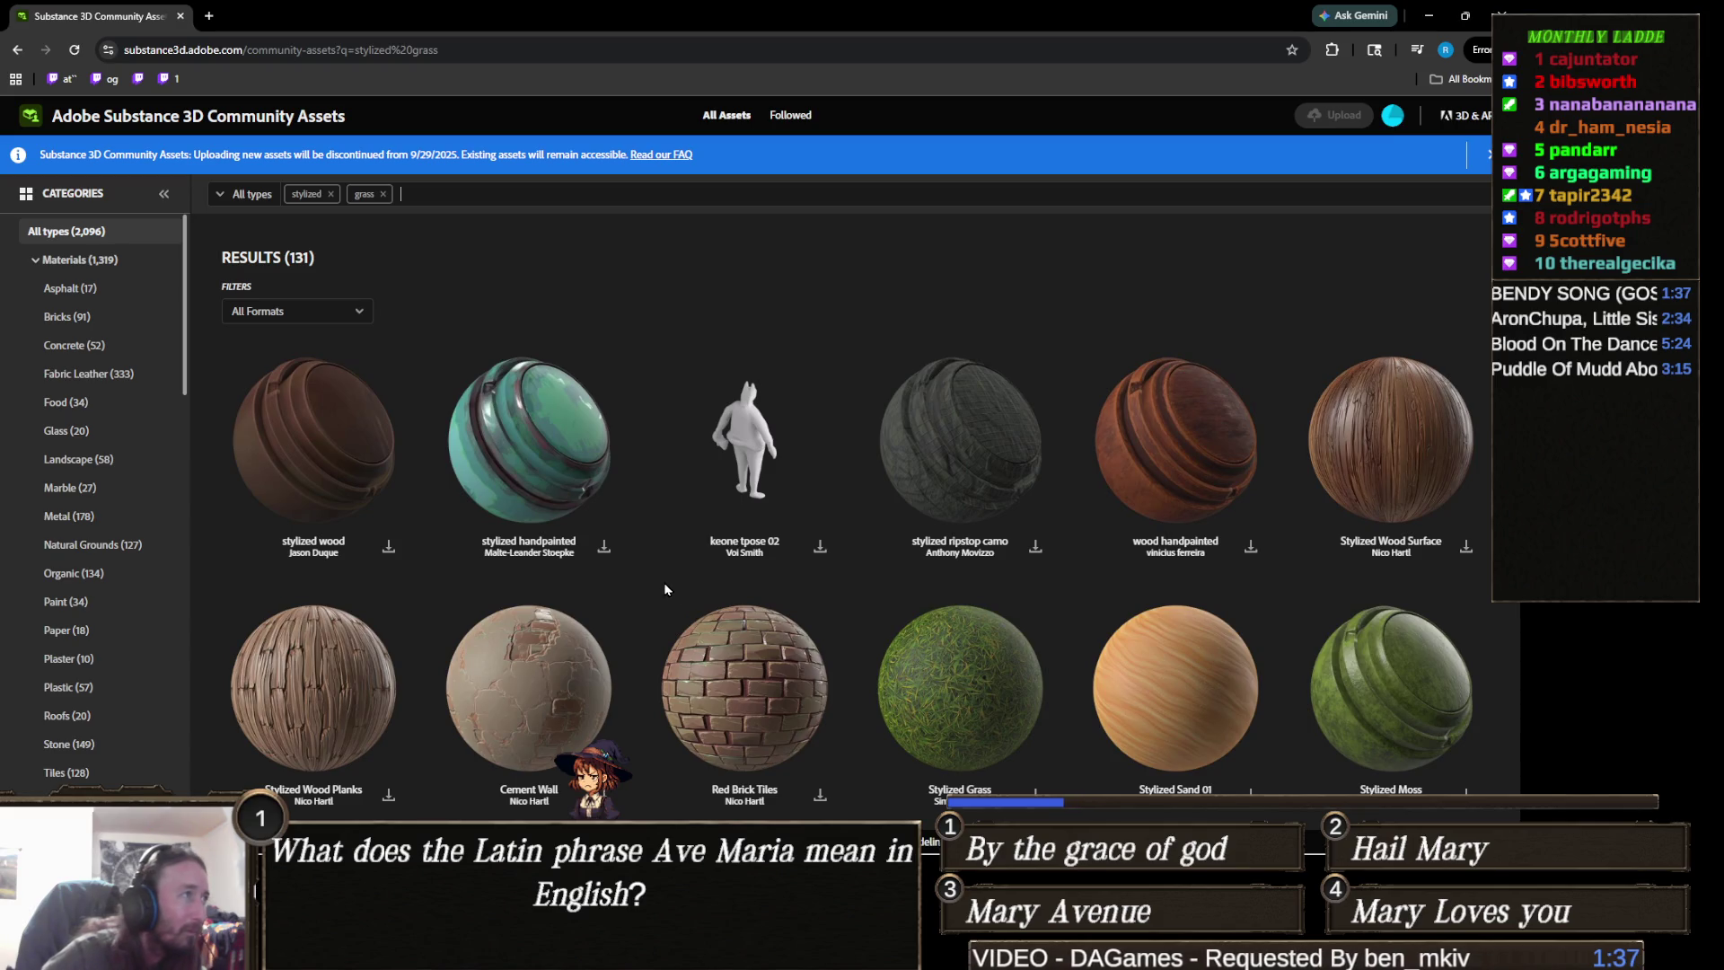
{"action": "scroll", "coordinate": [665, 585], "scroll_direction": "down", "scroll_amount": 4}
{"action": "scroll", "coordinate": [405, 349], "scroll_direction": "up", "scroll_amount": 4}
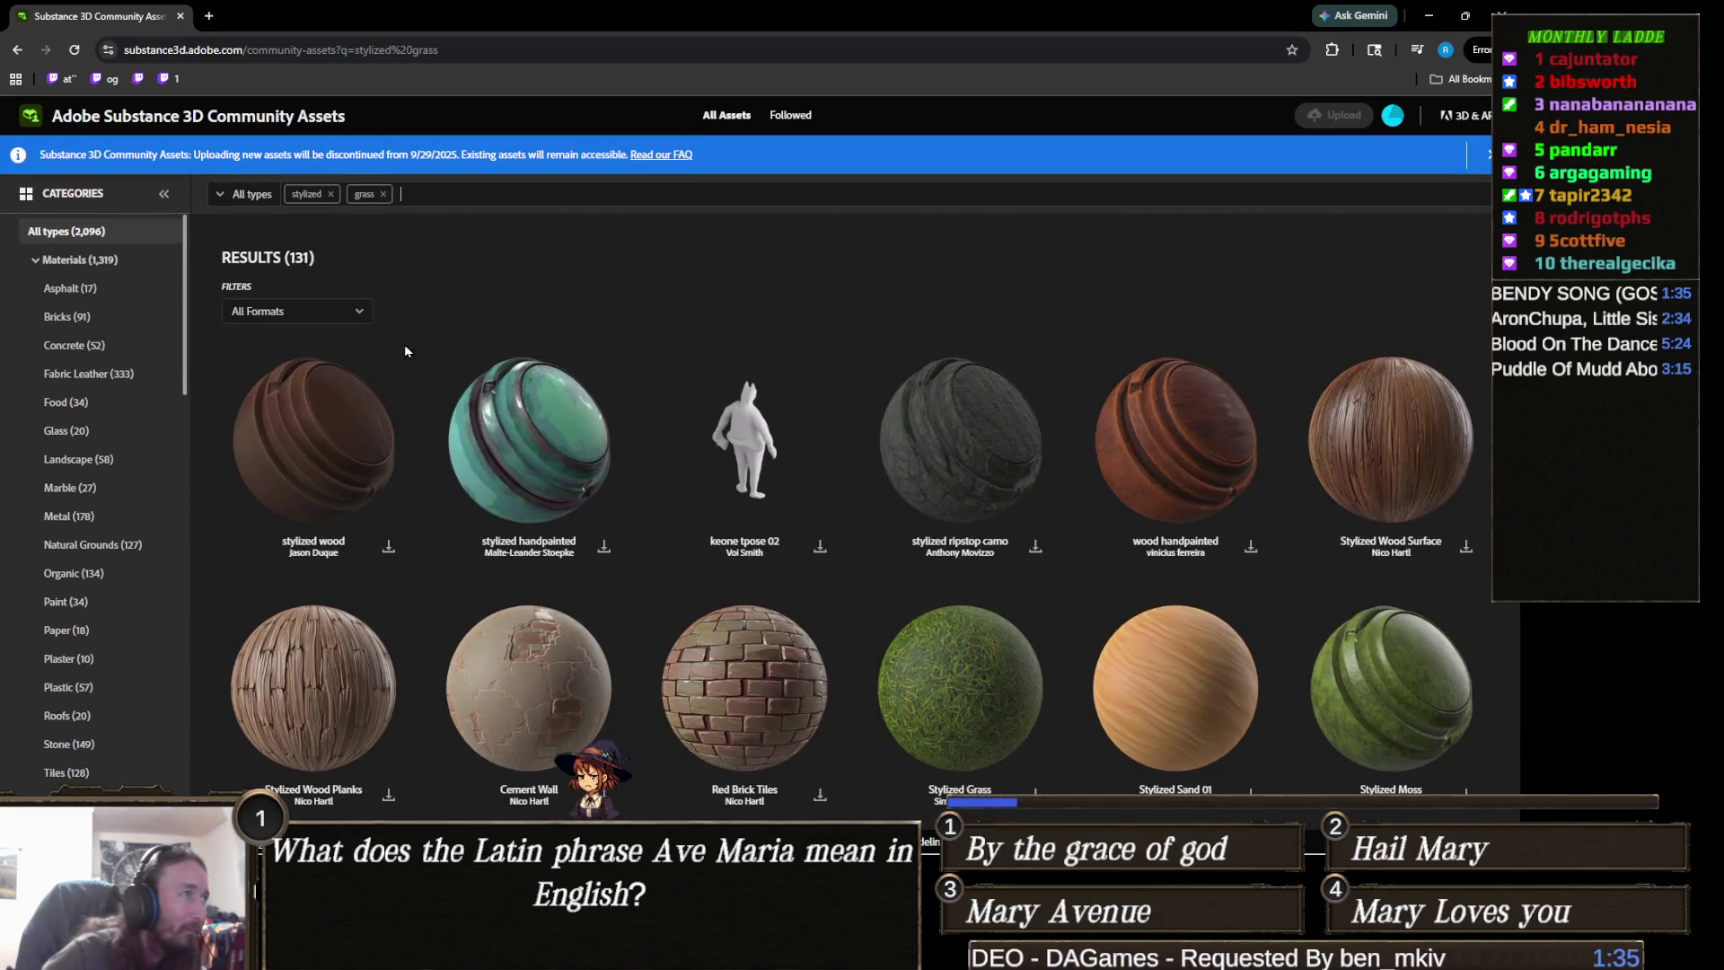
{"action": "left_click", "coordinate": [351, 315]}
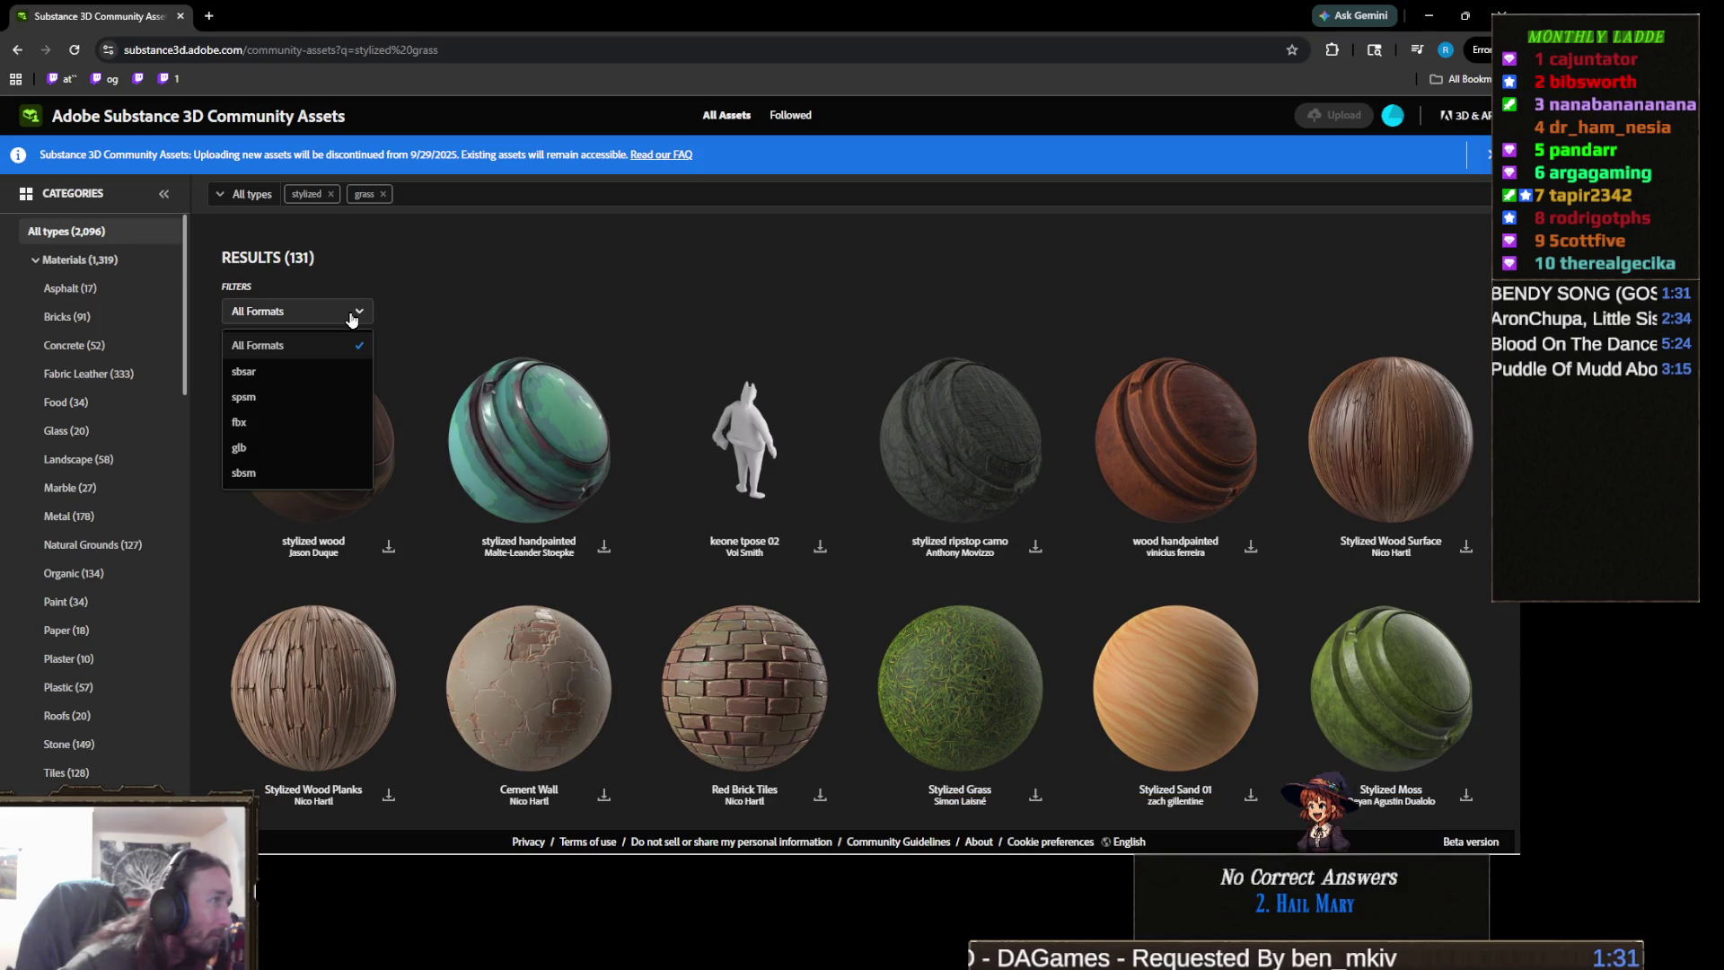
{"action": "left_click", "coordinate": [298, 374]}
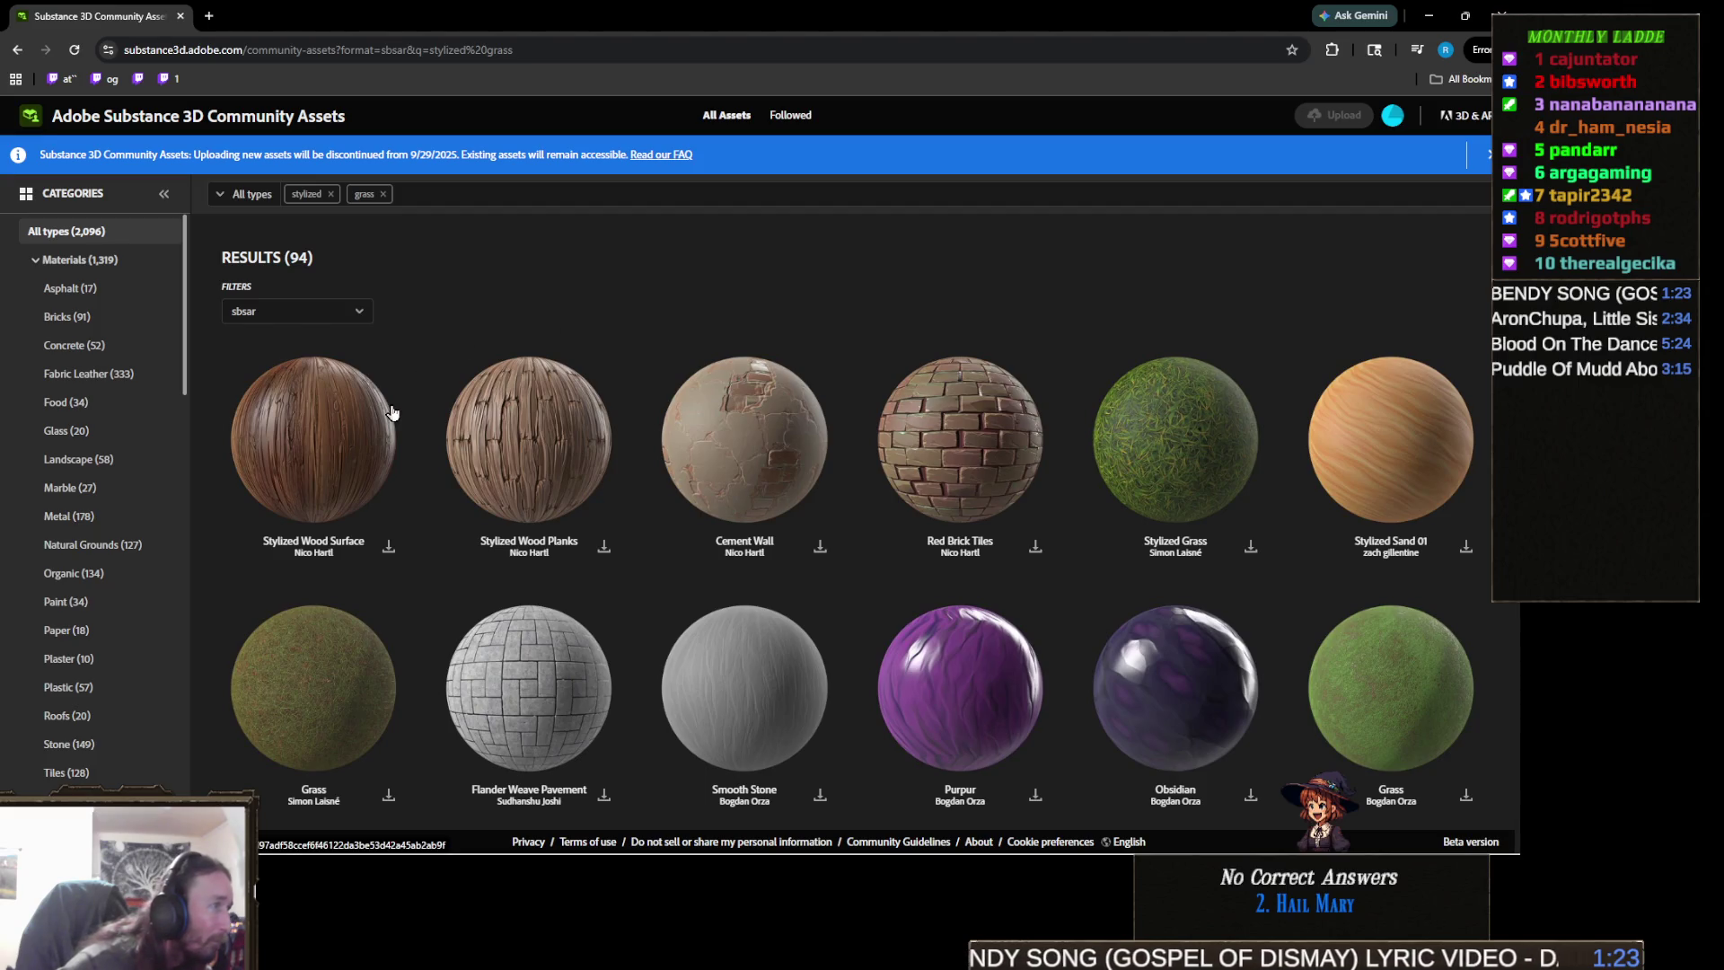
{"action": "scroll", "coordinate": [392, 412], "scroll_direction": "down", "scroll_amount": 1}
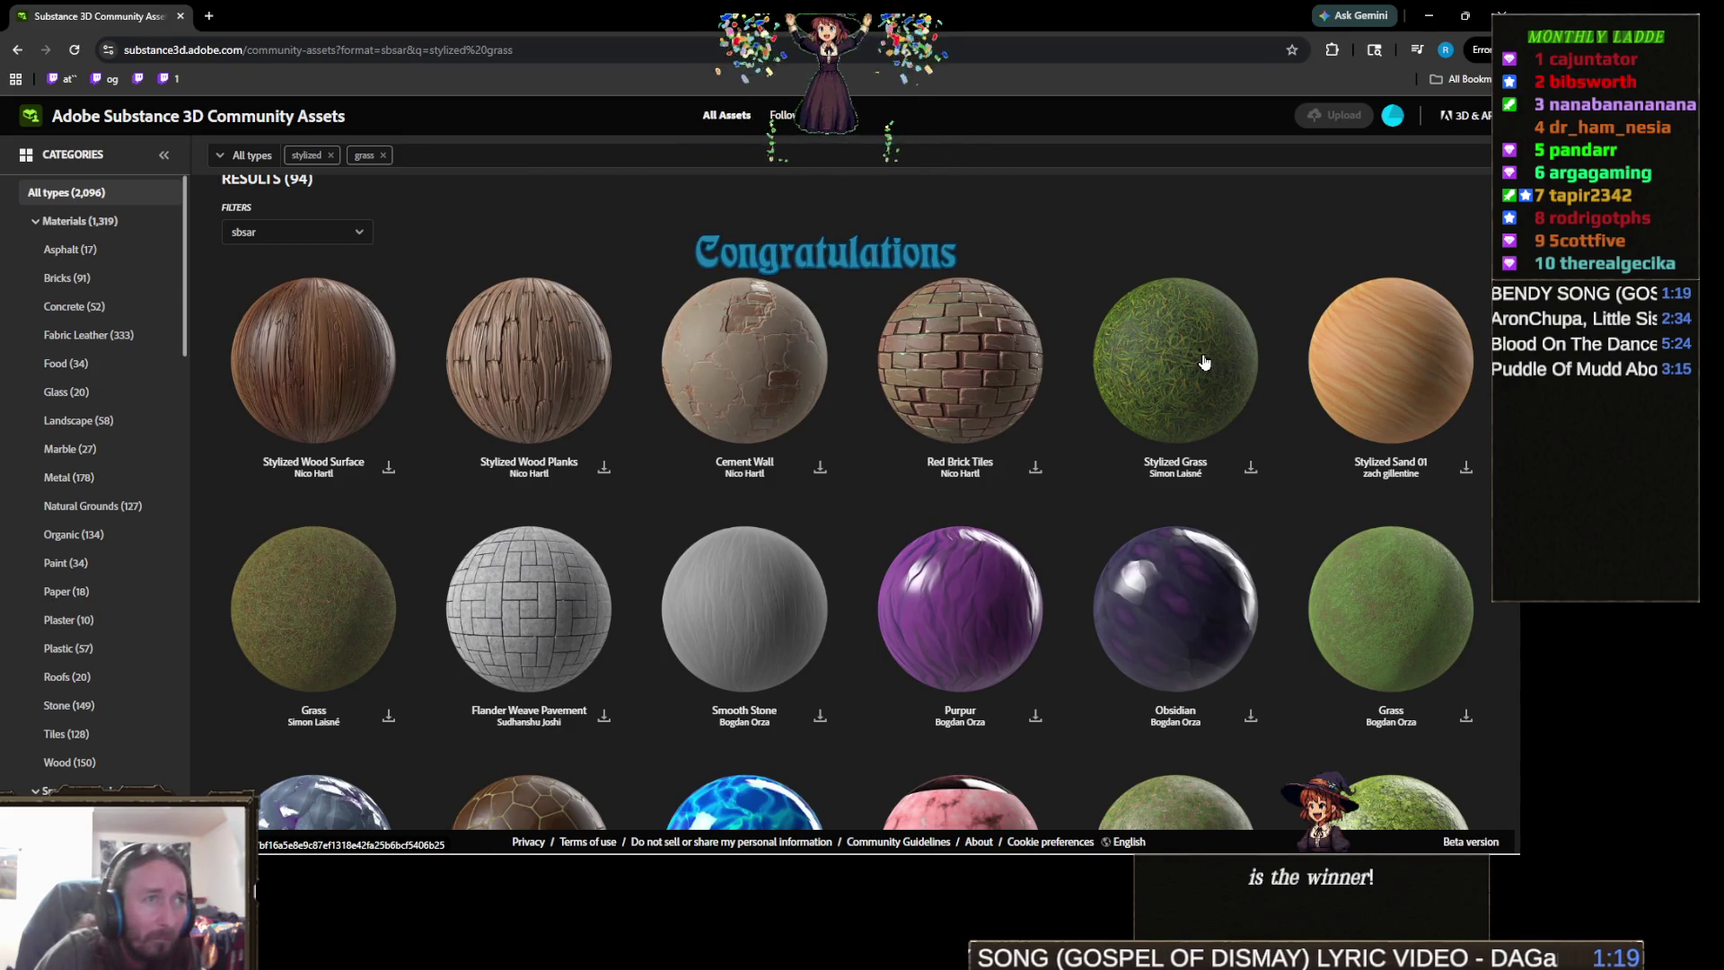
- Download the Stylized Grass, Park Grounds, mossy wet cobblestone and Cracked Stones with Grass materials
{"action": "left_click", "coordinate": [1251, 468]}
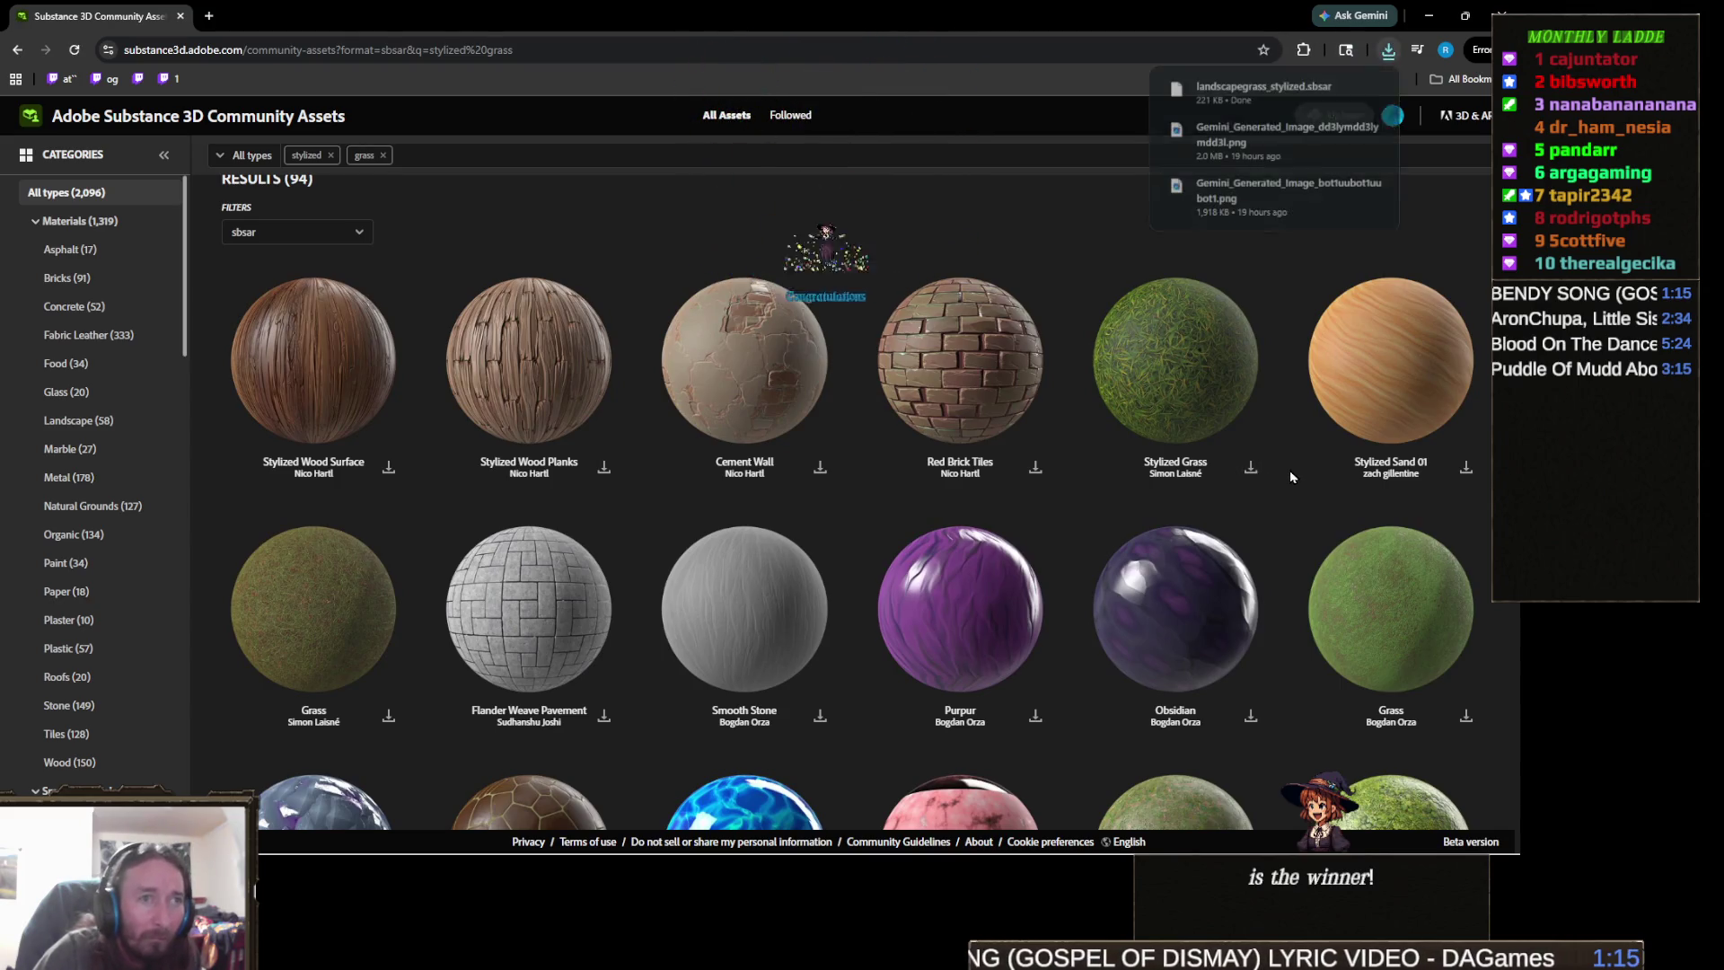
{"action": "scroll", "coordinate": [1288, 474], "scroll_direction": "down", "scroll_amount": 5}
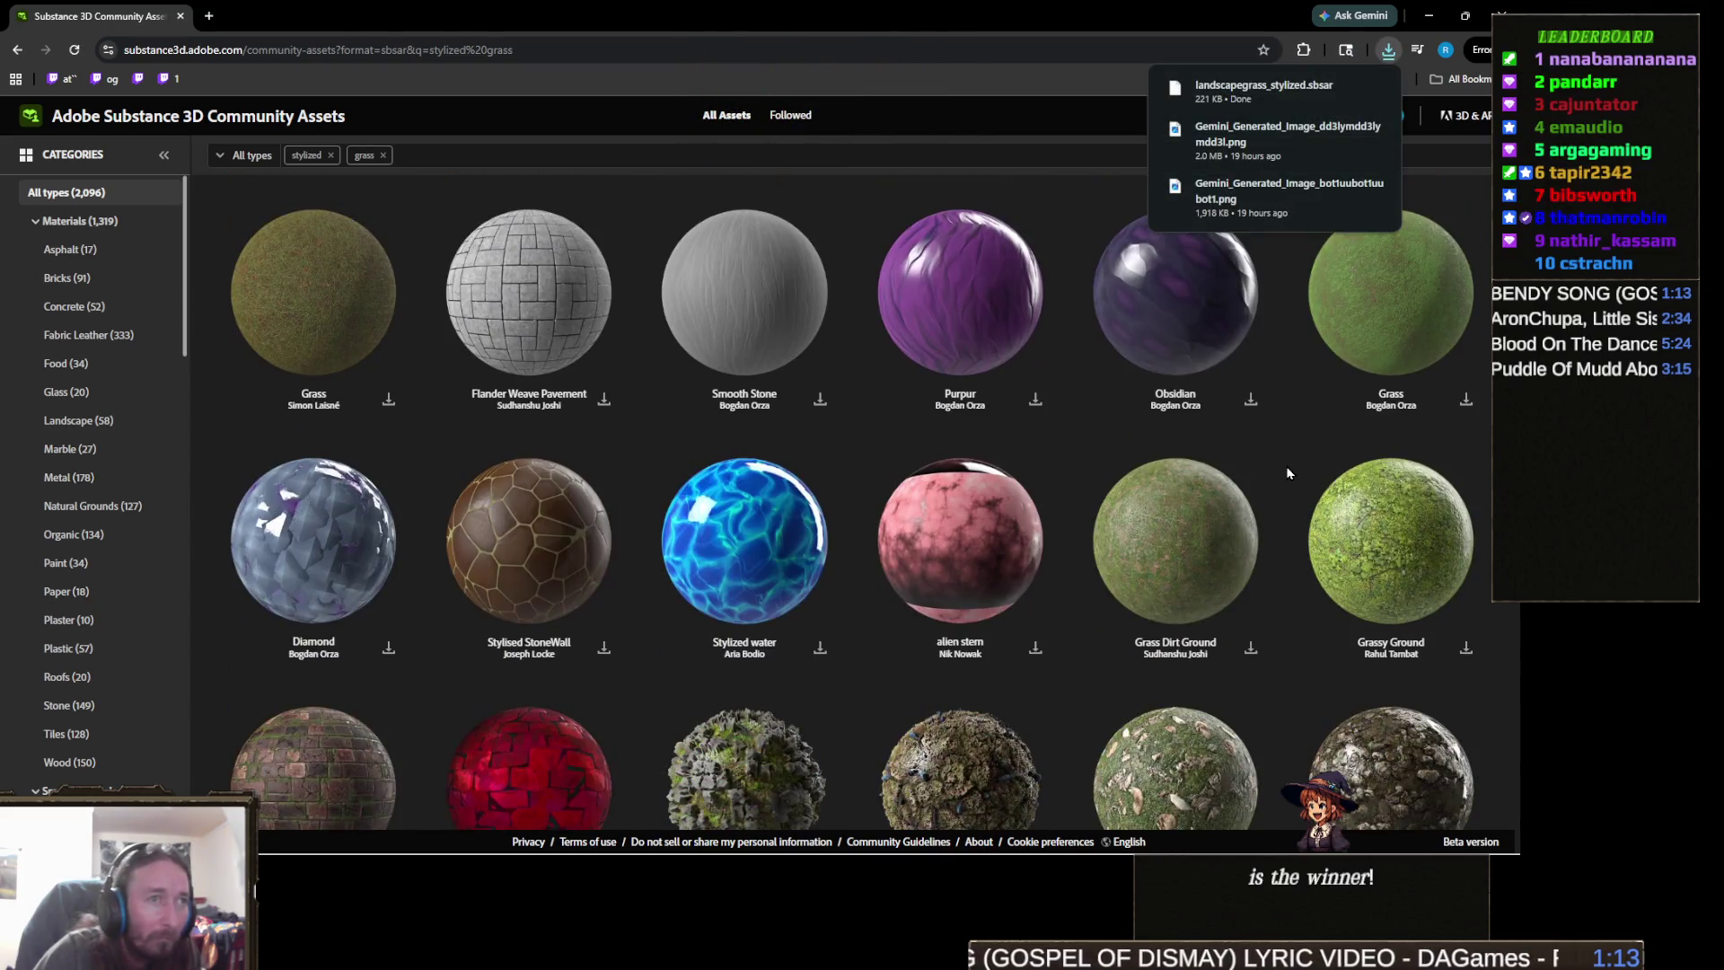
{"action": "scroll", "coordinate": [1286, 465], "scroll_direction": "down", "scroll_amount": 3}
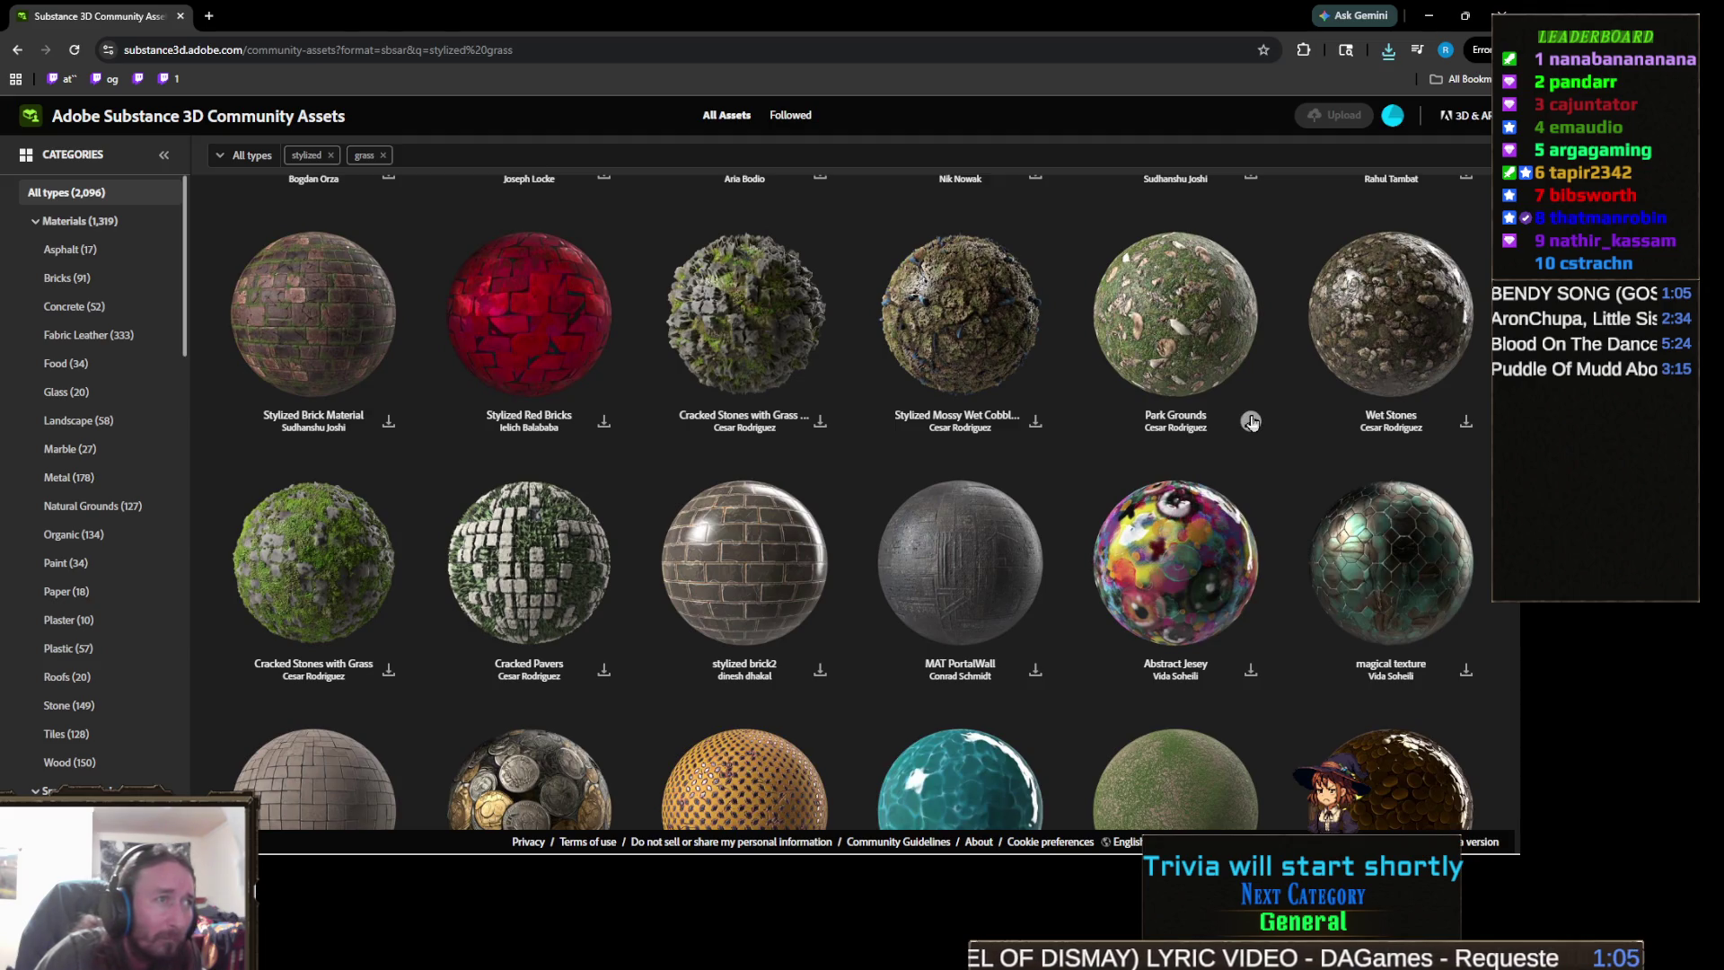
{"action": "left_click", "coordinate": [1251, 421]}
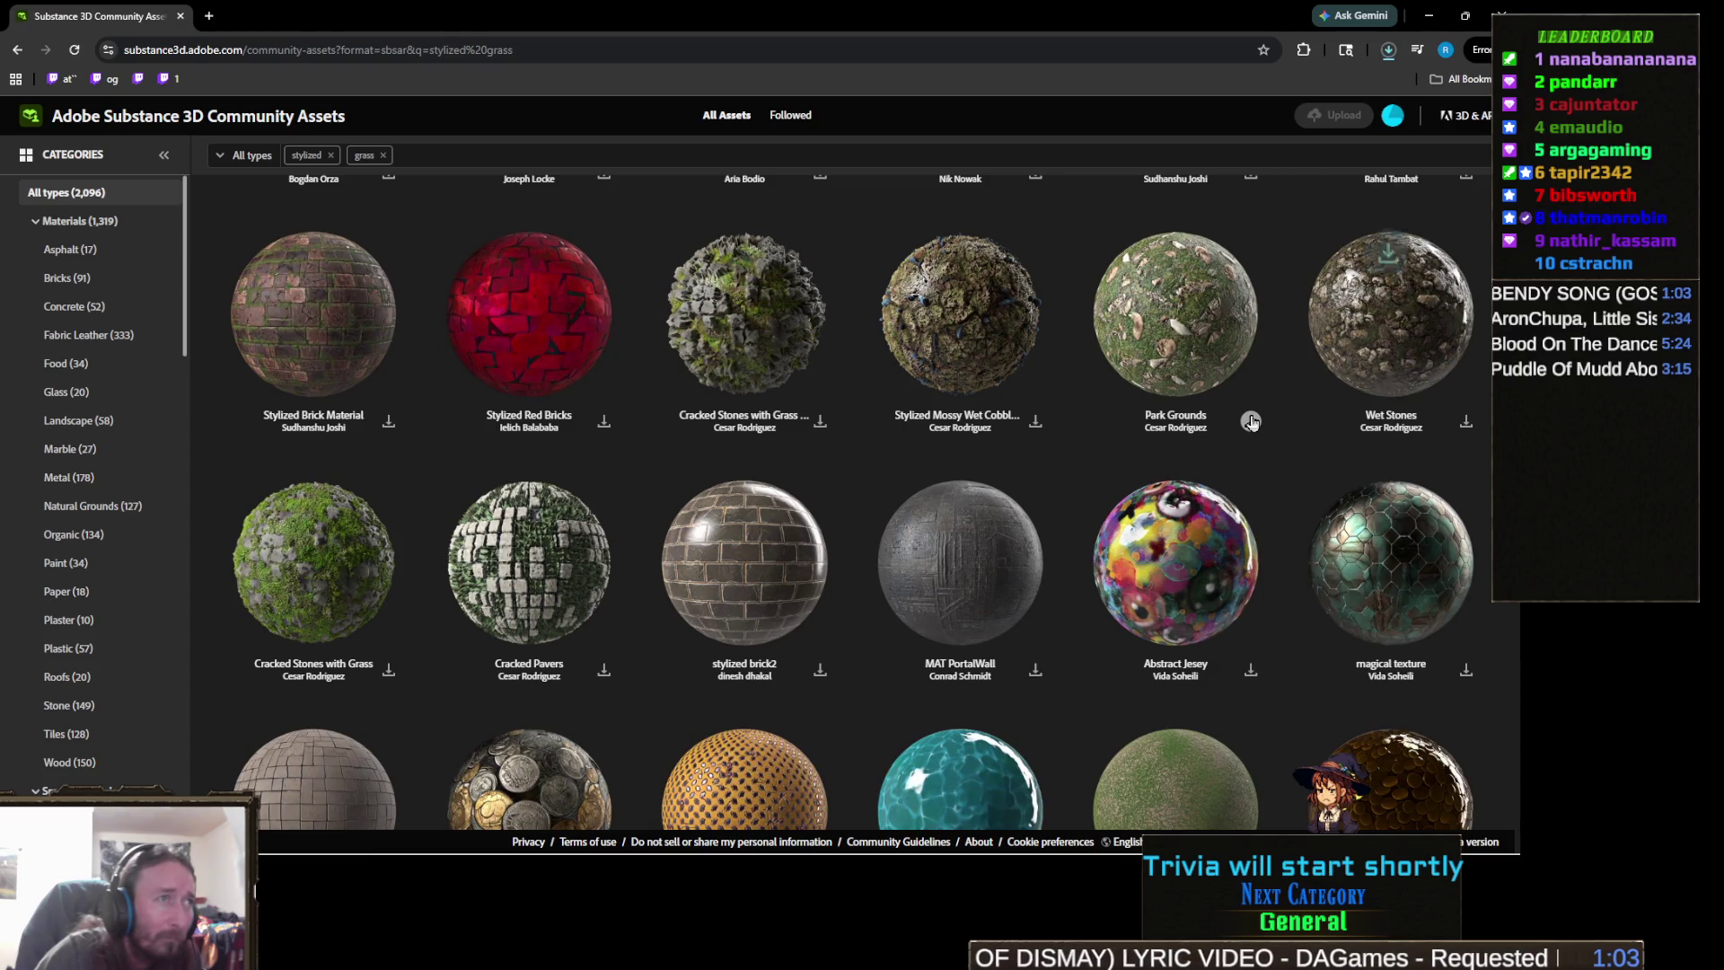
{"action": "left_click", "coordinate": [1034, 426]}
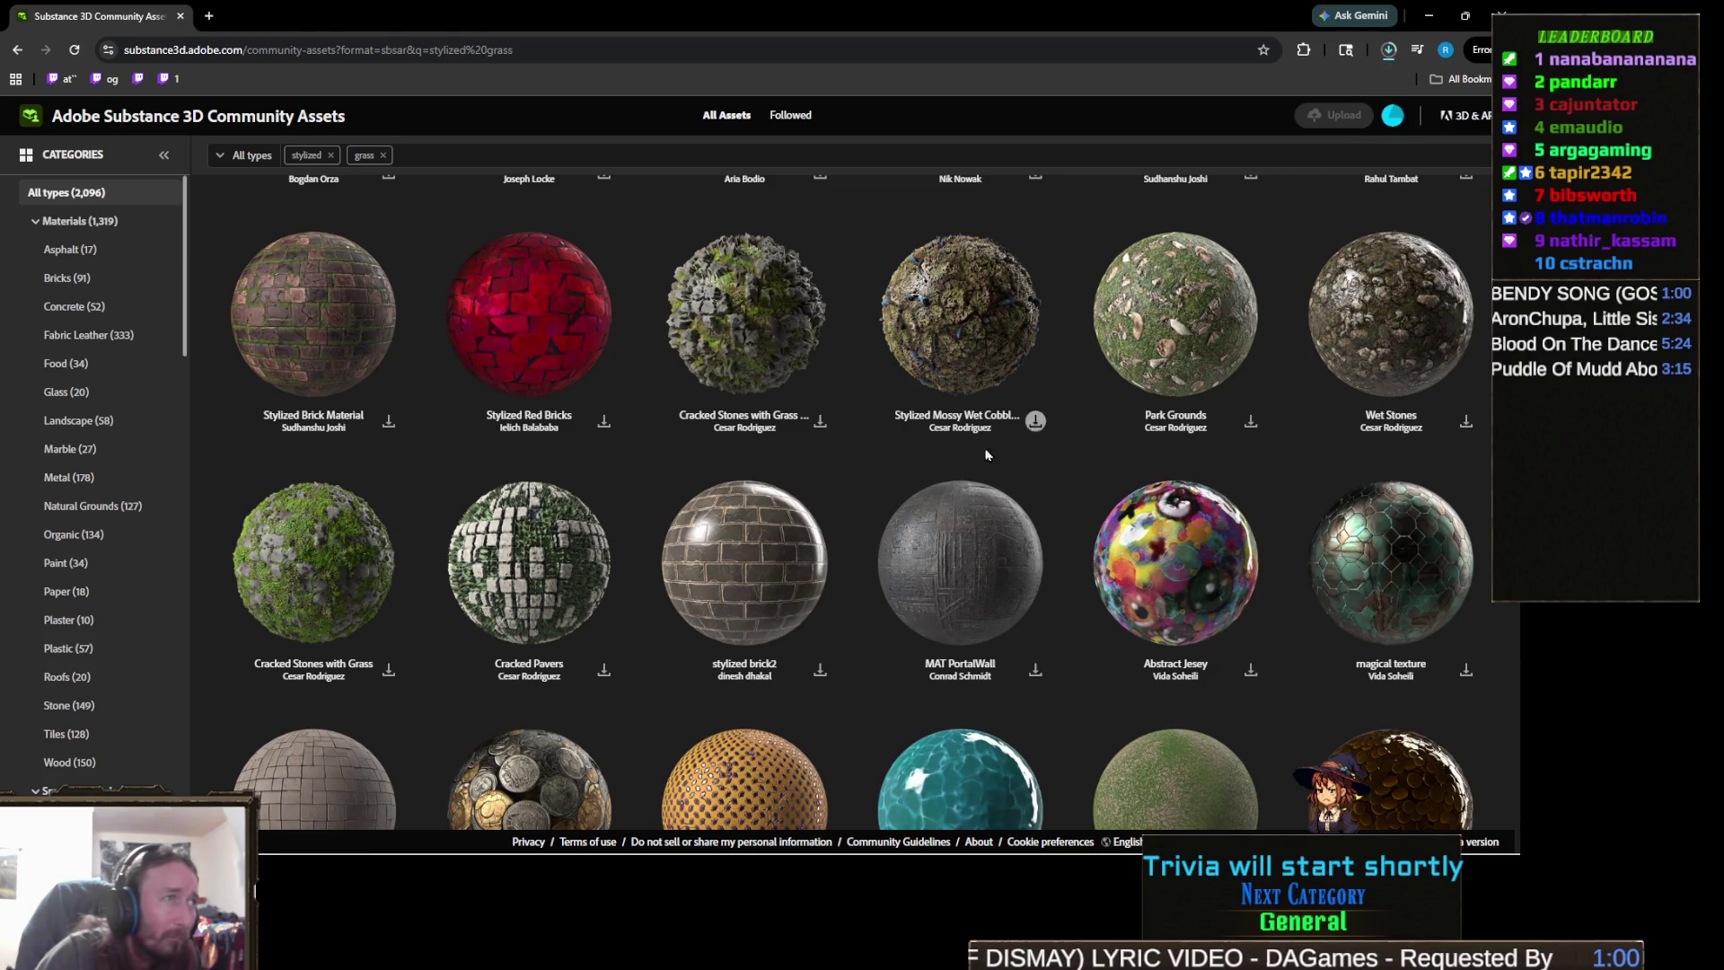
{"action": "left_click", "coordinate": [820, 422]}
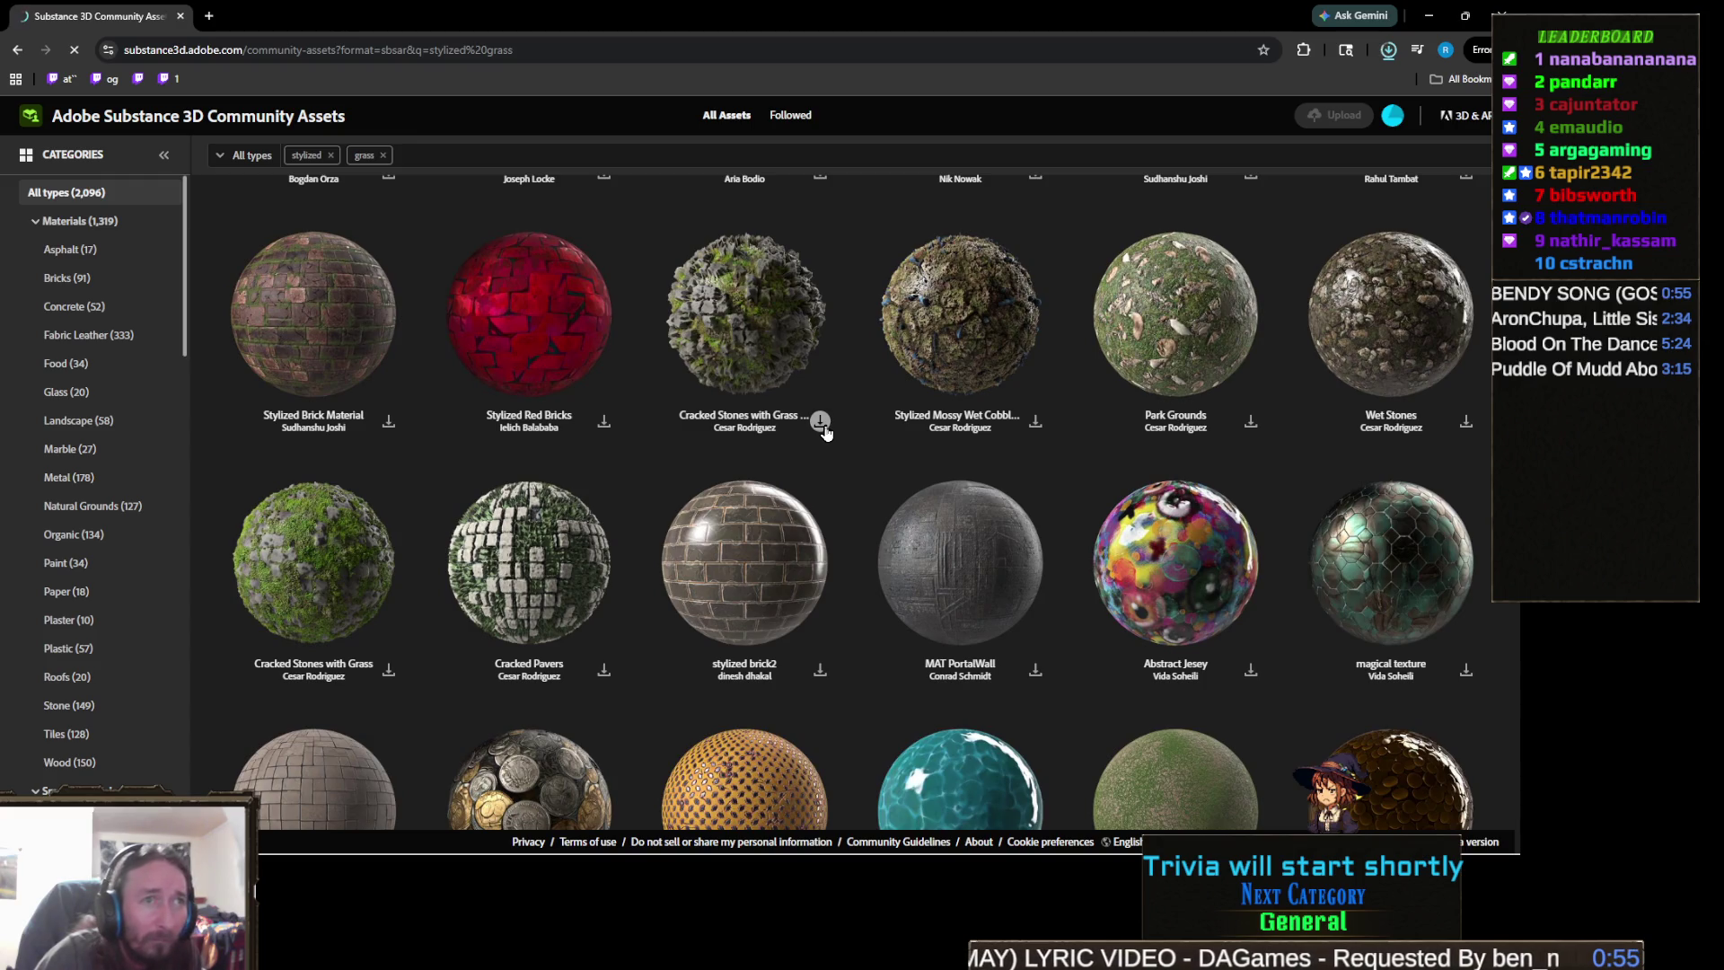
- Download stylized_rock.sbsar and return to the Unity editor
{"action": "scroll", "coordinate": [872, 417], "scroll_direction": "down", "scroll_amount": 3}
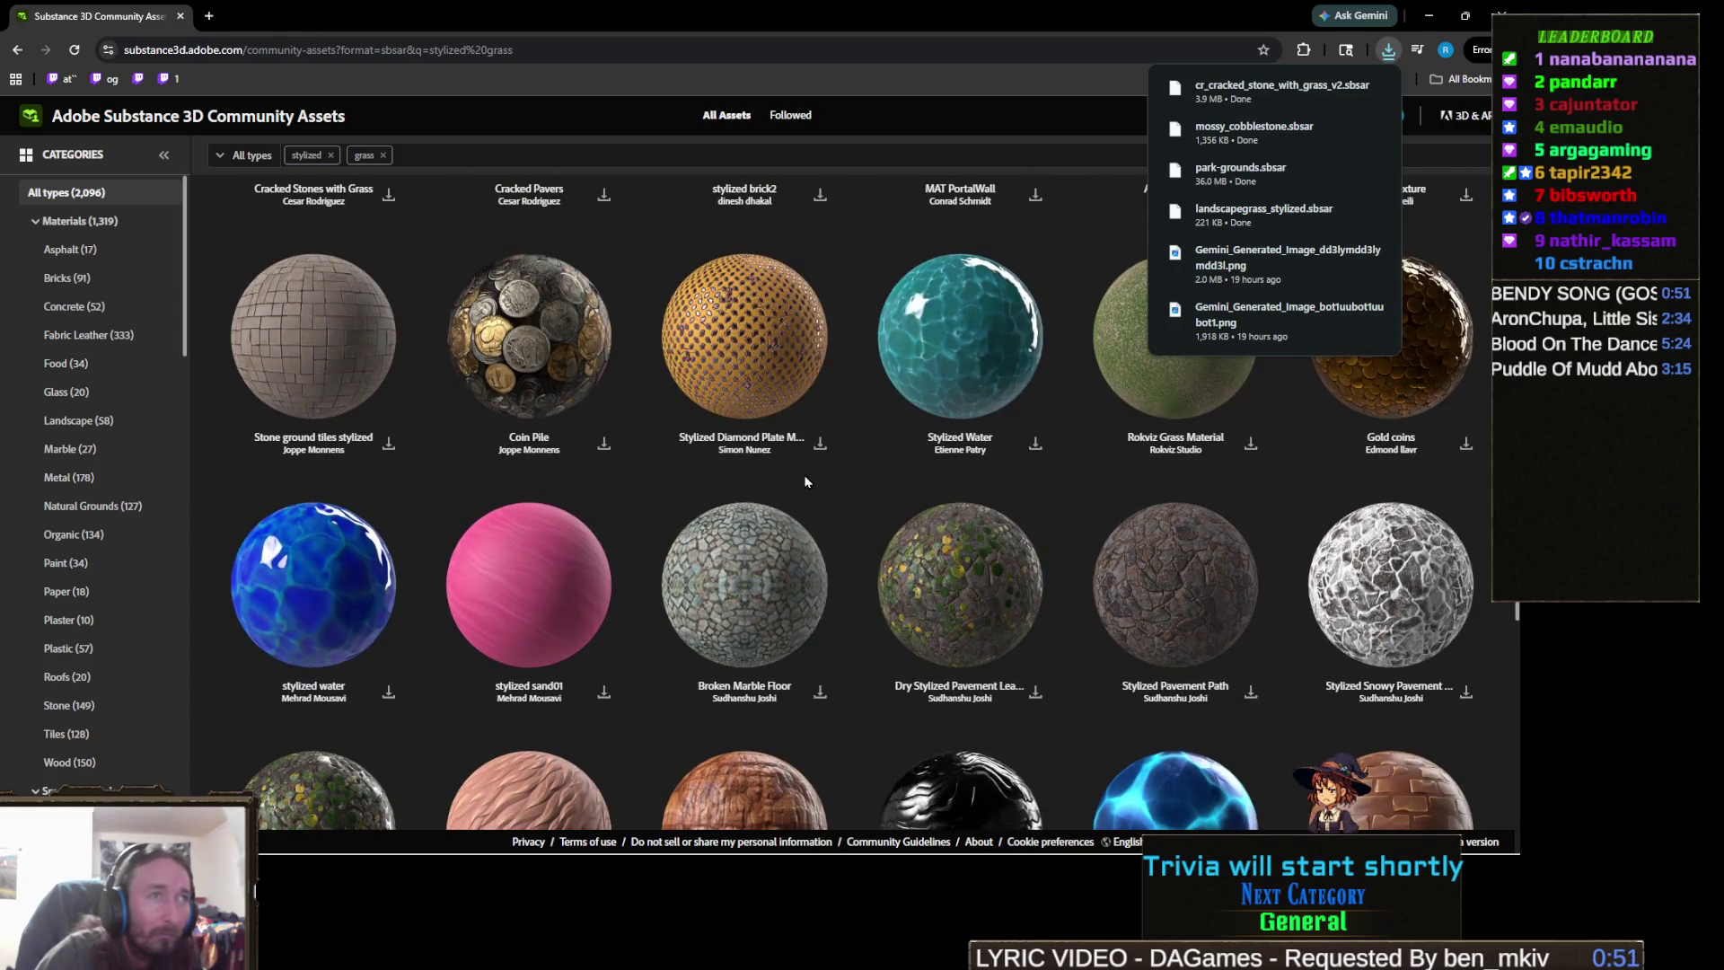
{"action": "scroll", "coordinate": [805, 482], "scroll_direction": "down", "scroll_amount": 3}
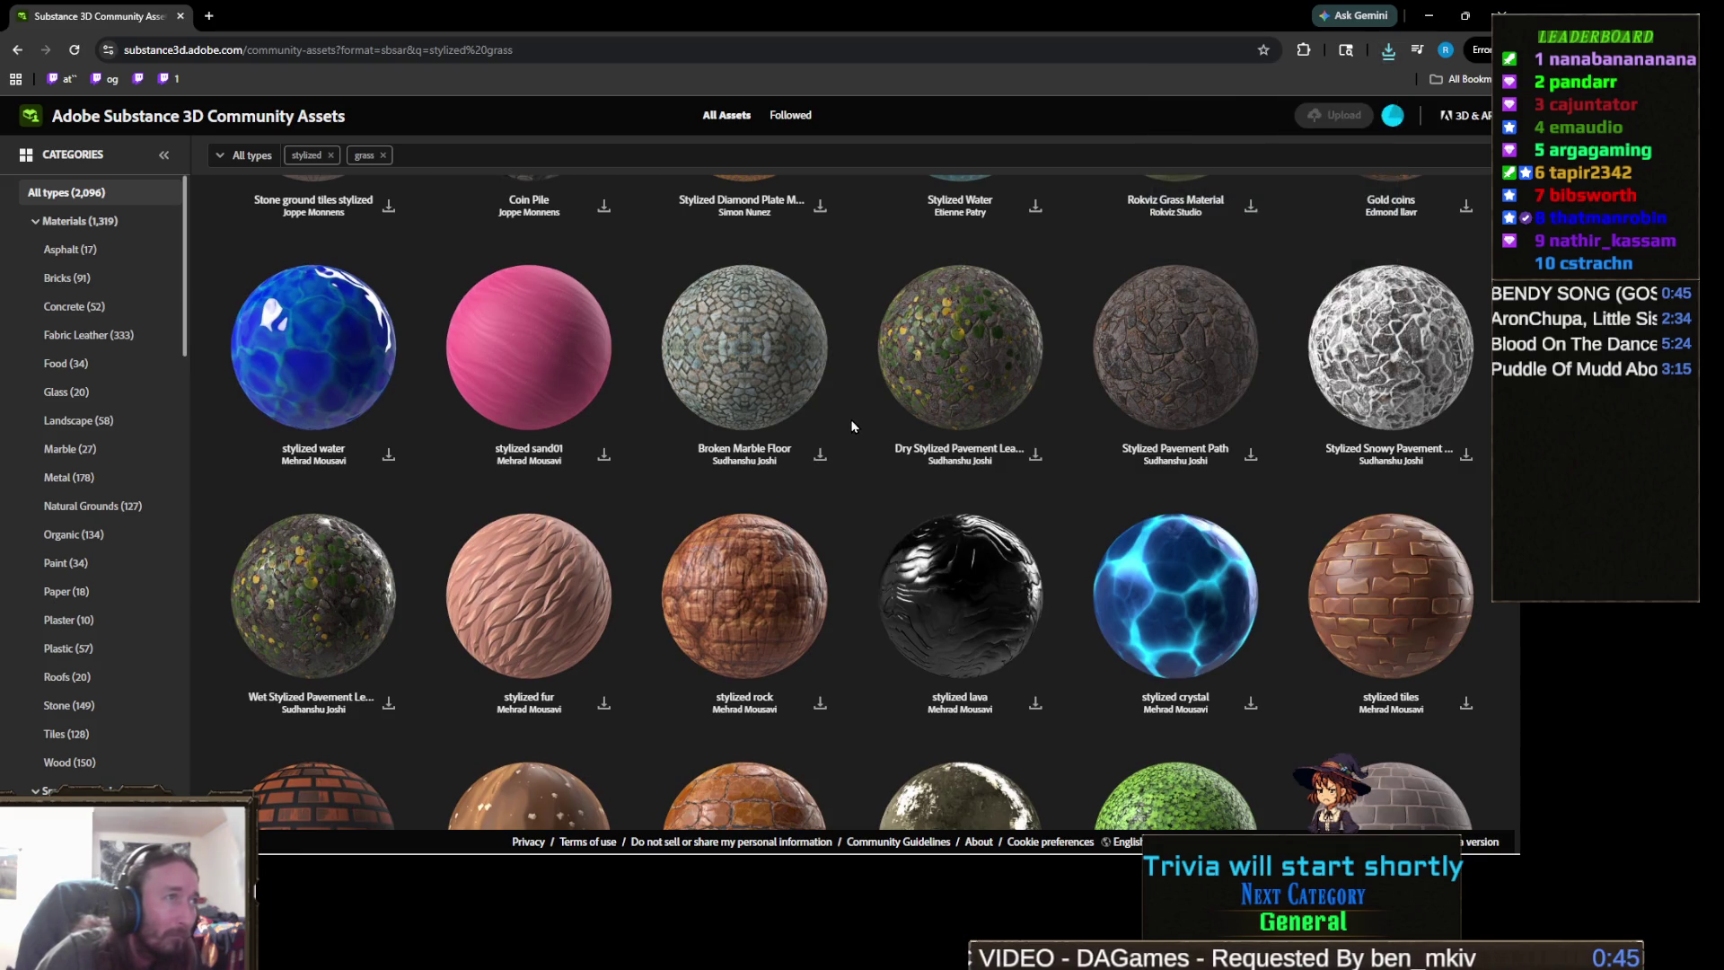
{"action": "scroll", "coordinate": [848, 427], "scroll_direction": "down", "scroll_amount": 3}
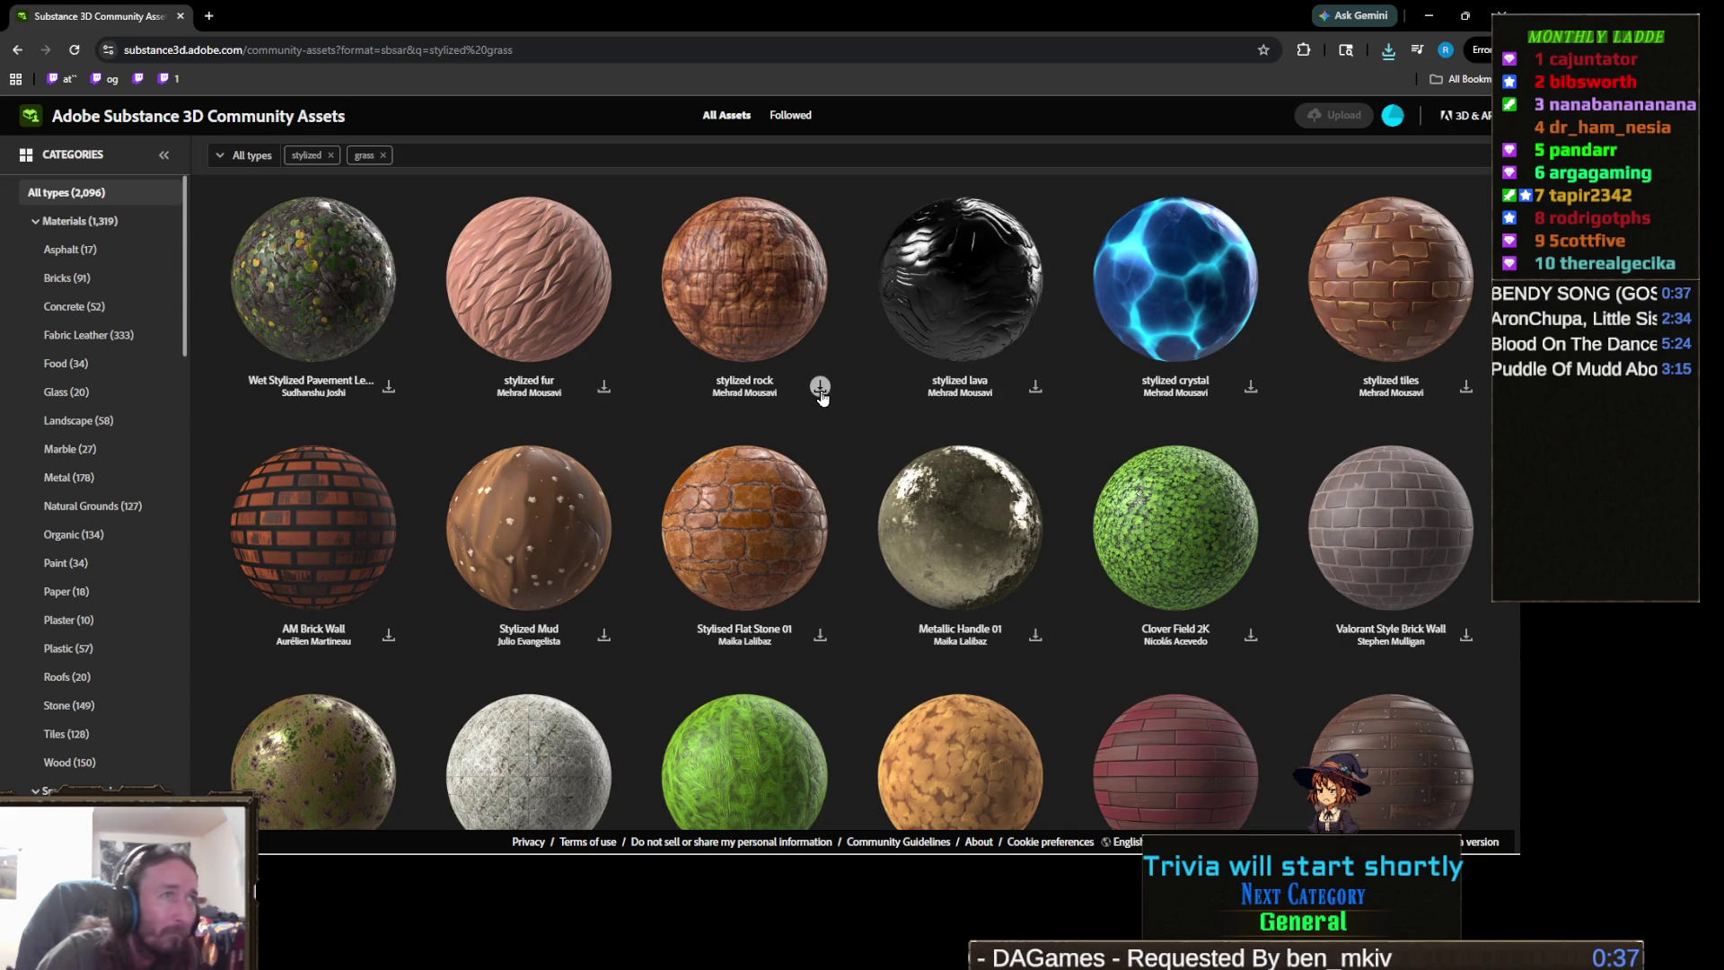
{"action": "left_click", "coordinate": [819, 388]}
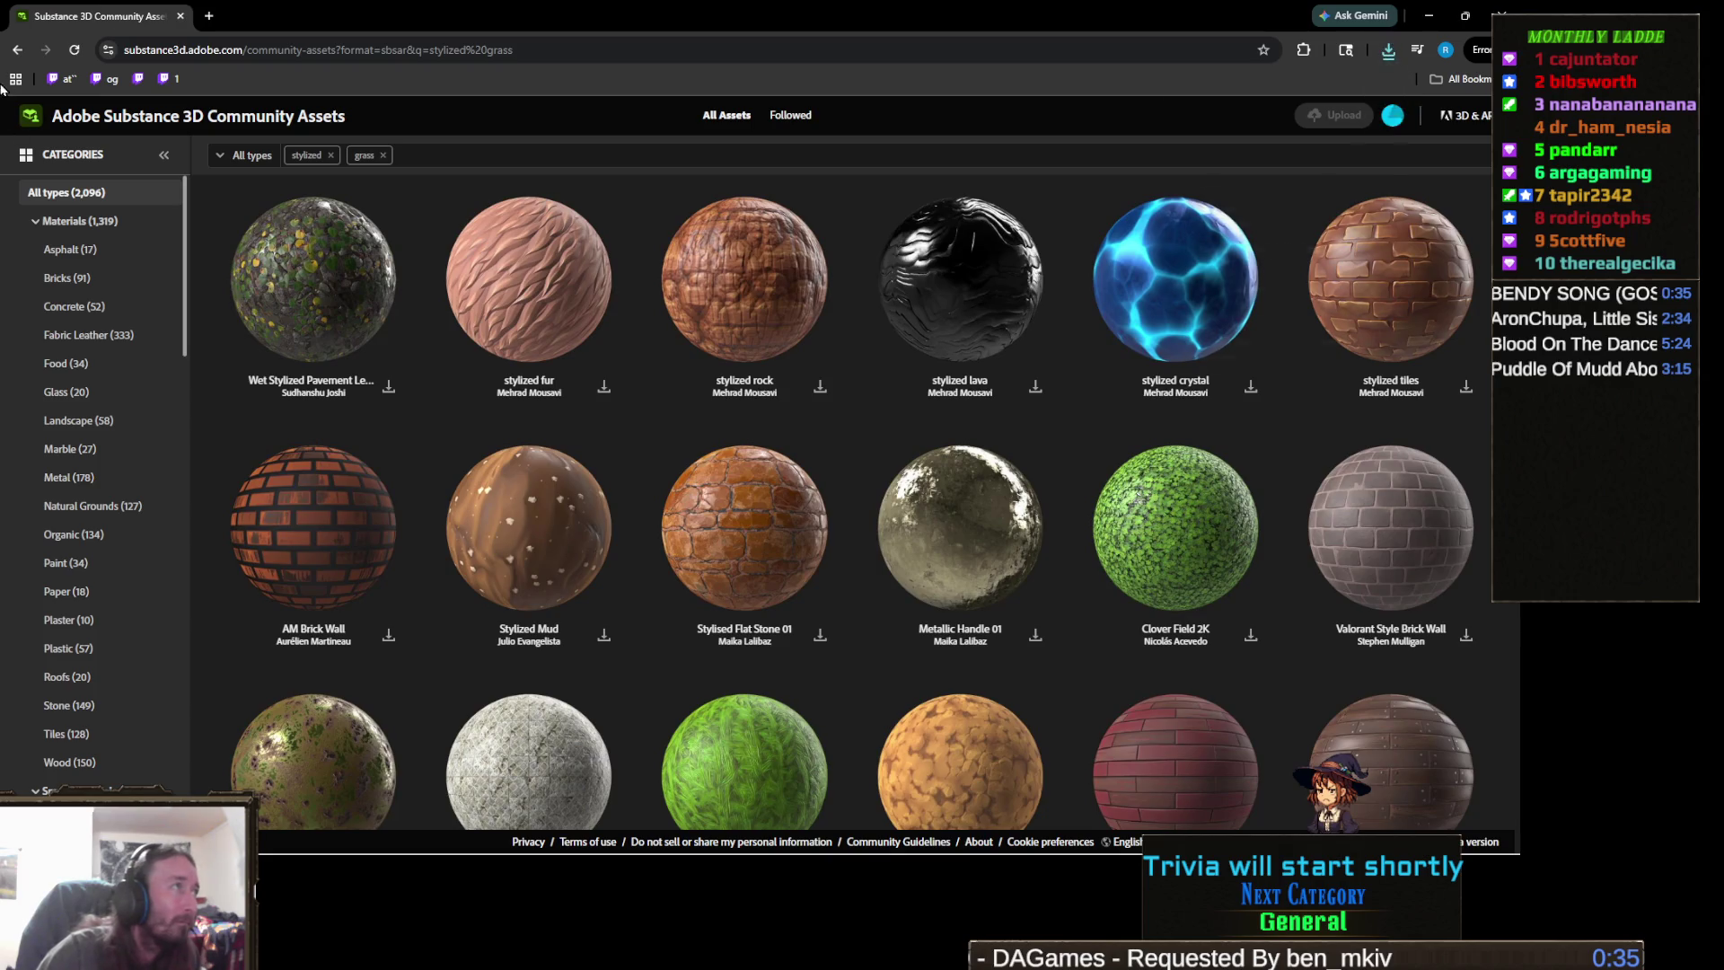
{"action": "key", "text": "alt+Tab"}
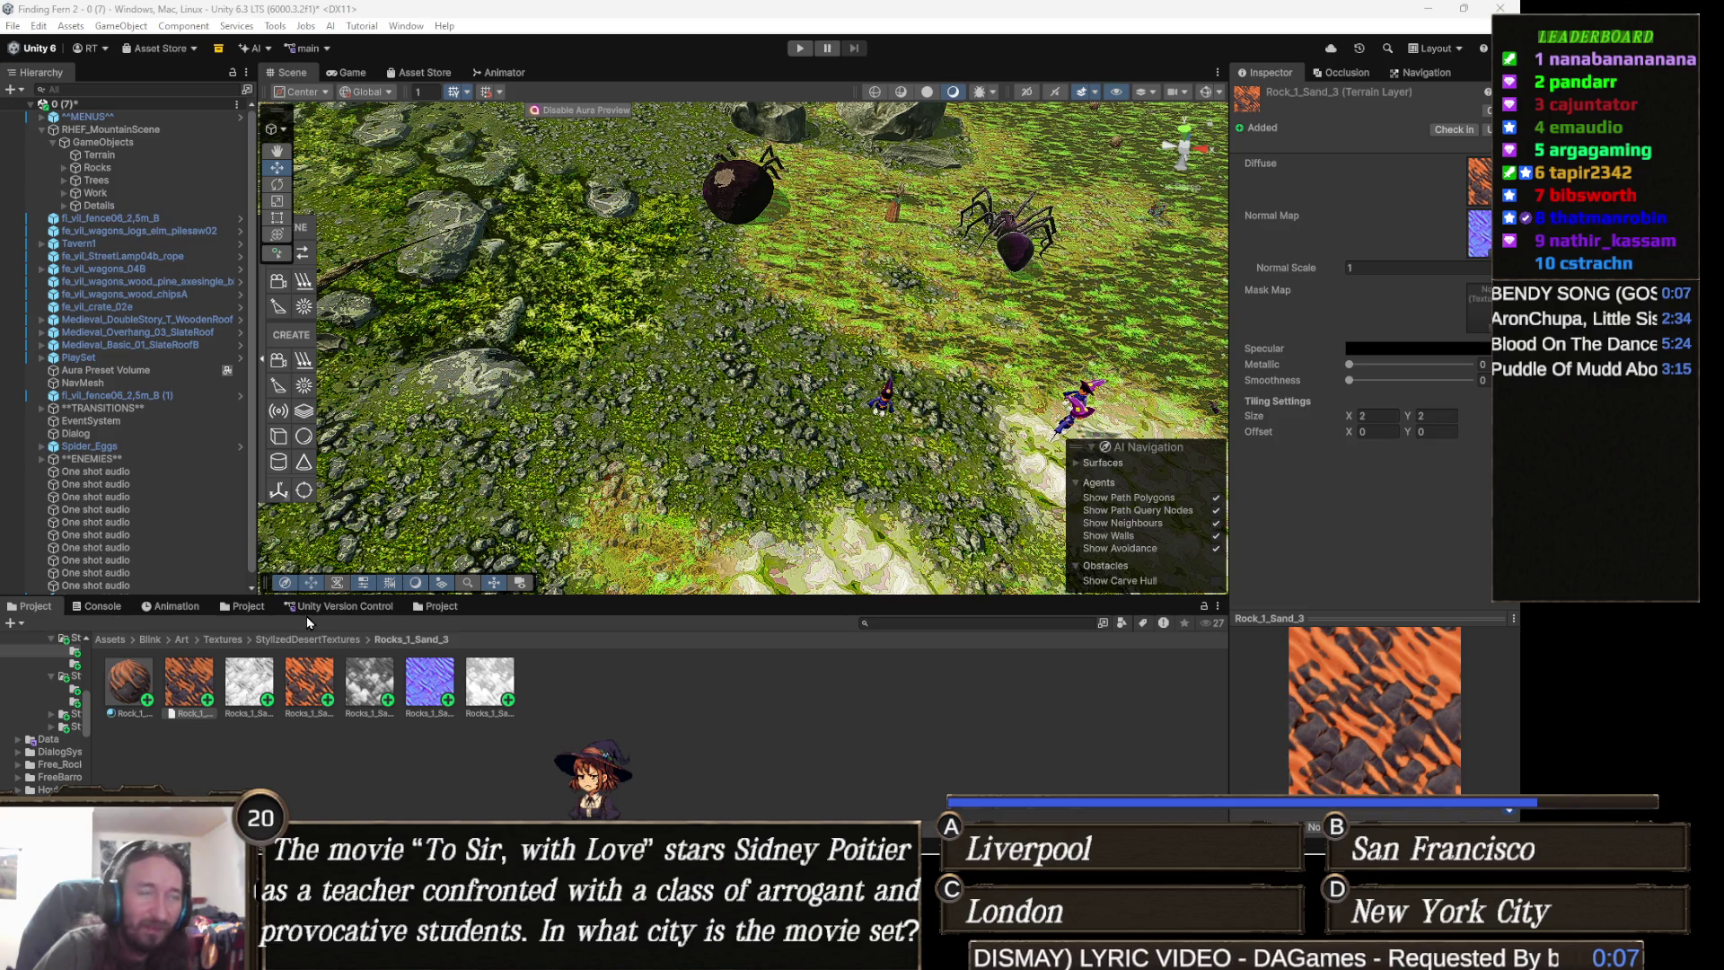
- Go up from the Blink folder to Assets and open the Materials folder
{"action": "left_click", "coordinate": [149, 639]}
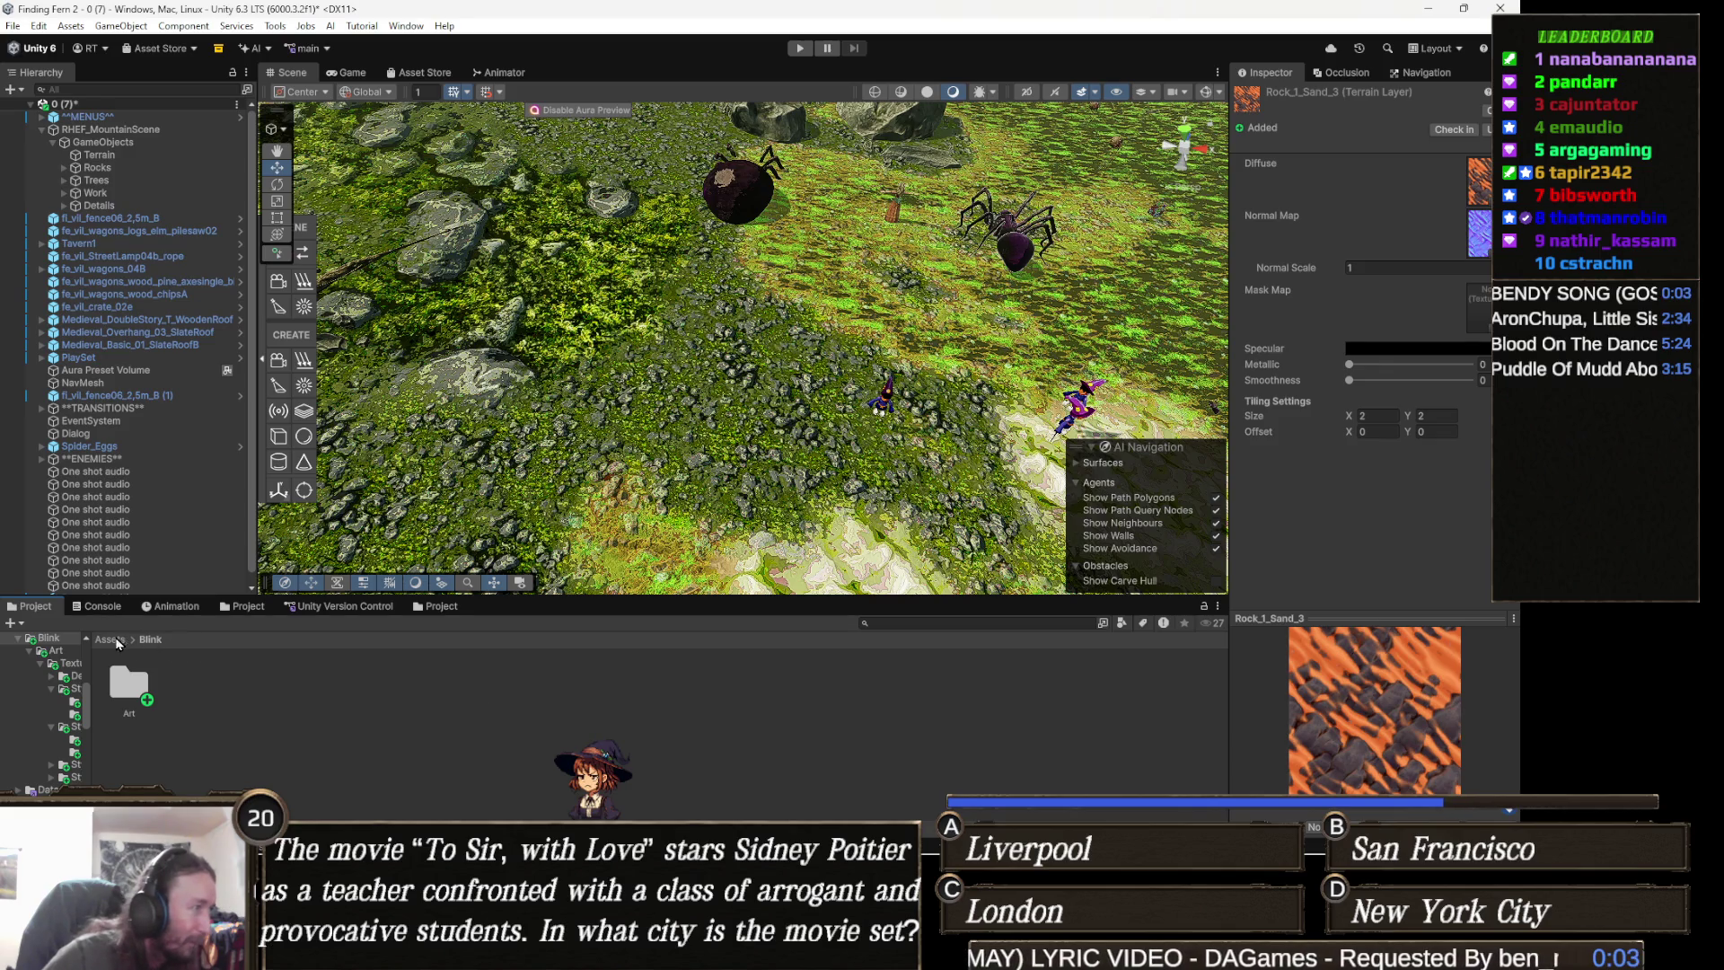
{"action": "left_click", "coordinate": [110, 640]}
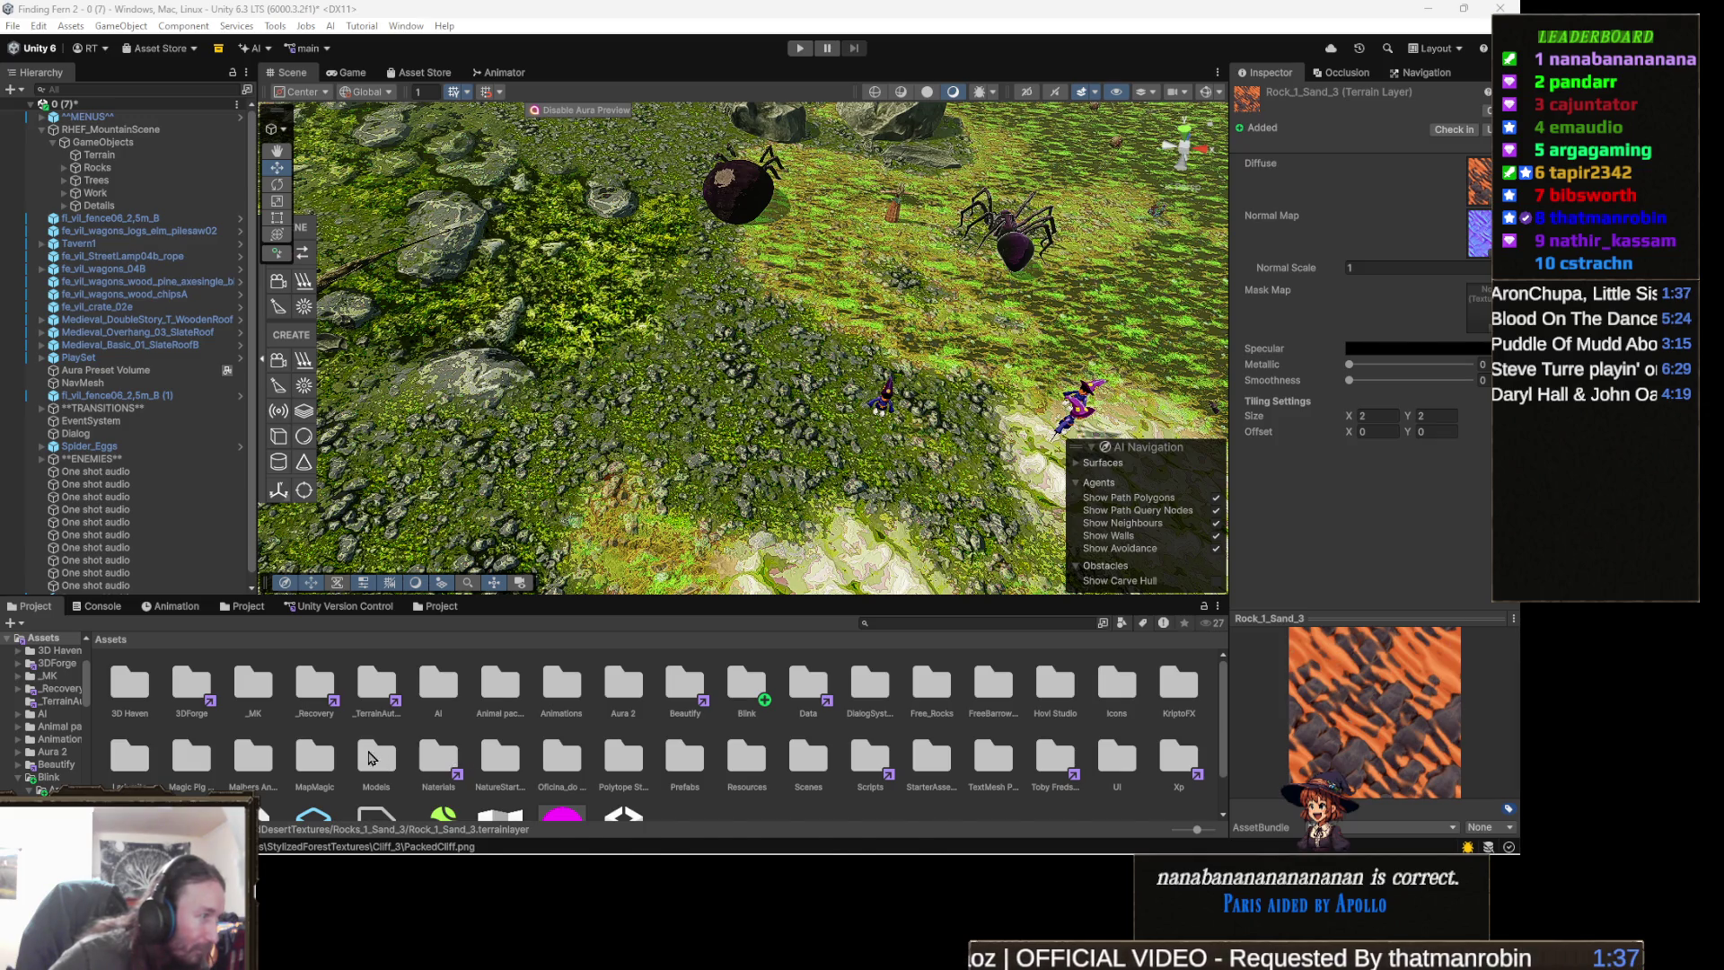
{"action": "left_click", "coordinate": [316, 760]}
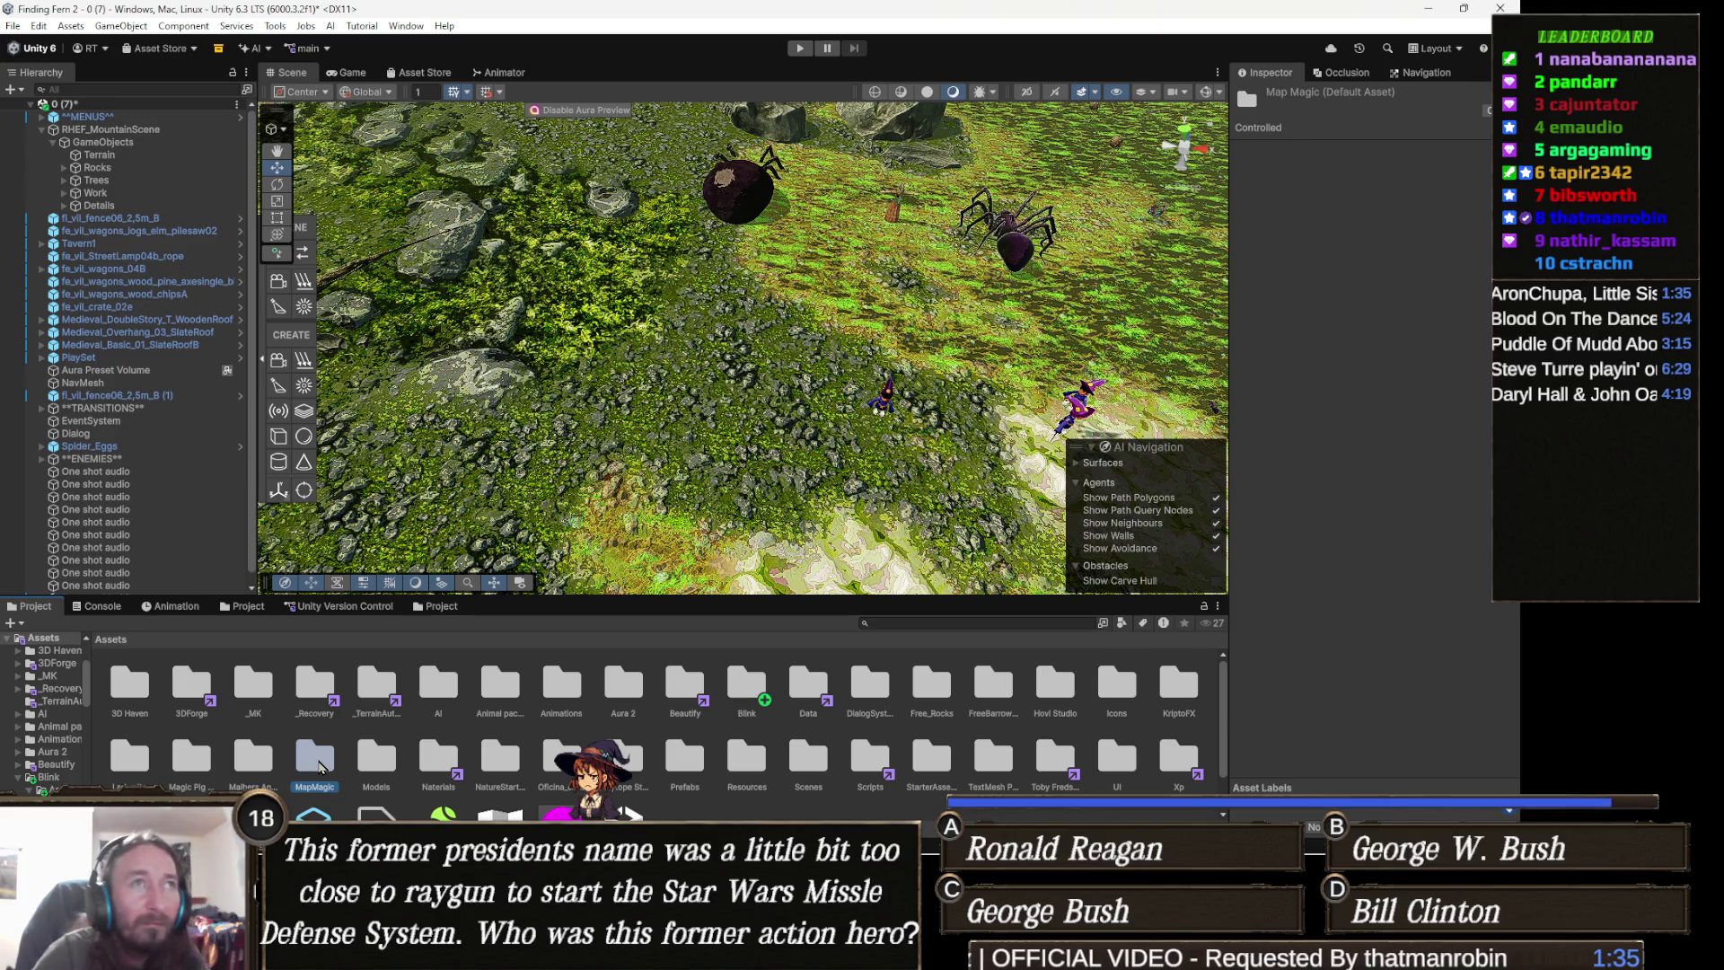
{"action": "key", "text": "Right"}
{"action": "key", "text": "Right"}
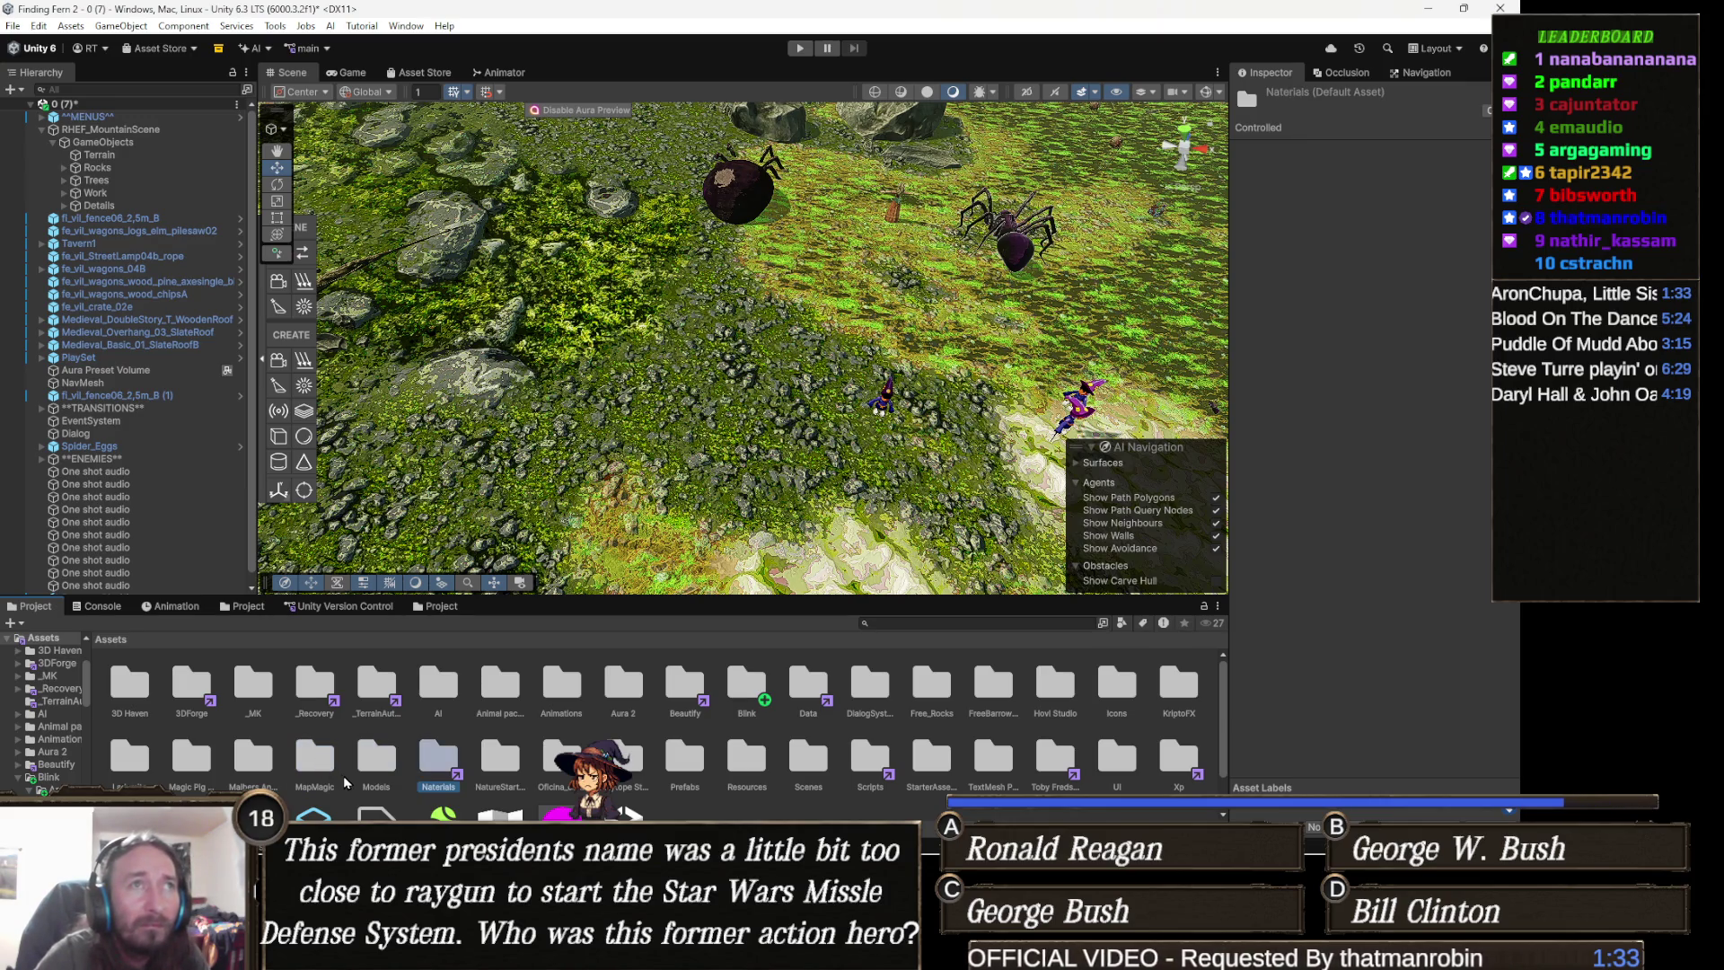
{"action": "key", "text": "Return"}
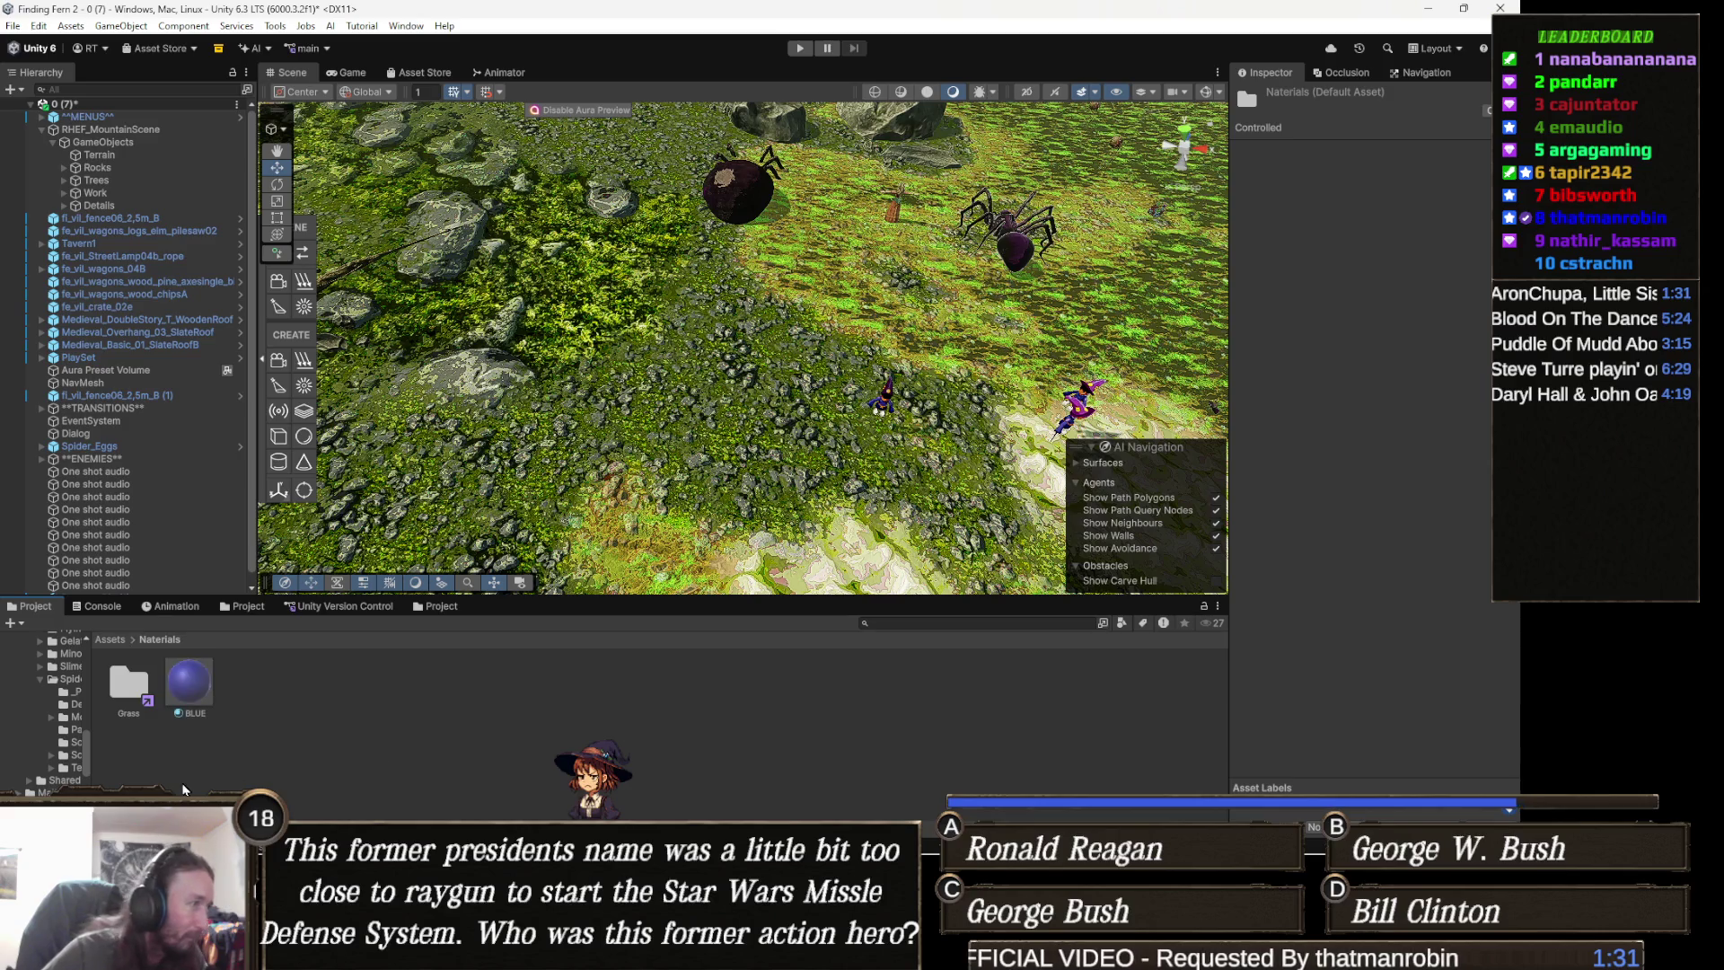
- Sort Downloads newest-first and drag the five .sbsar files into Unity's Materials folder
{"action": "mouse_move", "coordinate": [216, 952]}
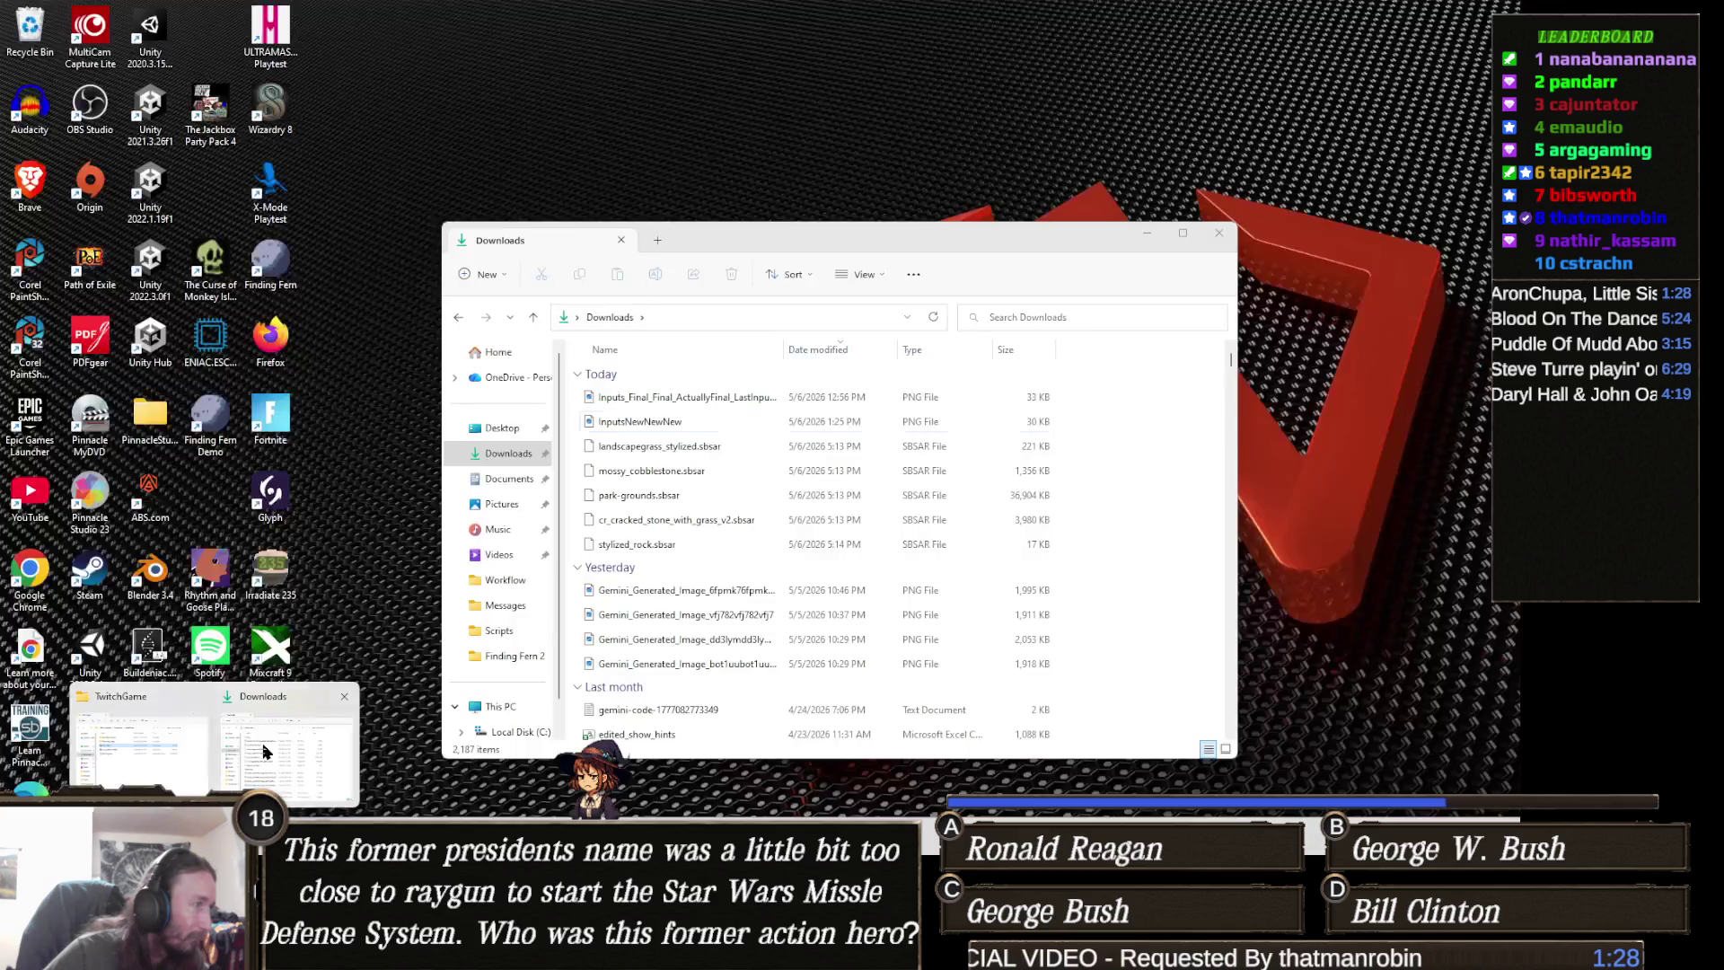
{"action": "left_click", "coordinate": [270, 750]}
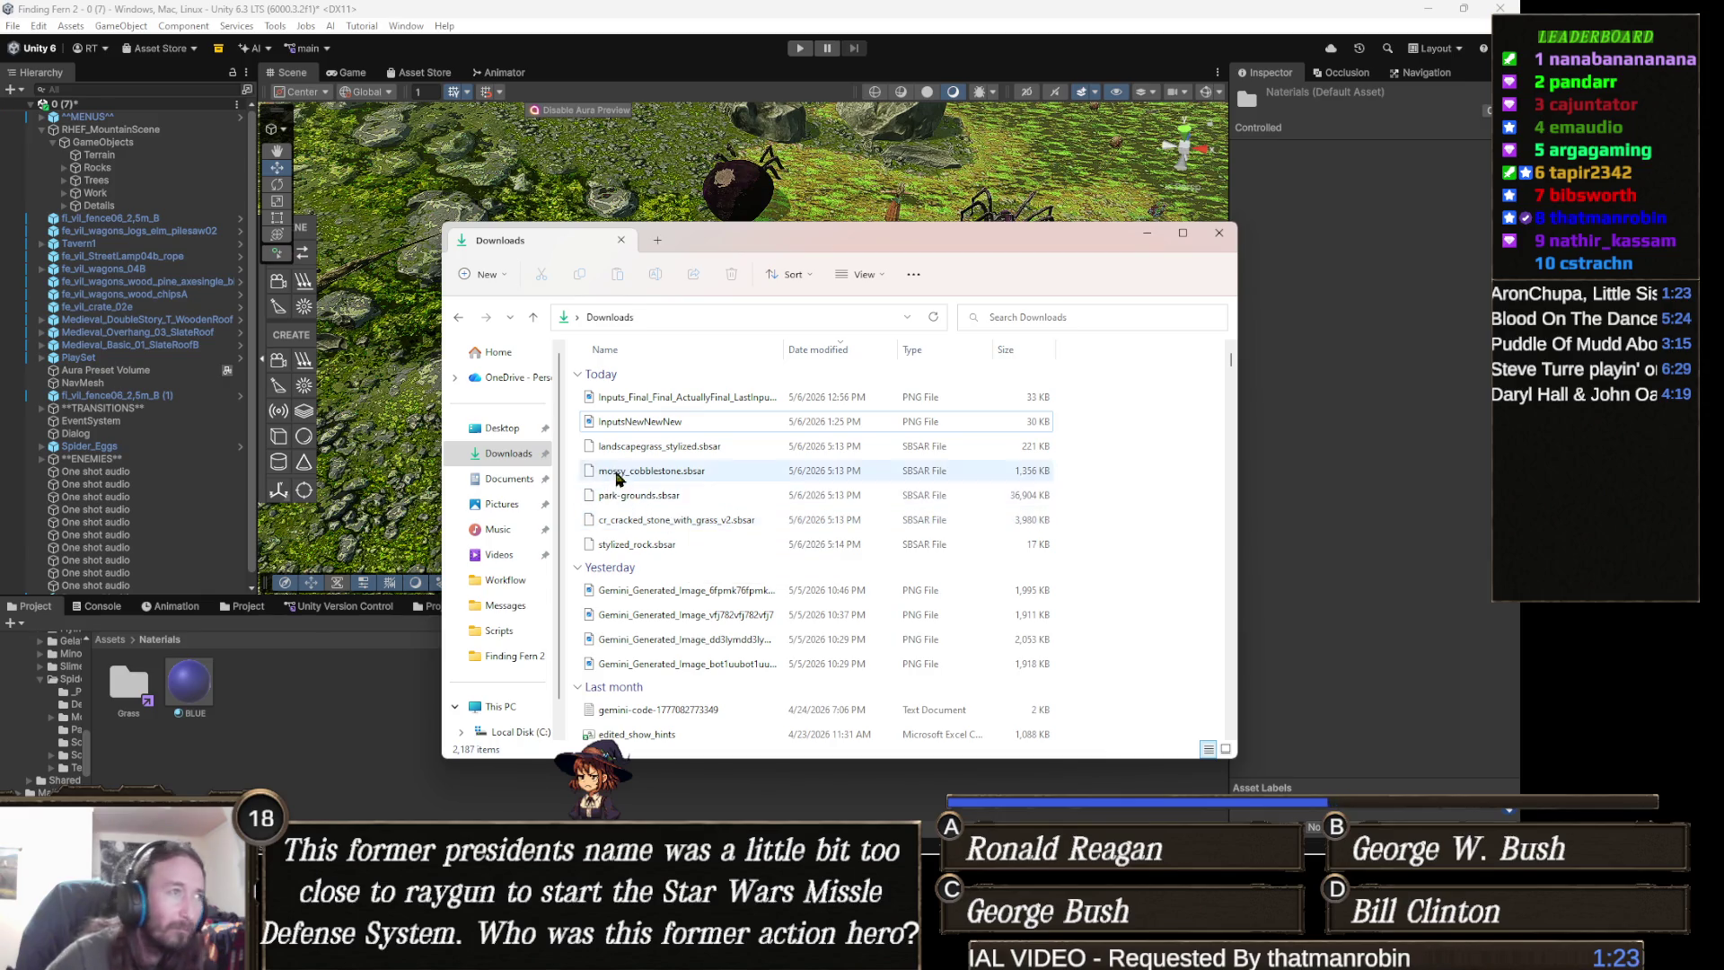
{"action": "left_click", "coordinate": [509, 454]}
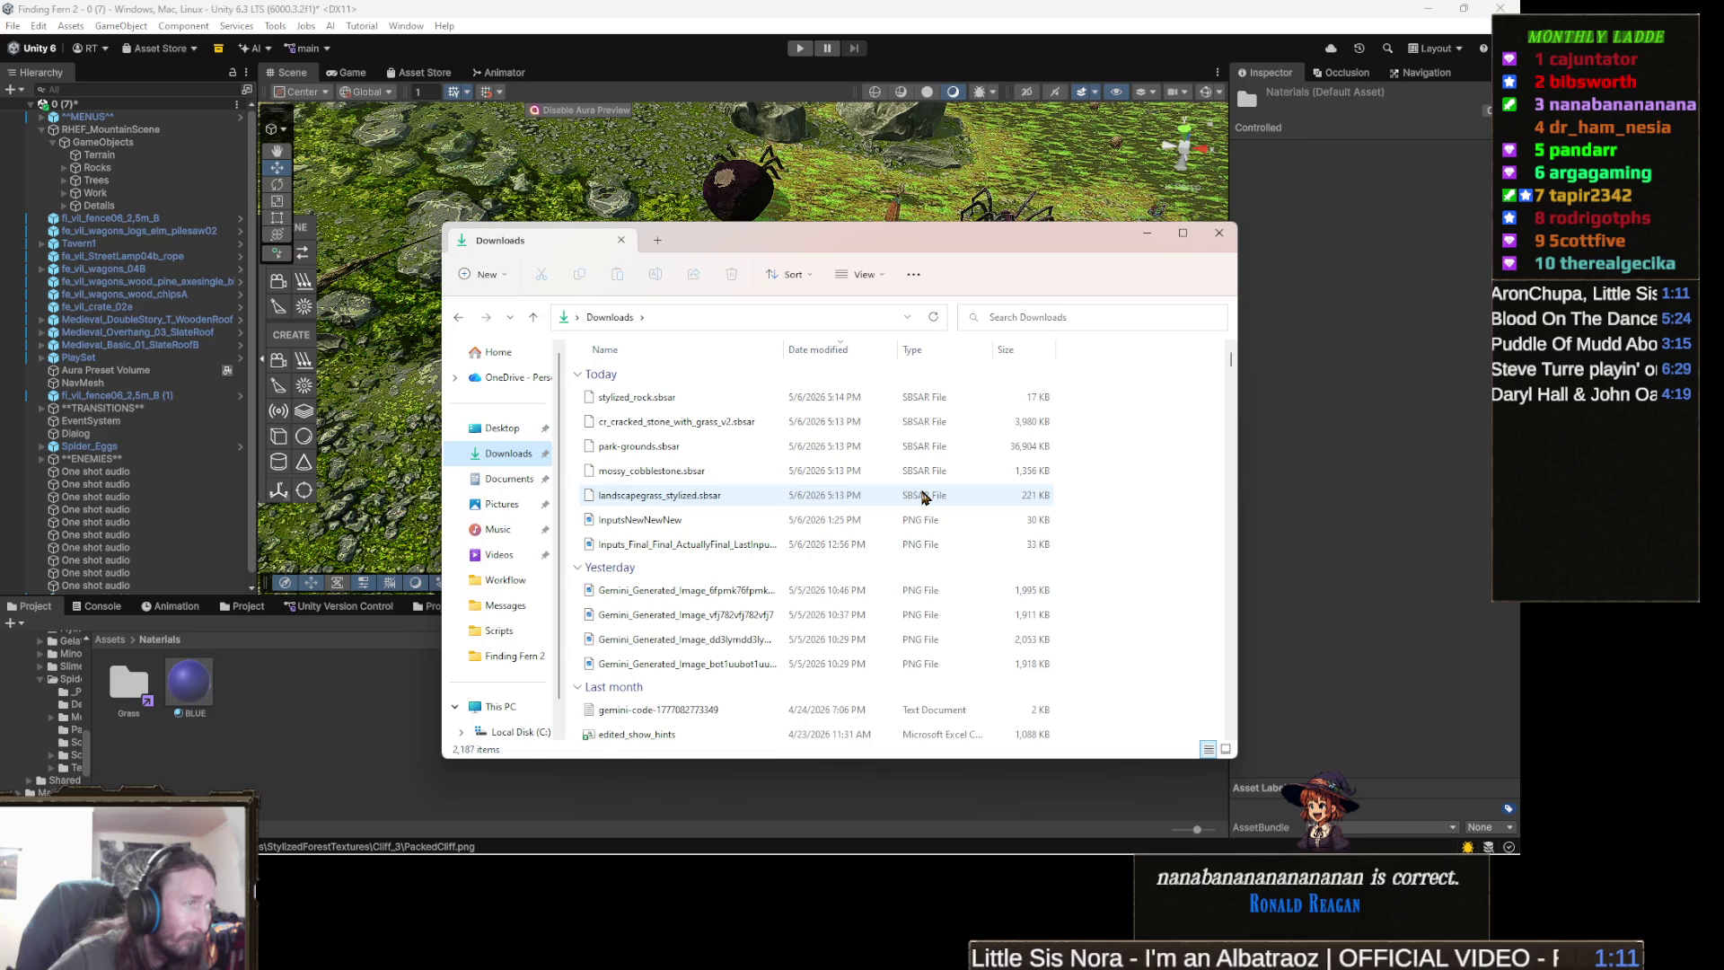
{"action": "left_click", "coordinate": [925, 496]}
{"action": "left_click", "coordinate": [647, 401], "text": "shift"}
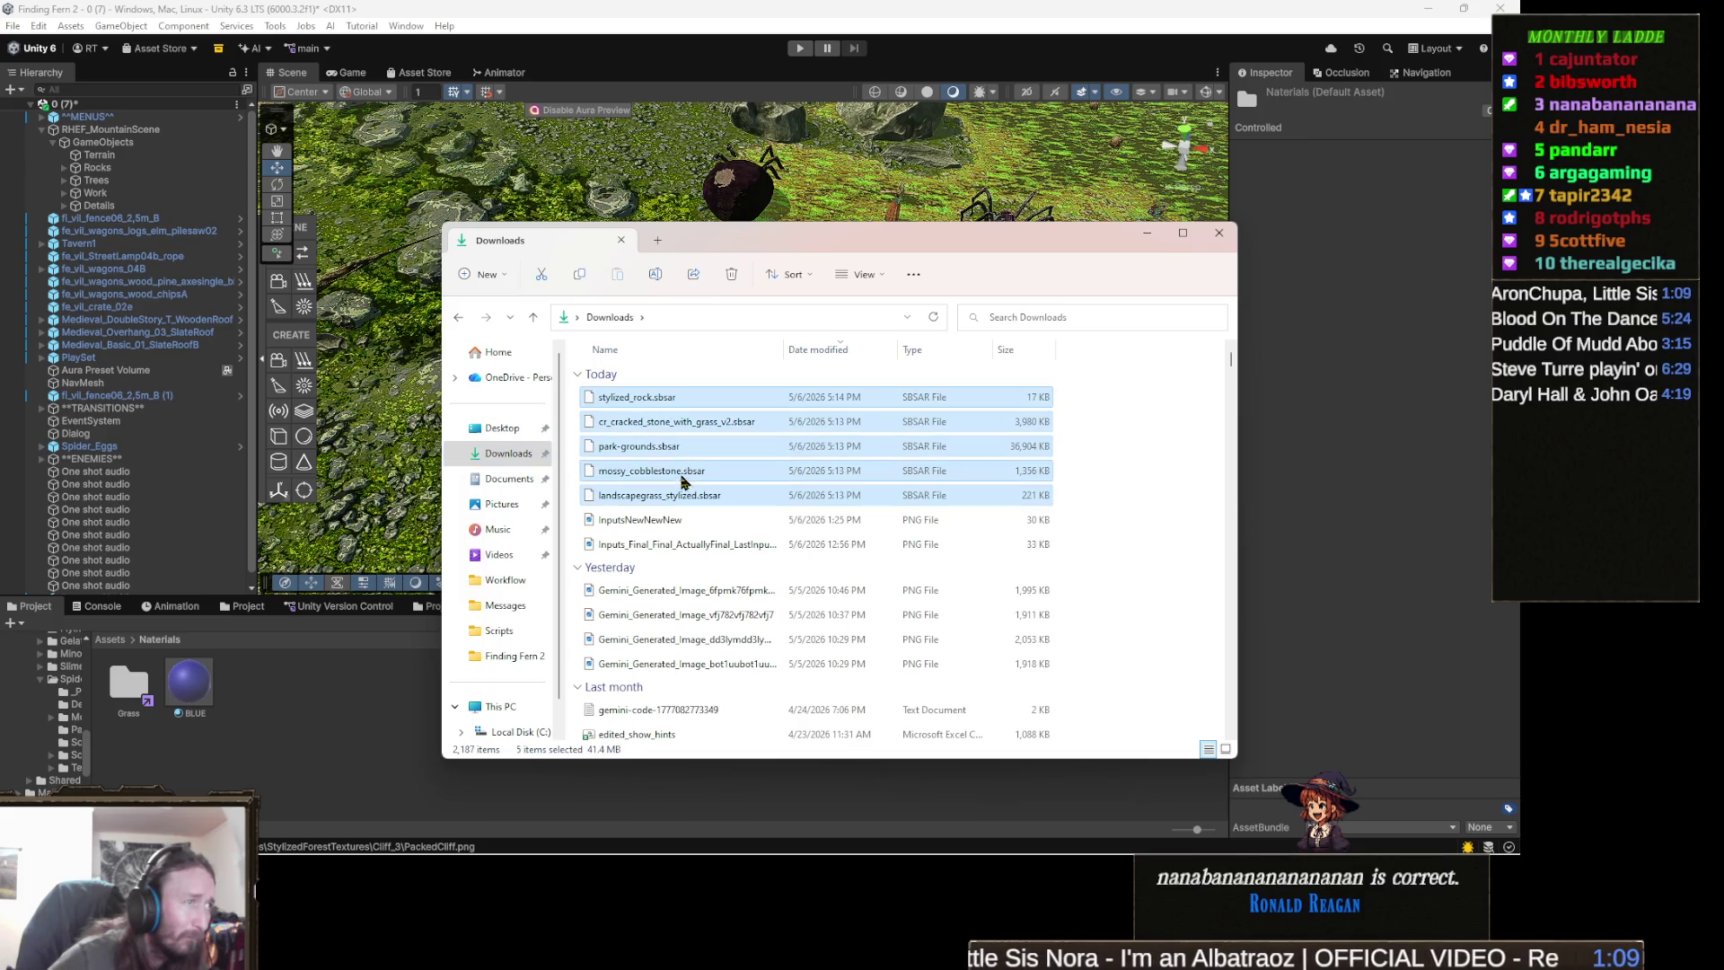
{"action": "mouse_move", "coordinate": [643, 496]}
{"action": "left_mouse_down"}
{"action": "mouse_move", "coordinate": [266, 718]}
{"action": "mouse_move", "coordinate": [310, 687]}
{"action": "left_mouse_up"}
{"action": "left_click", "coordinate": [249, 679]}
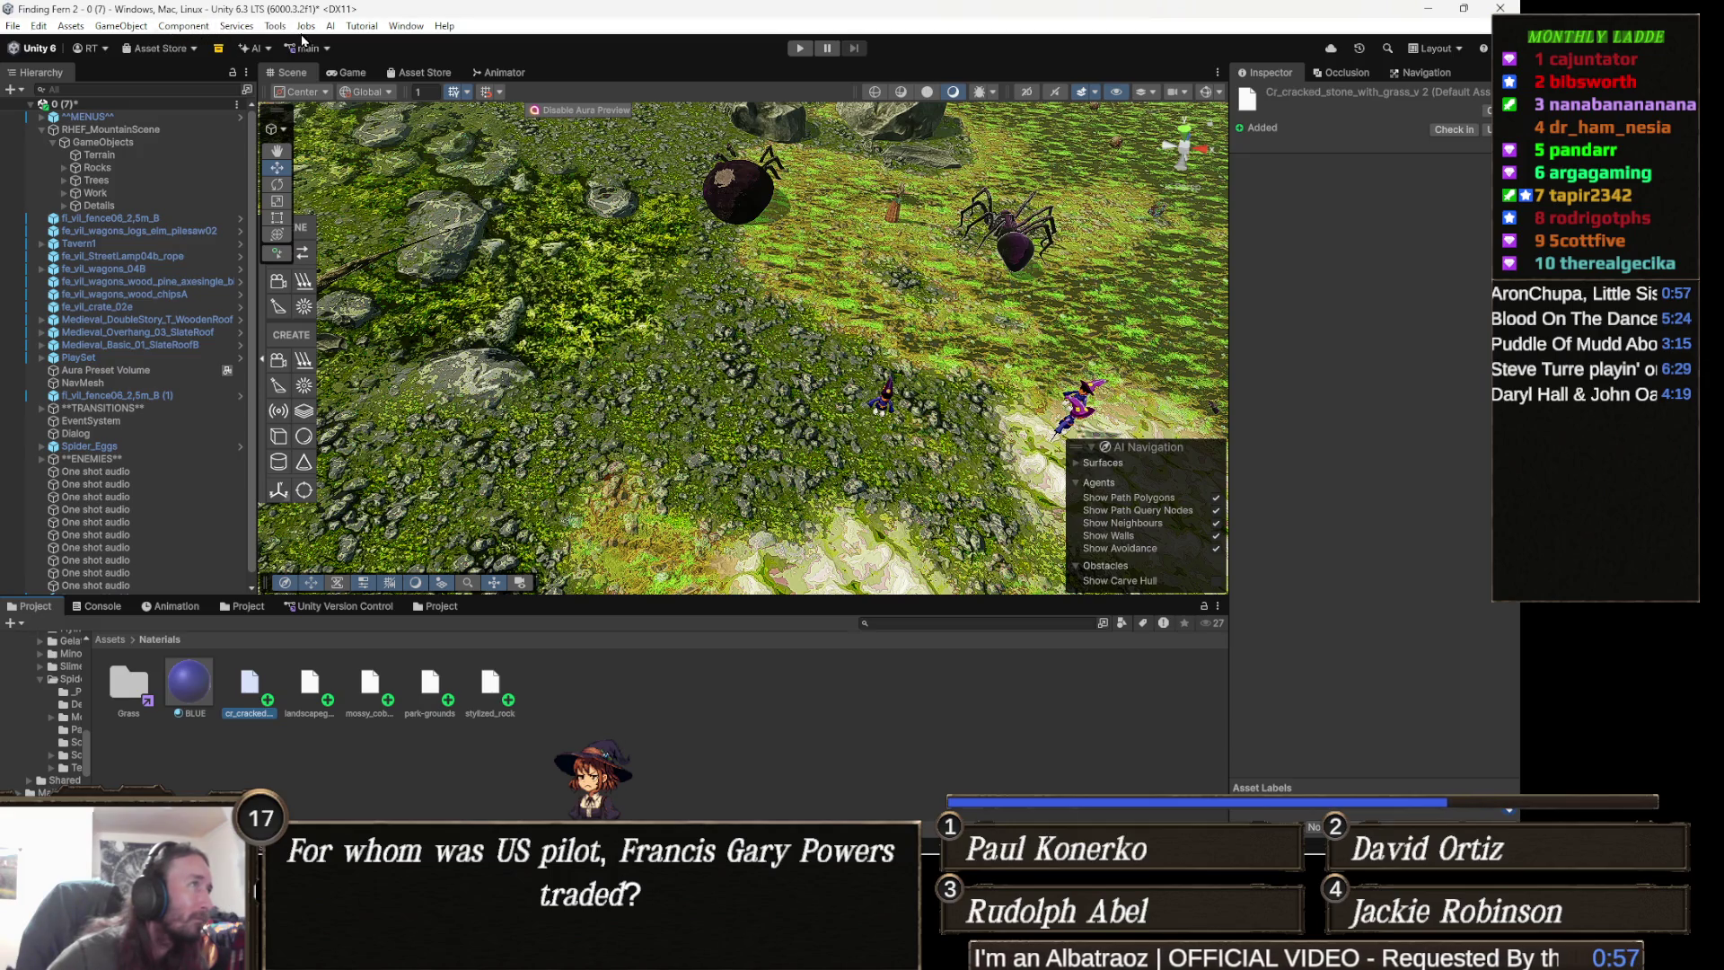
- Open the Package Manager and search the Unity Registry for 'substance'
{"action": "left_click", "coordinate": [406, 26]}
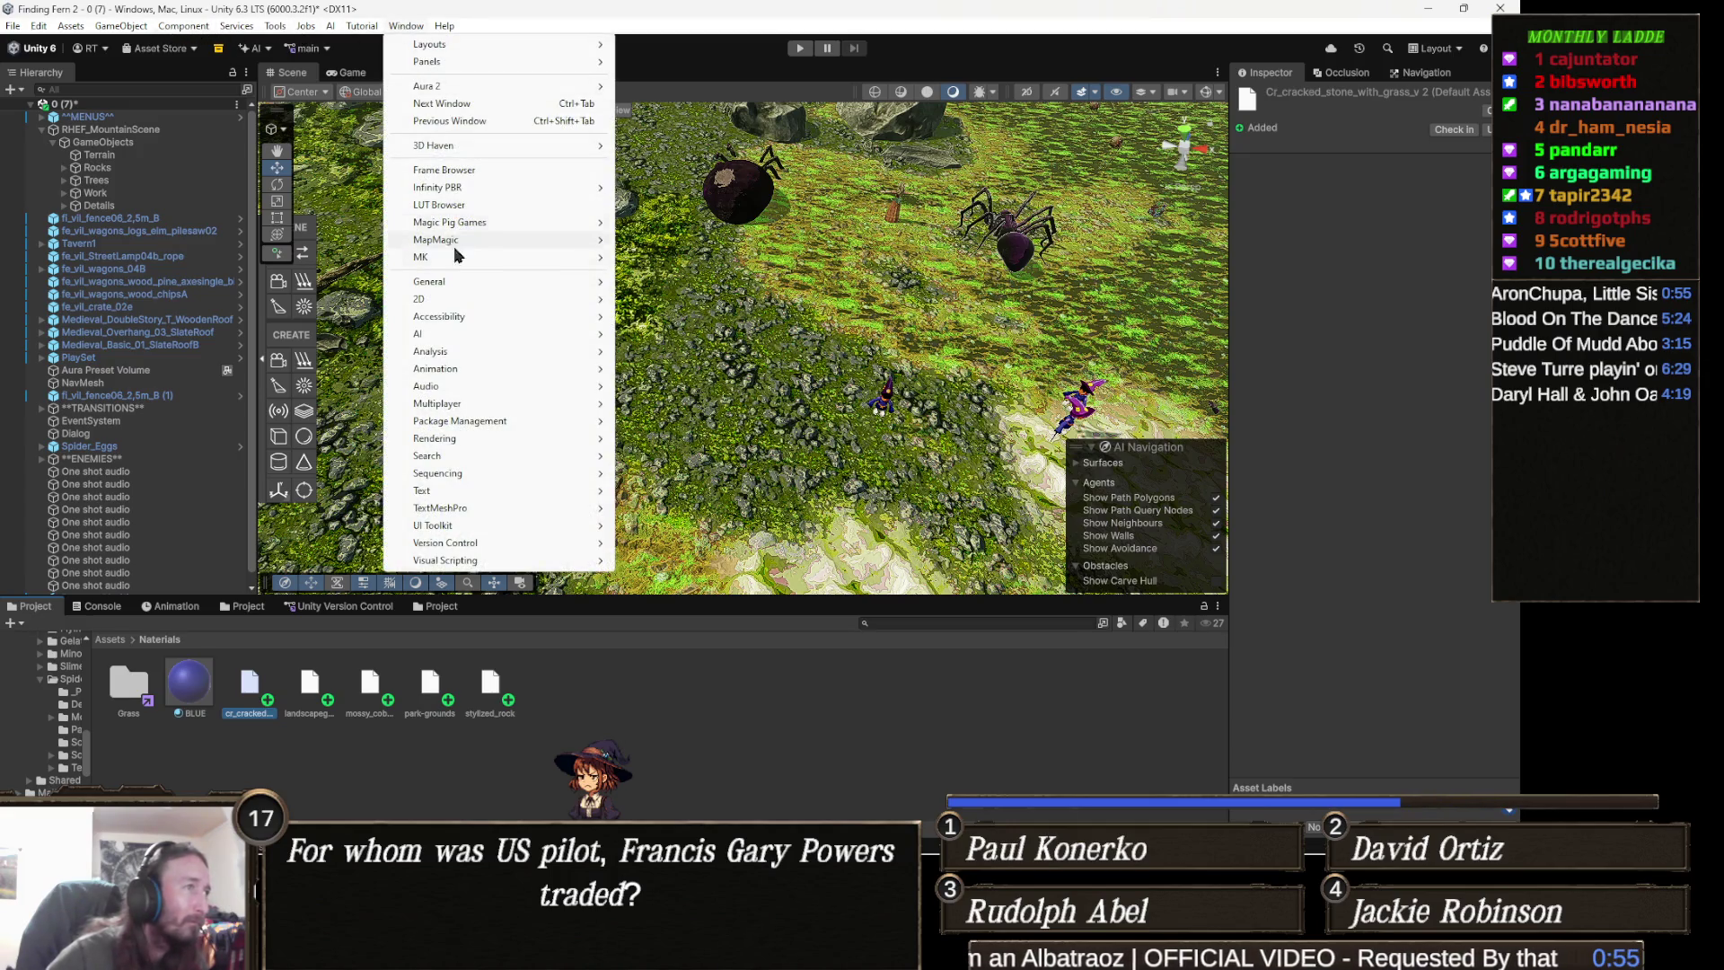
{"action": "mouse_move", "coordinate": [489, 422]}
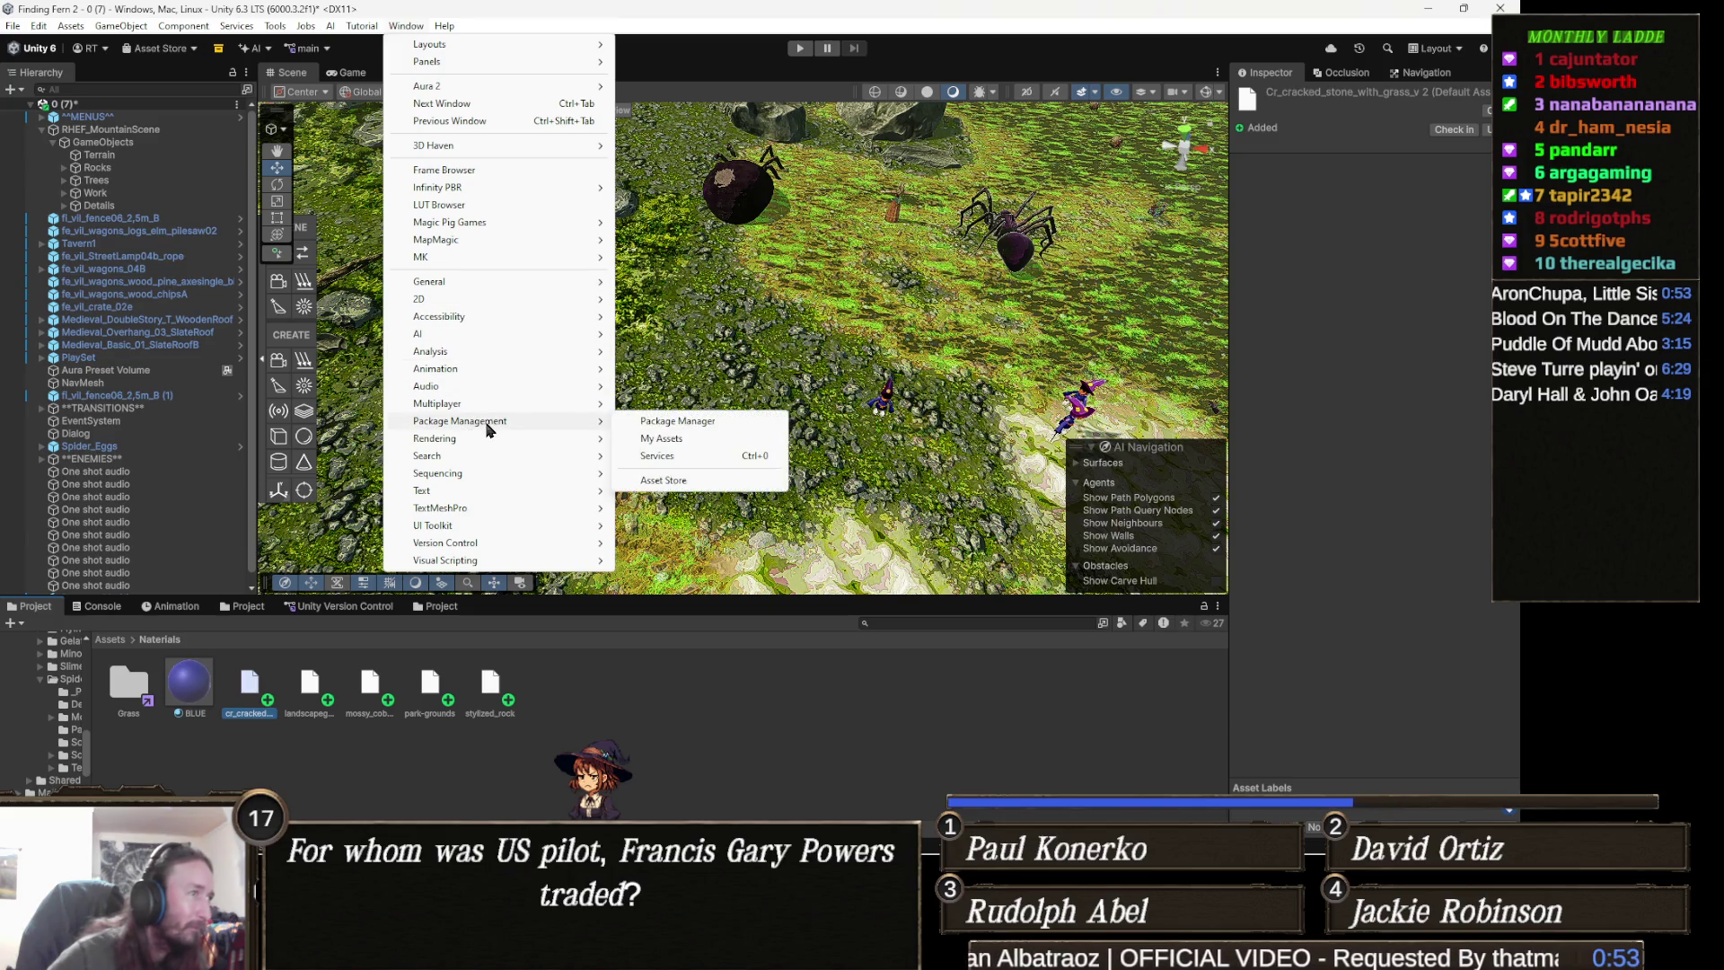
{"action": "left_click", "coordinate": [665, 438]}
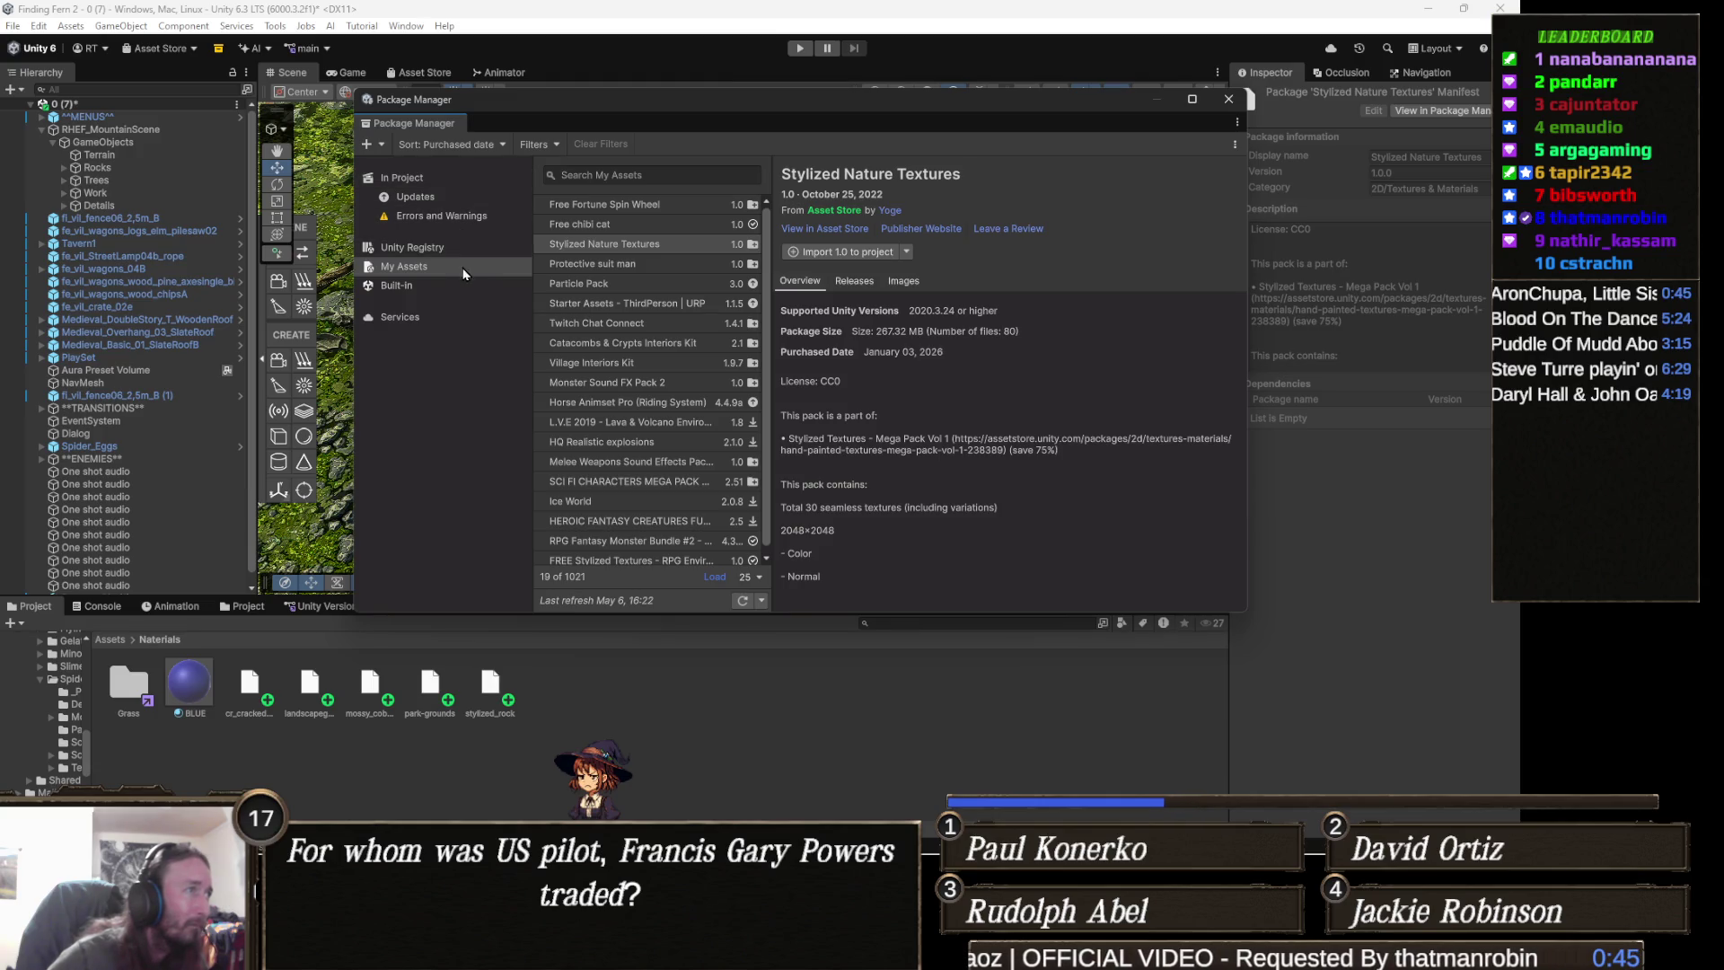
{"action": "left_click", "coordinate": [448, 249]}
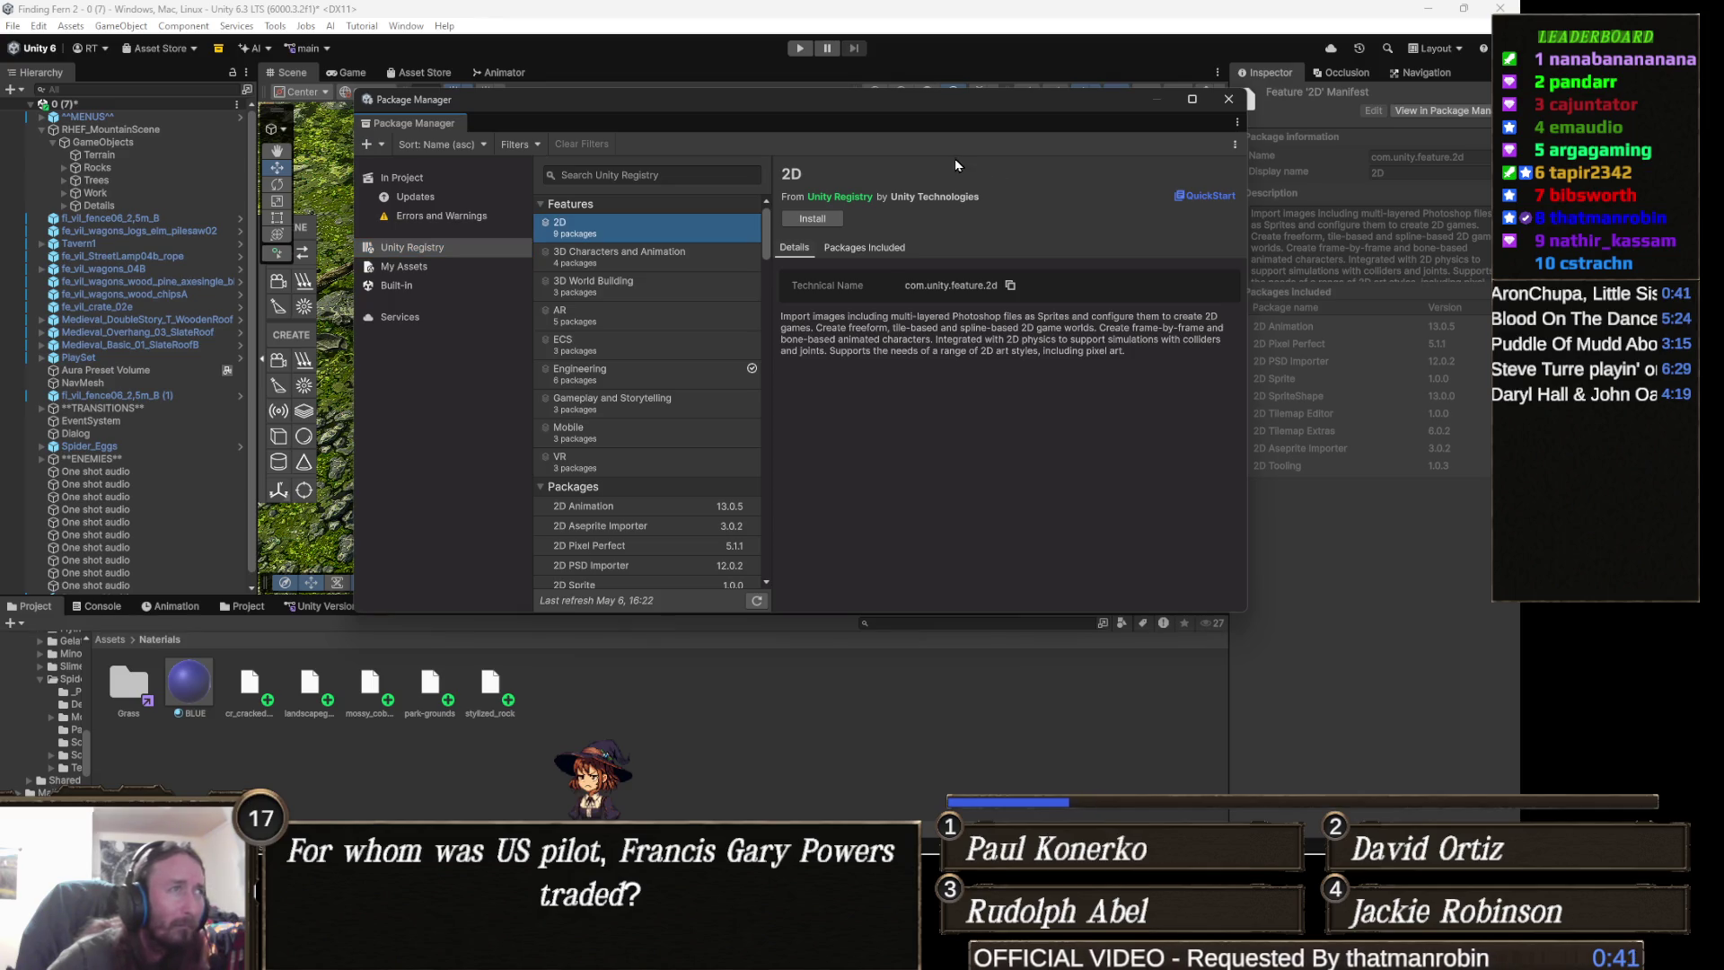
{"action": "left_click", "coordinate": [660, 173]}
{"action": "type", "text": "substance"}
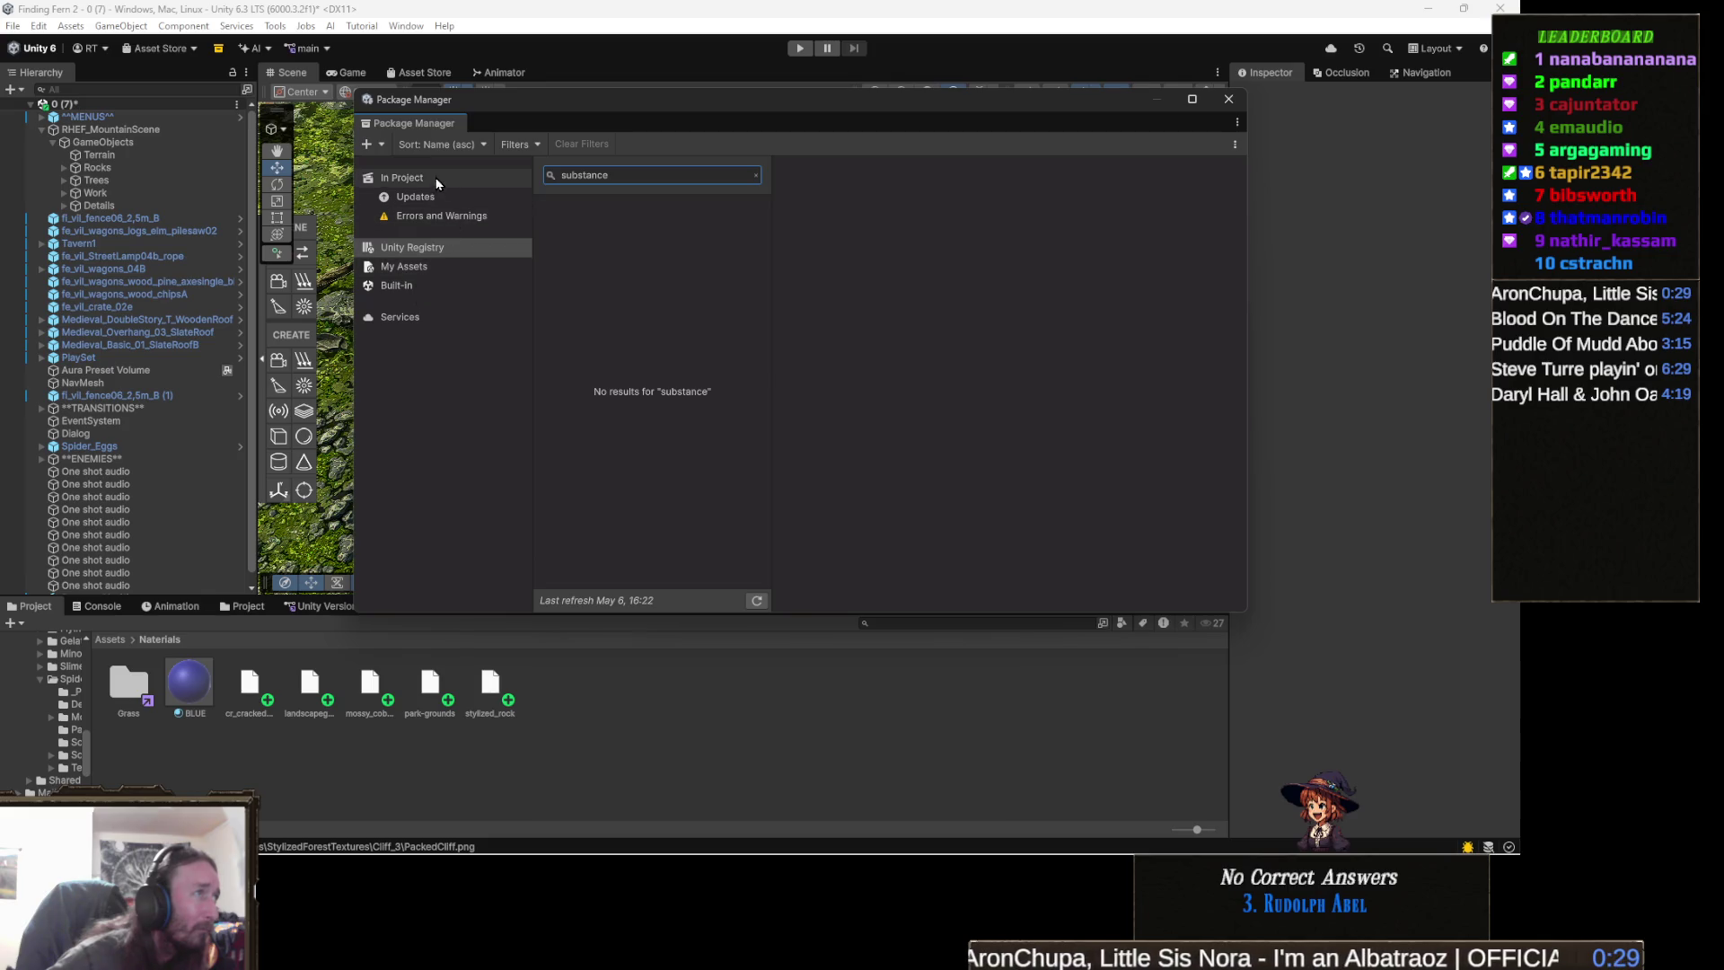
- Search My Assets for 'substance' and download the Substance in Unity package
{"action": "left_click", "coordinate": [476, 267]}
{"action": "left_click", "coordinate": [623, 176]}
{"action": "type", "text": "subs"}
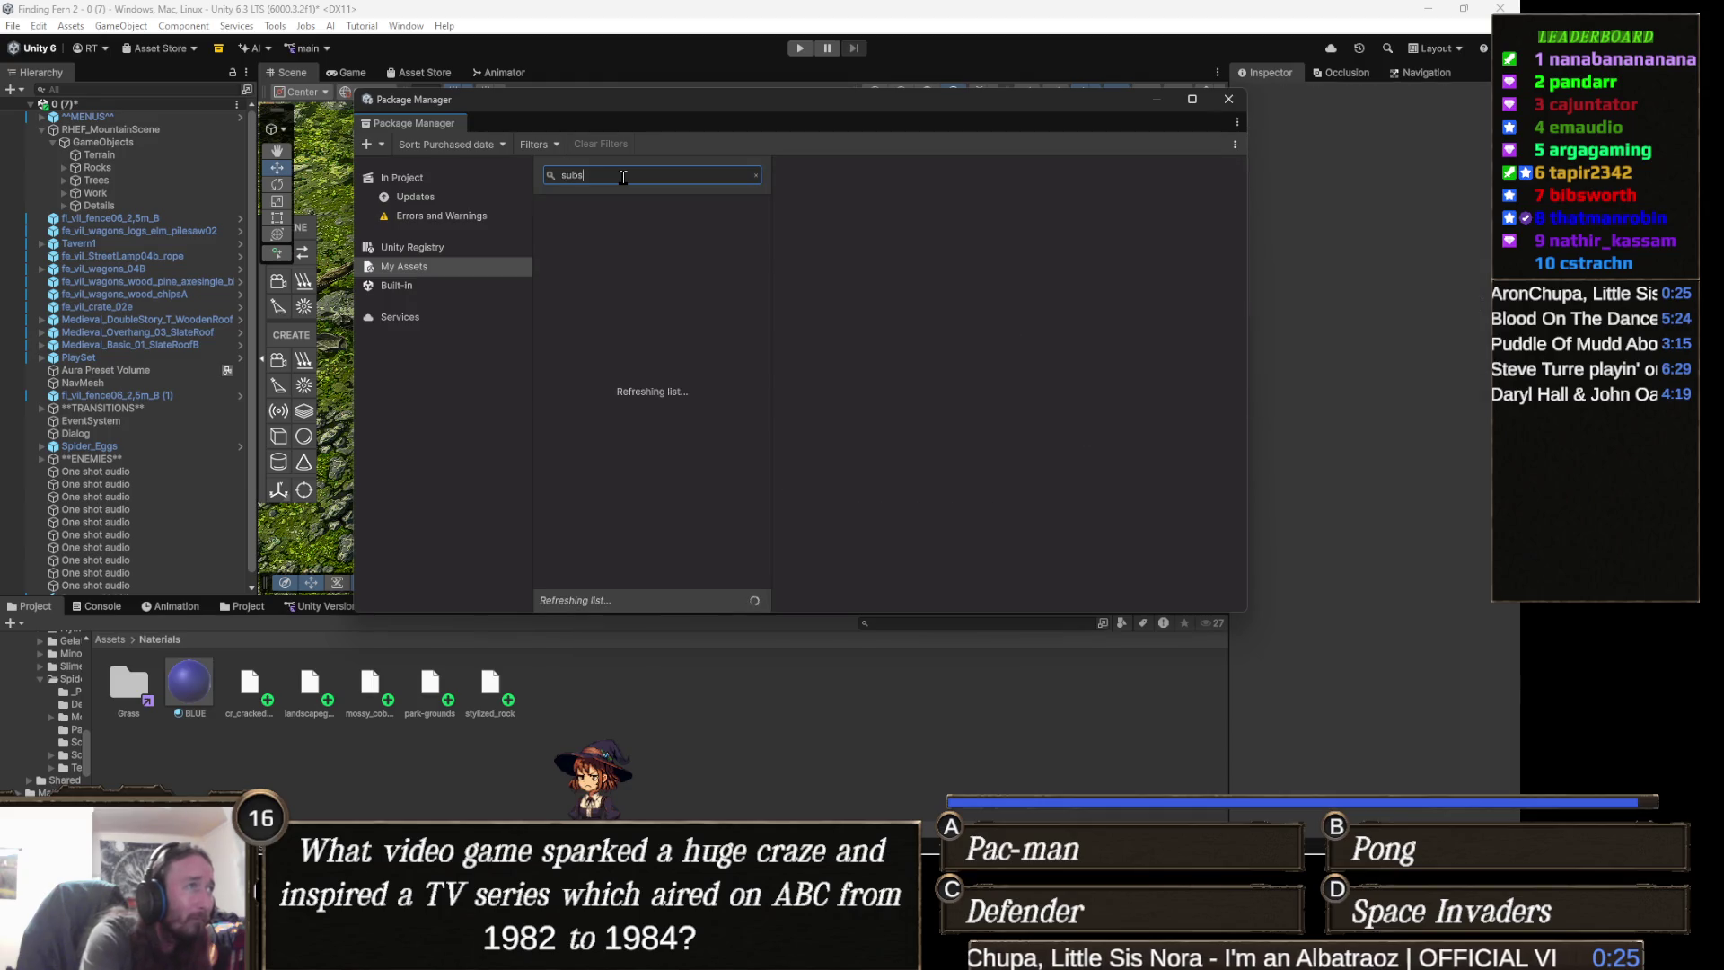
{"action": "type", "text": "tance"}
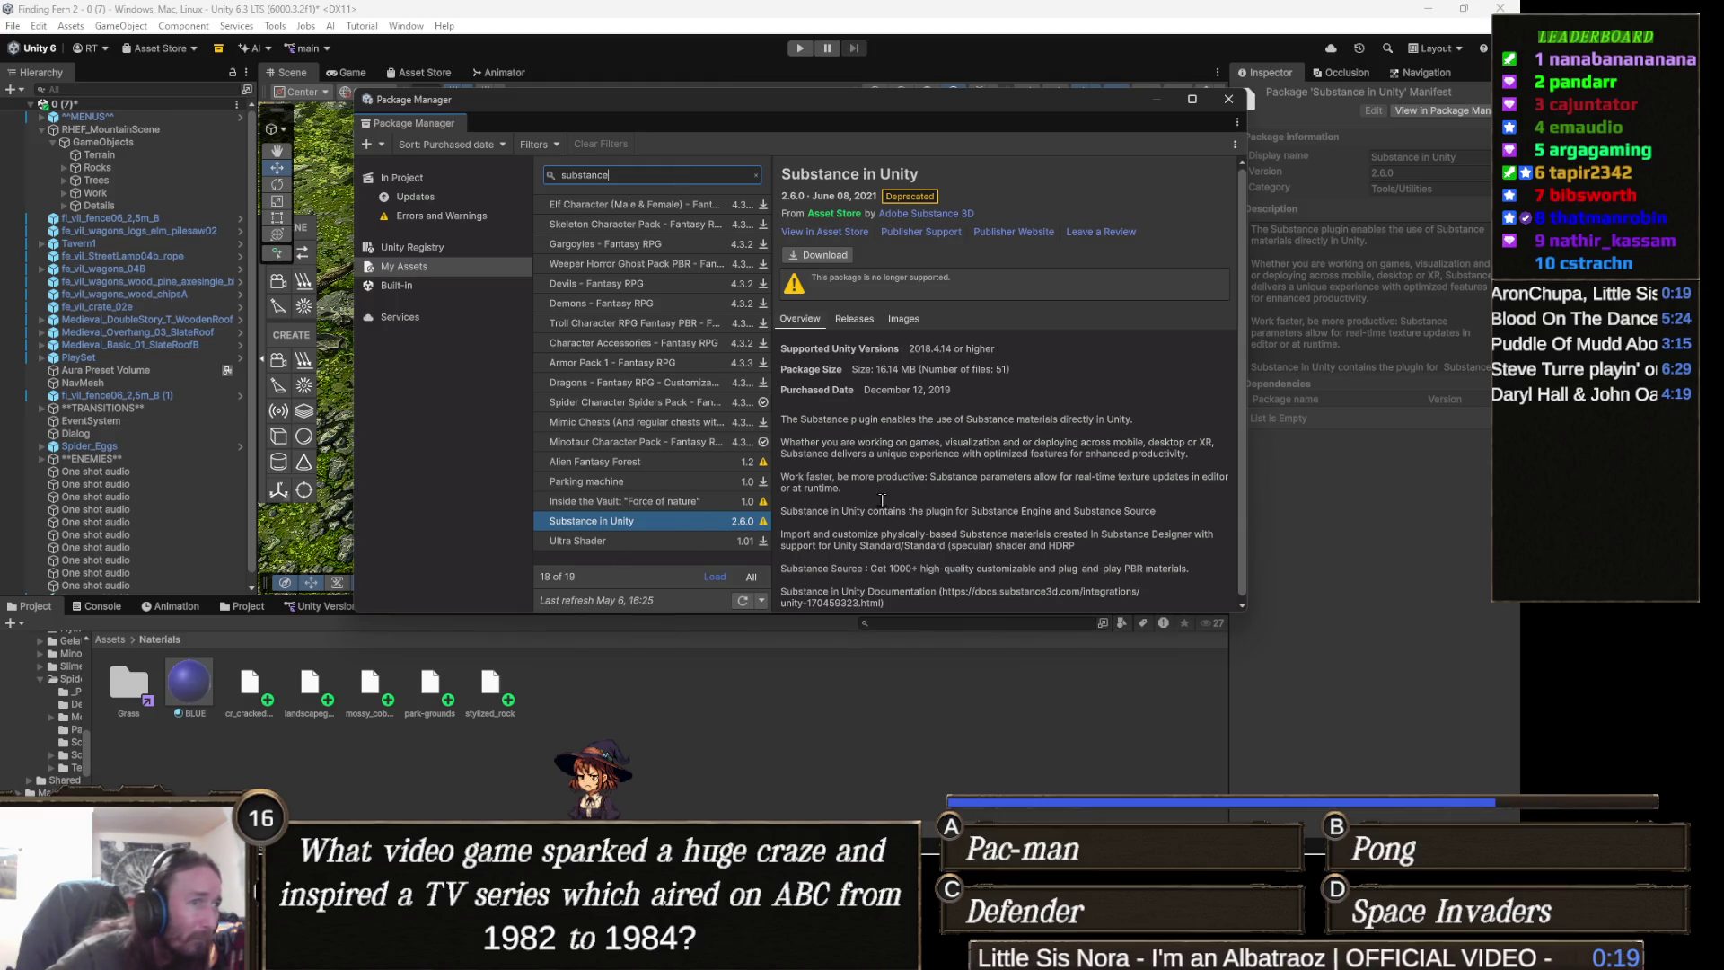
{"action": "left_click", "coordinate": [819, 258]}
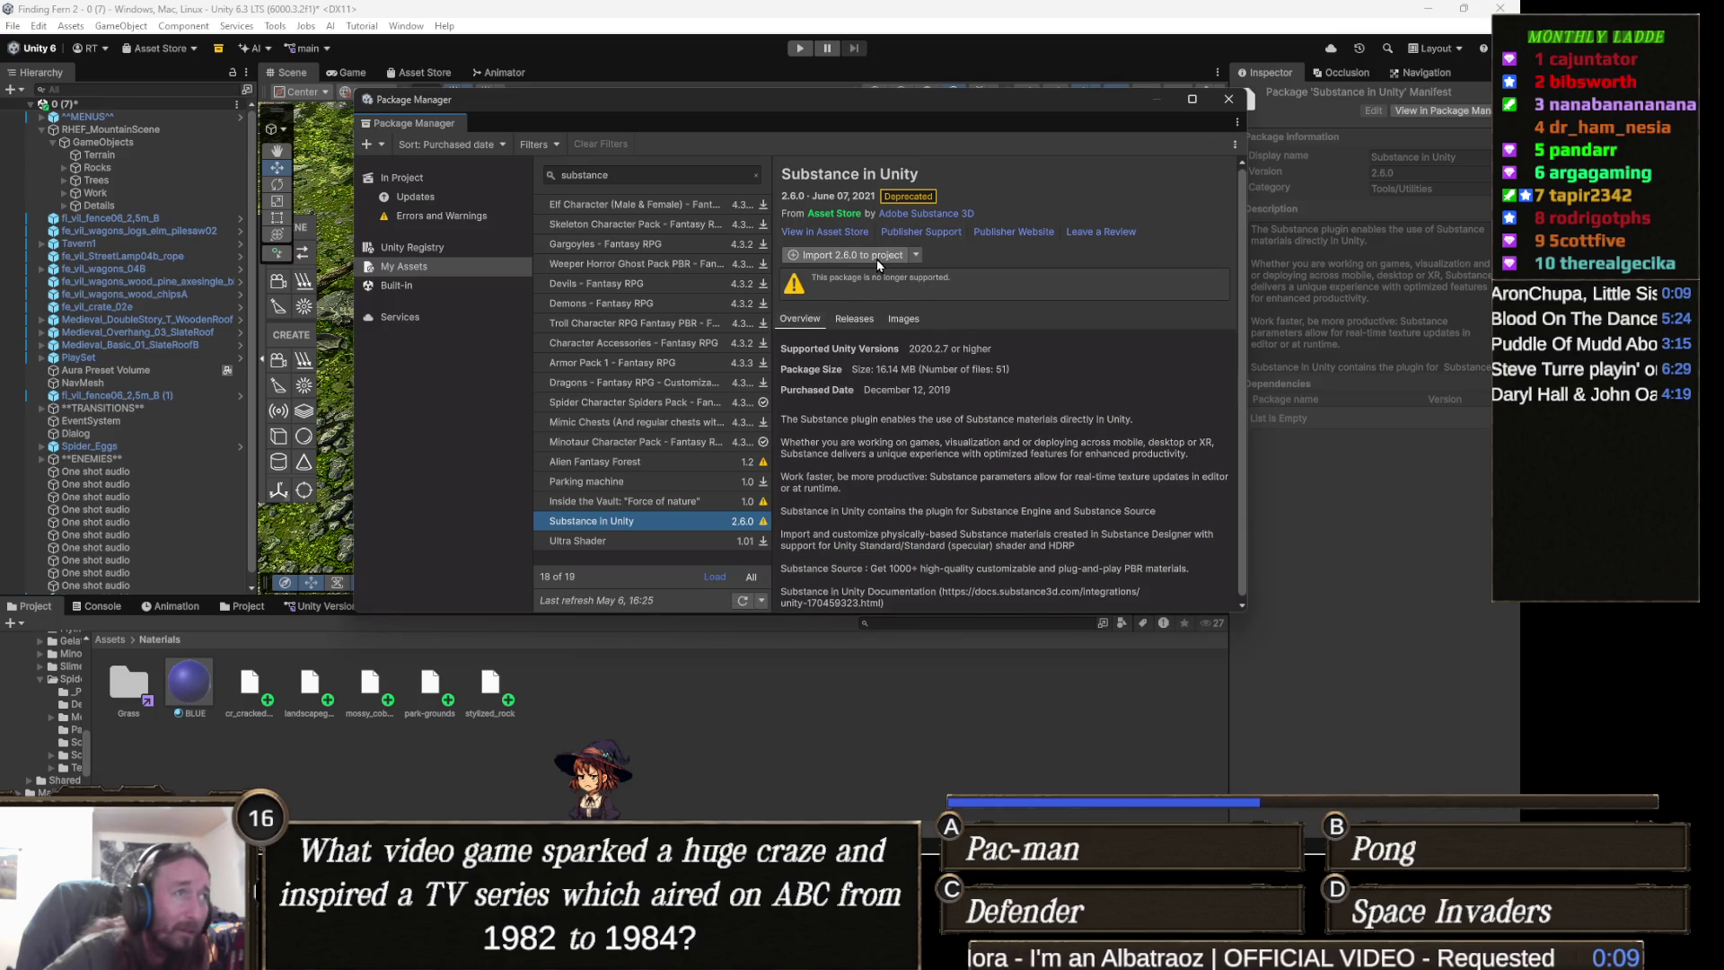
- Import all files of Substance in Unity 2.6.0 into the project
{"action": "left_click", "coordinate": [862, 254]}
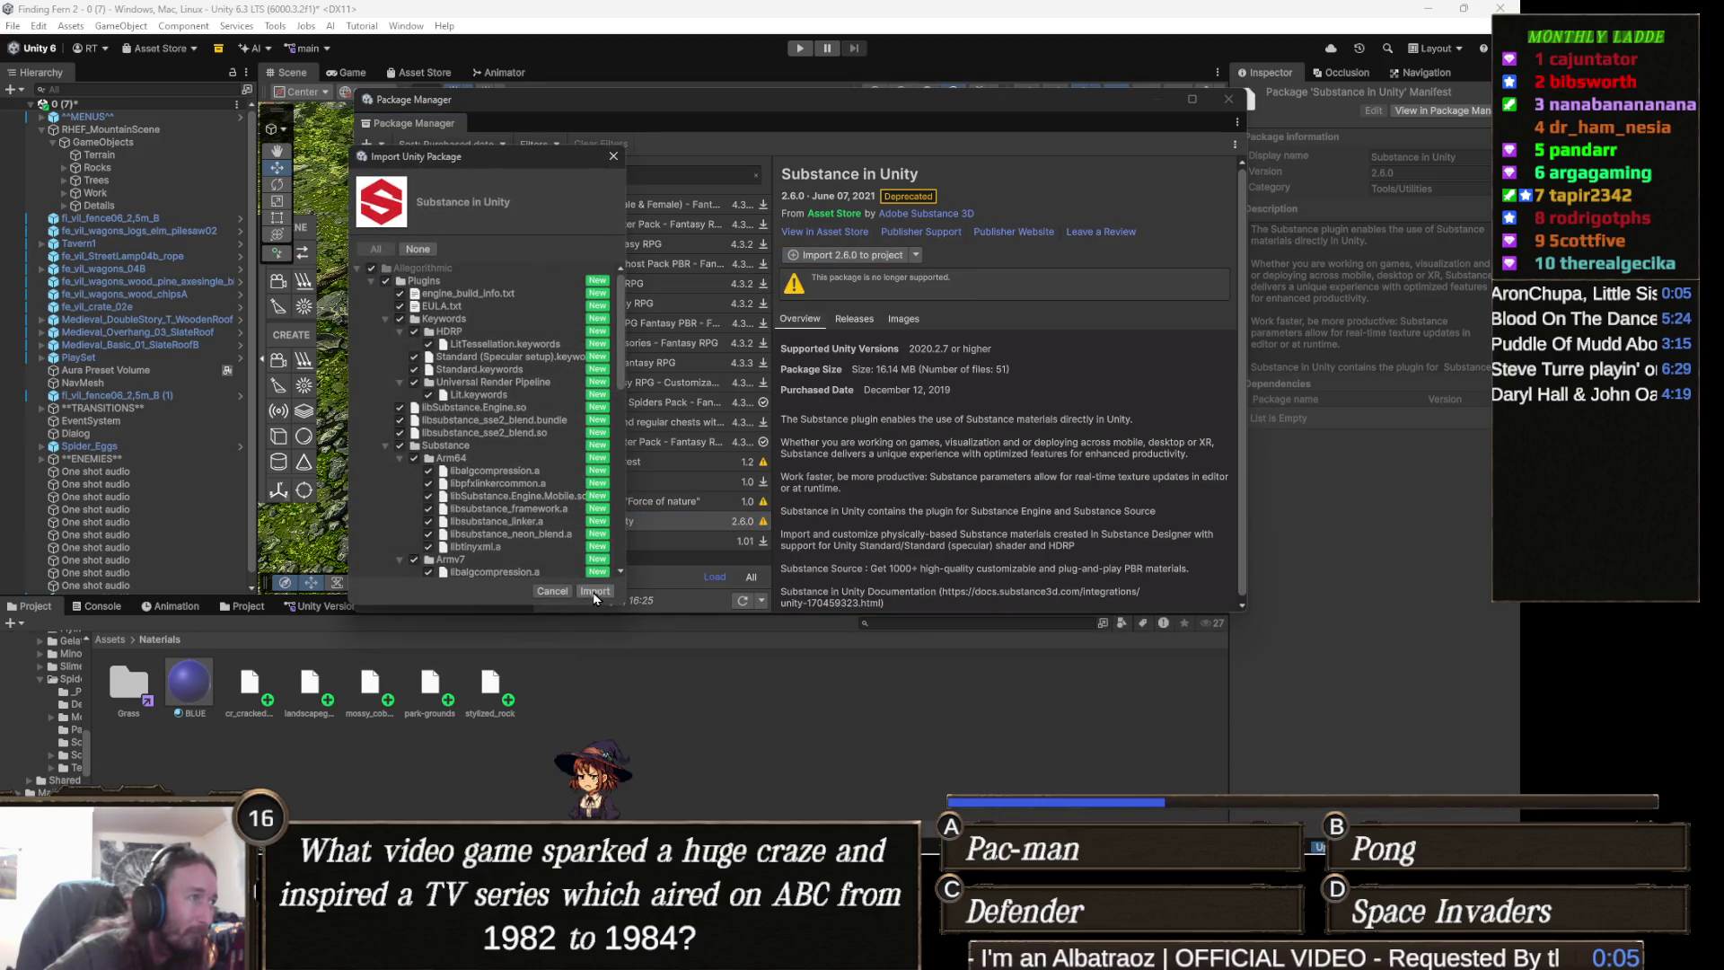
{"action": "left_click", "coordinate": [594, 592]}
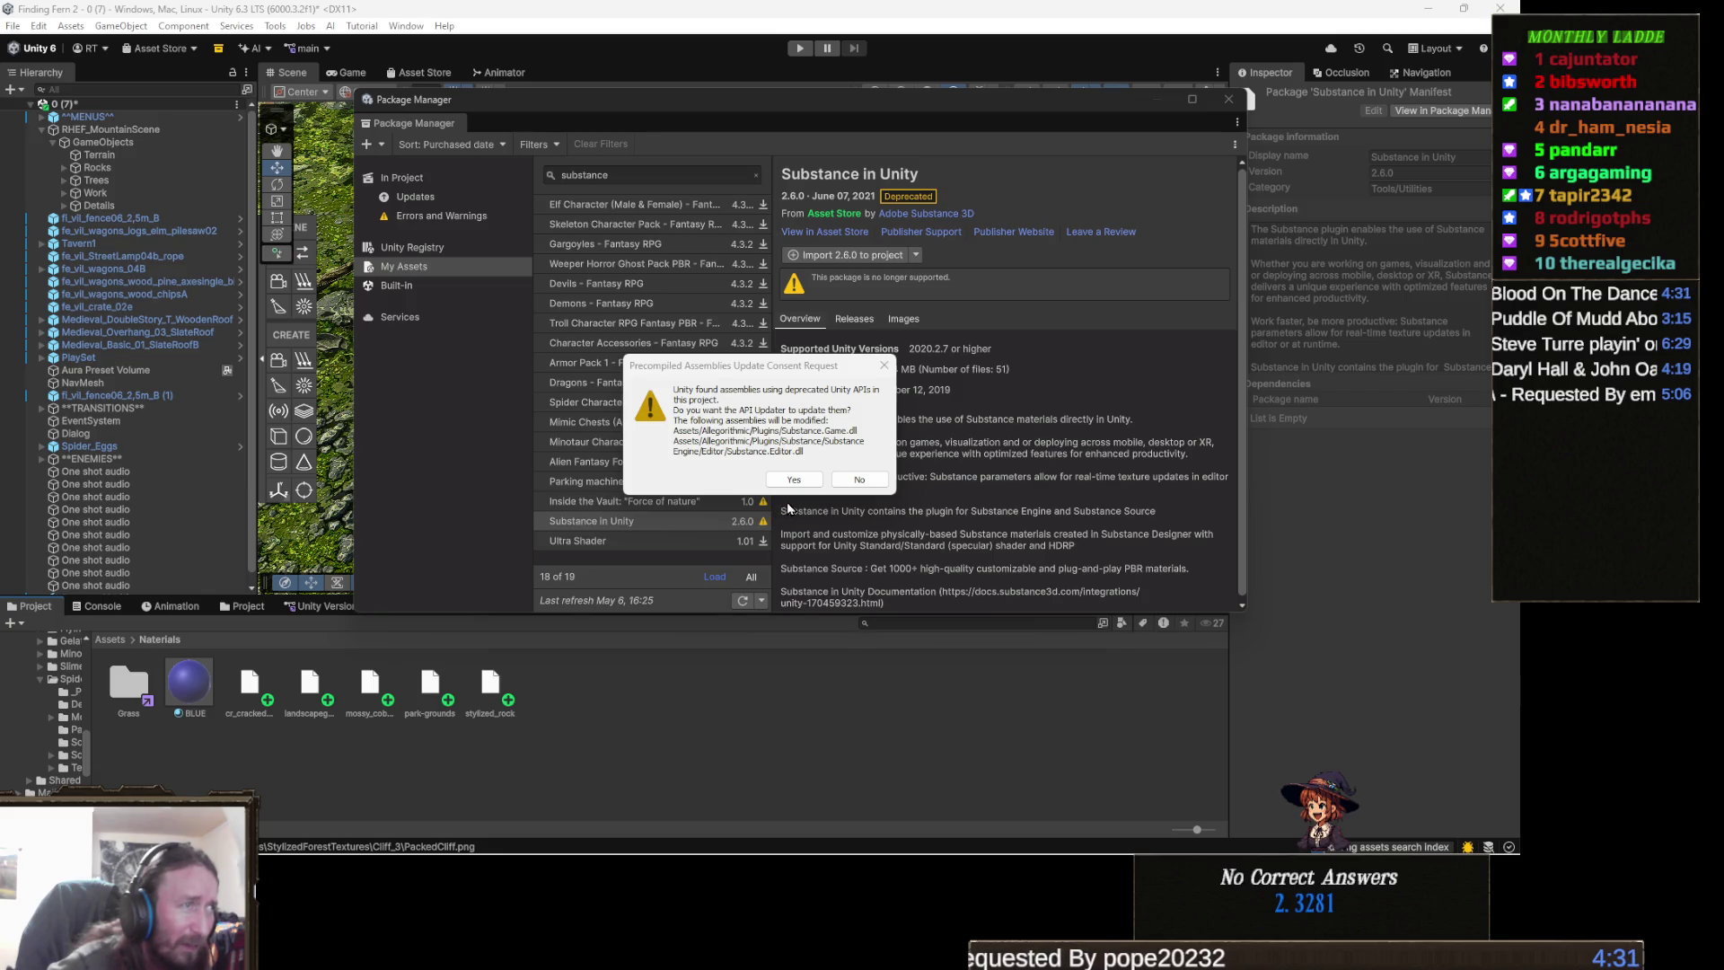
- Approve updating the deprecated Substance.Game and Substance.Editor assemblies
{"action": "left_click", "coordinate": [798, 481]}
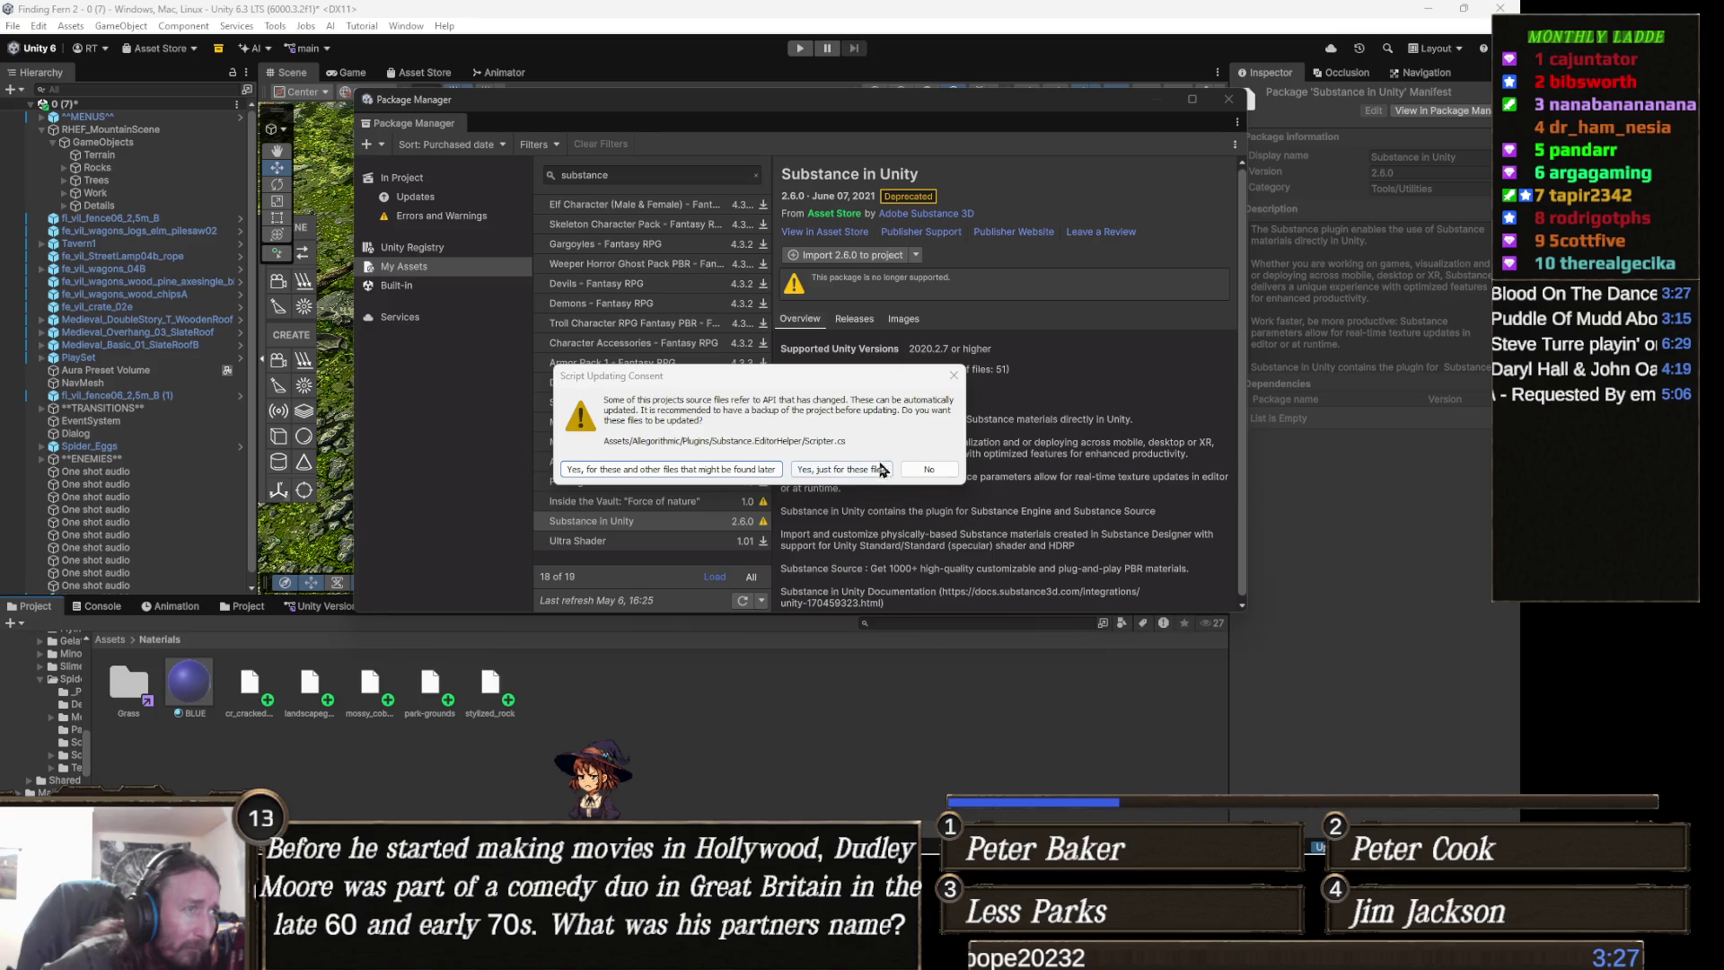
- Approve updating just the plugin's outdated script files, then switch to Visual Studio after recompiling
{"action": "left_click", "coordinate": [840, 469]}
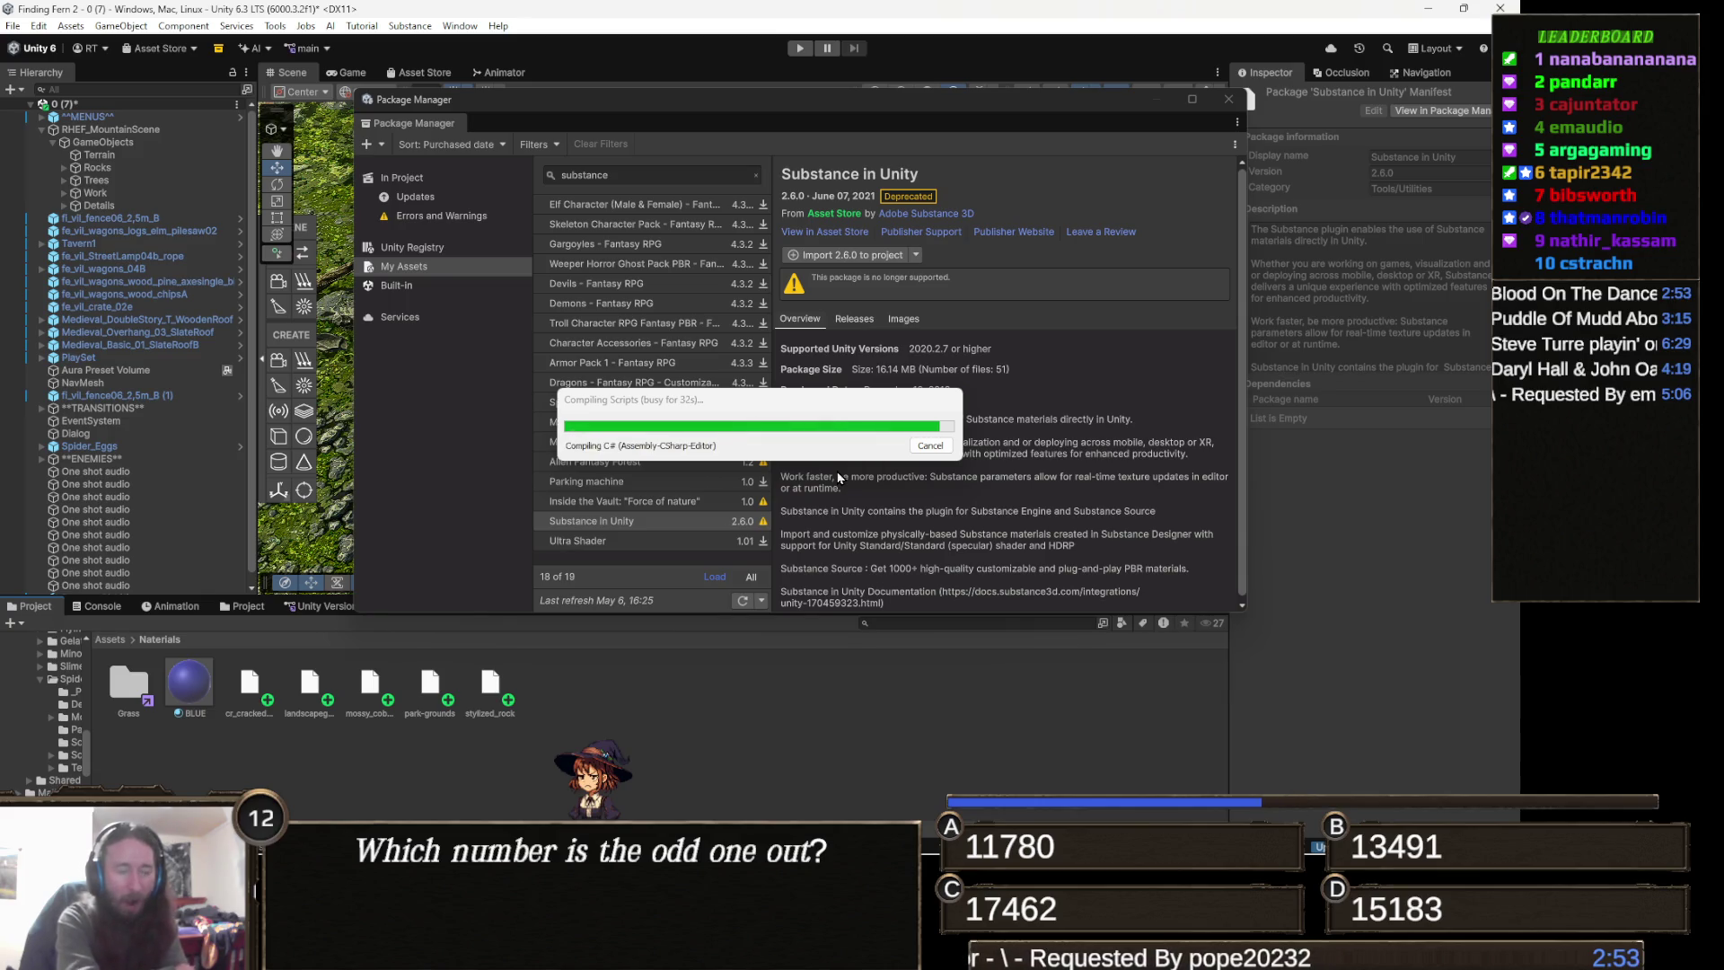
{"action": "key", "text": "alt+Tab"}
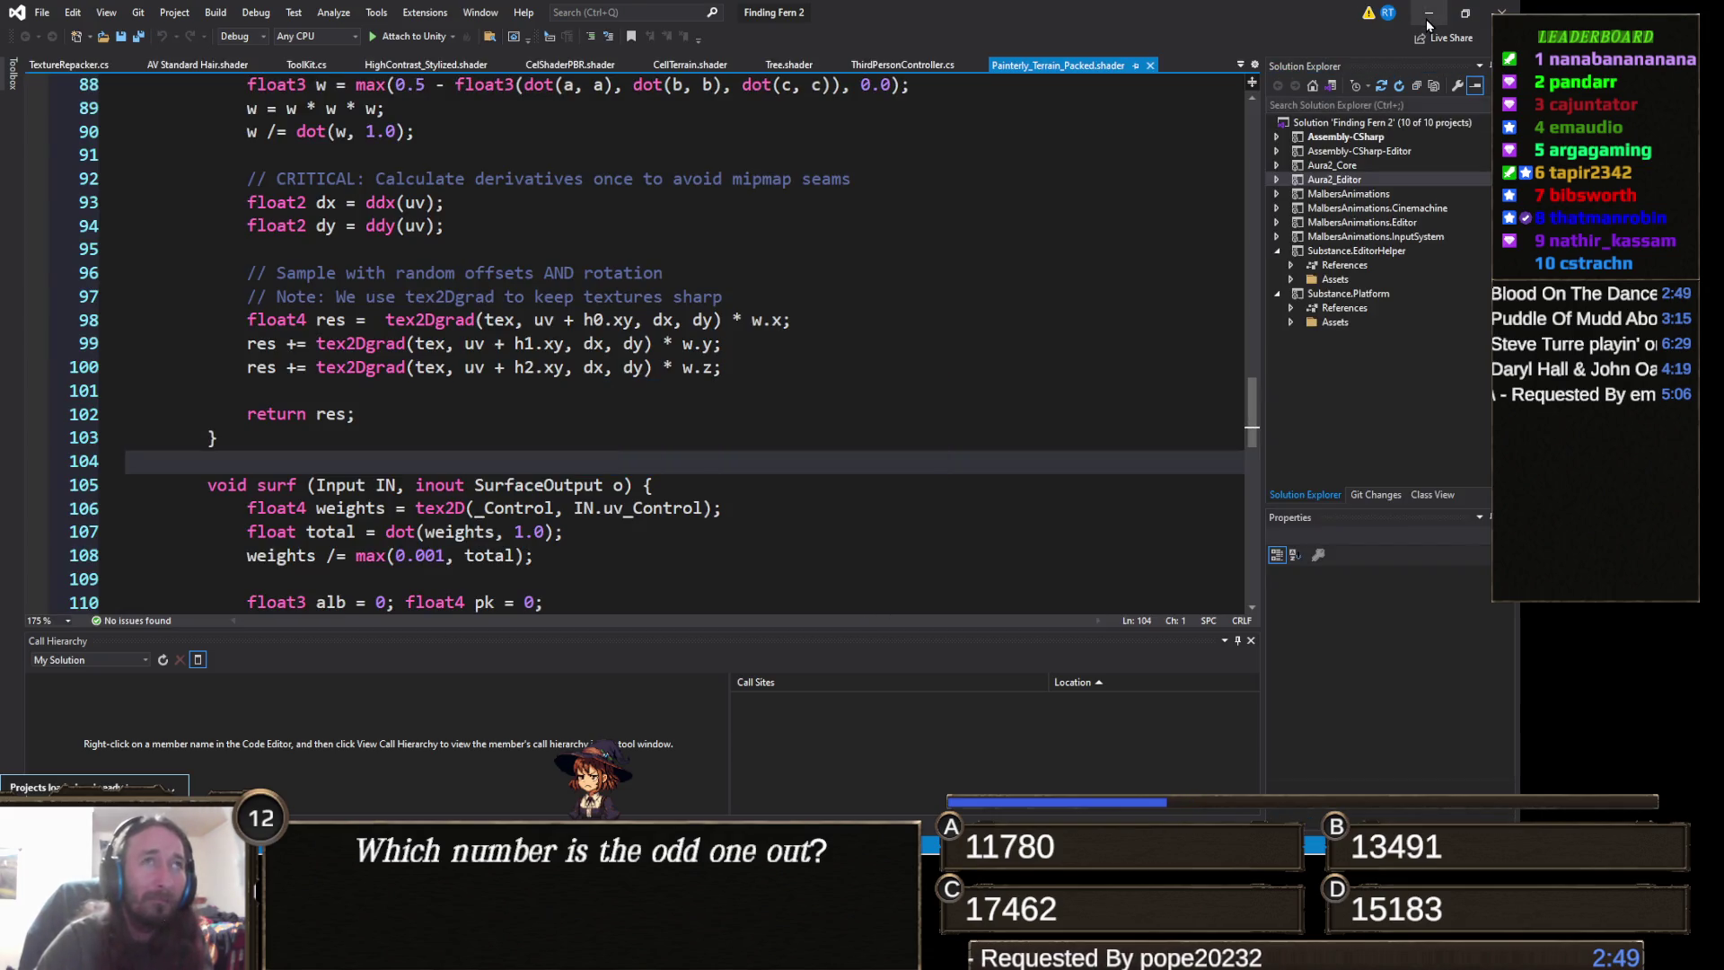
- Minimize Visual Studio to watch Unity import stylized_rock.sbsar
{"action": "left_click", "coordinate": [1429, 18]}
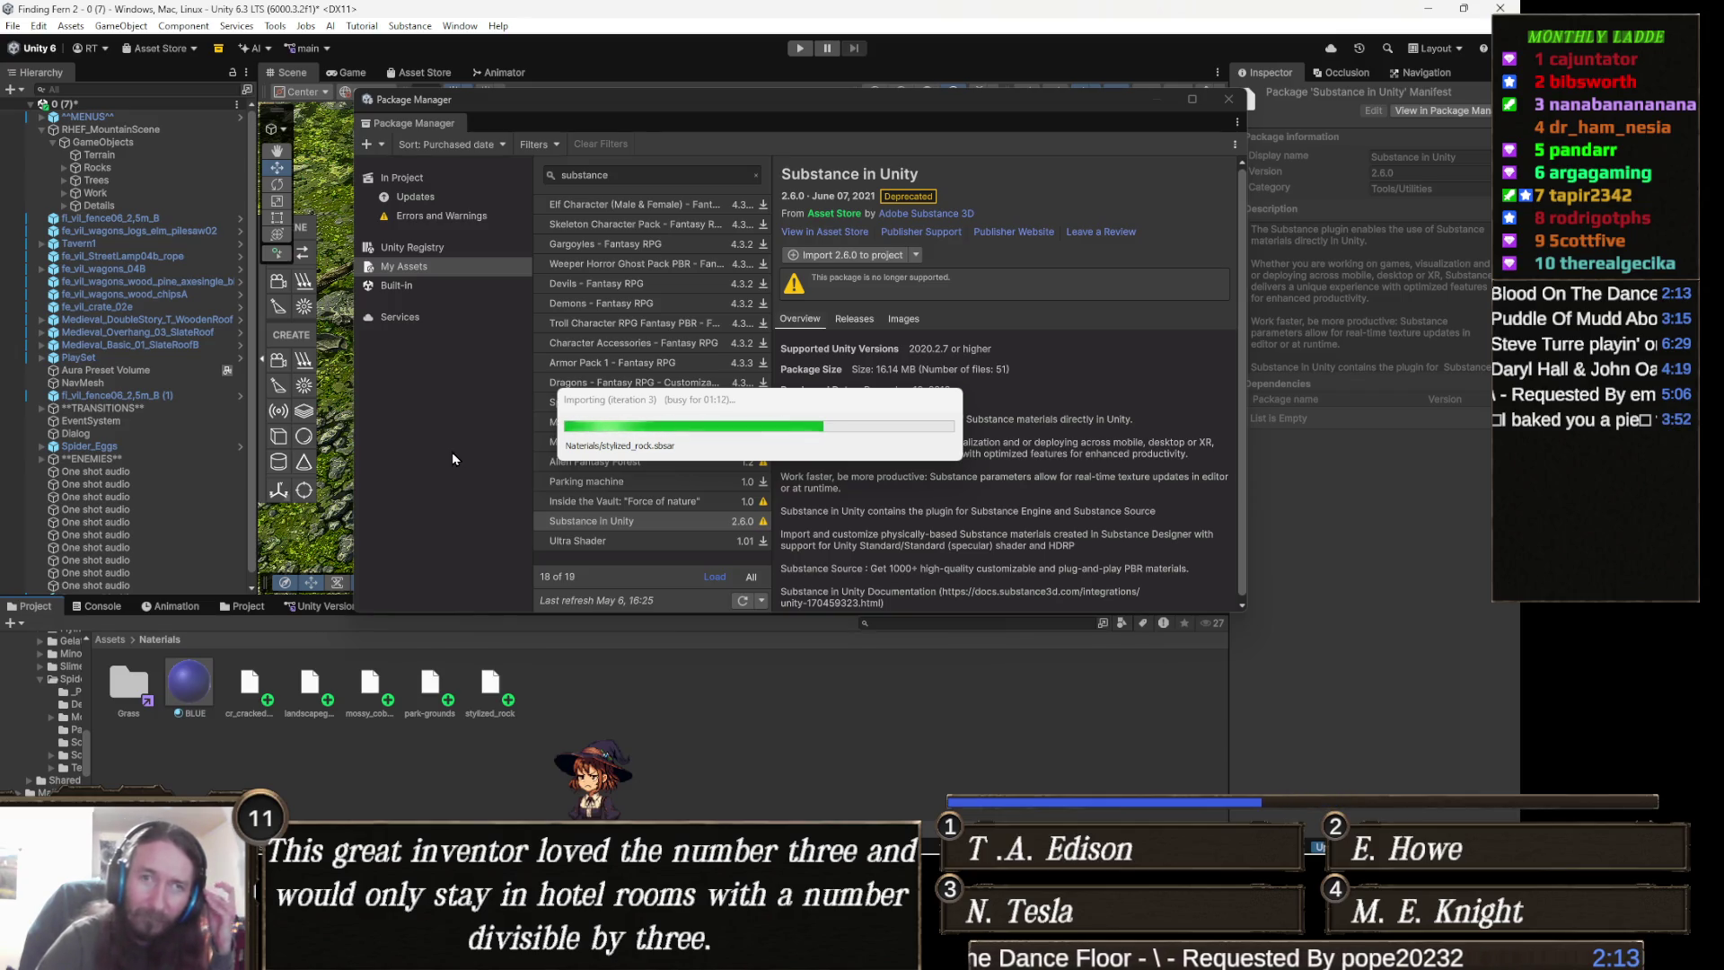
{"action": "mouse_move", "coordinate": [212, 956]}
{"action": "mouse_move", "coordinate": [598, 956]}
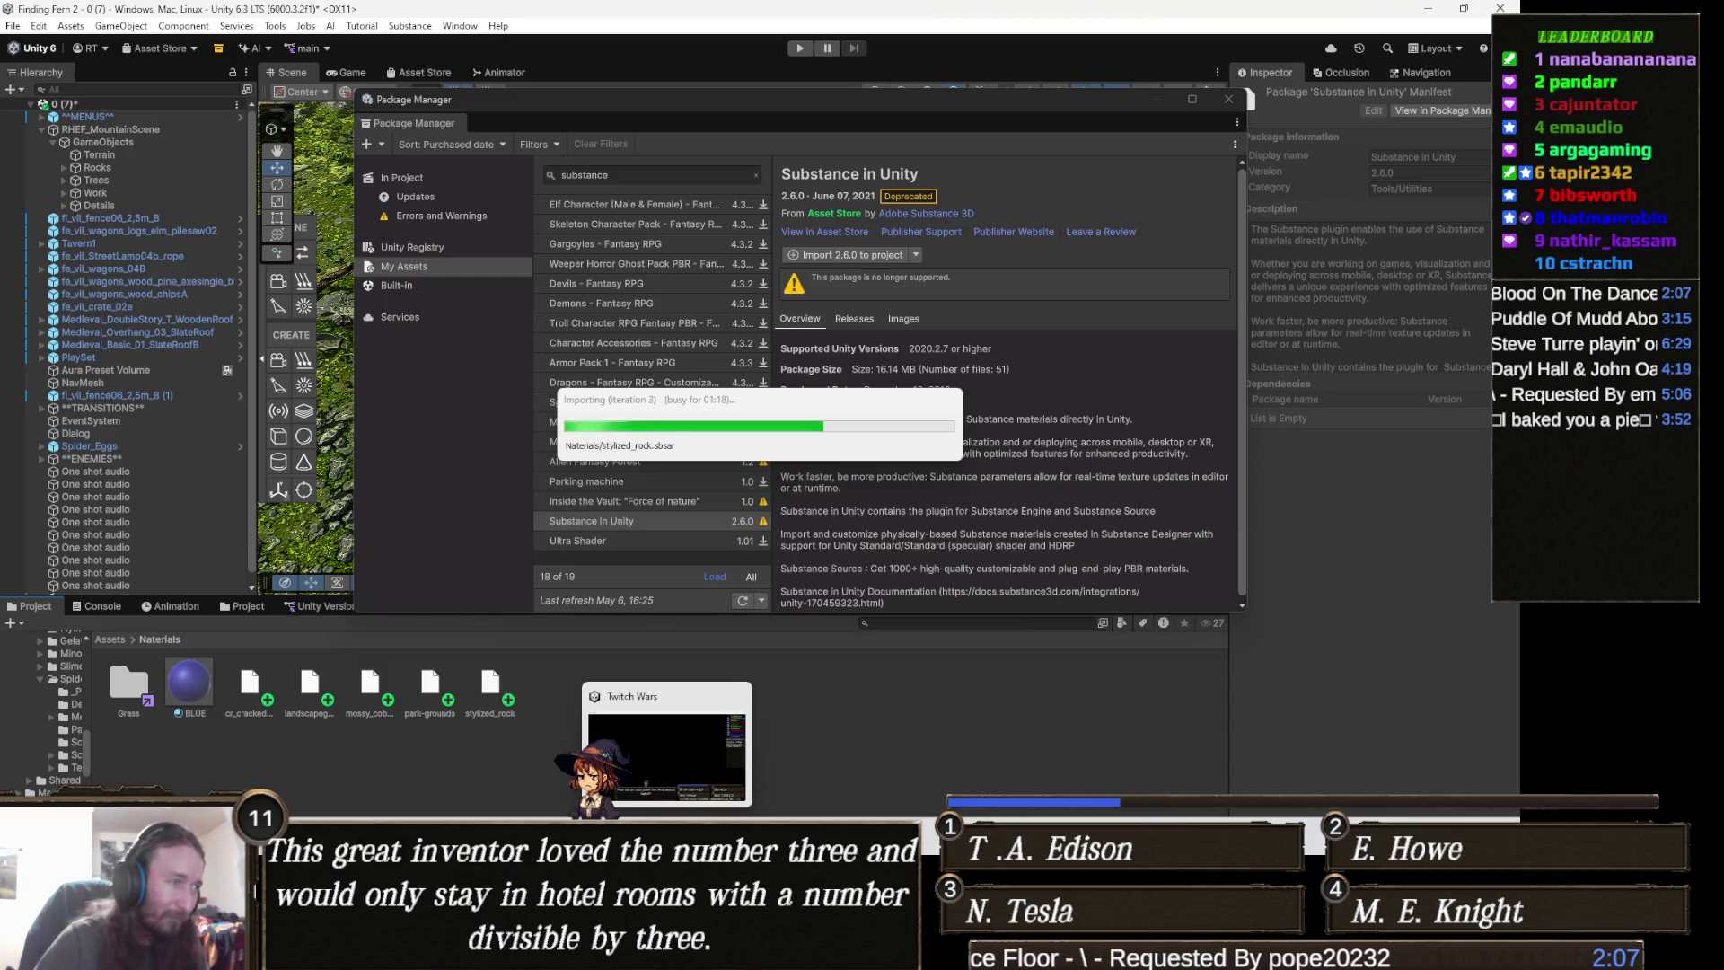
{"action": "left_click", "coordinate": [718, 963]}
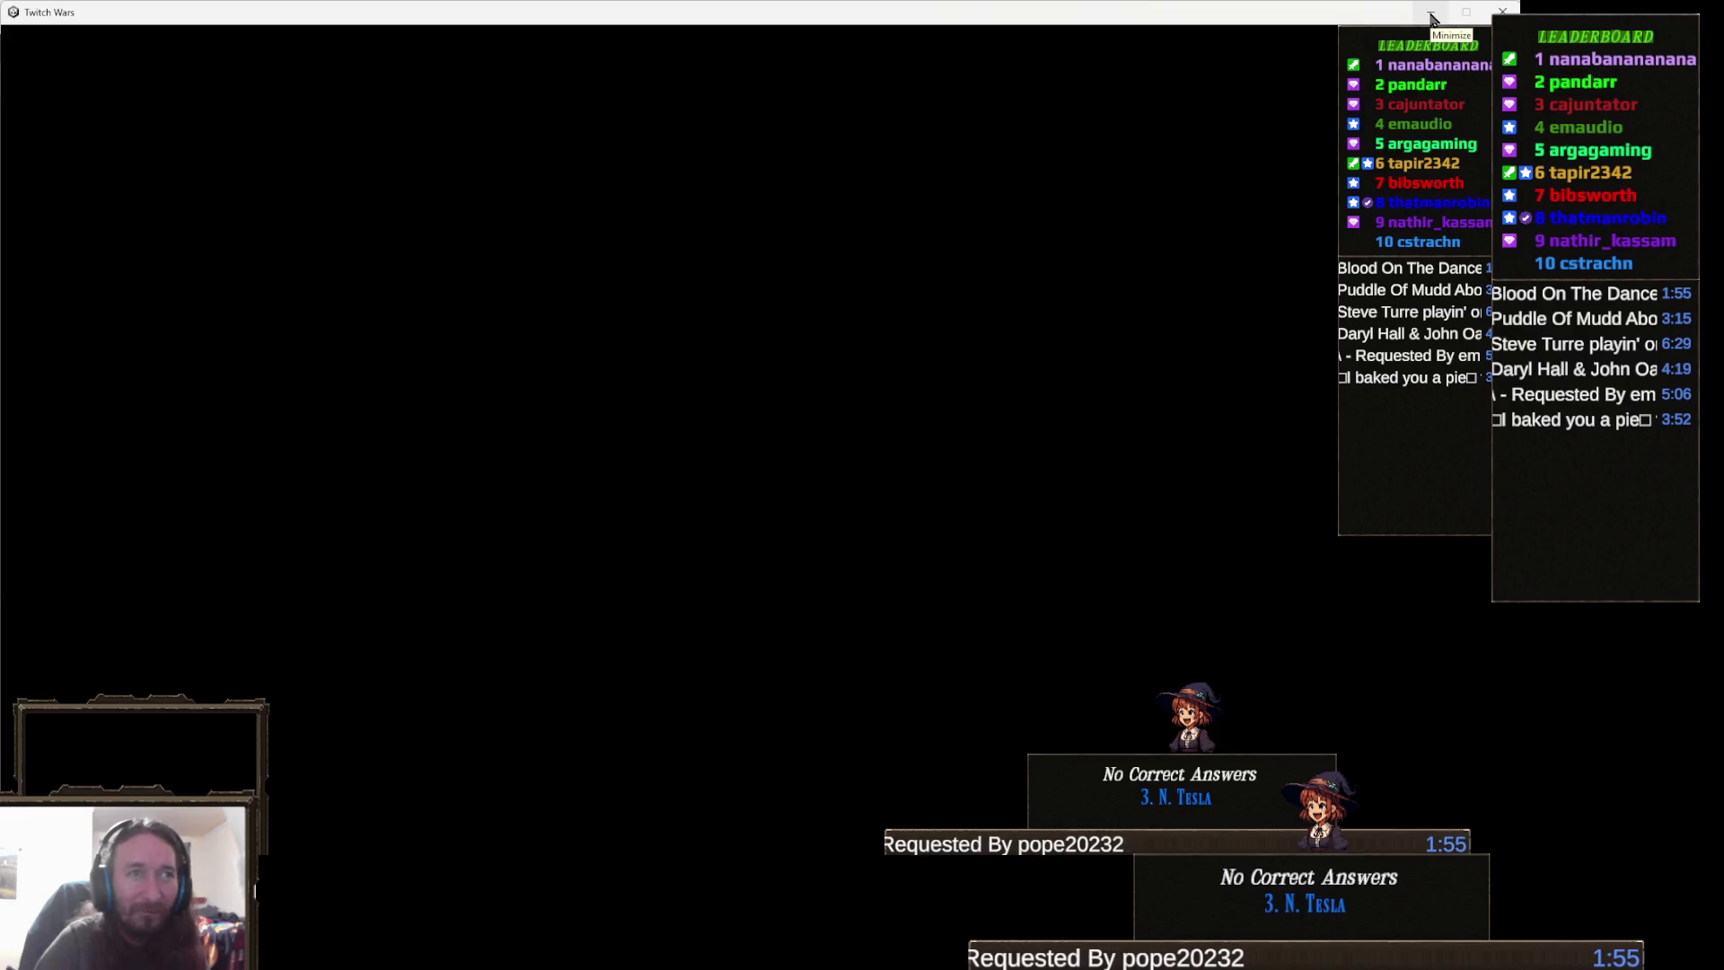
{"action": "left_click", "coordinate": [1432, 18]}
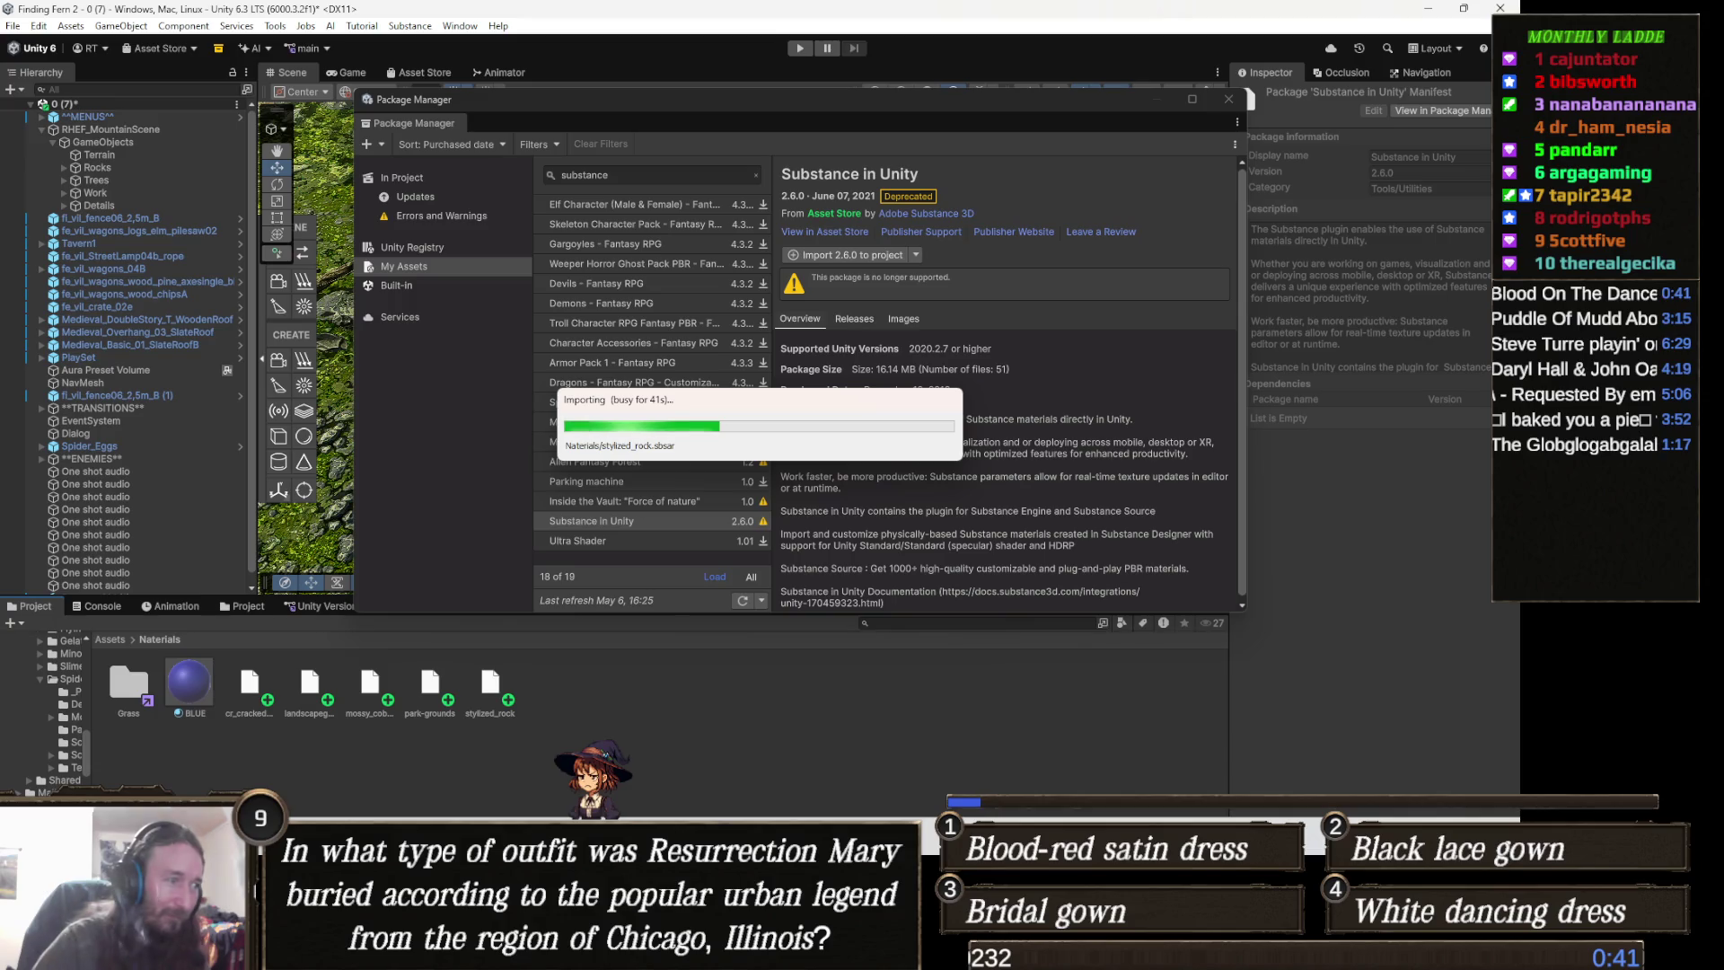
- Bring the Twitch Wars window forward, then minimize it to return to Unity
{"action": "key", "text": "alt+Tab"}
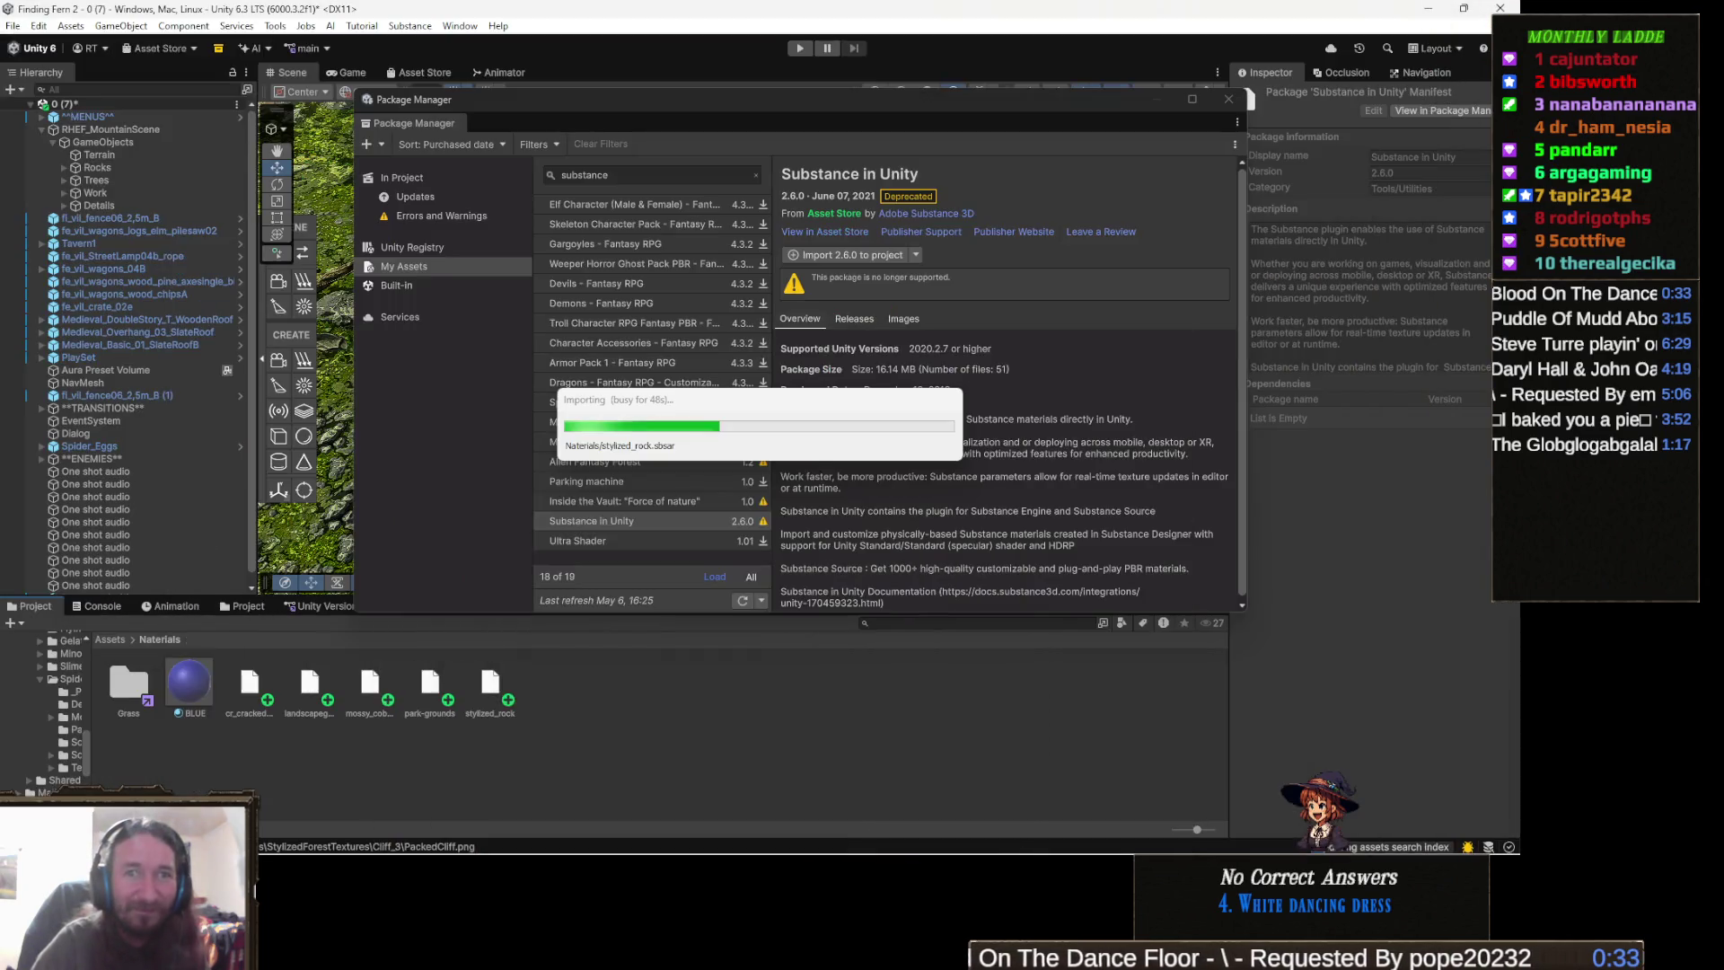
{"action": "left_click", "coordinate": [1502, 11]}
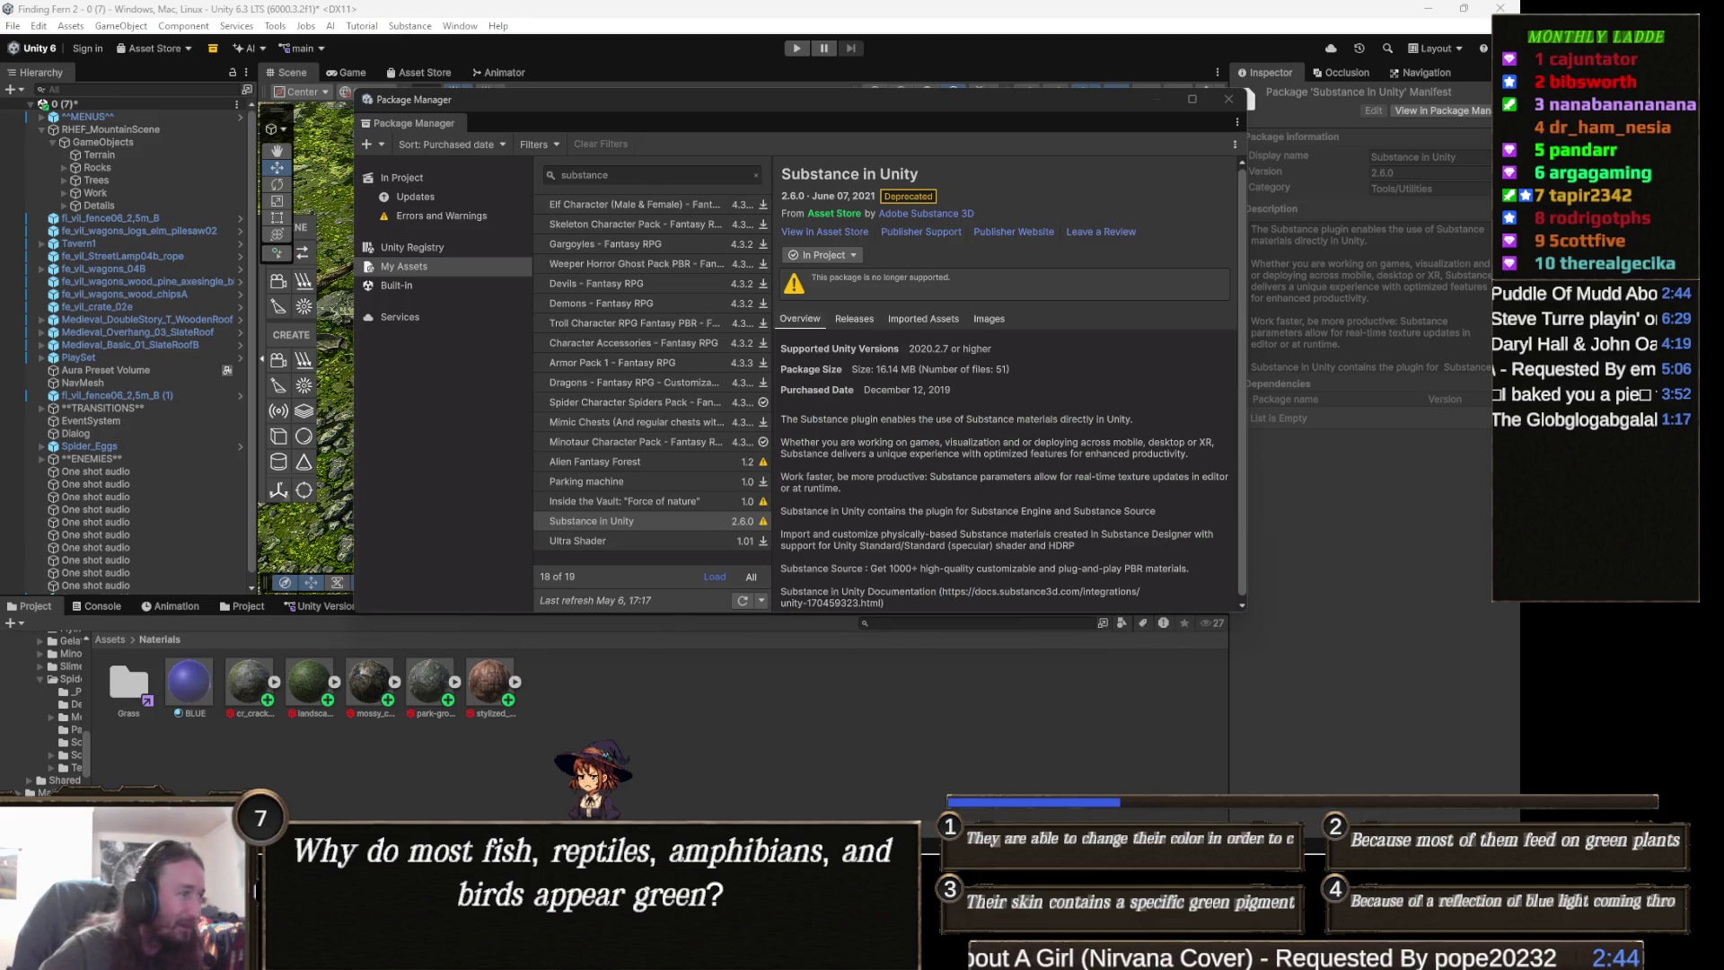
- Select the cr_crack substance to show its Cracked Stones With grass graph in the Inspector
{"action": "left_click", "coordinate": [251, 696]}
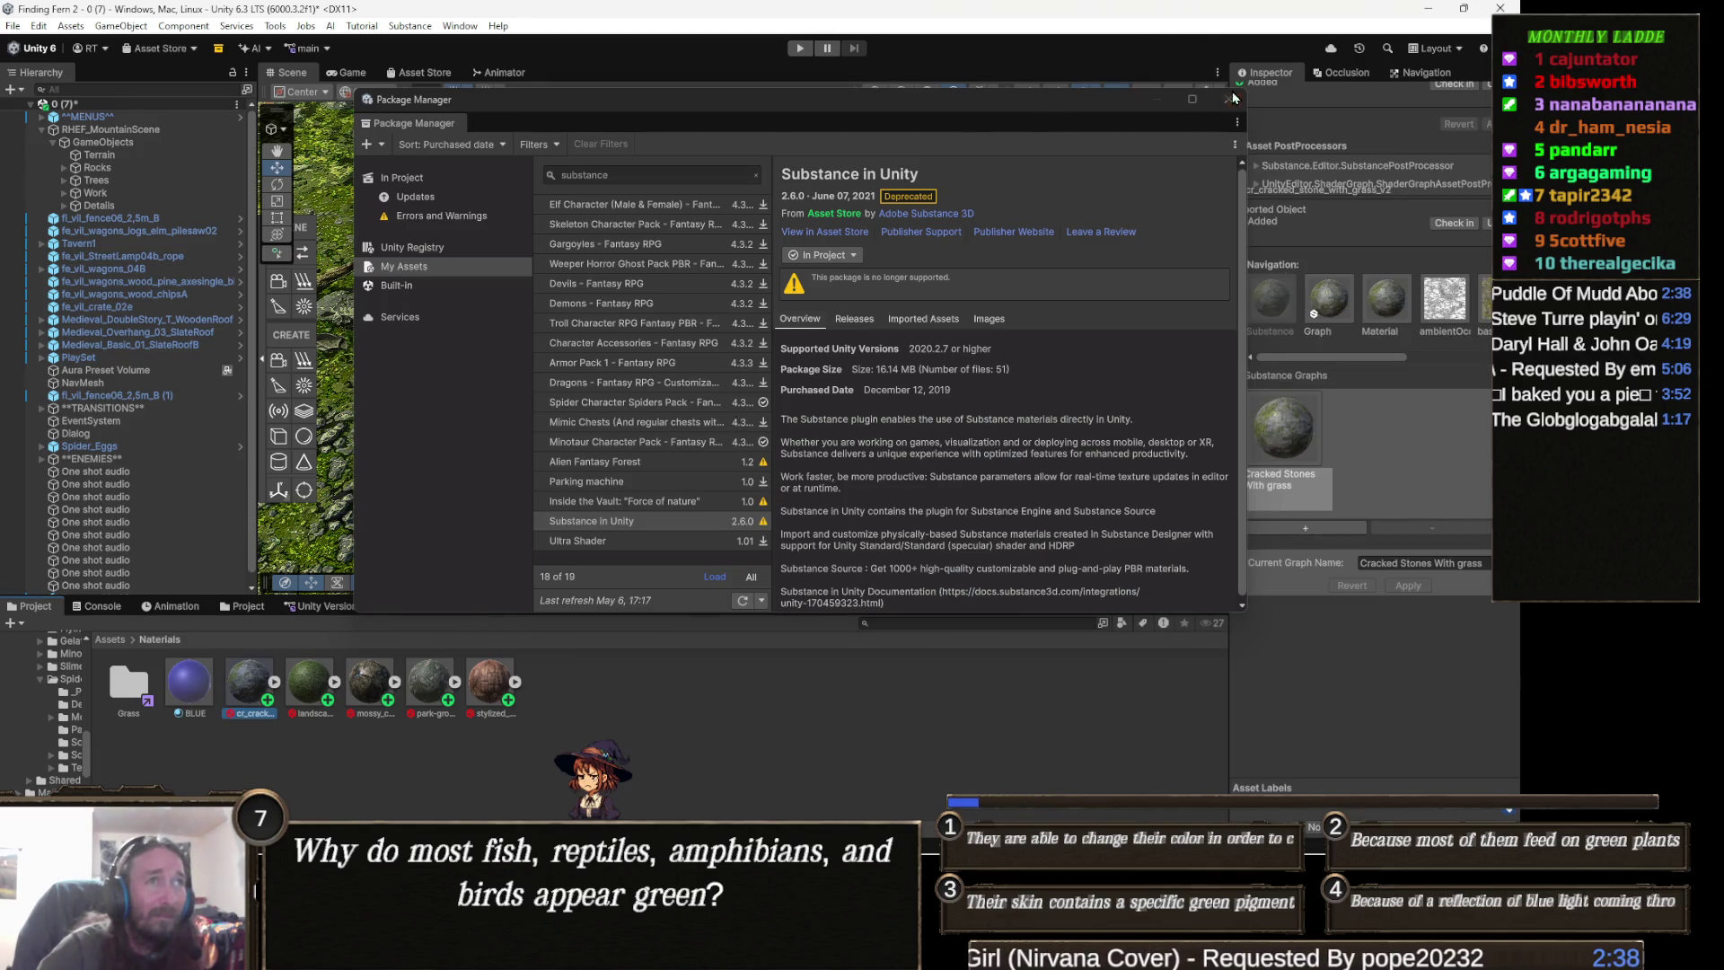
- Close the Package Manager and widen the Inspector to see the ambientOcclusion, baseColor, height and metallic outputs
{"action": "left_click", "coordinate": [1230, 99]}
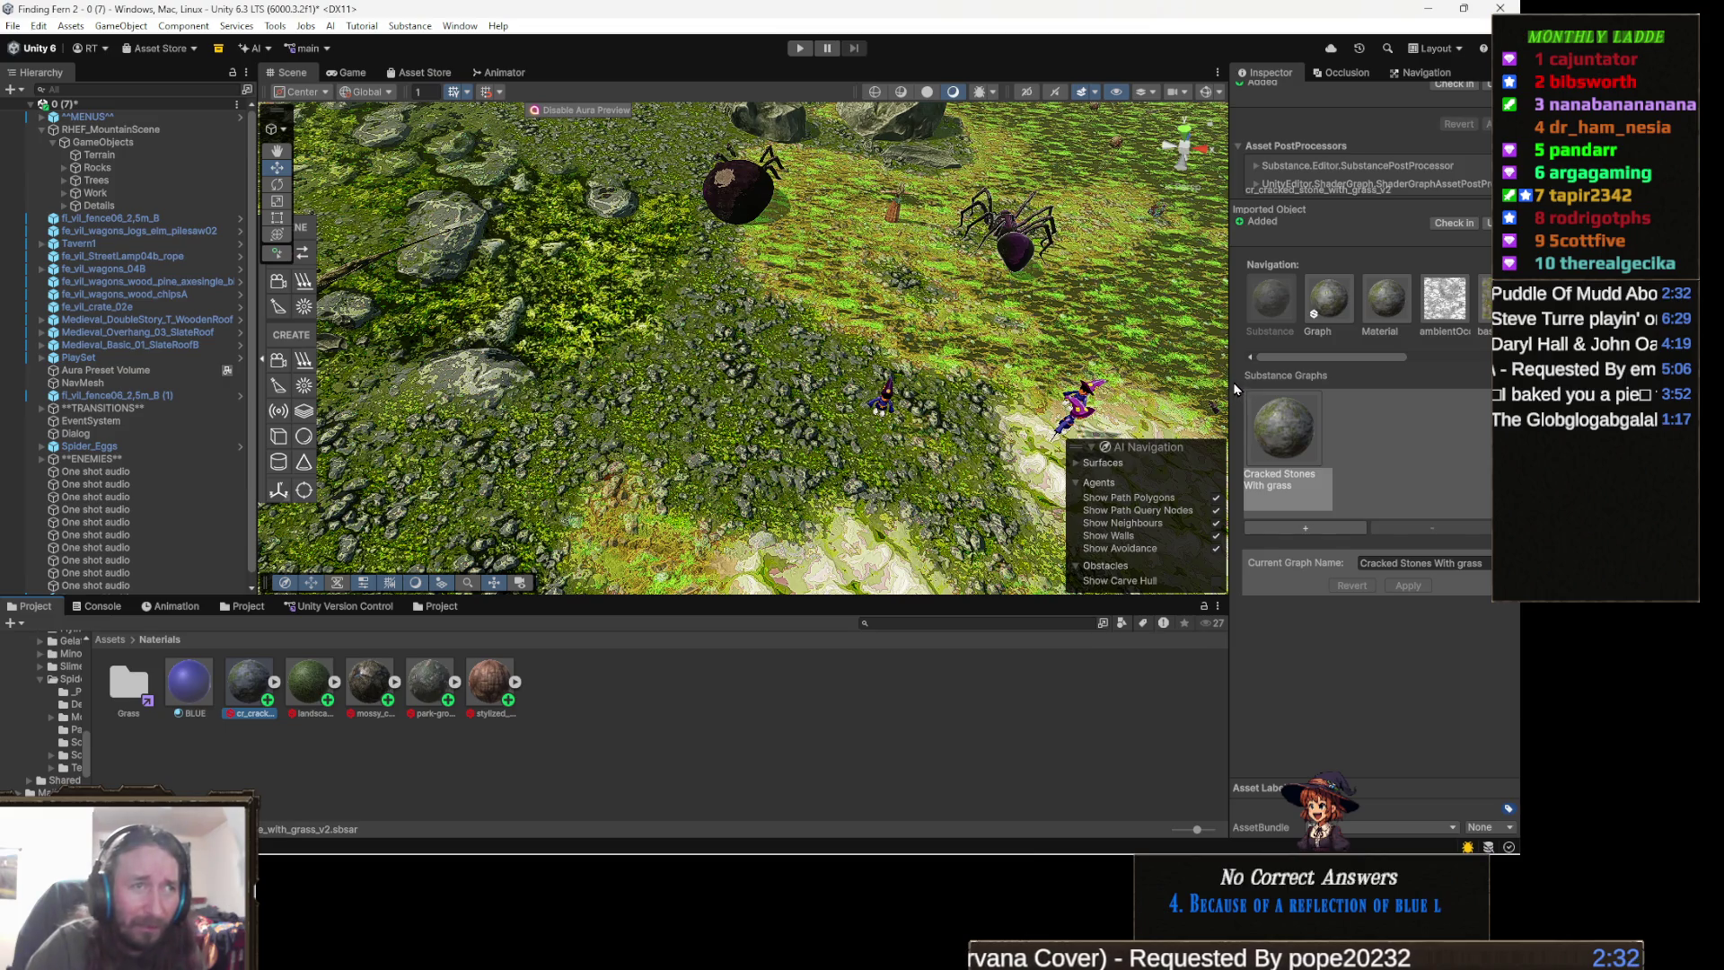
{"action": "left_click_drag", "start_coordinate": [1230, 382], "coordinate": [1078, 391]}
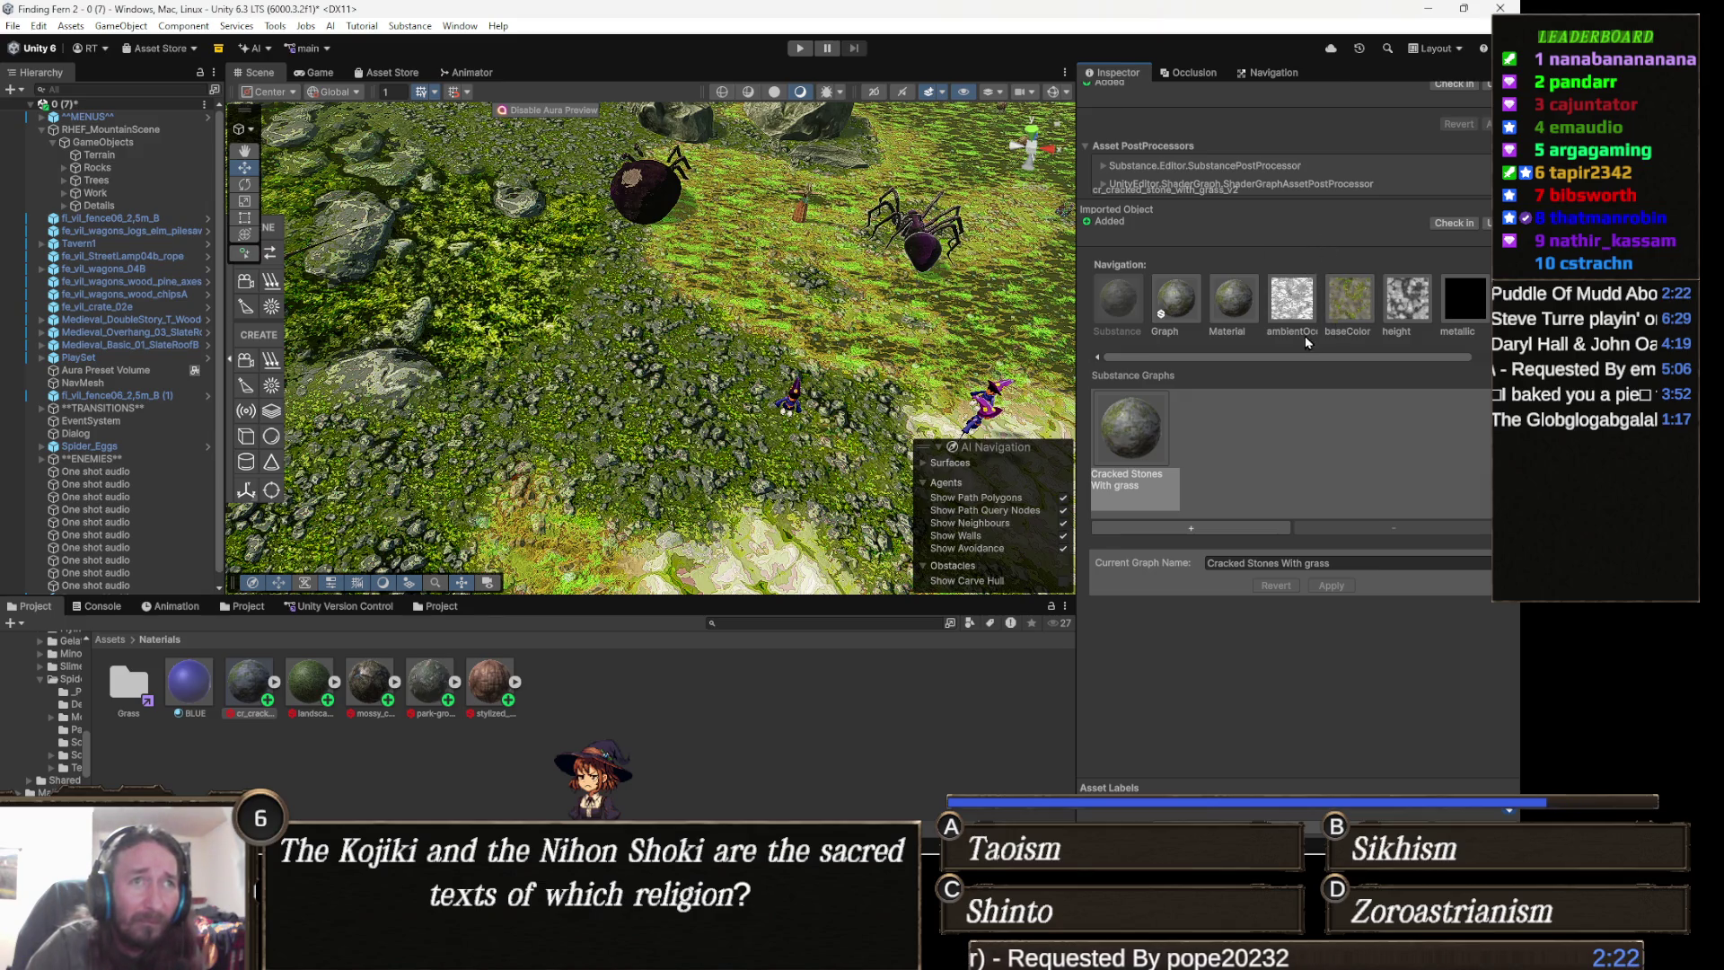
{"action": "left_click_drag", "start_coordinate": [1158, 360], "coordinate": [1215, 366]}
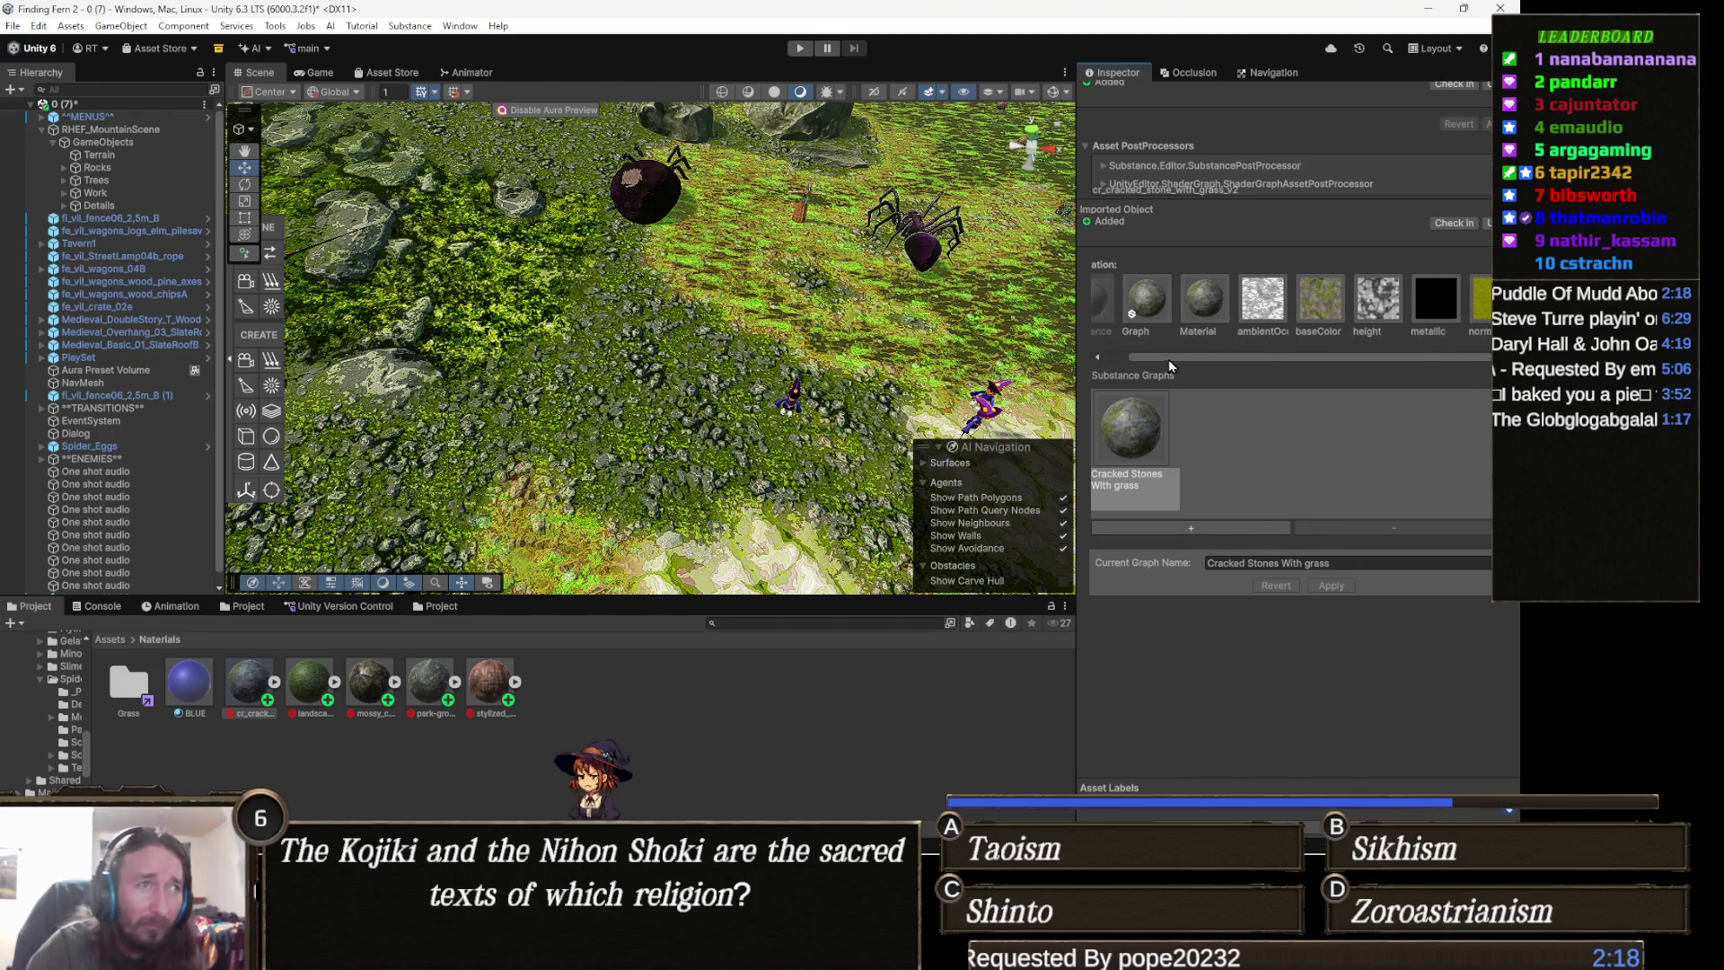
{"action": "scroll", "coordinate": [1138, 315], "scroll_direction": "left", "scroll_amount": 3}
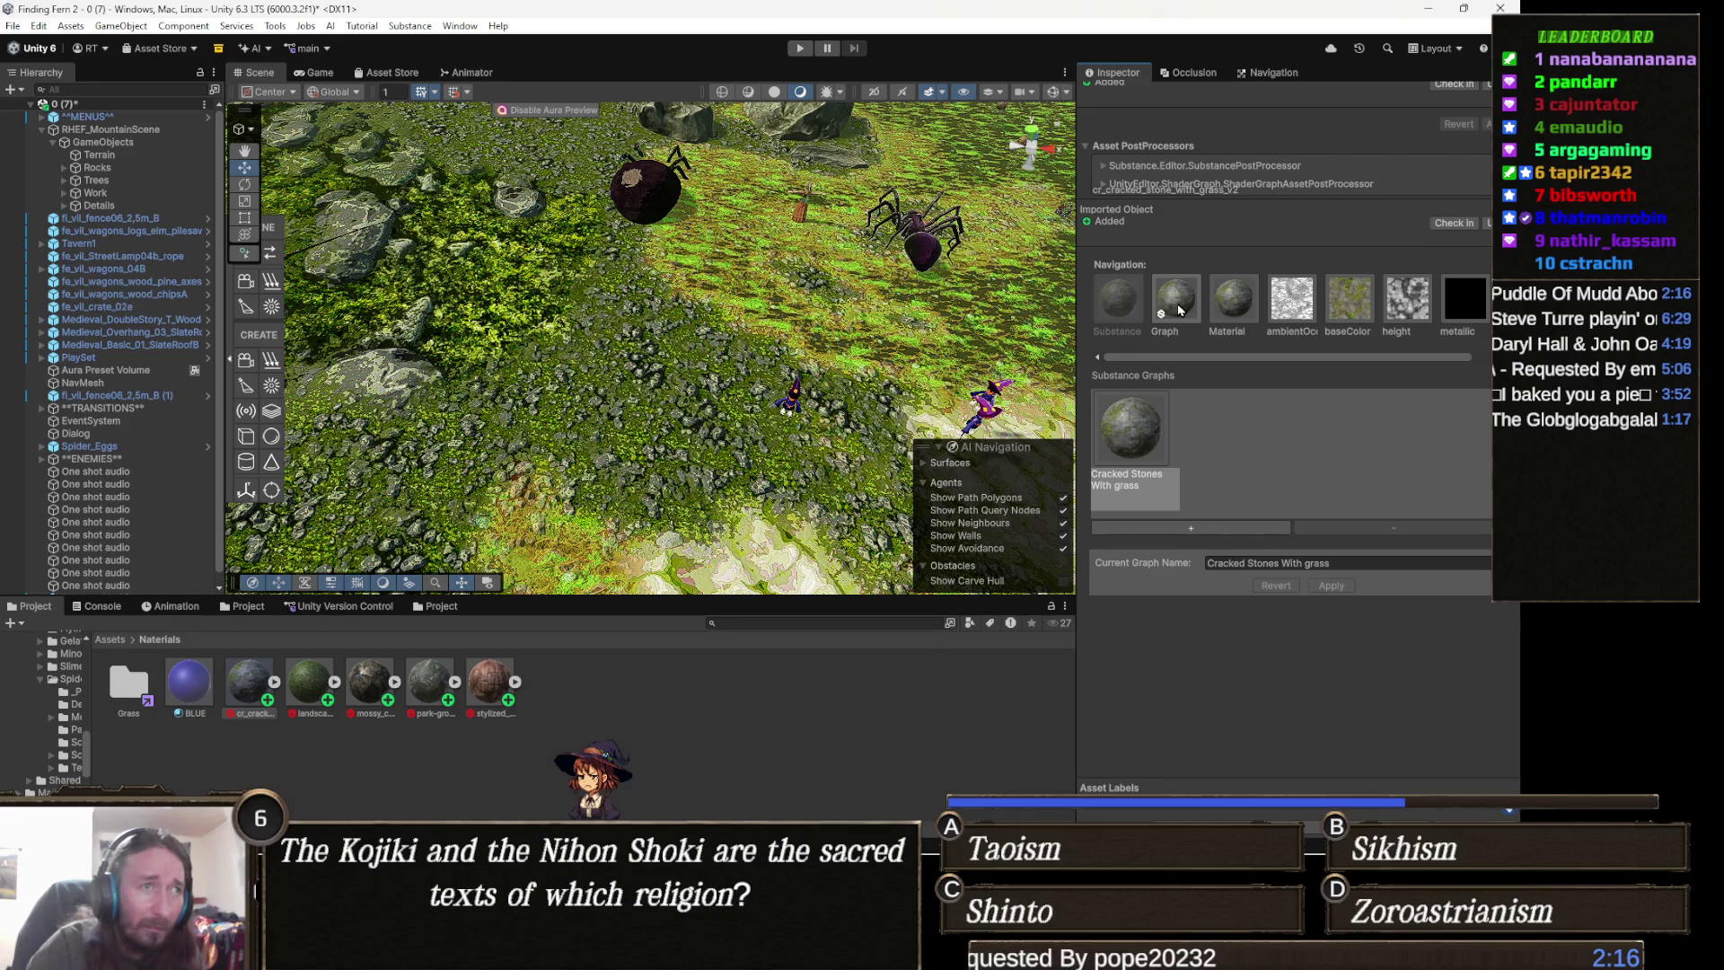
- Browse the Cracked Stones With grass graph parameters, then select its generated normal map texture
{"action": "left_click", "coordinate": [1180, 311]}
{"action": "scroll", "coordinate": [1236, 377], "scroll_direction": "down", "scroll_amount": 5}
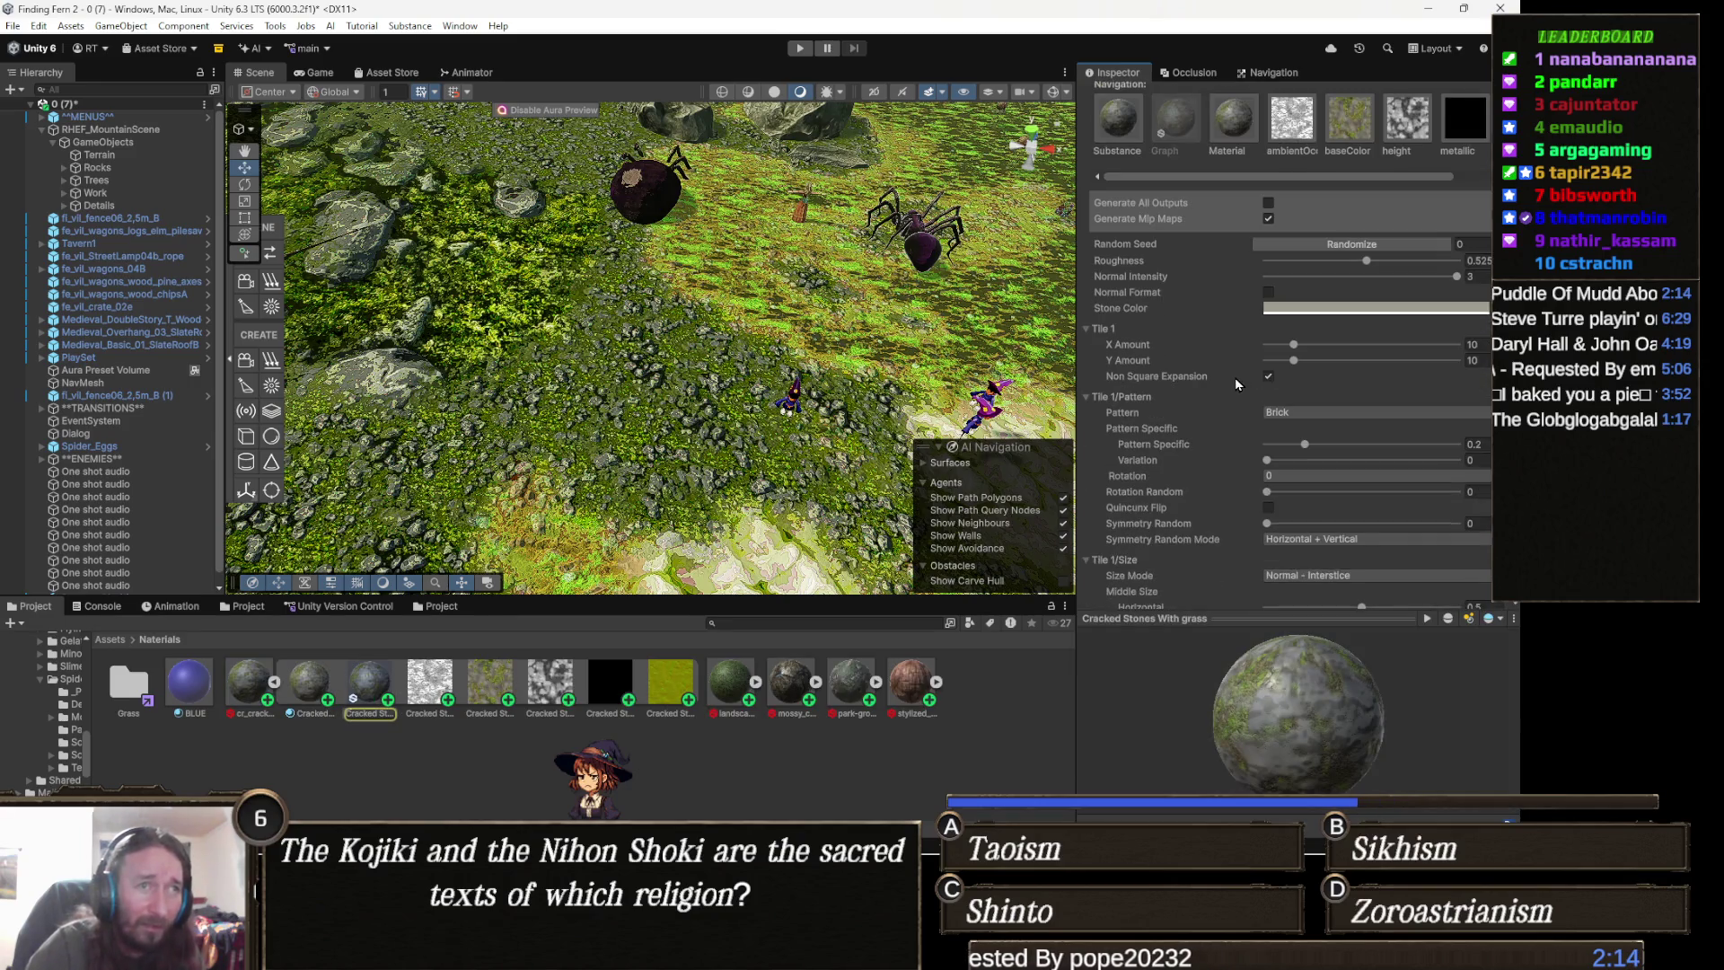
{"action": "scroll", "coordinate": [1234, 383], "scroll_direction": "down", "scroll_amount": 8}
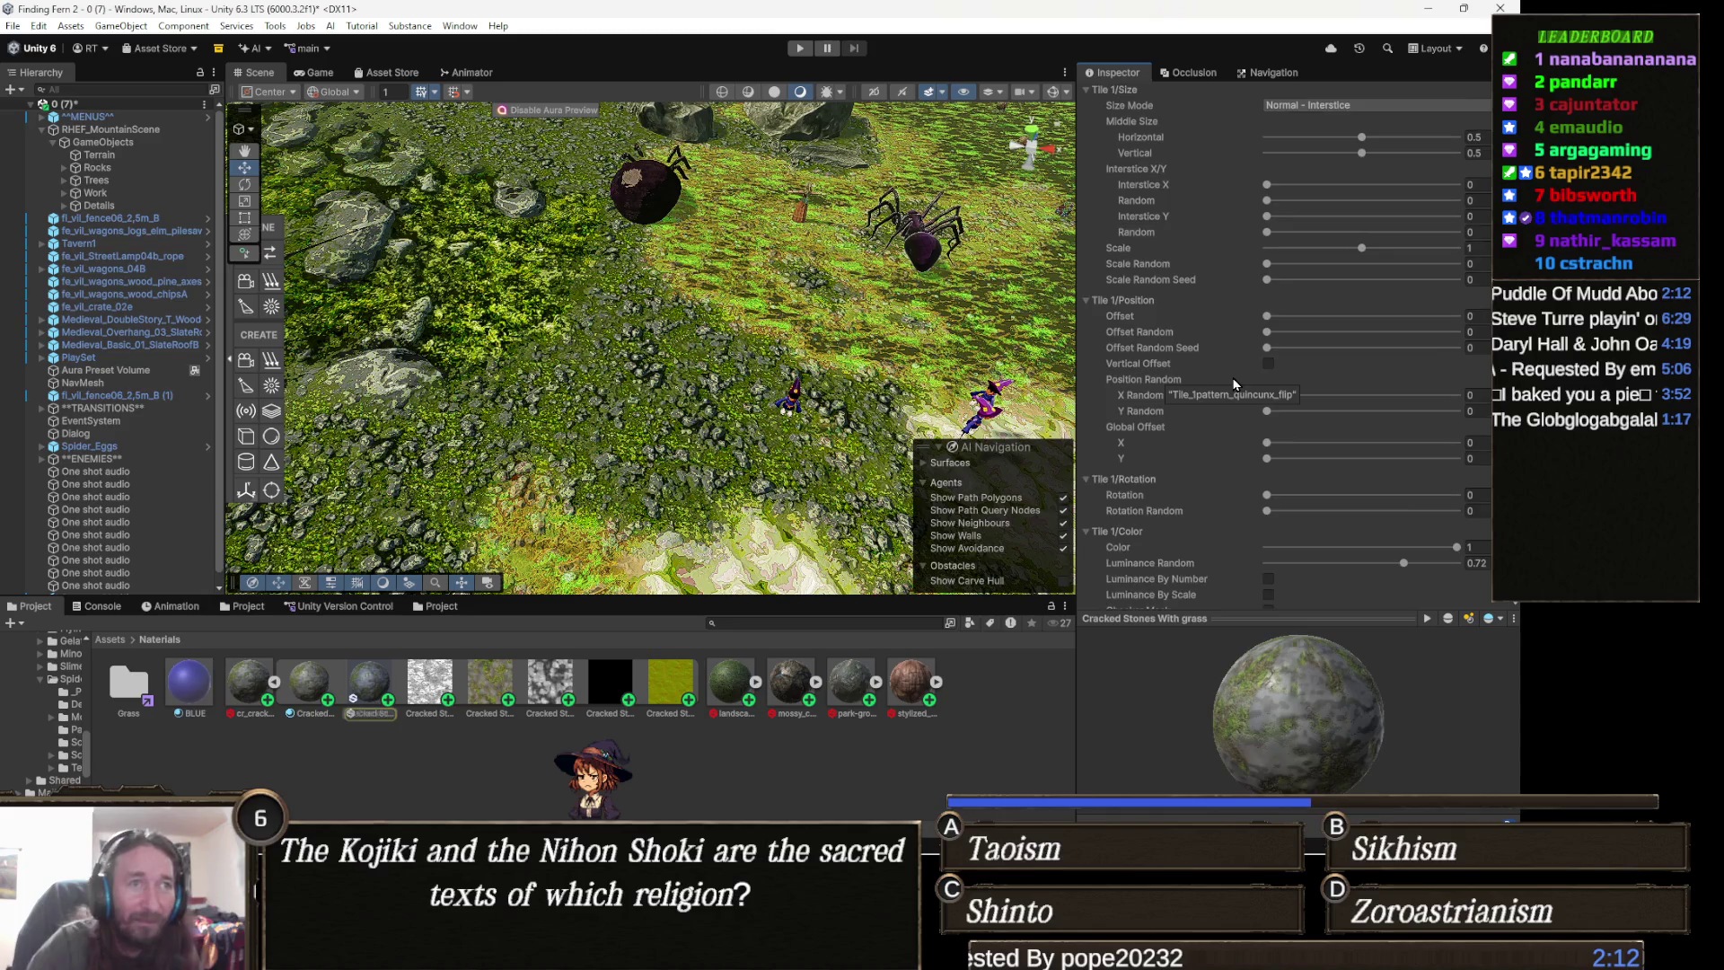
{"action": "scroll", "coordinate": [1234, 383], "scroll_direction": "down", "scroll_amount": 2}
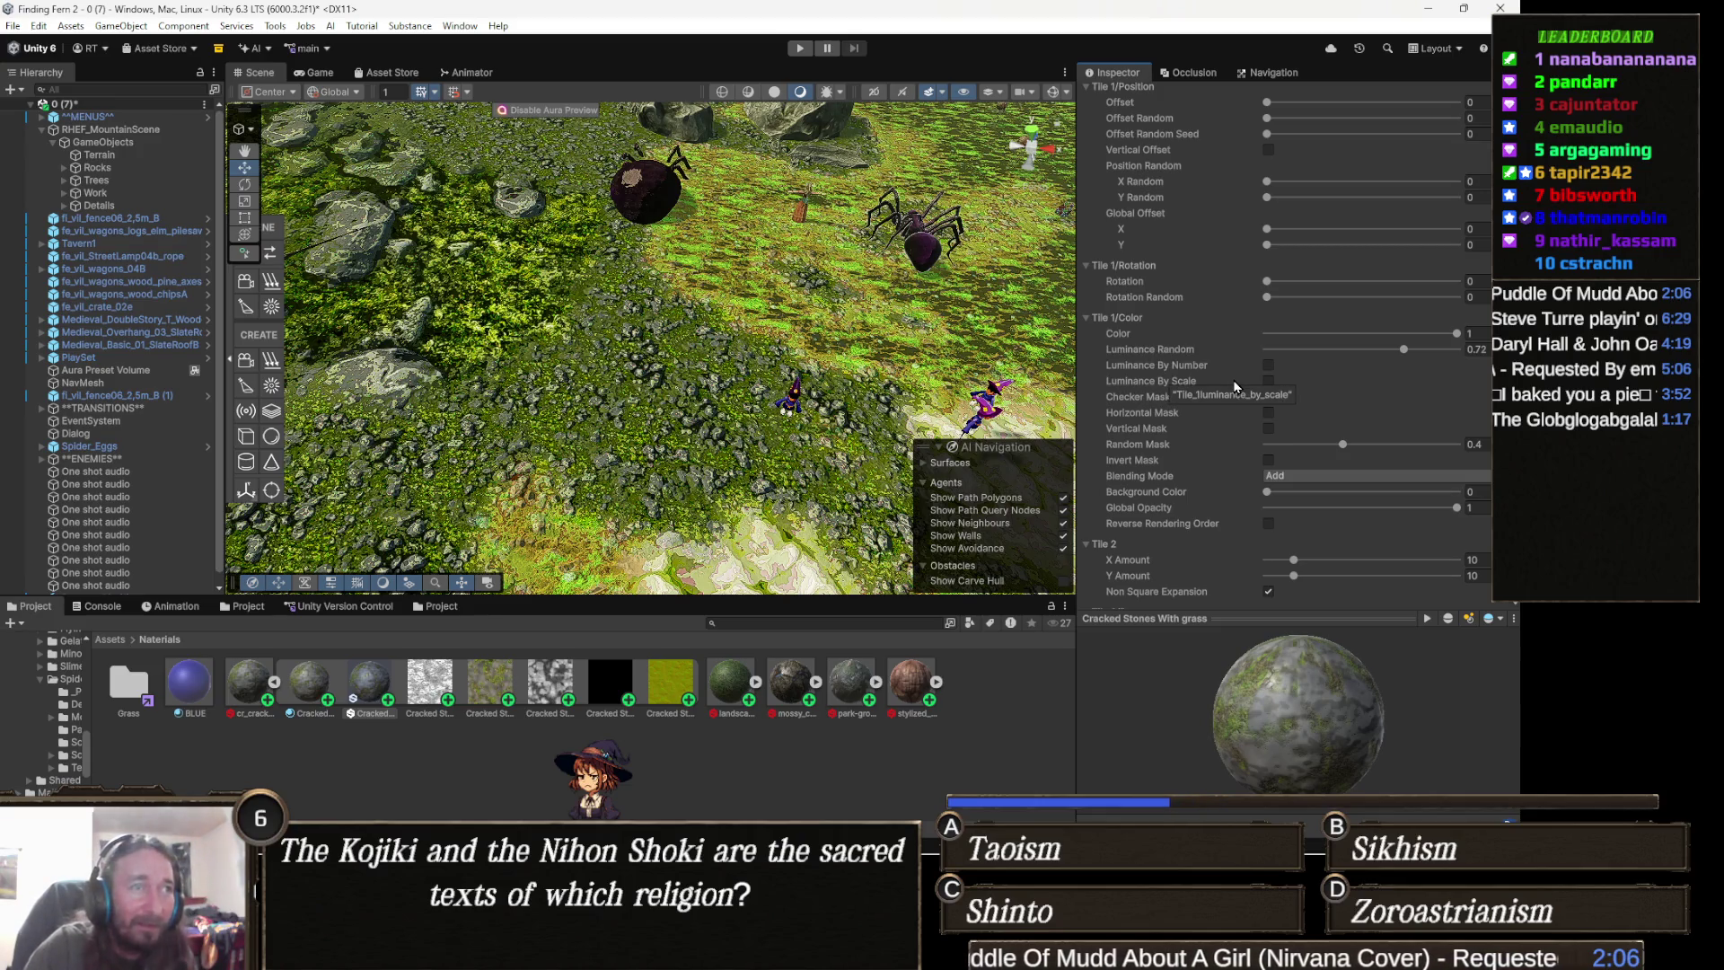
{"action": "scroll", "coordinate": [1233, 384], "scroll_direction": "up", "scroll_amount": 6}
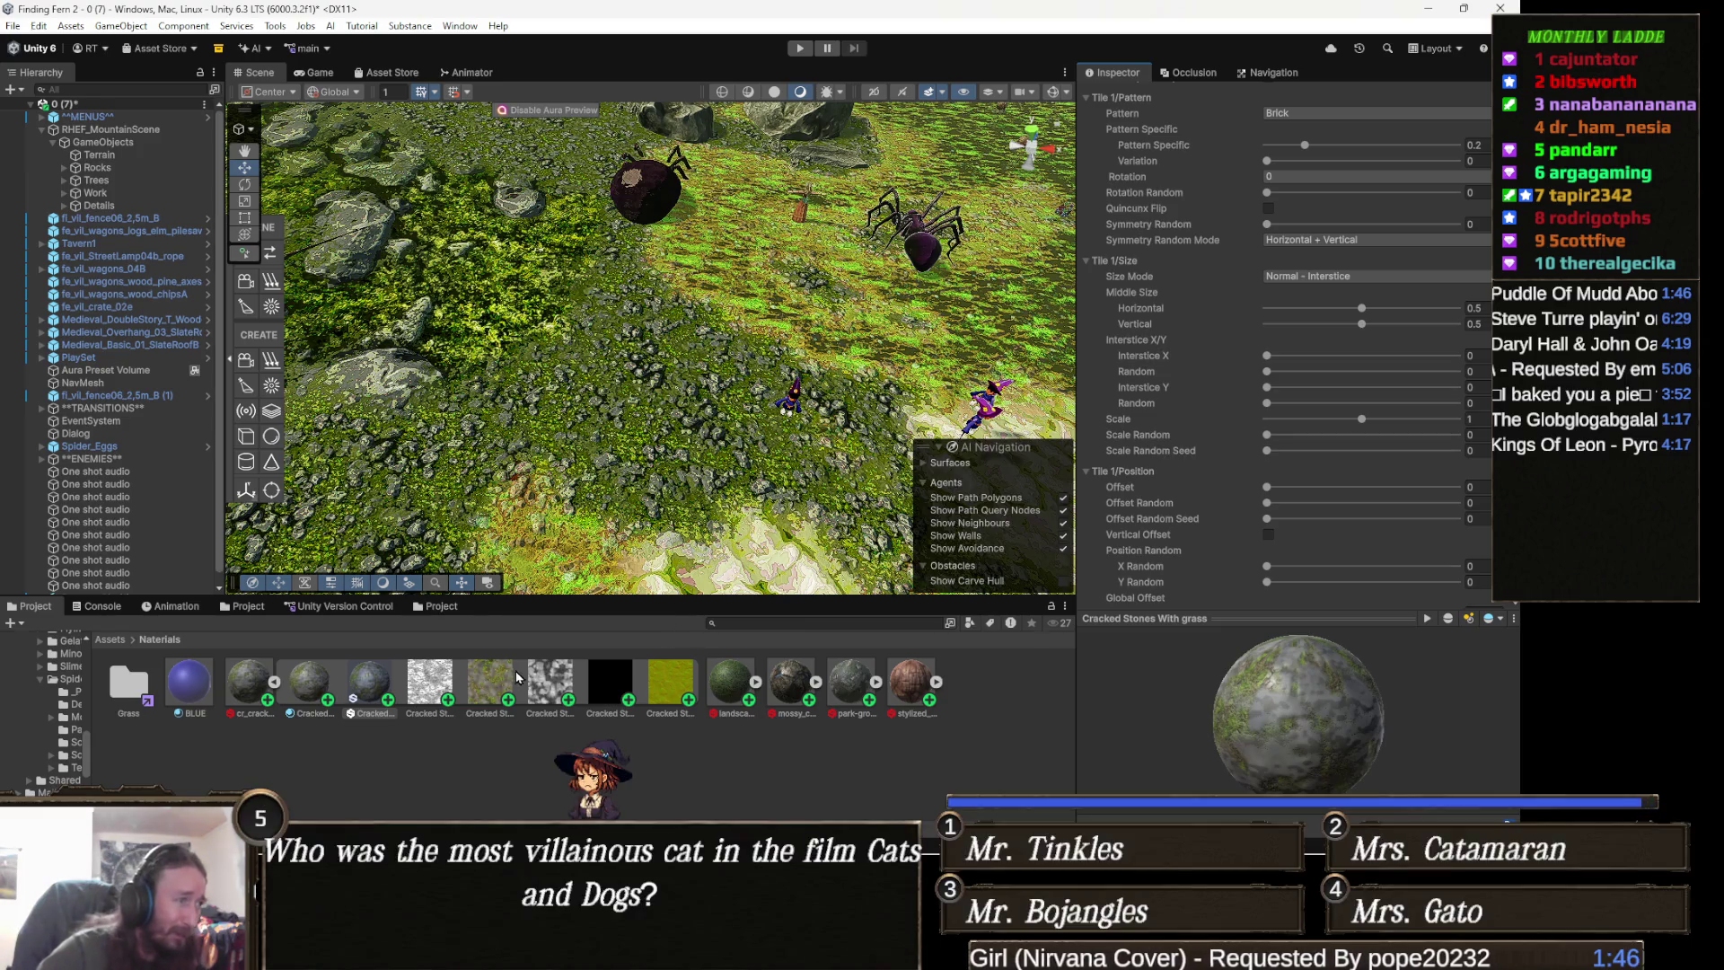
{"action": "left_click", "coordinate": [667, 689]}
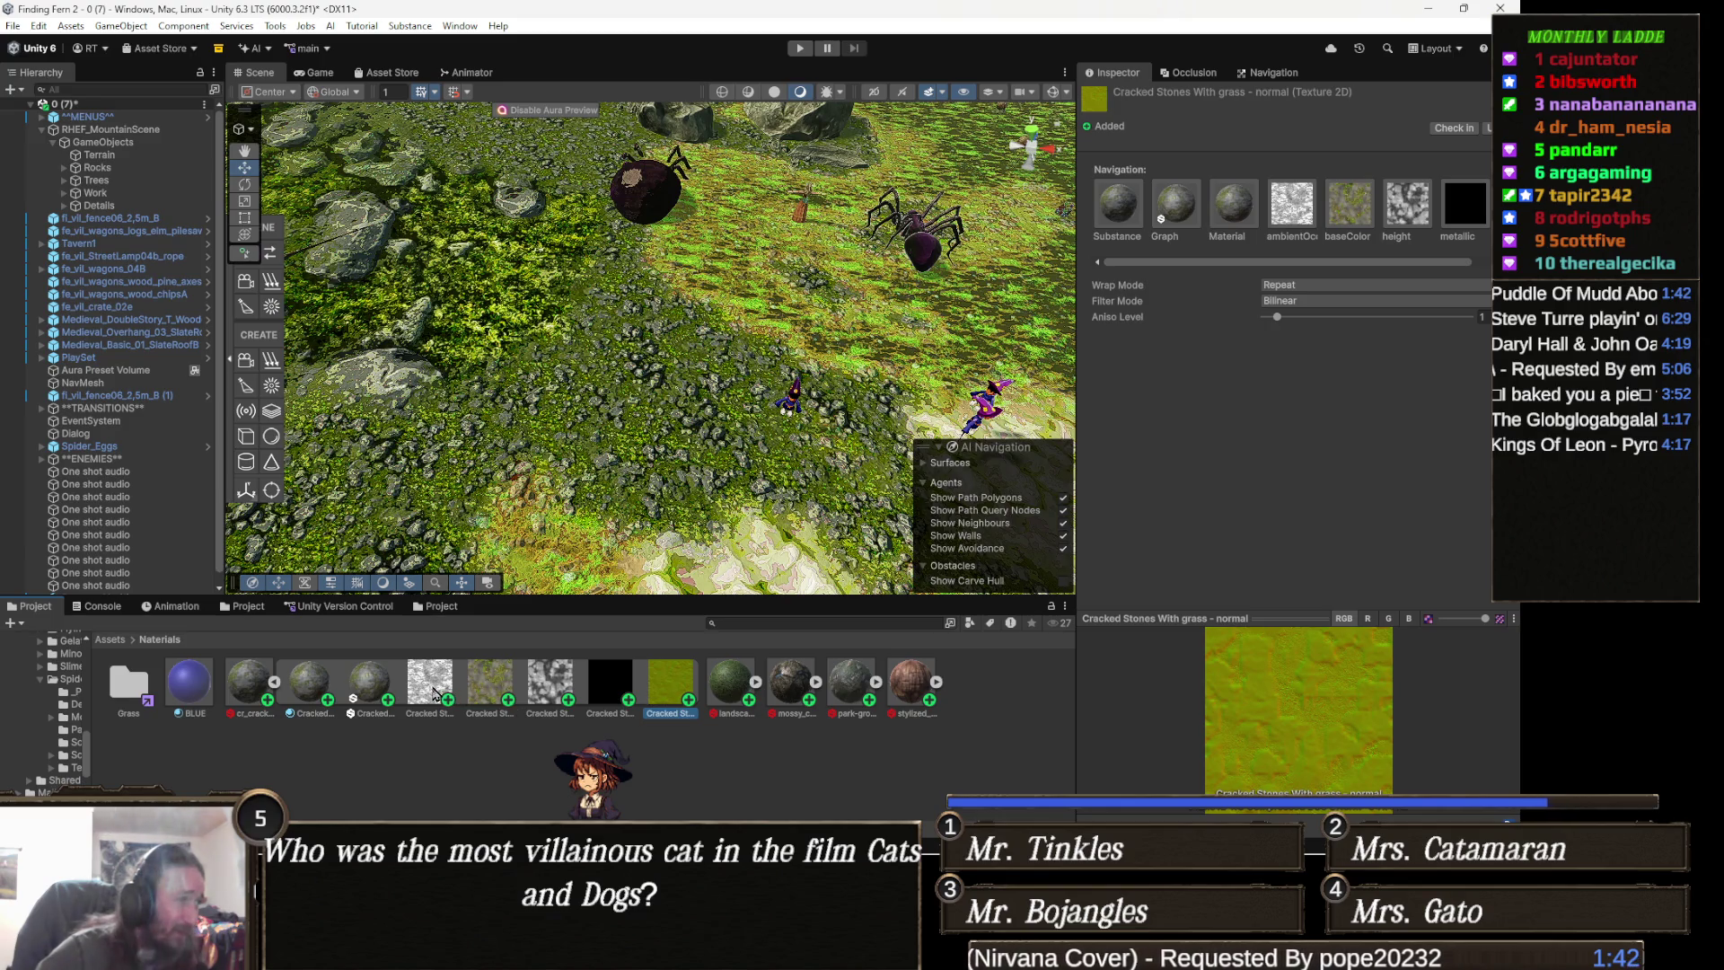
{"action": "left_click", "coordinate": [434, 693], "text": "shift"}
{"action": "key", "text": "ctrl+d"}
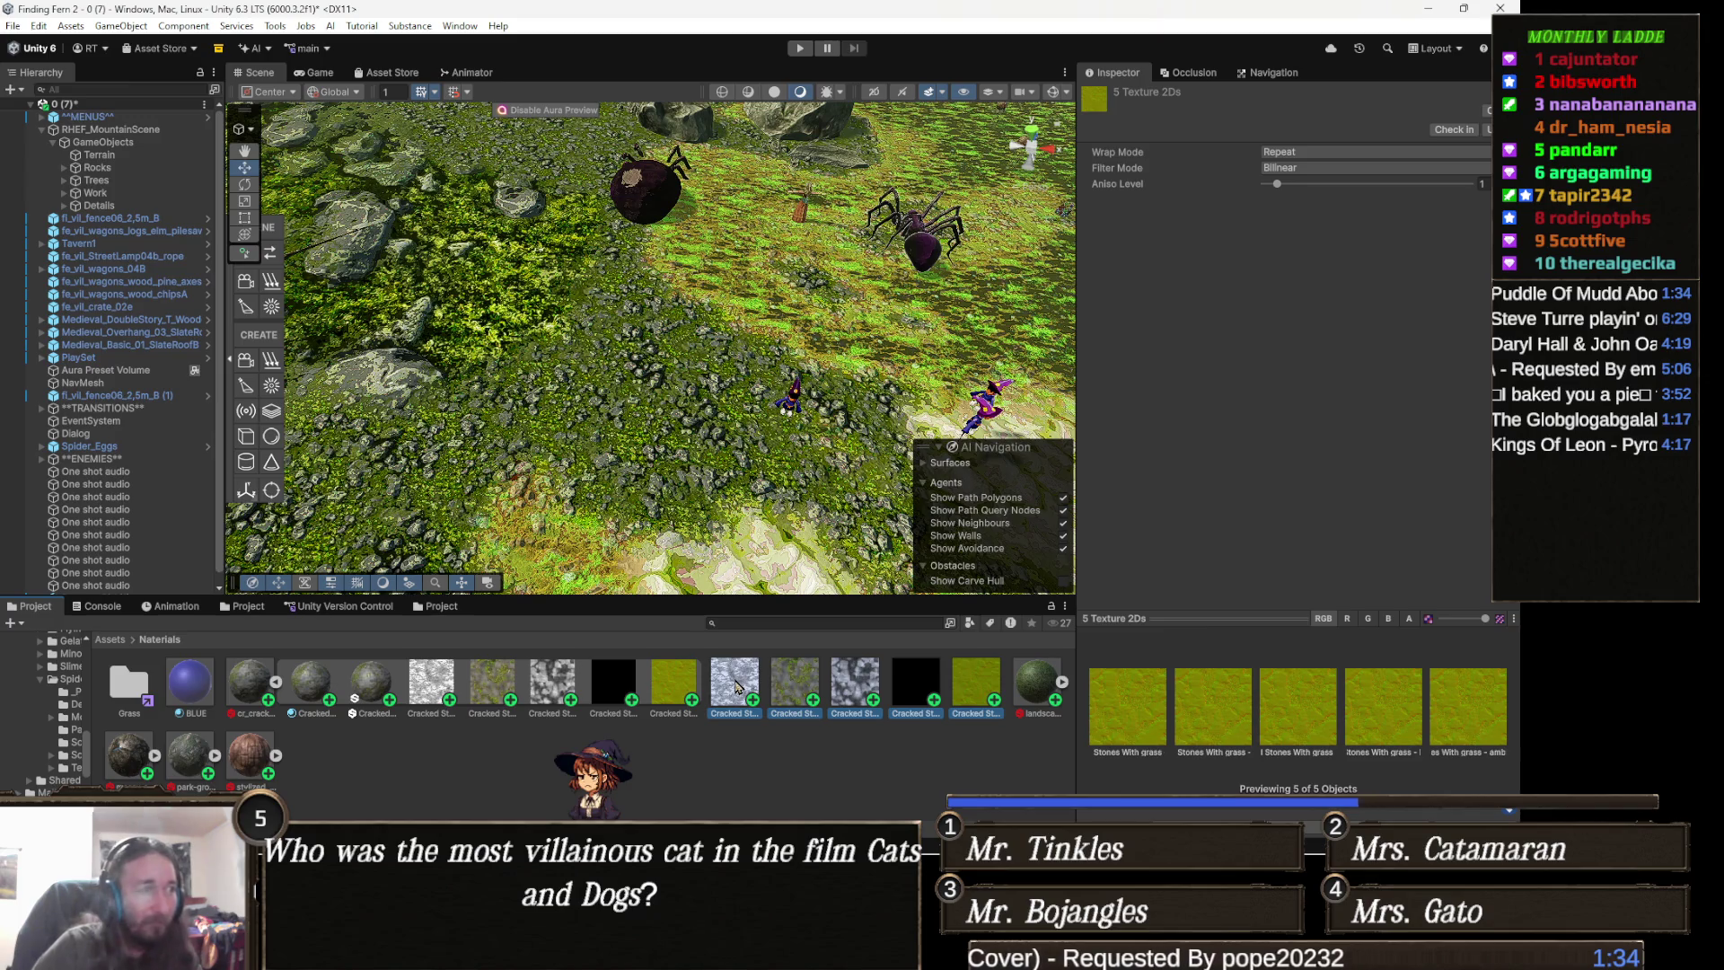
{"action": "key", "text": "Delete"}
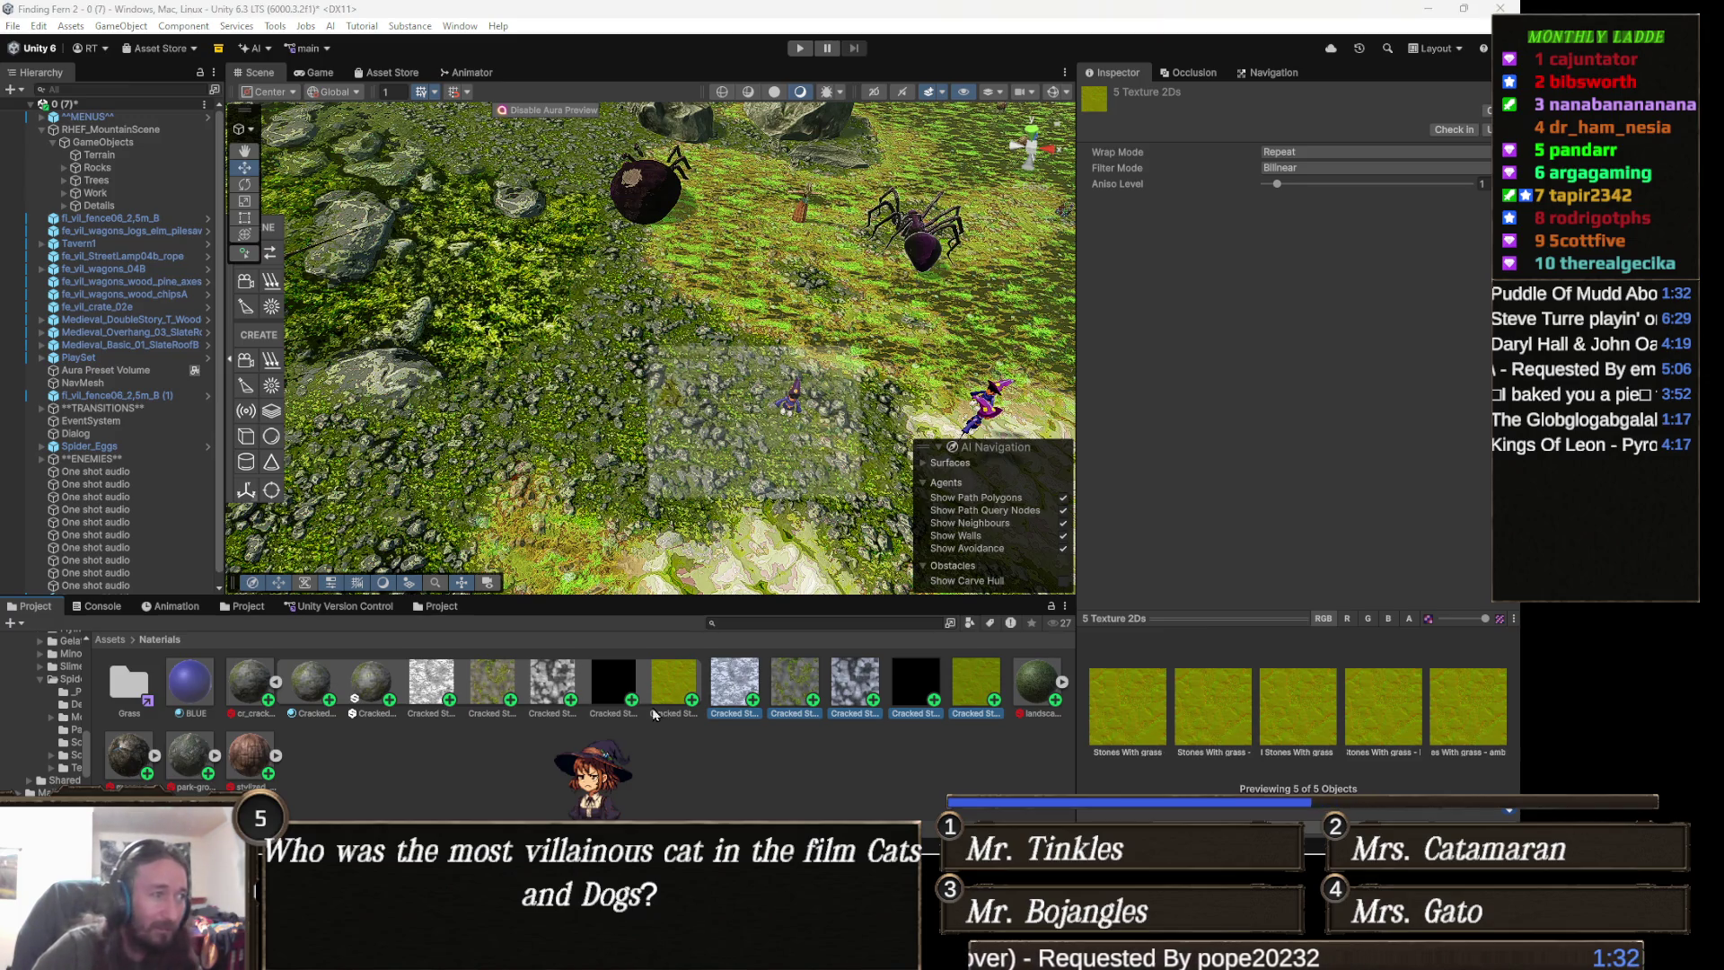
{"action": "key", "text": "Return"}
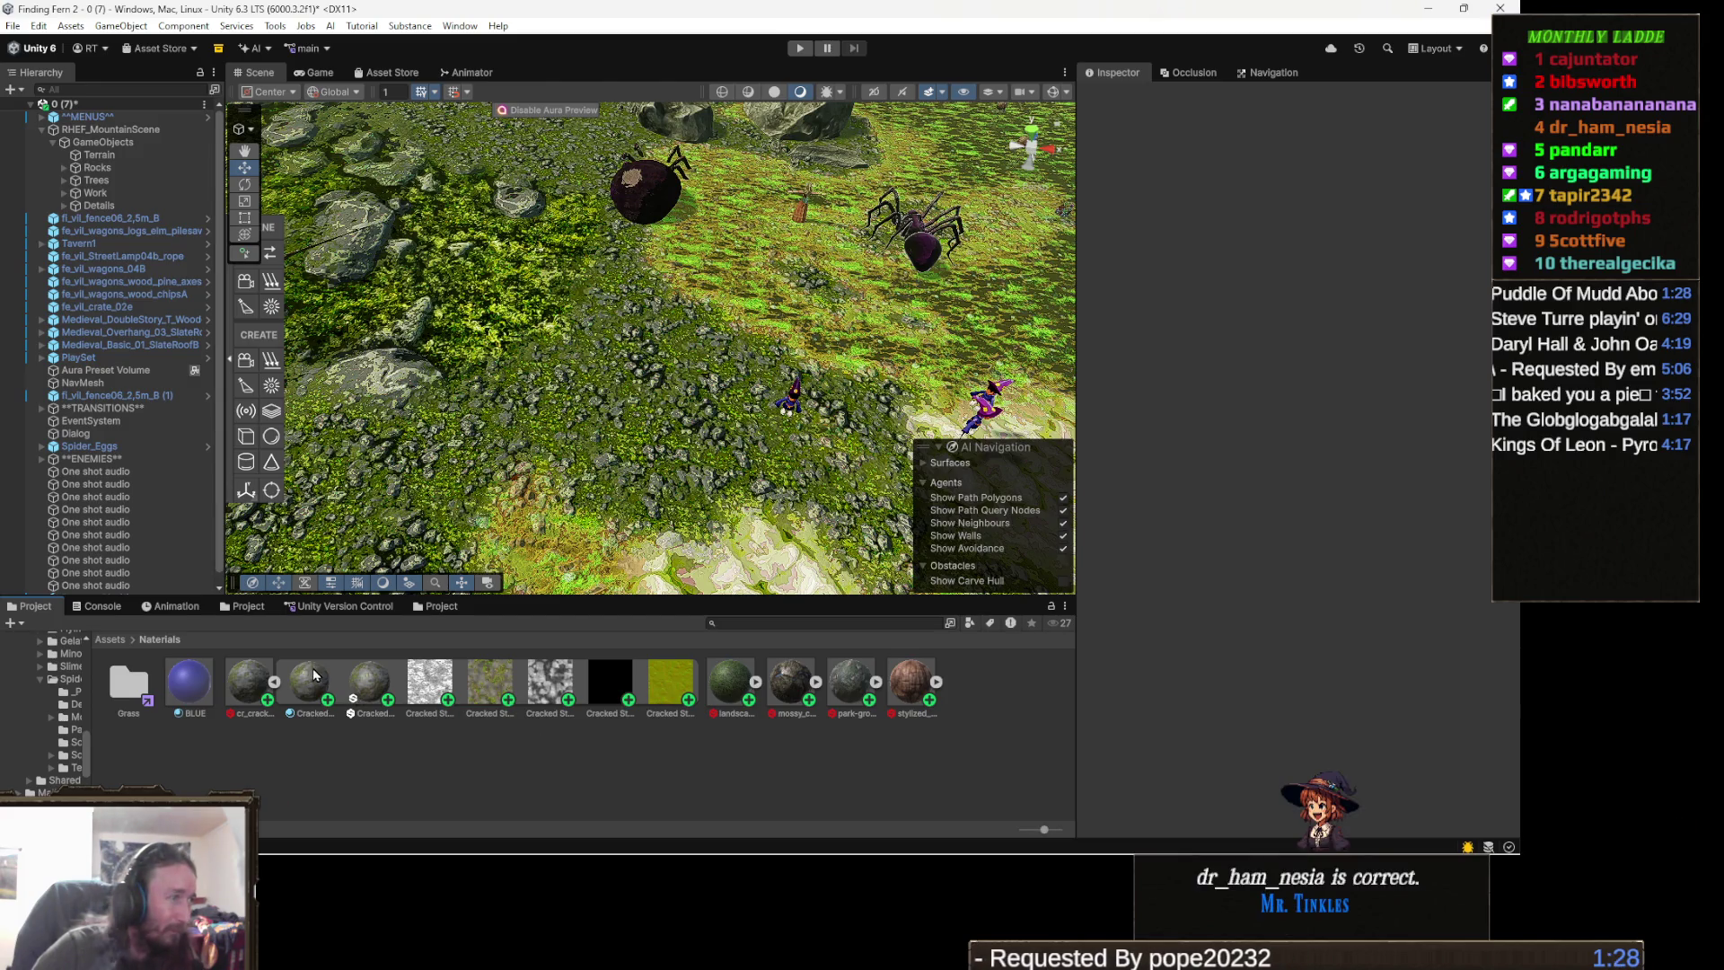
{"action": "left_click", "coordinate": [274, 687]}
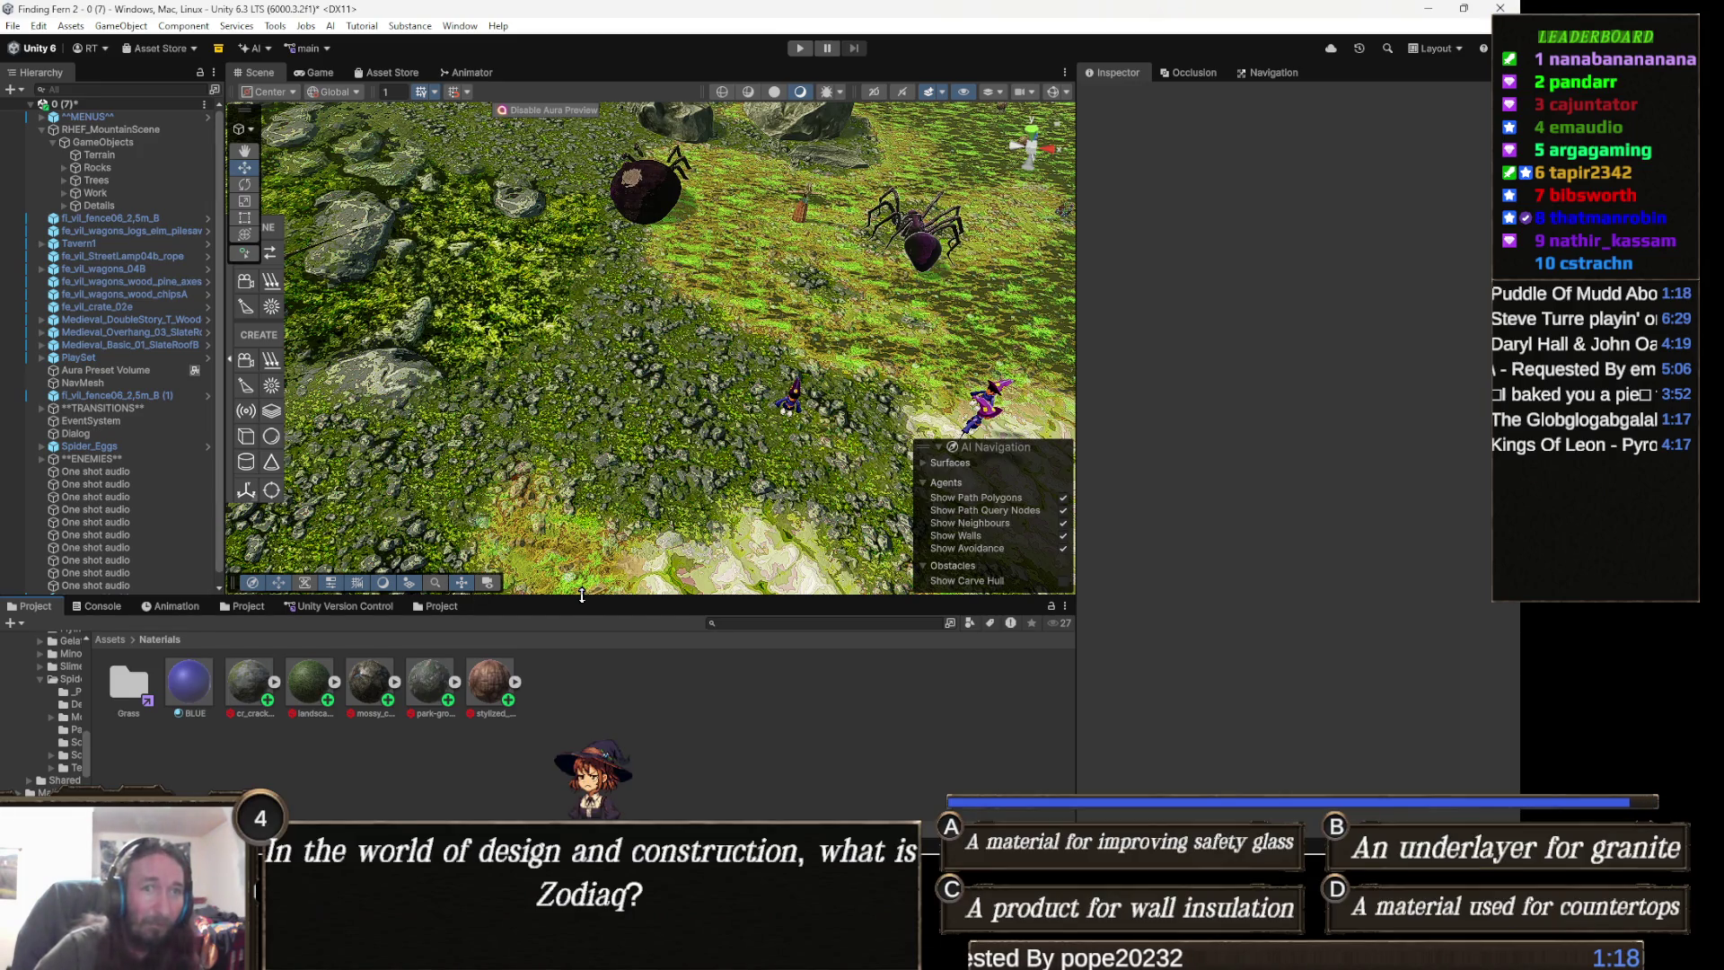
- Reselect the cracked-stones substance and review its graph's editable parameters in the Inspector
{"action": "left_click", "coordinate": [233, 685]}
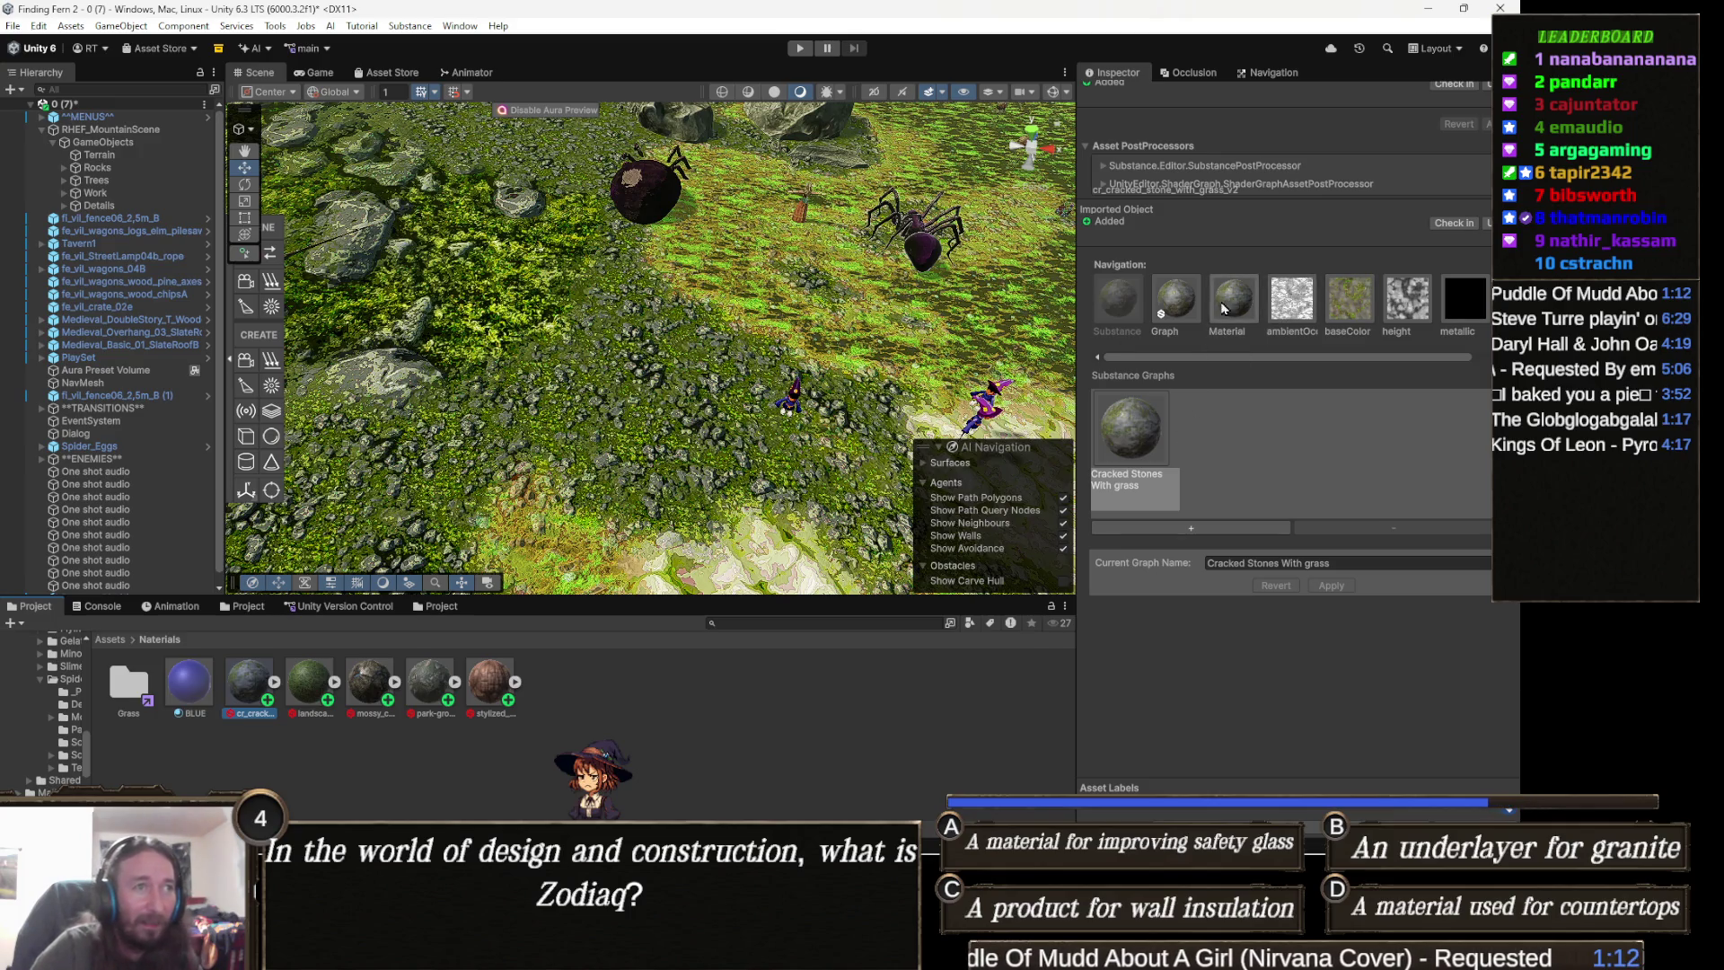
{"action": "left_click", "coordinate": [1176, 303]}
{"action": "scroll", "coordinate": [1243, 401], "scroll_direction": "down", "scroll_amount": 10}
{"action": "scroll", "coordinate": [1242, 361], "scroll_direction": "down", "scroll_amount": 10}
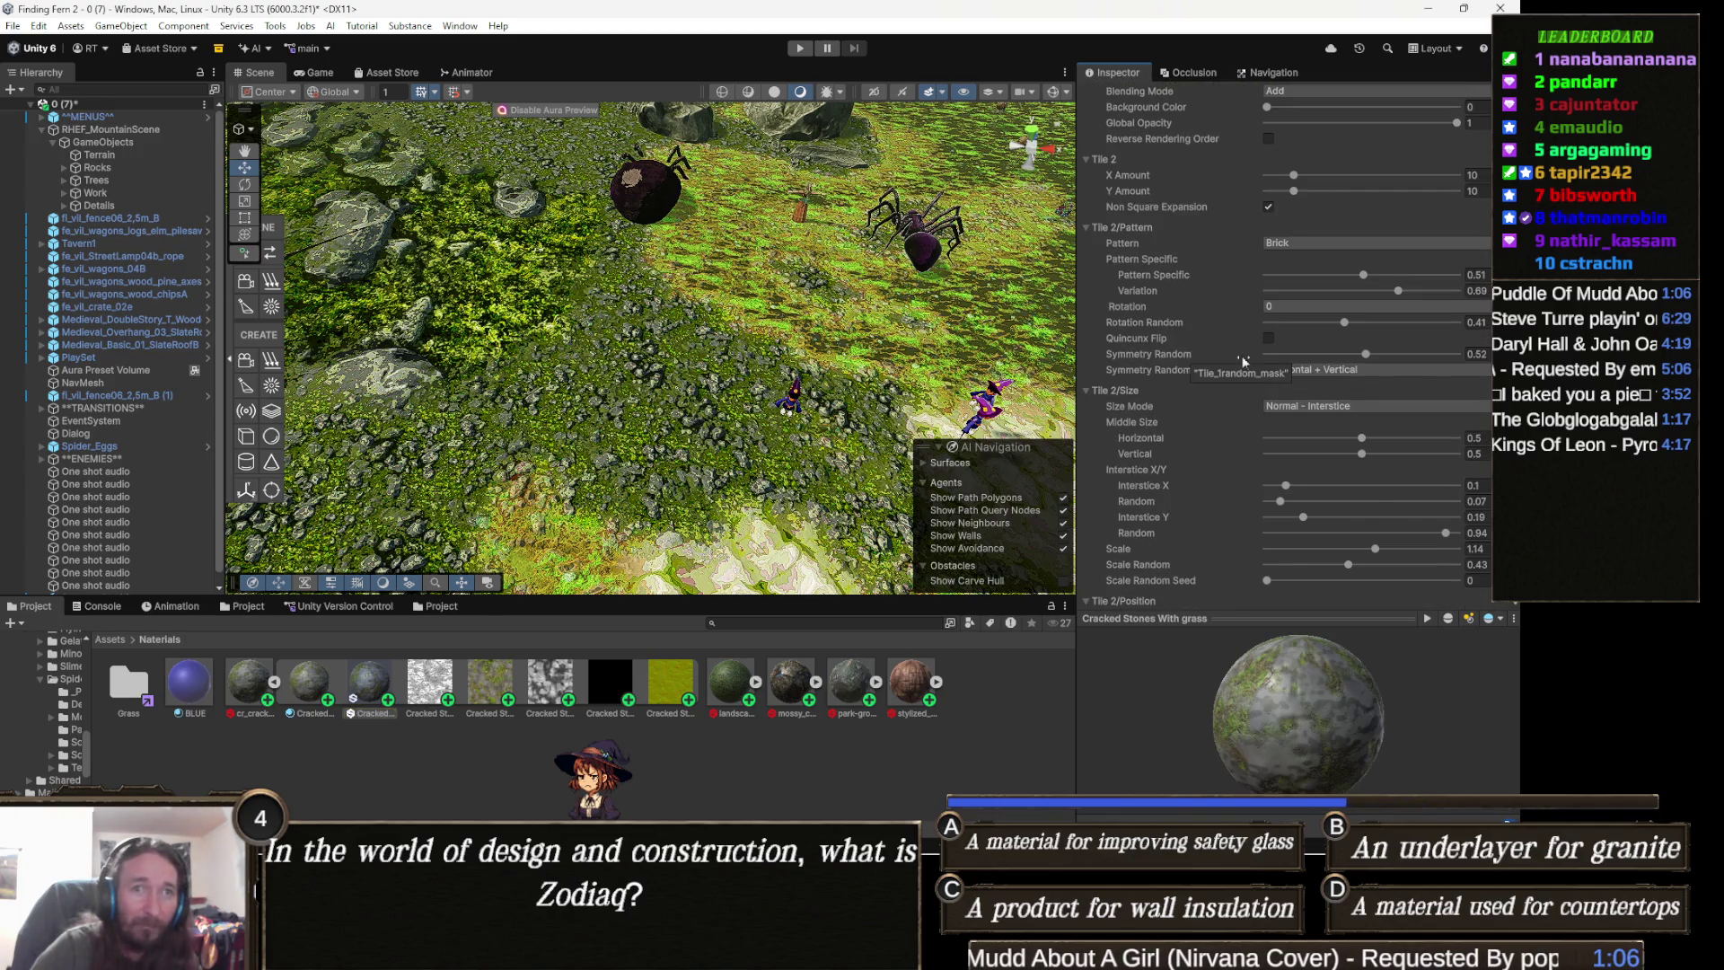
{"action": "scroll", "coordinate": [1243, 360], "scroll_direction": "up", "scroll_amount": 5}
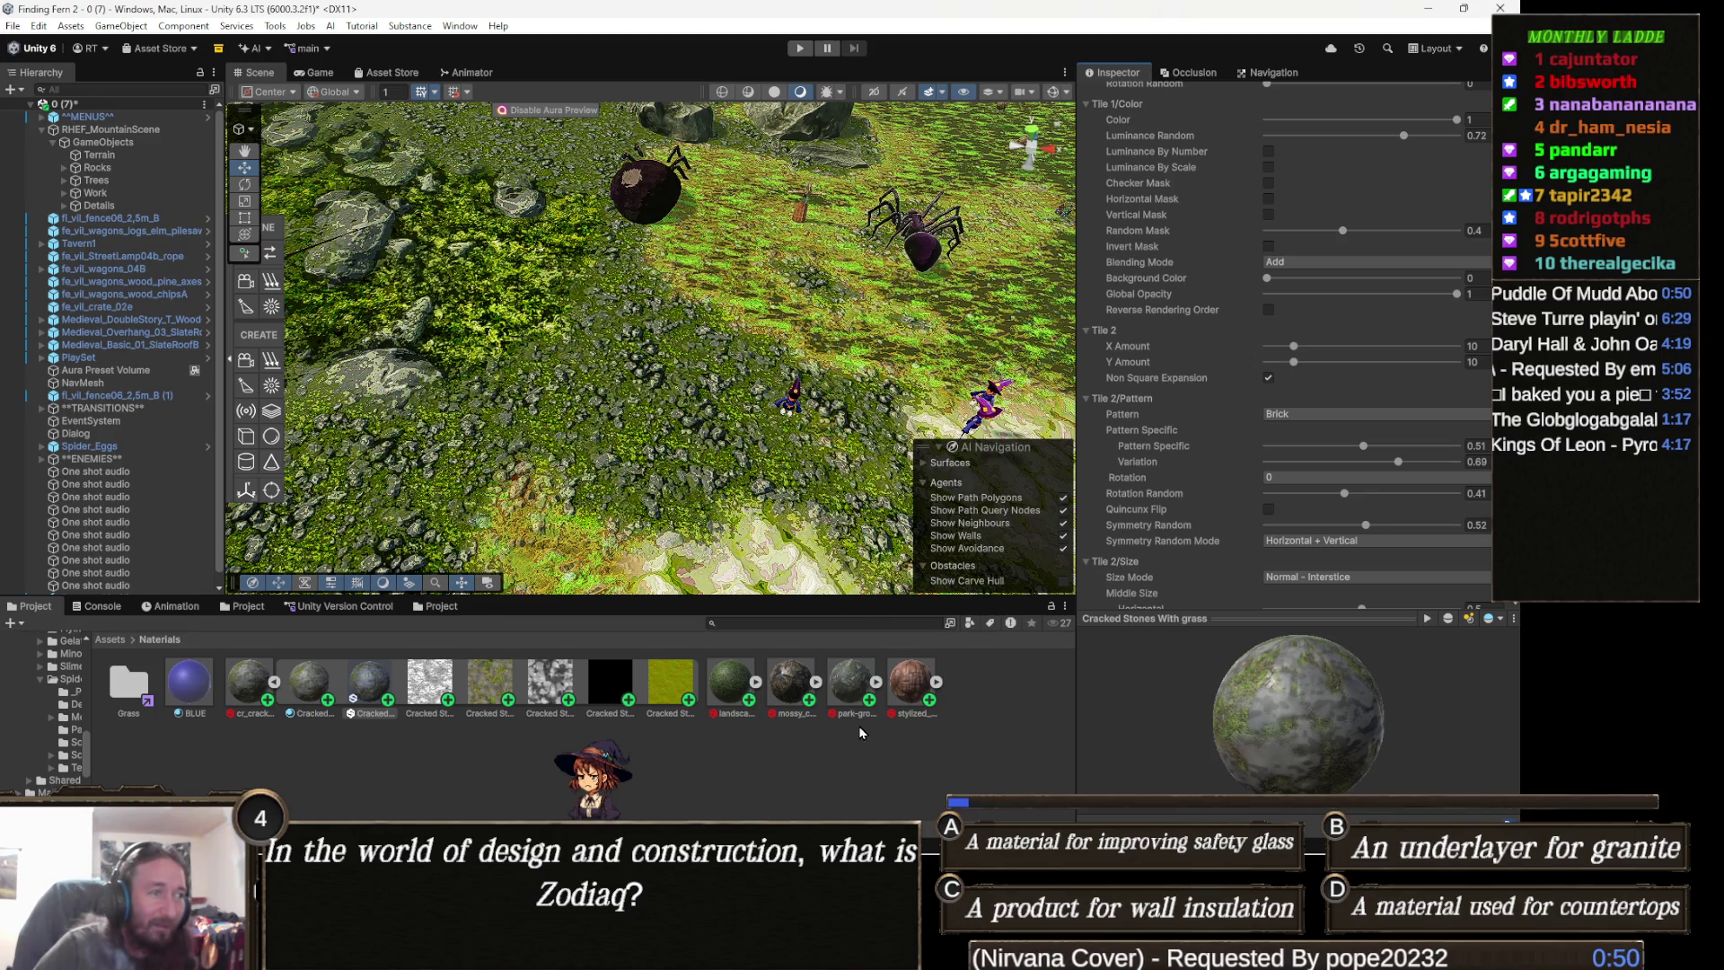
- Collapse the cracked-stones sub-assets and select the stylized_rock substance
{"action": "left_click", "coordinate": [249, 683]}
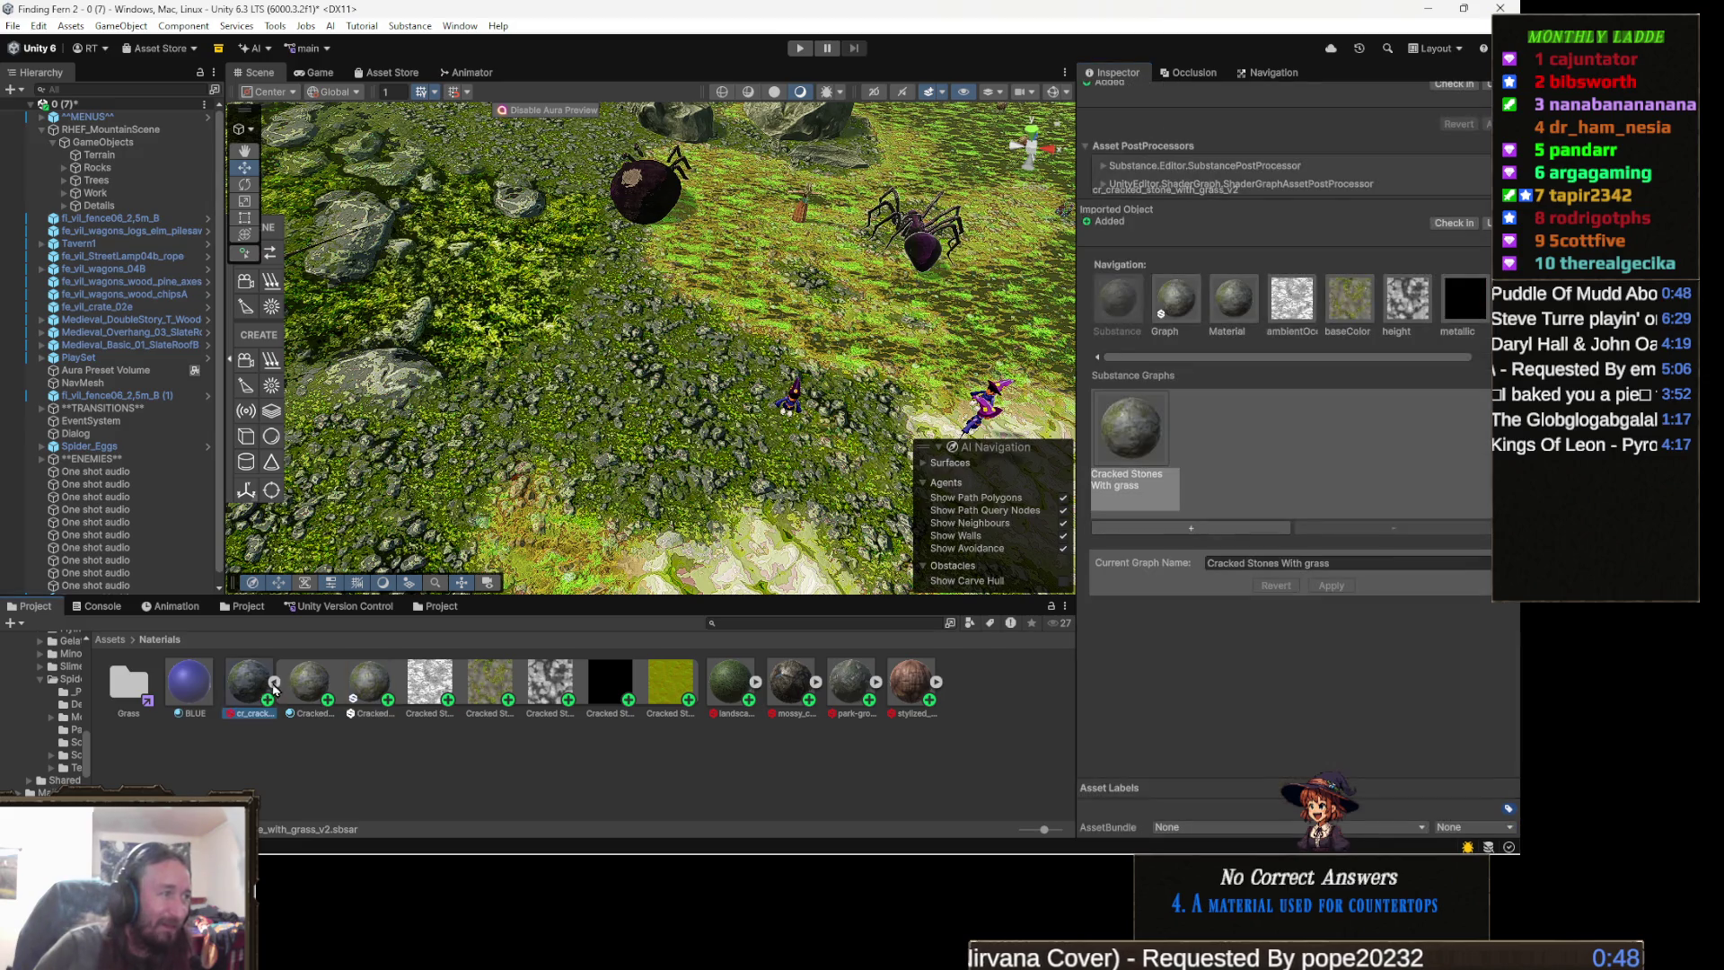
{"action": "left_click", "coordinate": [274, 683]}
{"action": "left_click", "coordinate": [488, 681]}
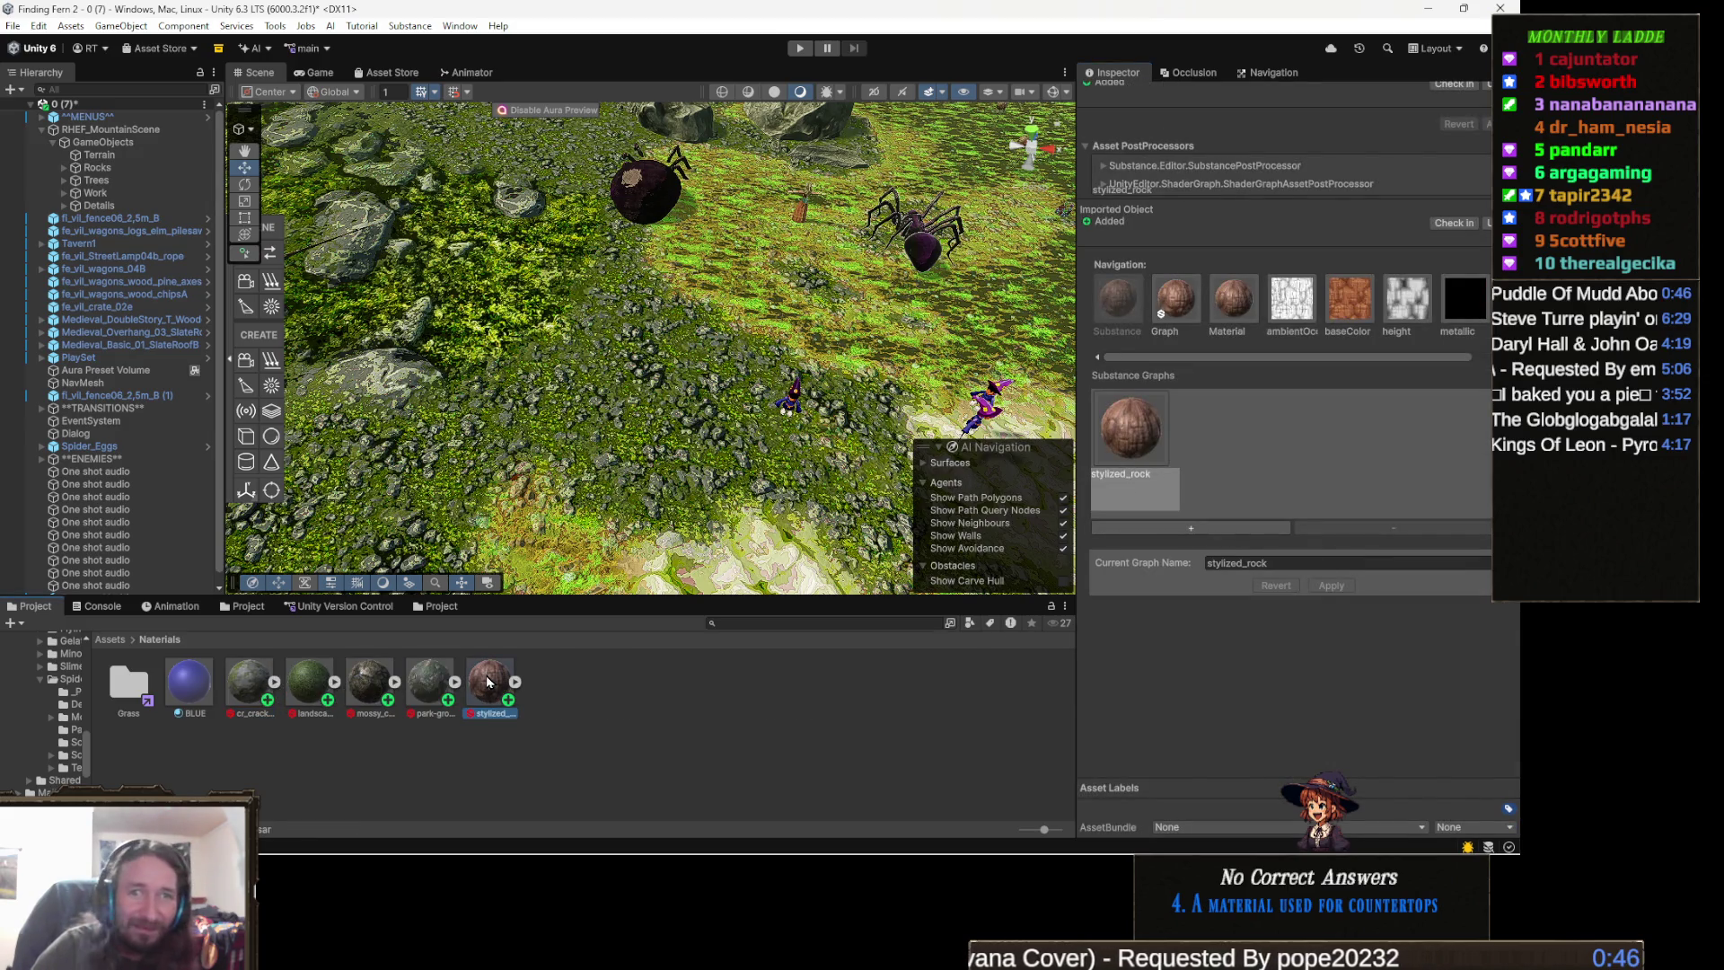
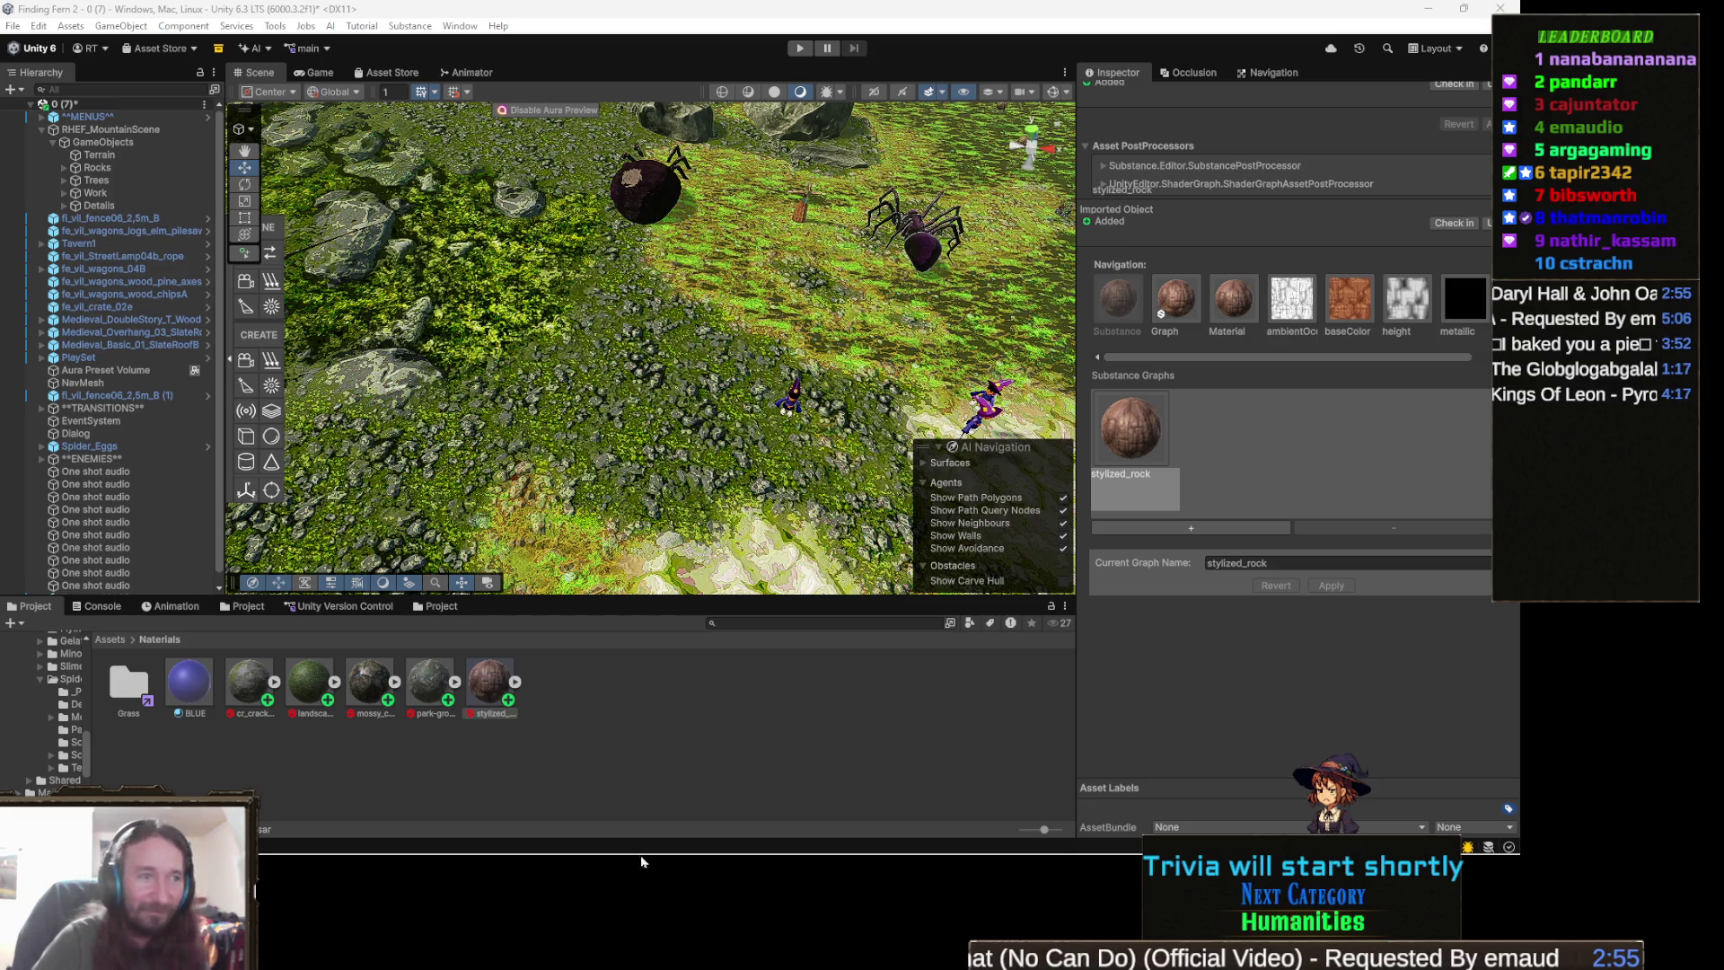
- Bring the Twitch Wars game window to the front from the Windows taskbar
{"action": "mouse_move", "coordinate": [868, 855]}
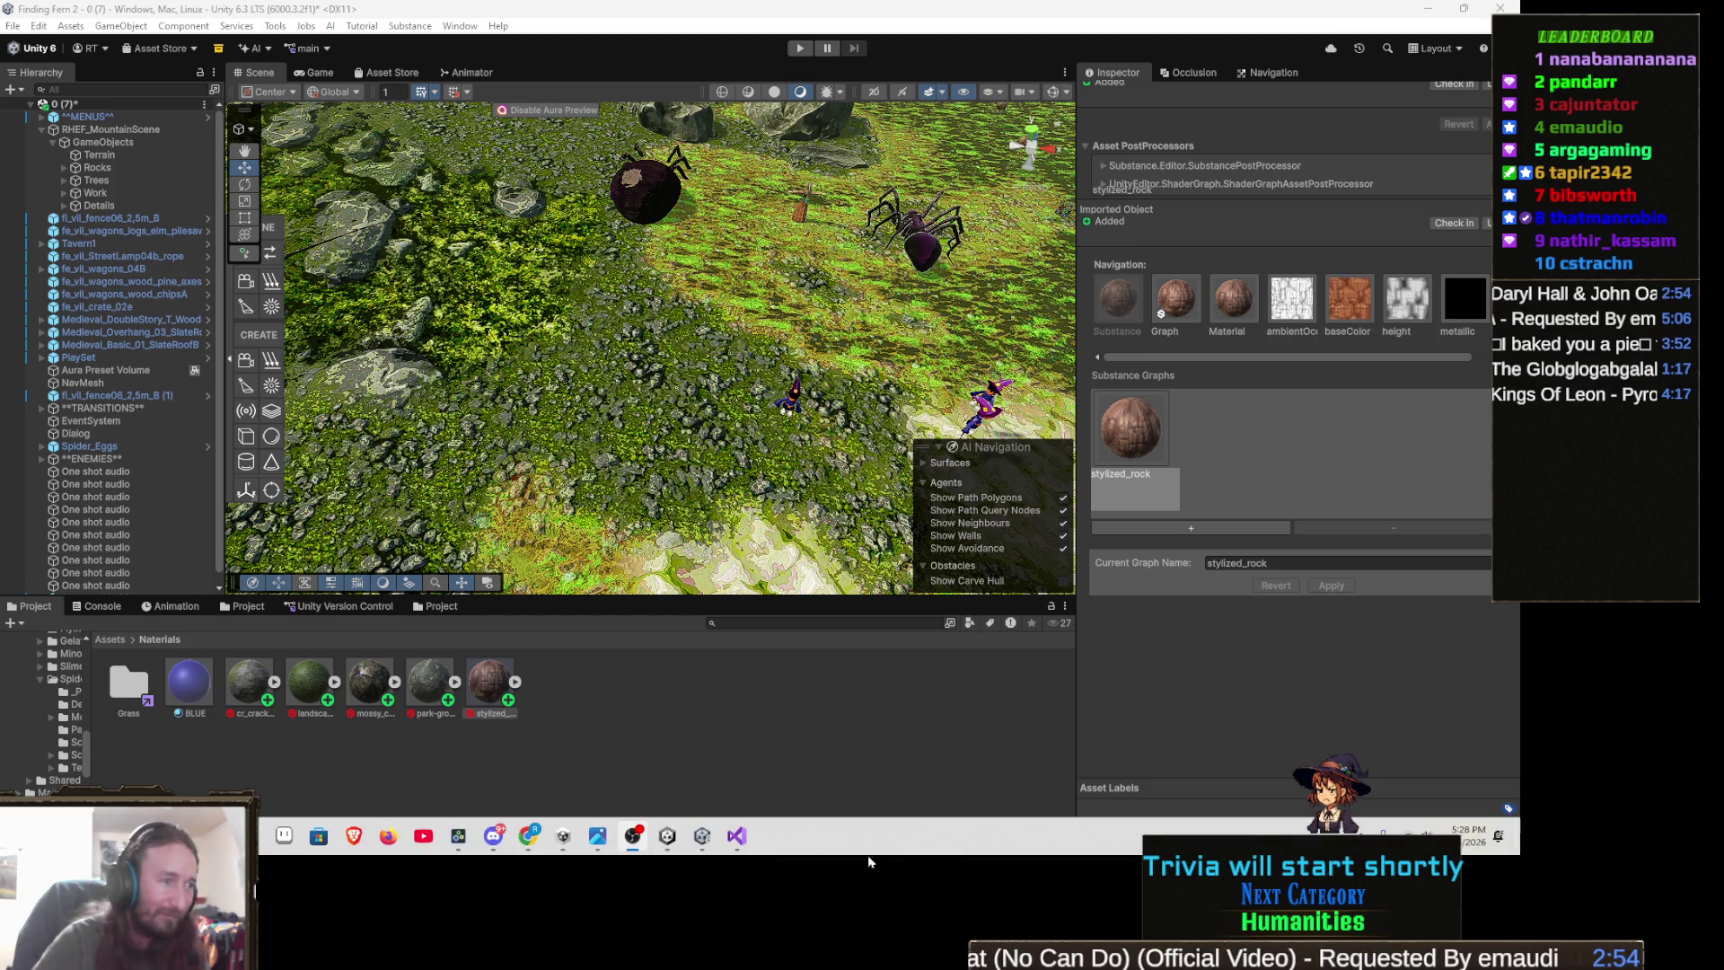
{"action": "left_click", "coordinate": [665, 846]}
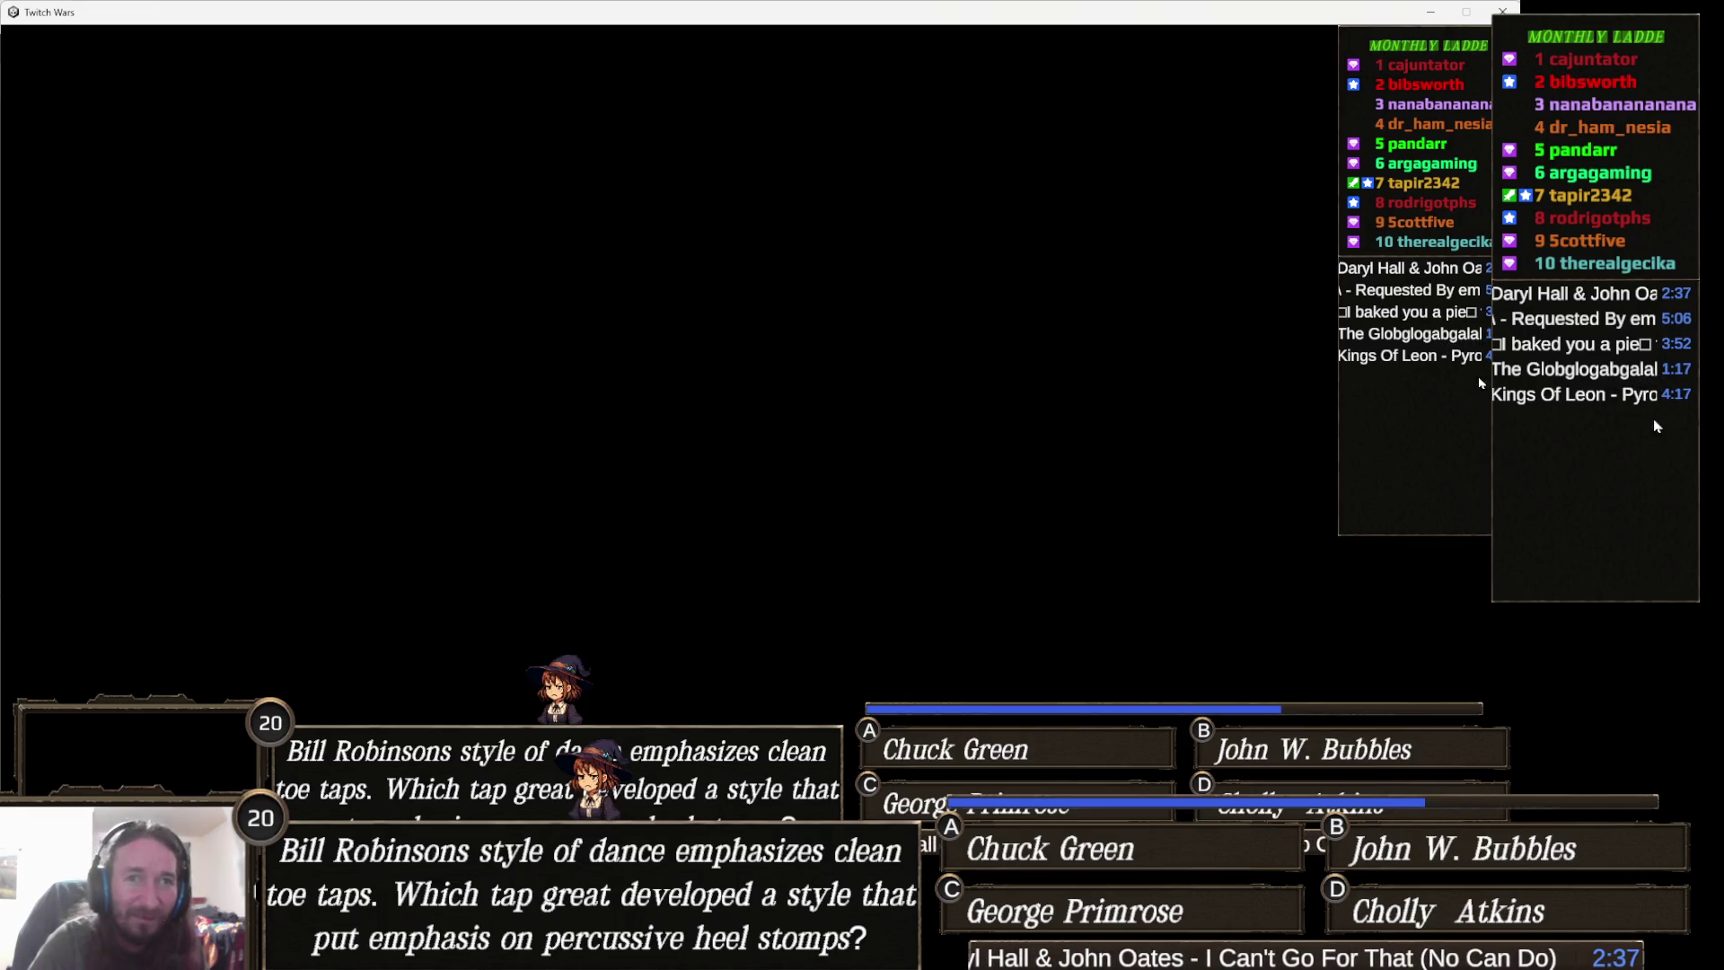
- Minimize Twitch Wars and select the Cracked Stones With grass substance material
{"action": "left_click", "coordinate": [1430, 11]}
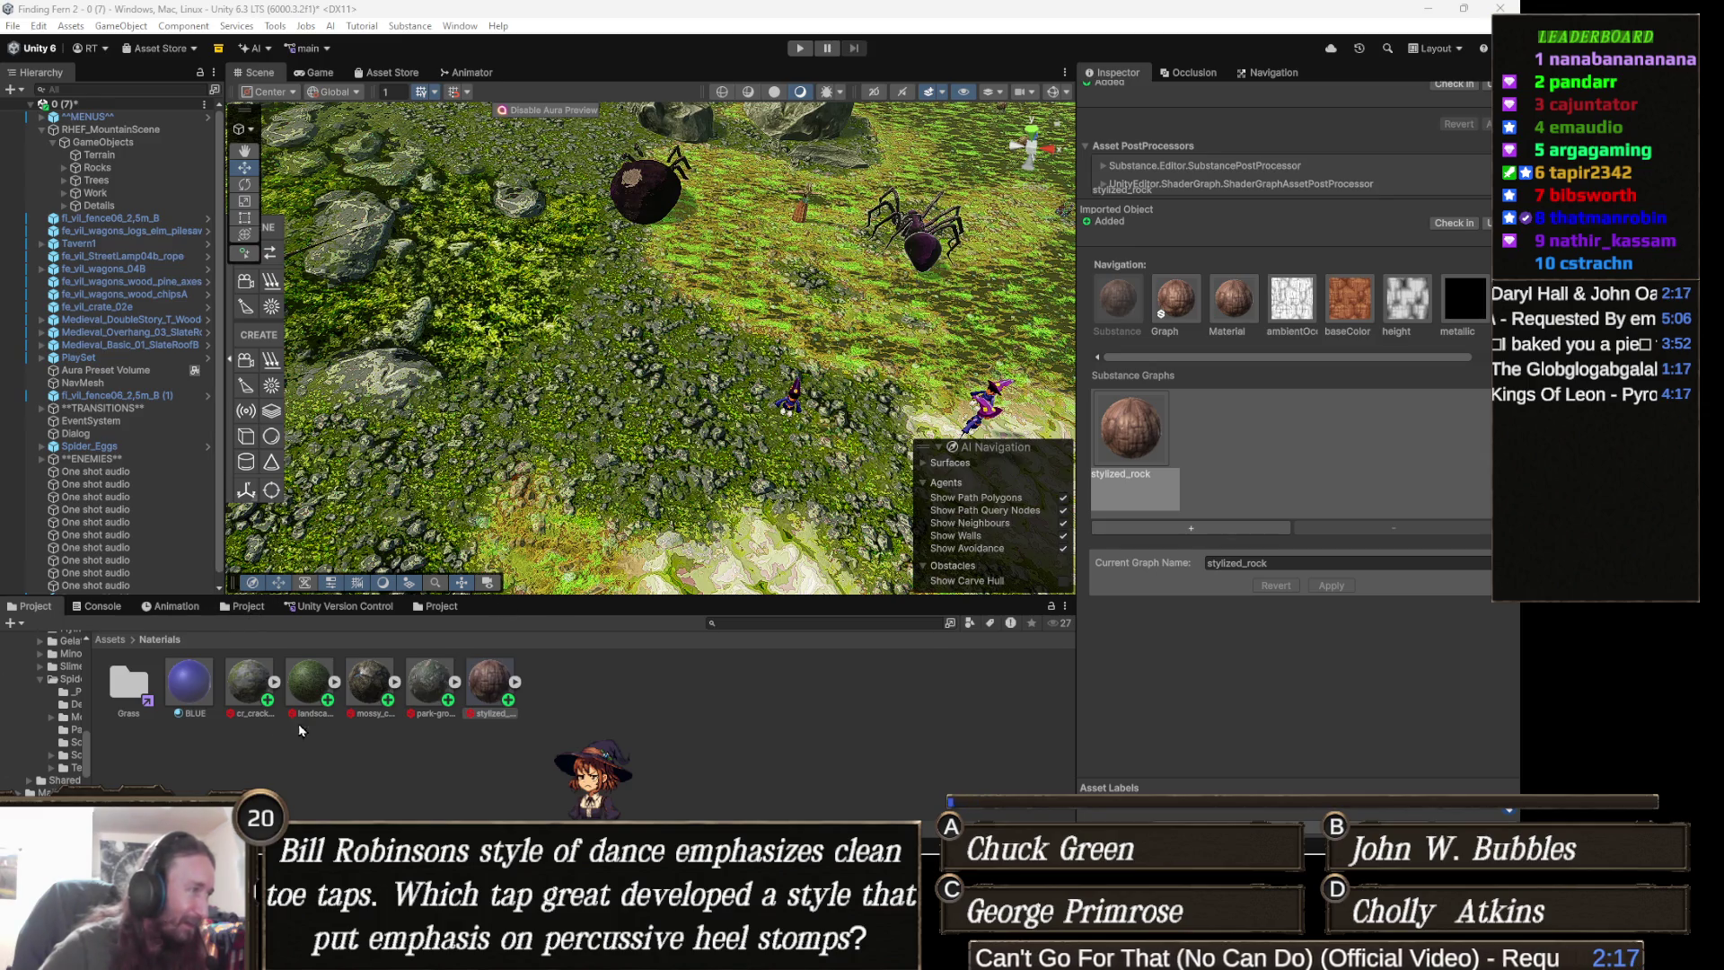
{"action": "left_click", "coordinate": [250, 684]}
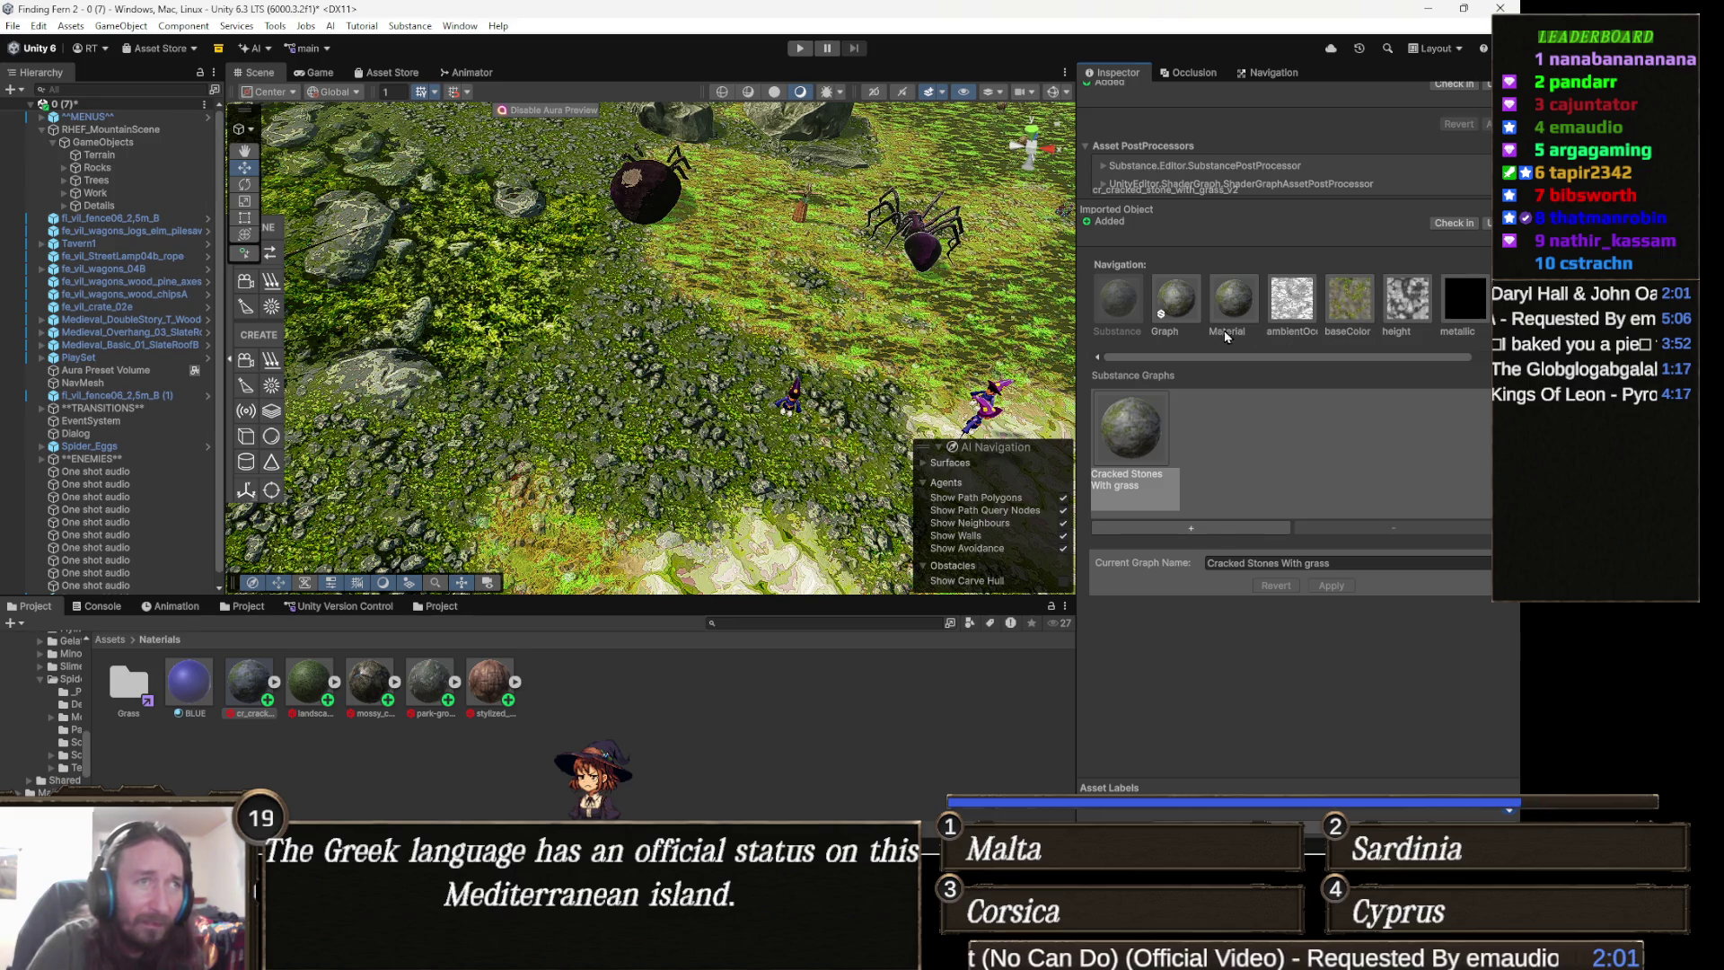
- In the graph properties, raise Tile 1 Variation to about 0.417 and Rotation Random to 0.25
{"action": "left_click", "coordinate": [1175, 299]}
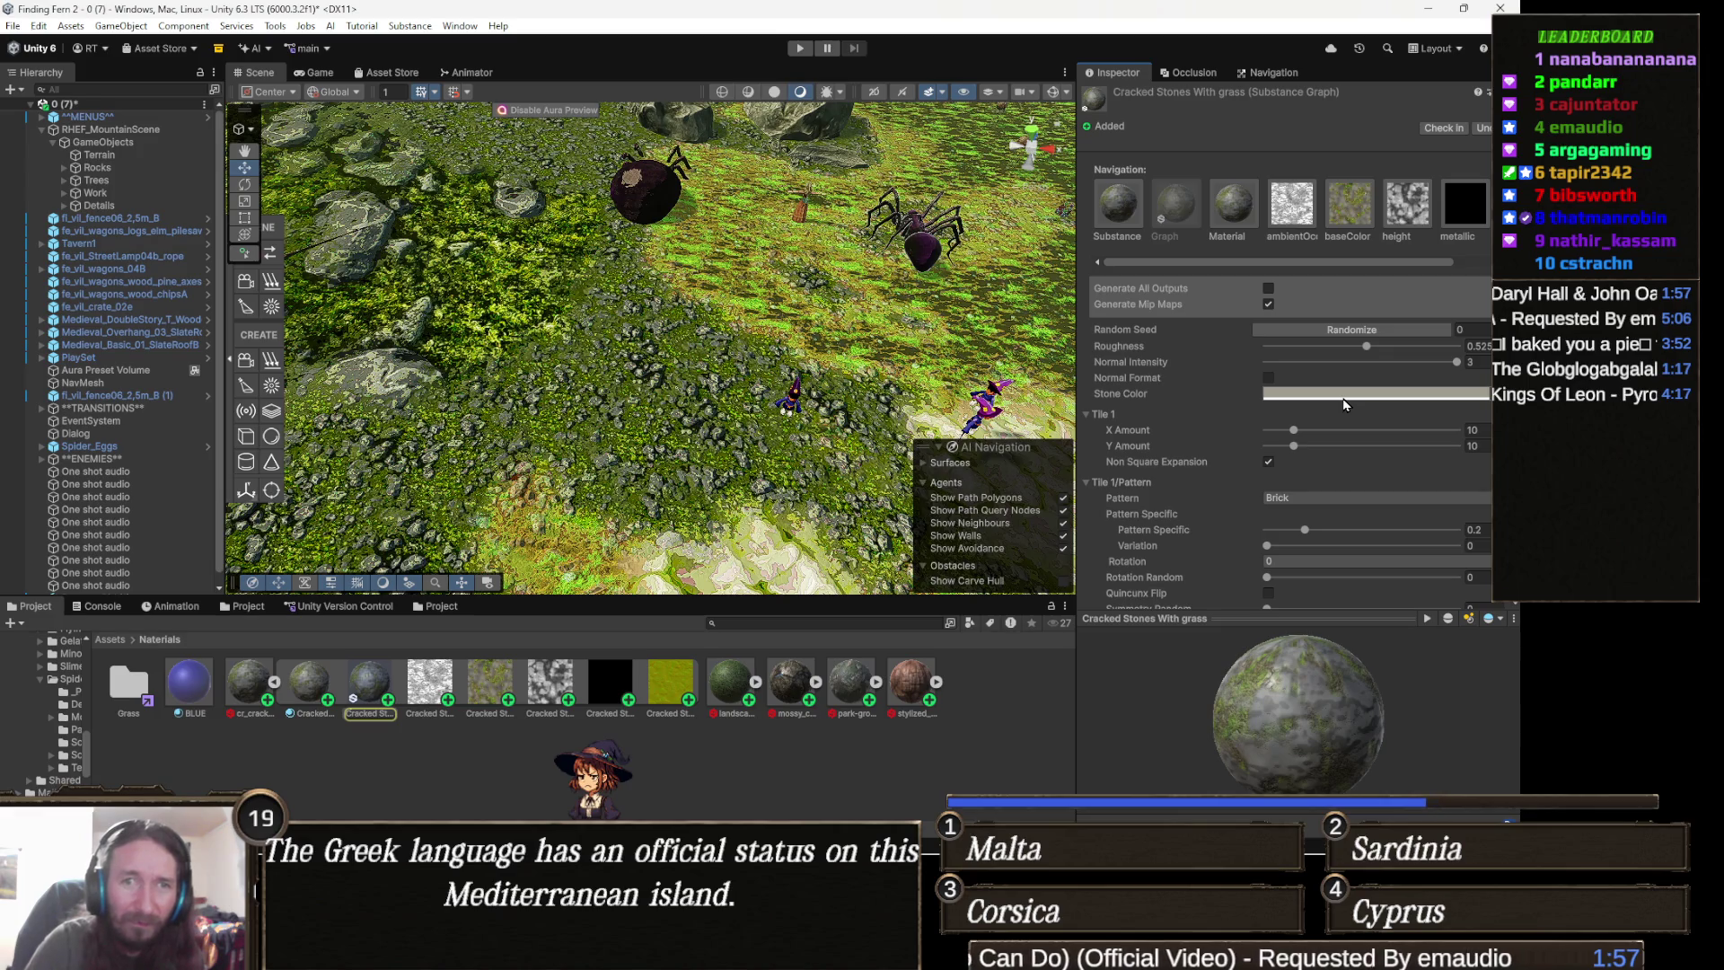
{"action": "scroll", "coordinate": [1347, 406], "scroll_direction": "down", "scroll_amount": 2}
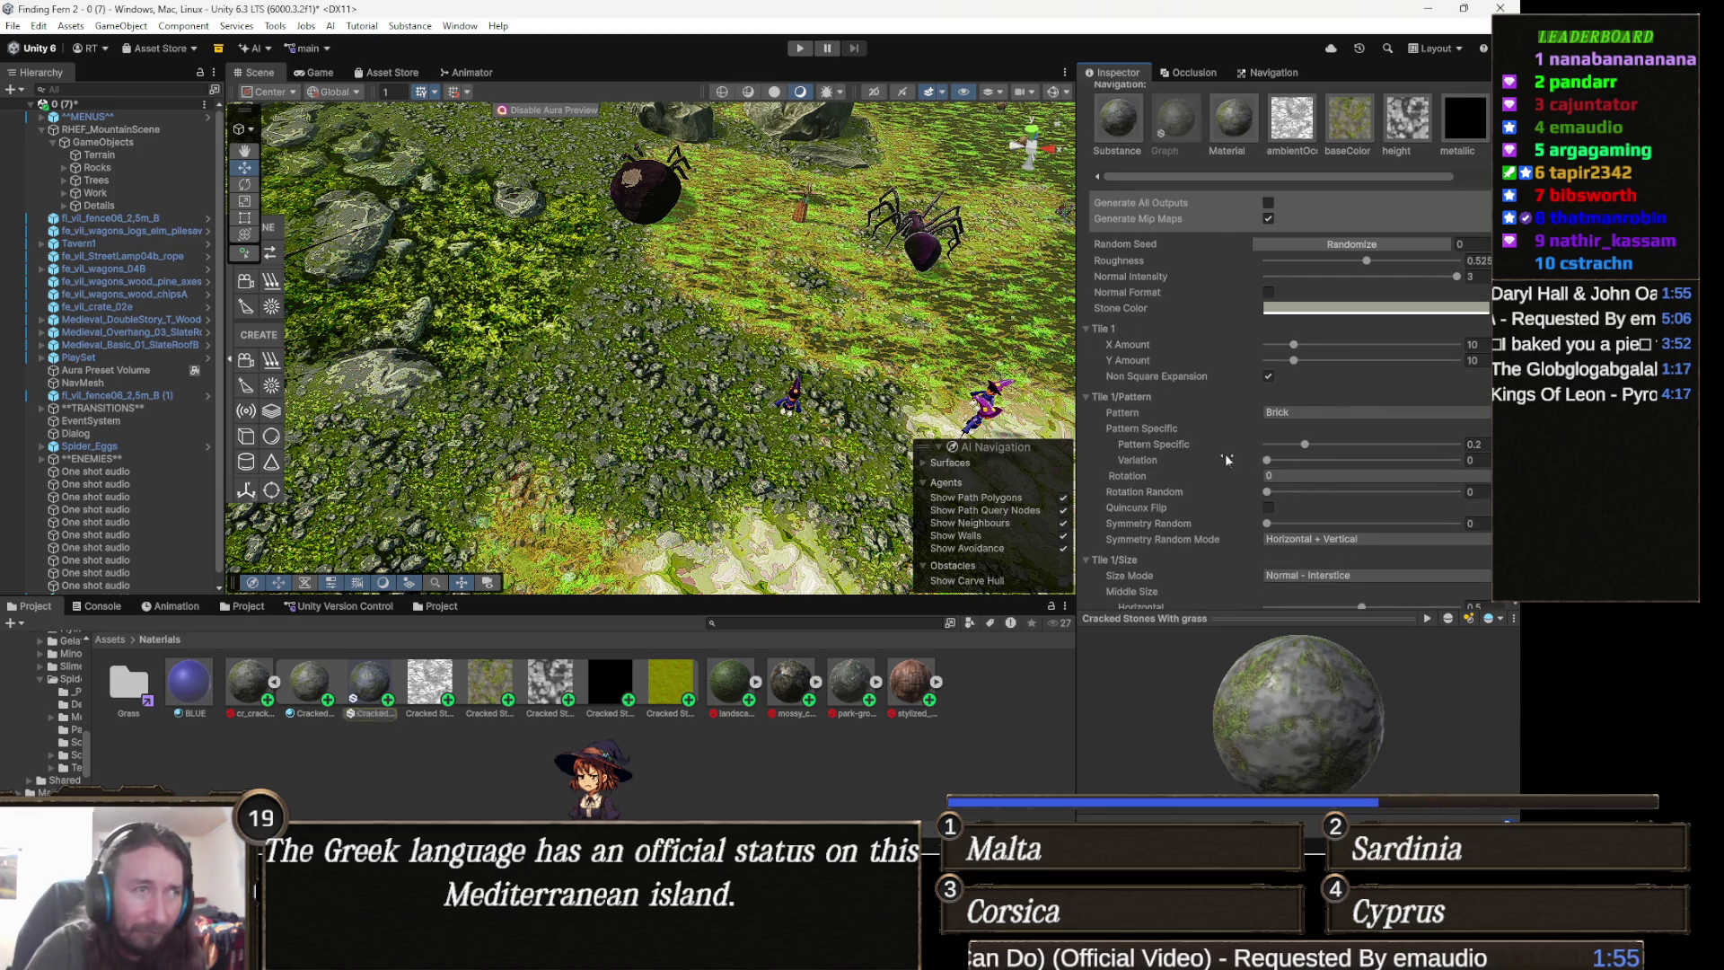
{"action": "scroll", "coordinate": [1209, 454], "scroll_direction": "down", "scroll_amount": 1}
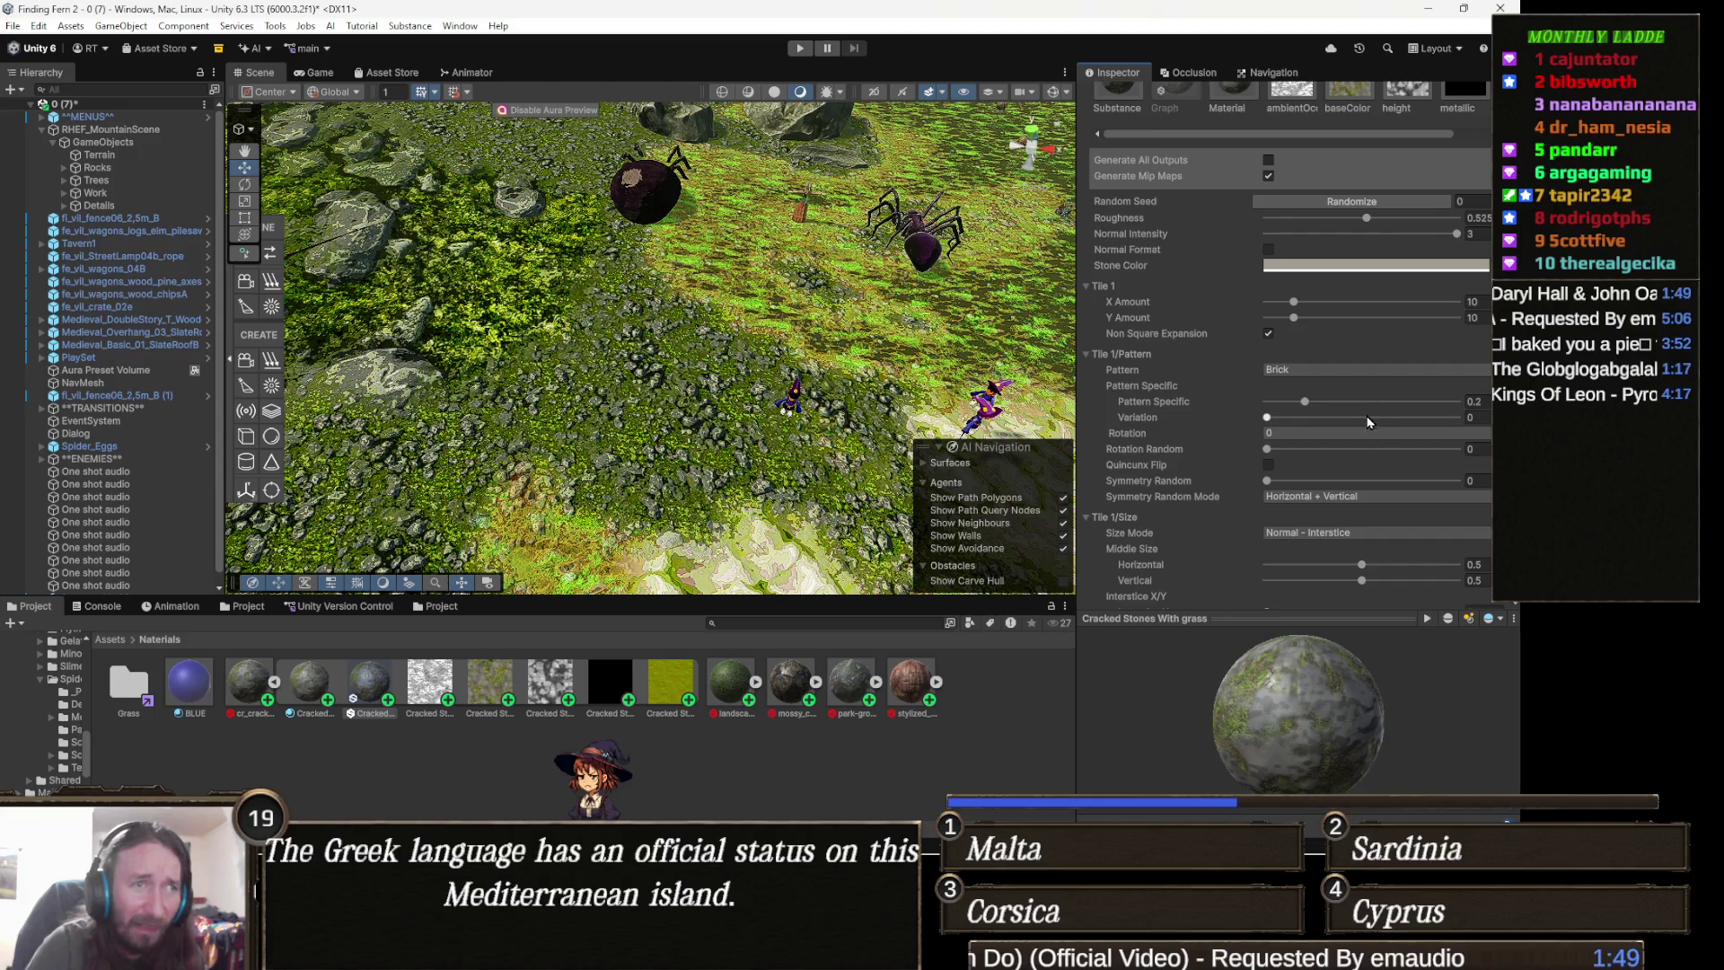
{"action": "left_click_drag", "start_coordinate": [1268, 417], "coordinate": [1347, 420]}
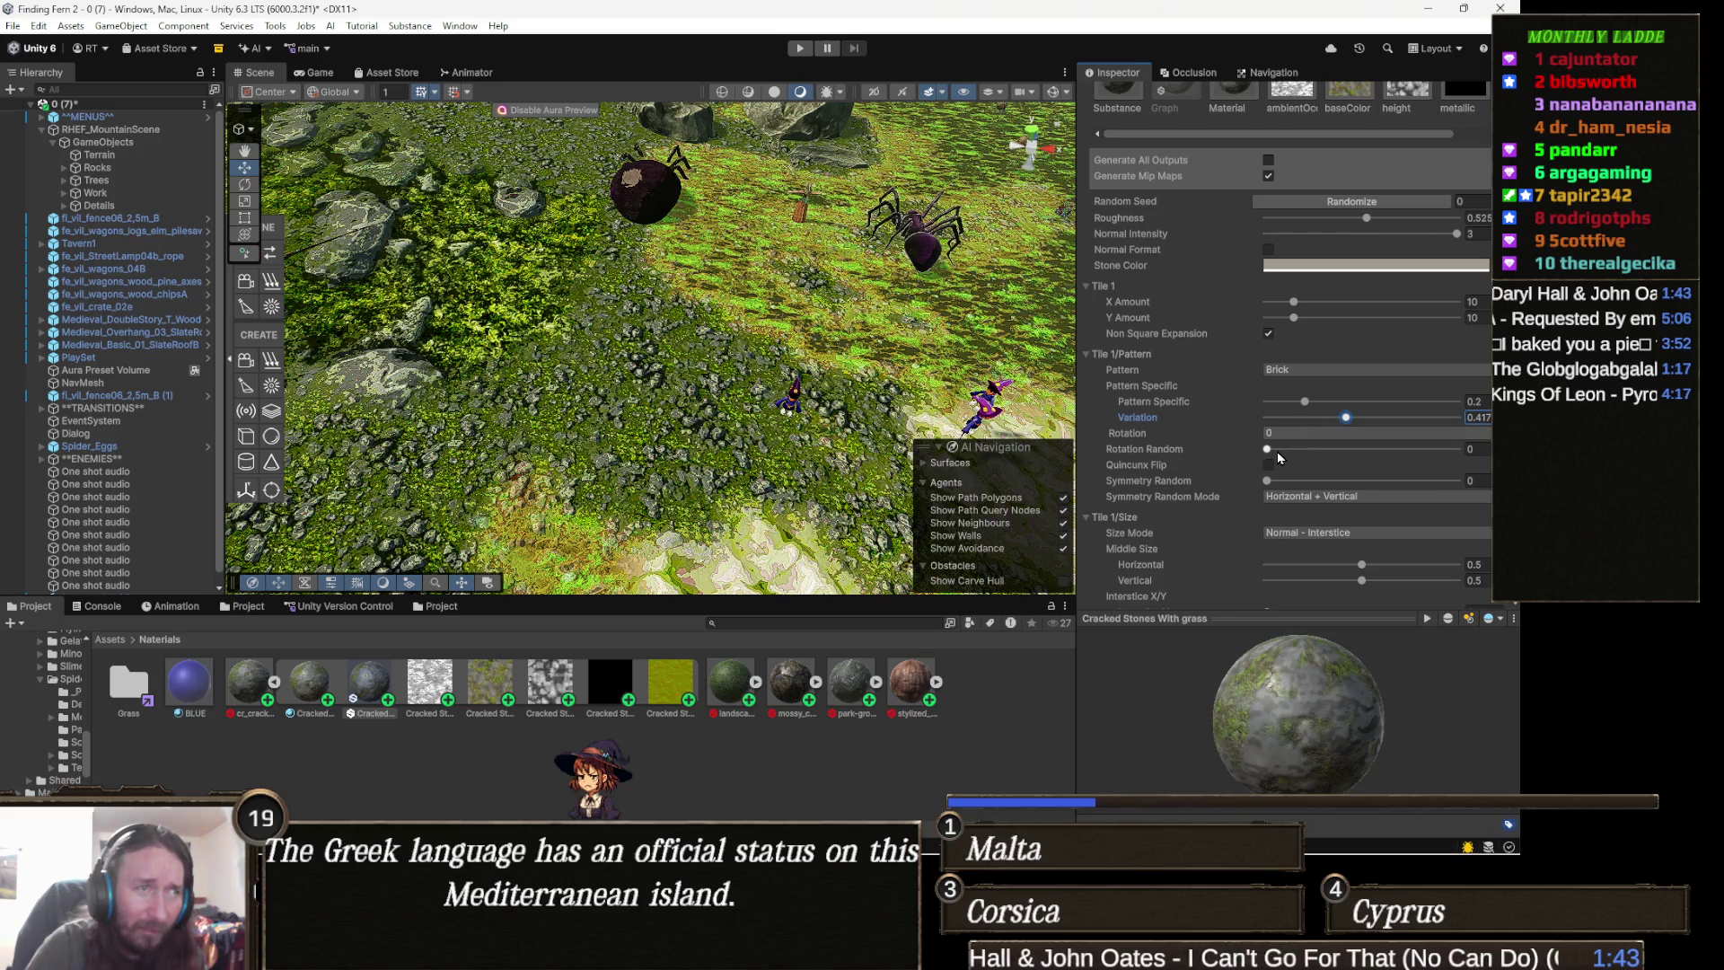
{"action": "left_click_drag", "start_coordinate": [1277, 451], "coordinate": [1314, 453]}
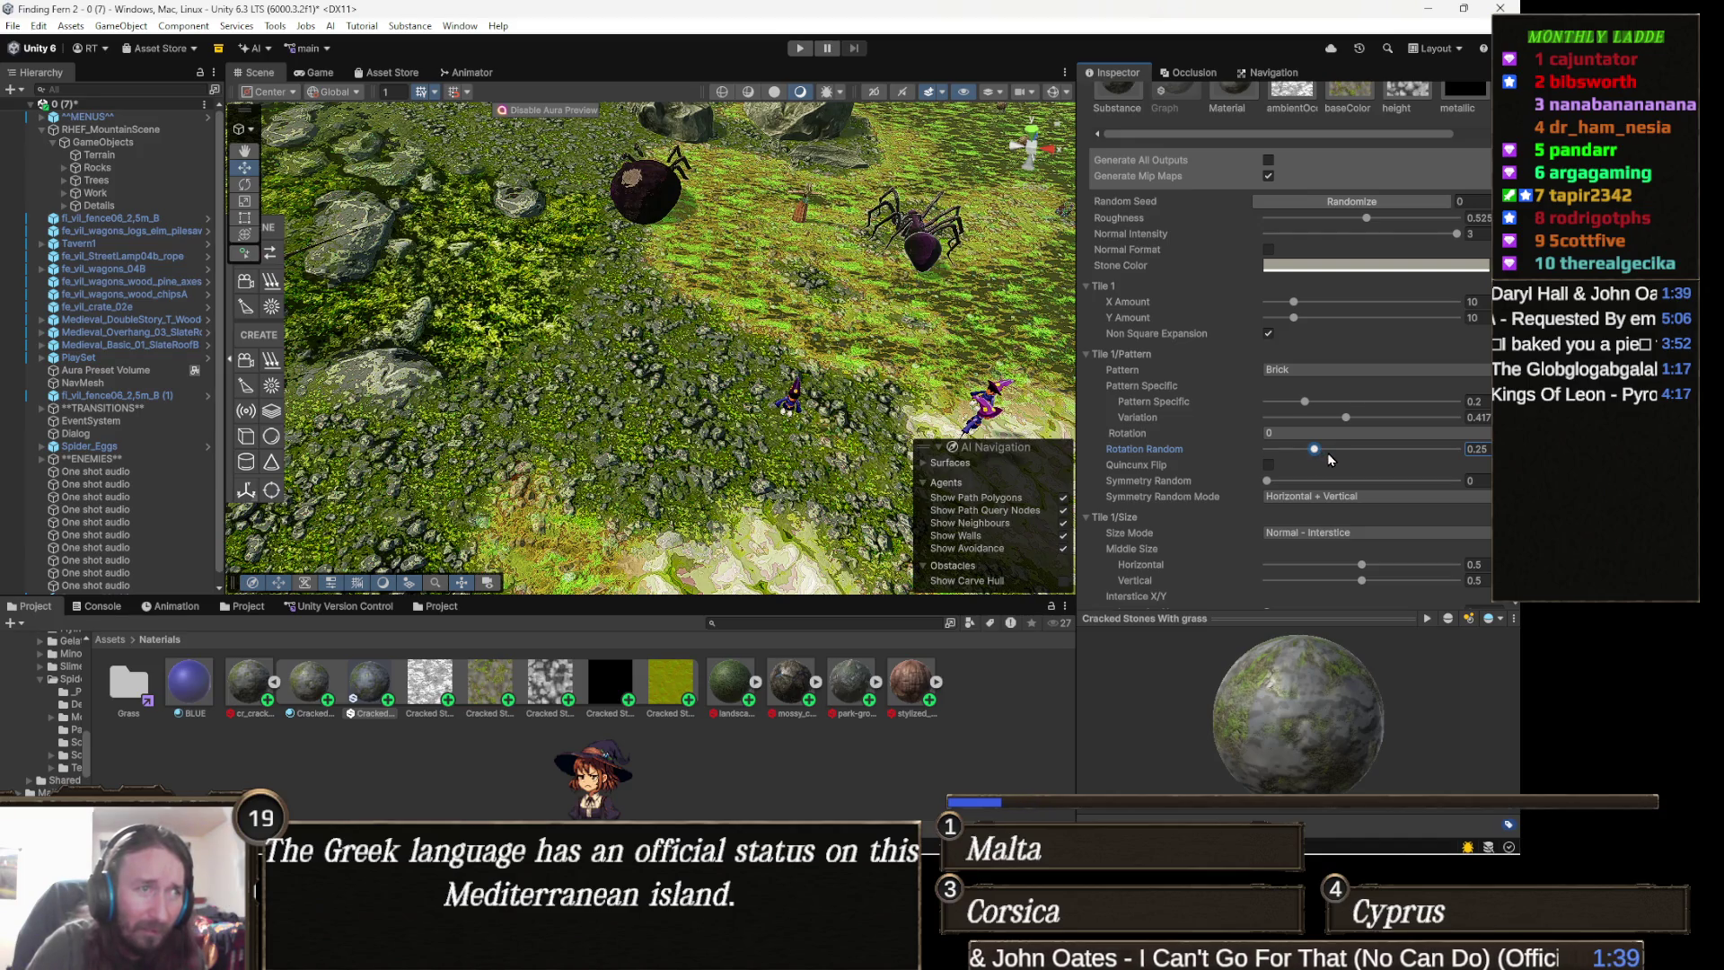
{"action": "scroll", "coordinate": [1330, 460], "scroll_direction": "down", "scroll_amount": 1}
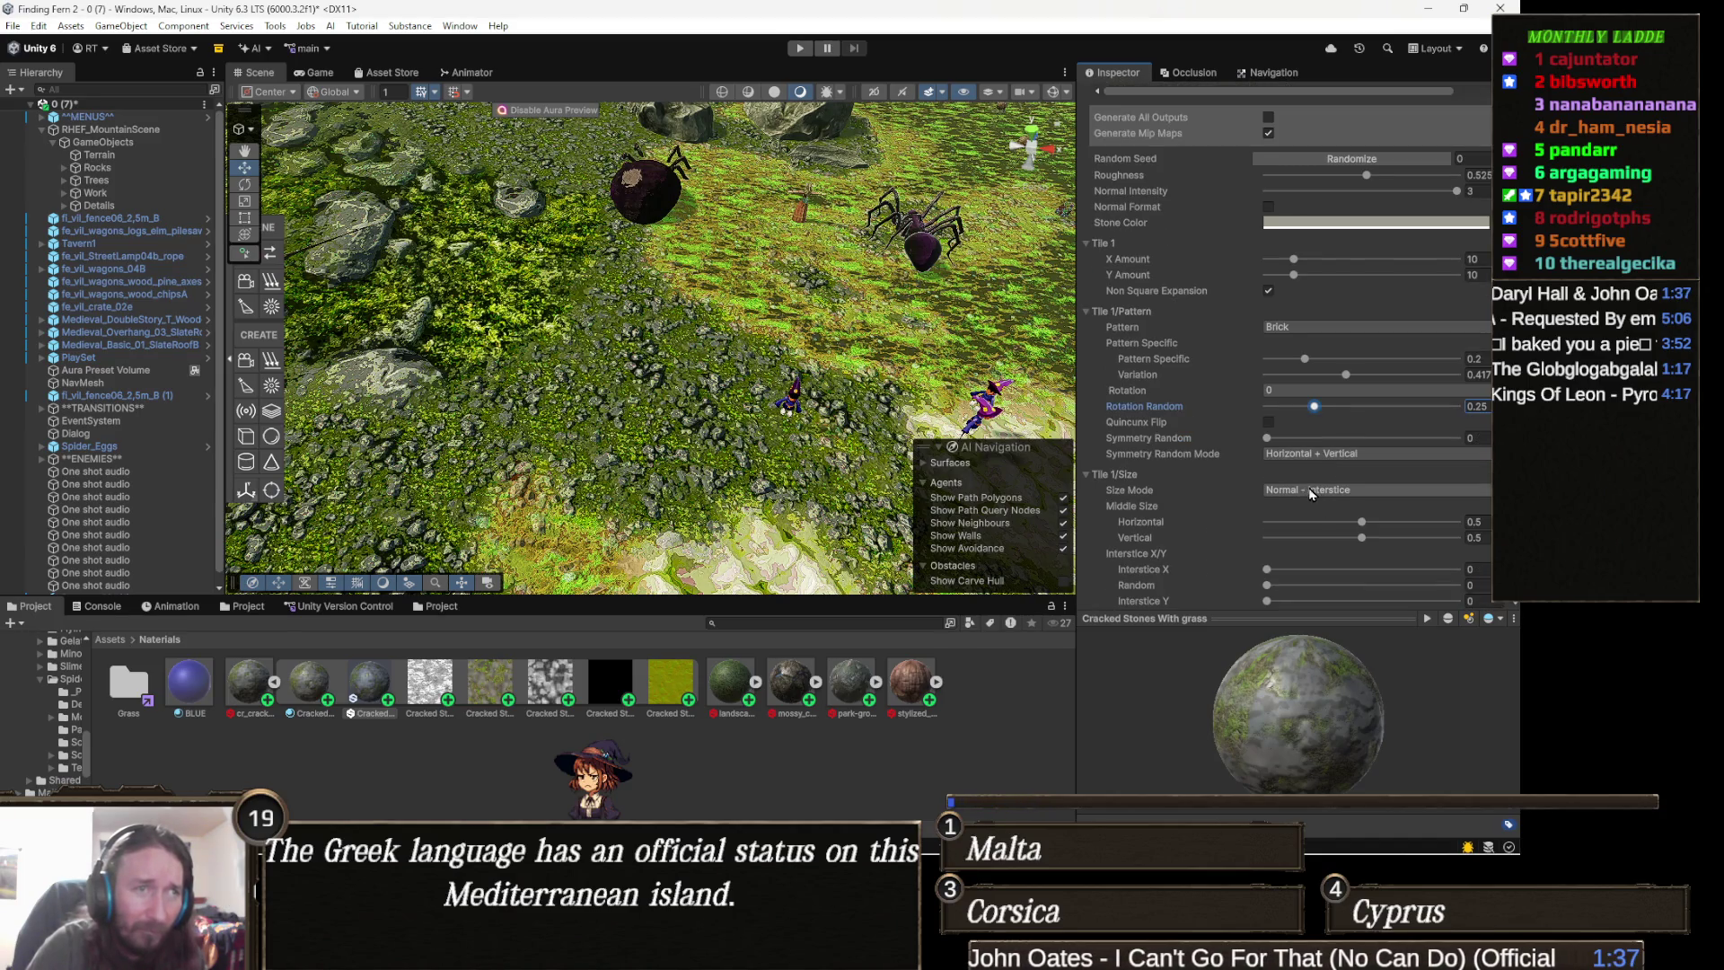
{"action": "scroll", "coordinate": [1316, 499], "scroll_direction": "down", "scroll_amount": 1}
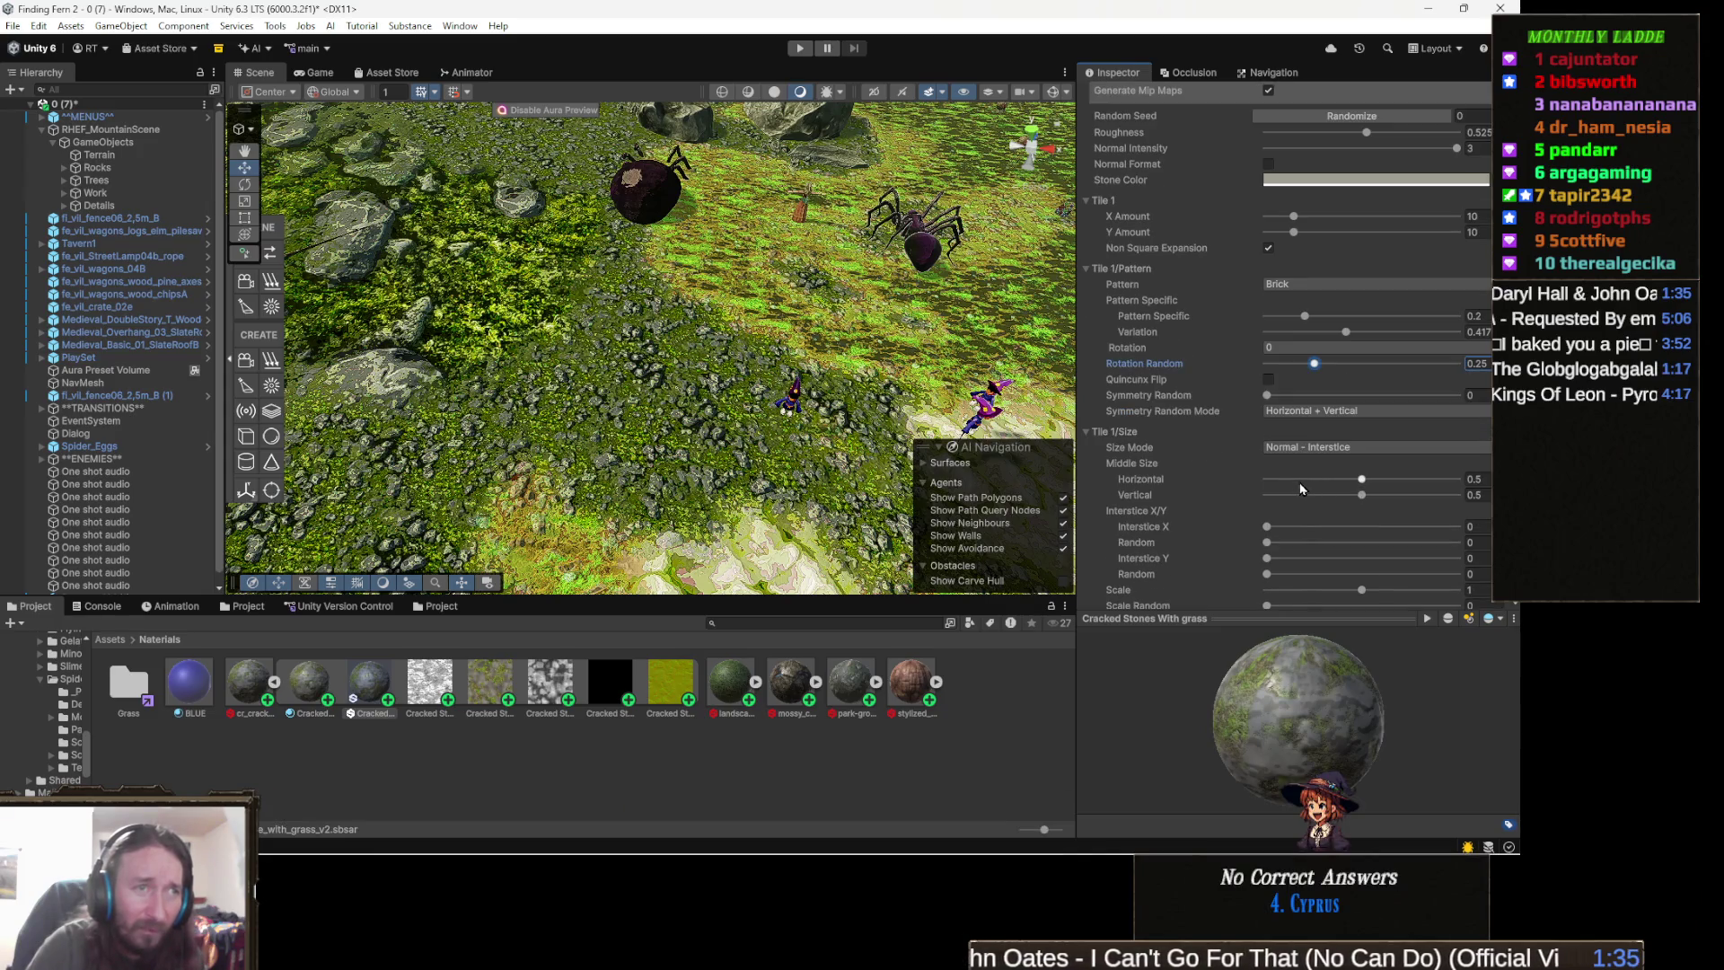
{"action": "scroll", "coordinate": [1284, 472], "scroll_direction": "down", "scroll_amount": 1}
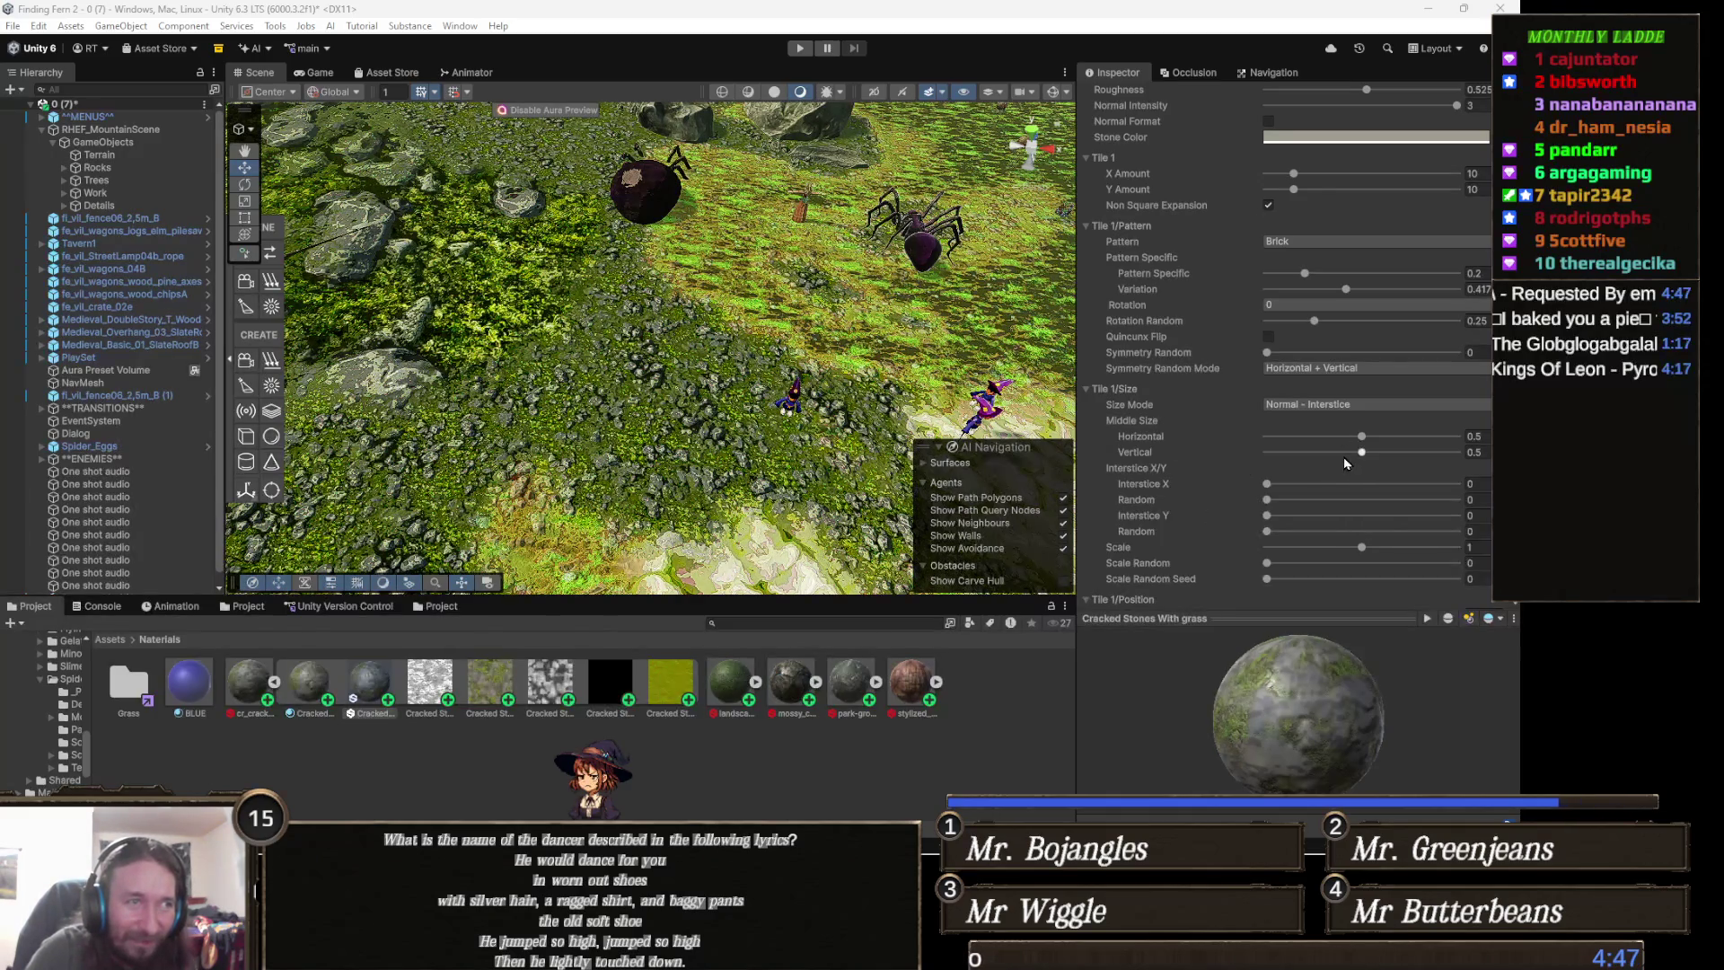
{"action": "left_click", "coordinate": [1285, 501]}
- Nudge the Tile 1 Interstice X Random slider up to about 0.108
{"action": "left_click_drag", "start_coordinate": [1289, 509], "coordinate": [1290, 509]}
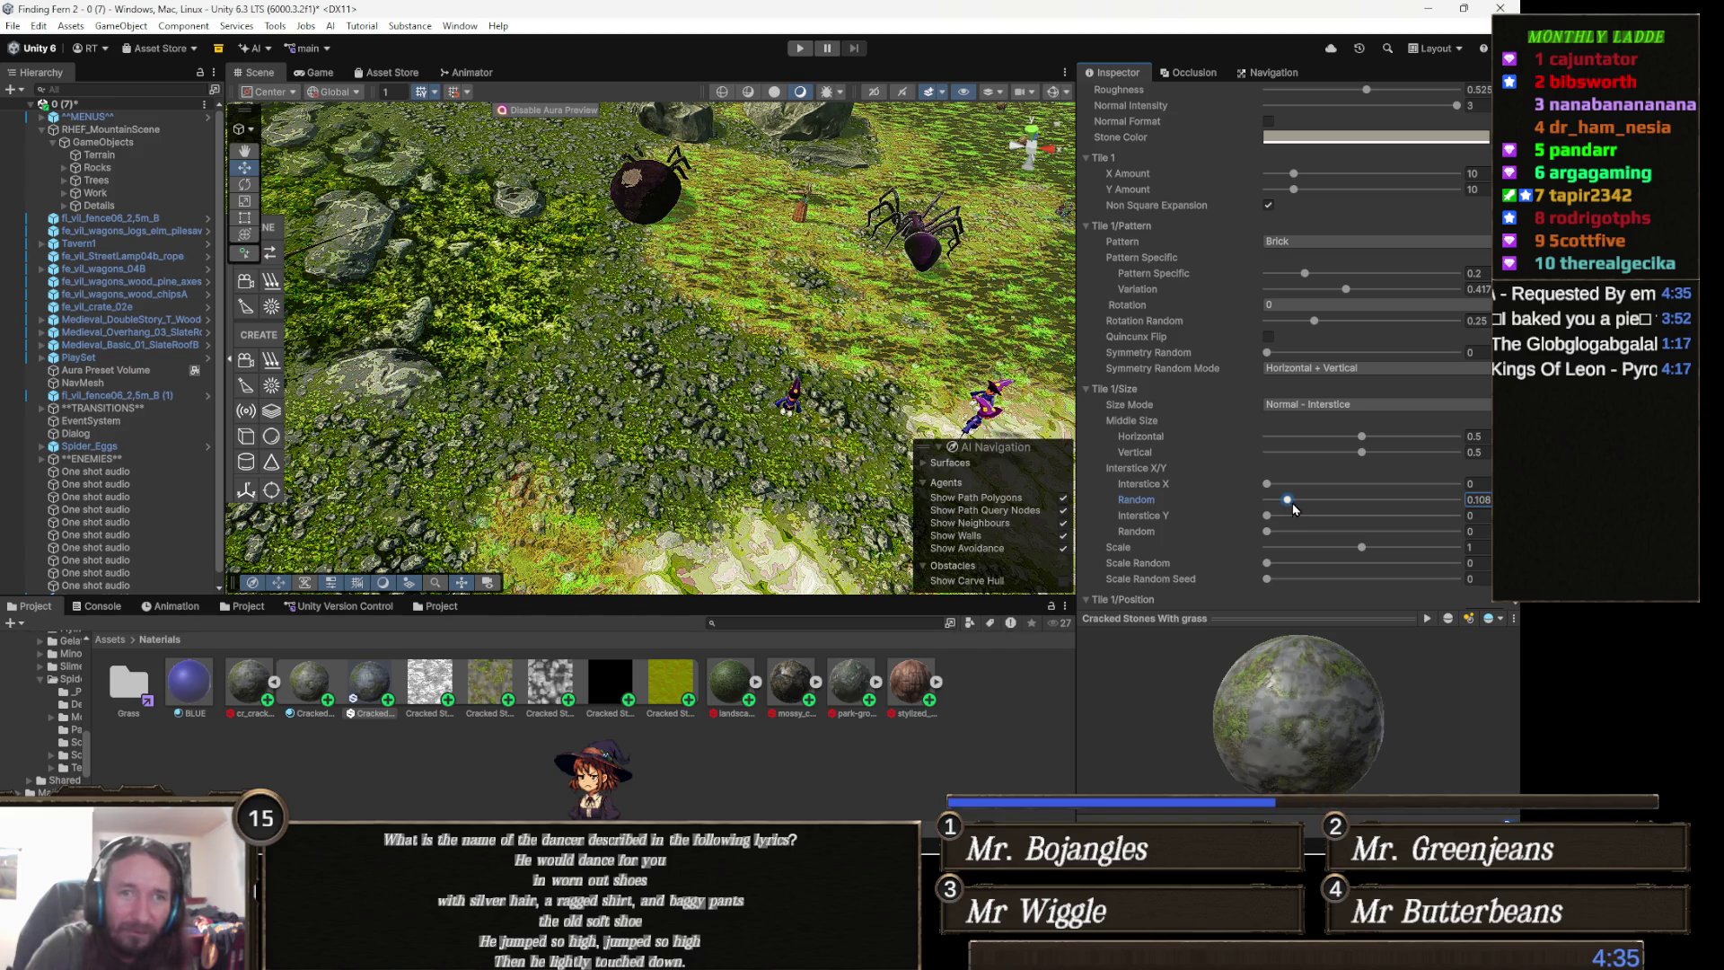
{"action": "scroll", "coordinate": [1356, 471], "scroll_direction": "down", "scroll_amount": 2}
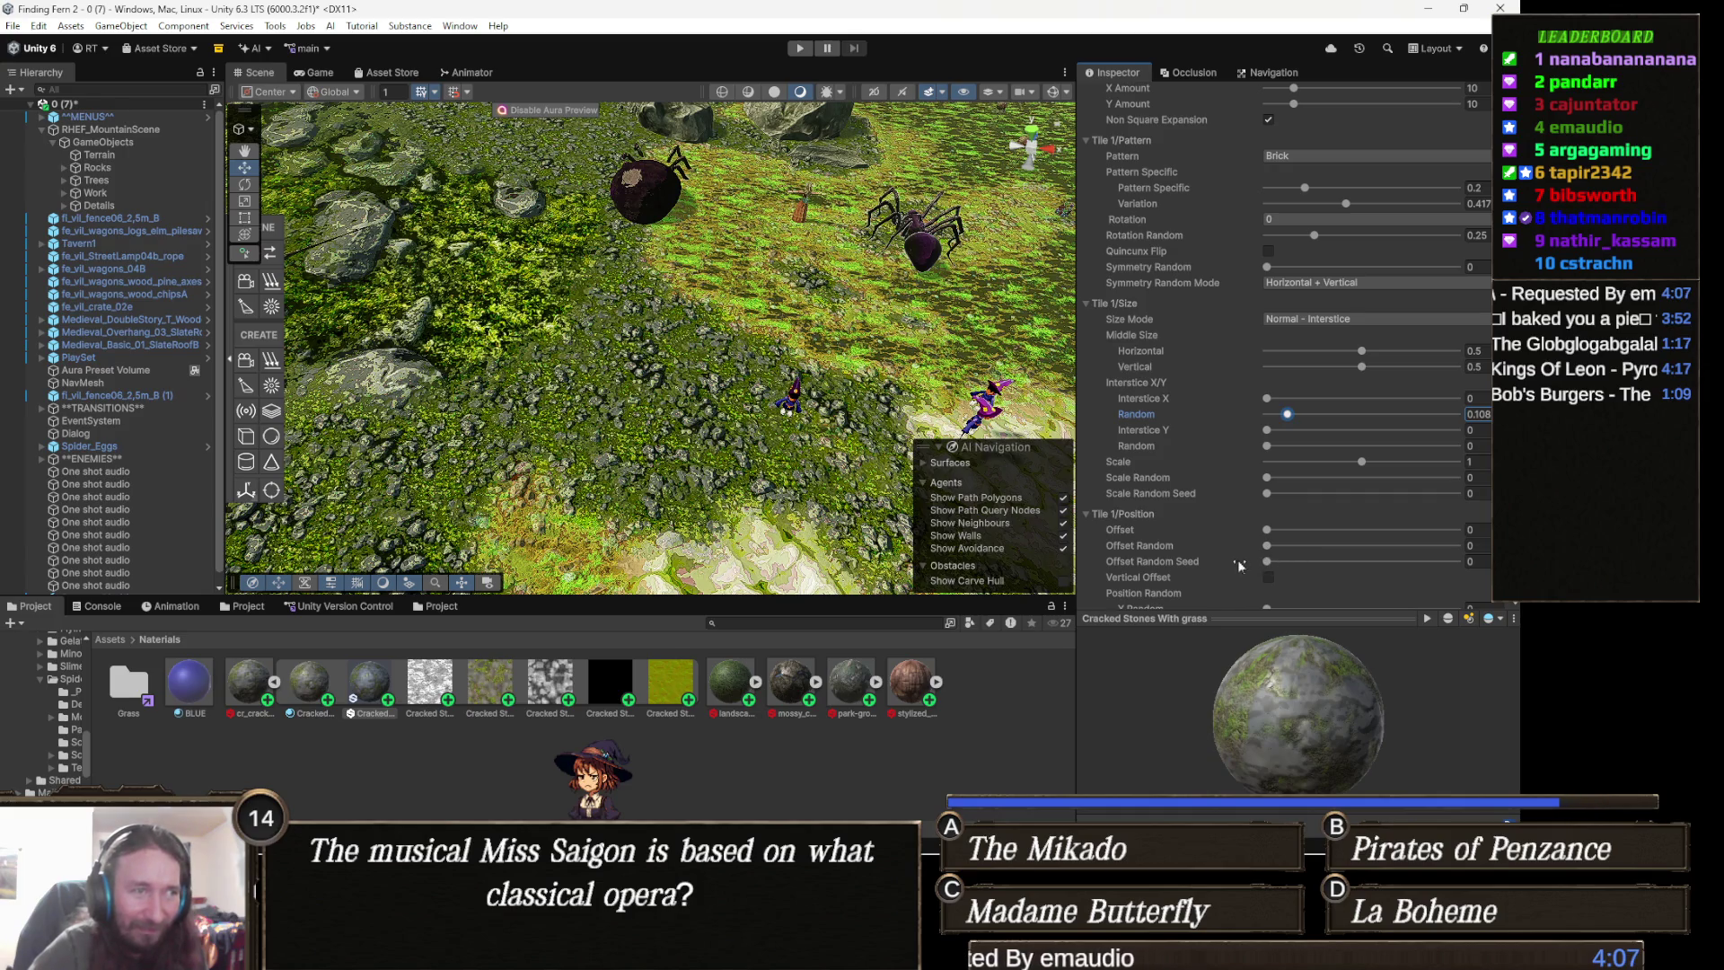
- Raise the Grass section Amount from 0.2 to about 0.73
{"action": "scroll", "coordinate": [1222, 552], "scroll_direction": "down", "scroll_amount": 2}
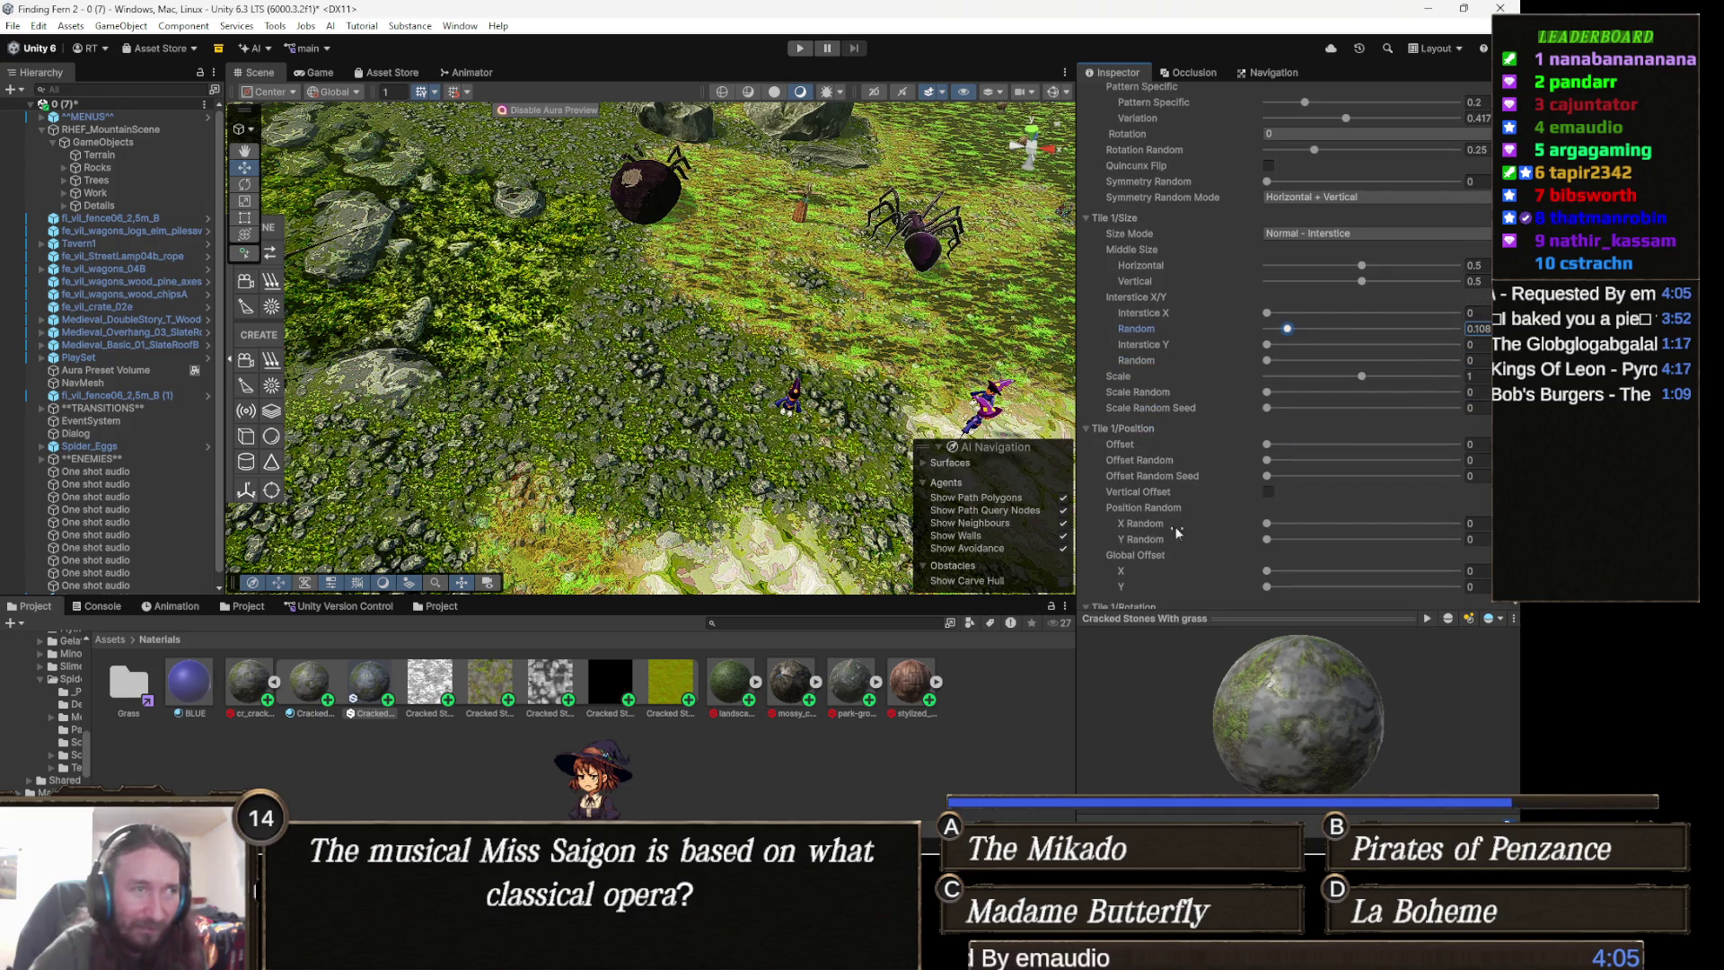
{"action": "scroll", "coordinate": [1185, 521], "scroll_direction": "down", "scroll_amount": 1}
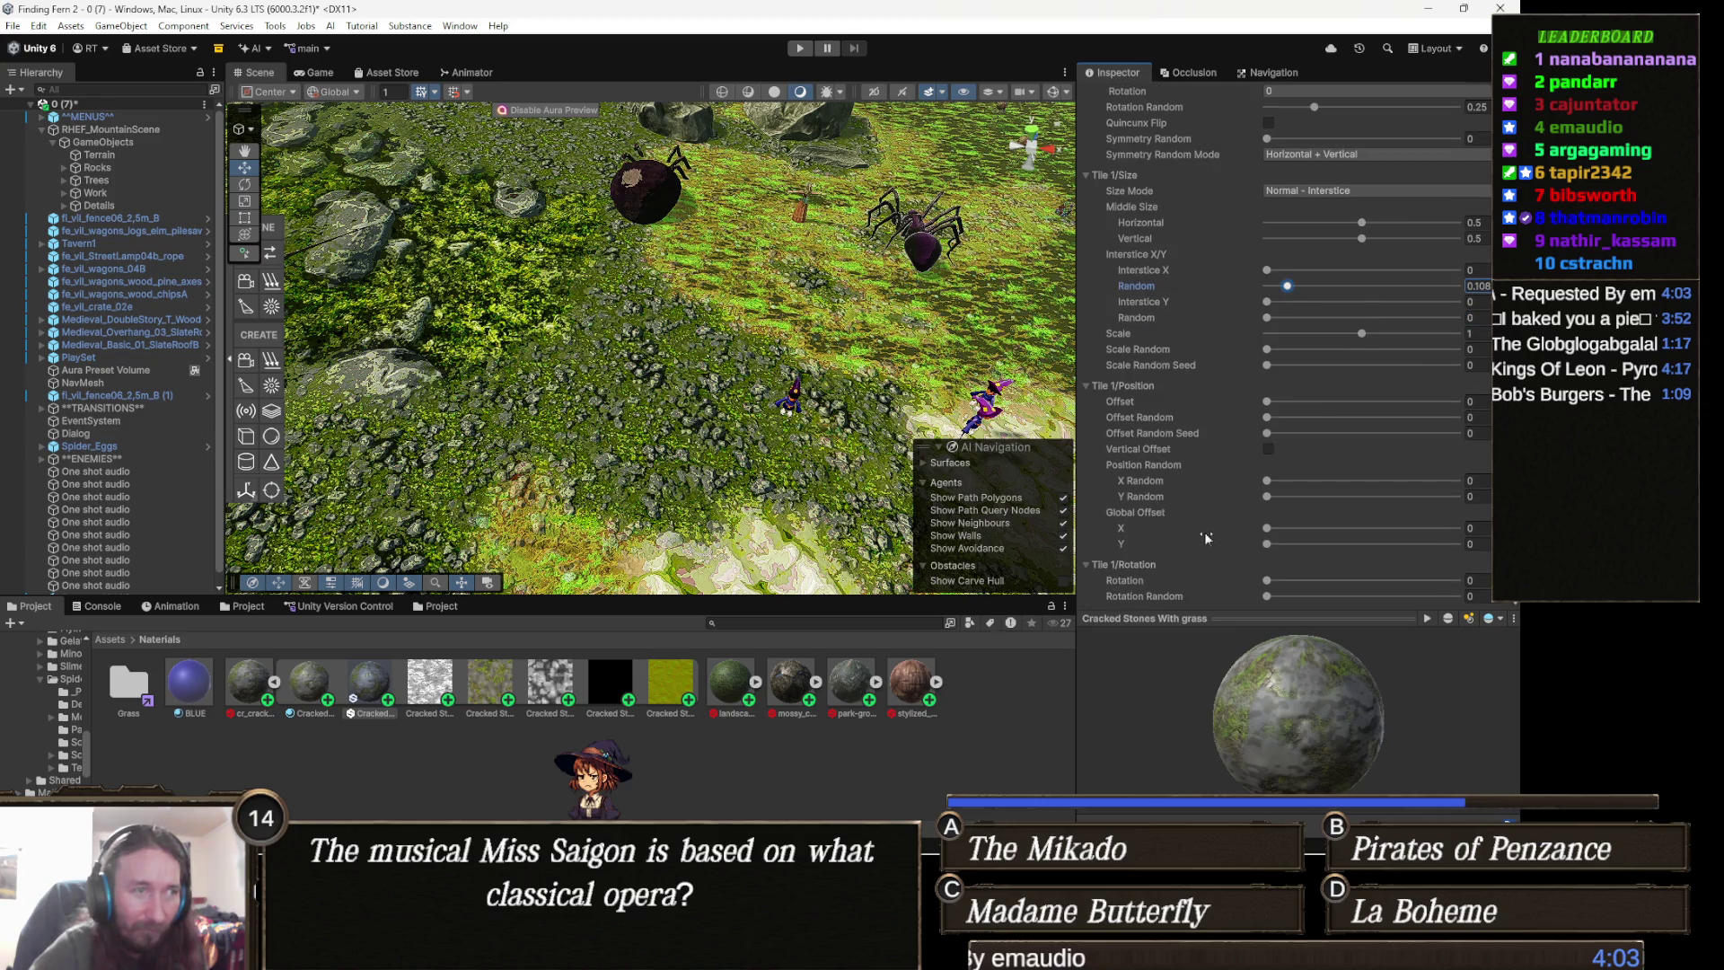
{"action": "scroll", "coordinate": [1208, 525], "scroll_direction": "down", "scroll_amount": 1}
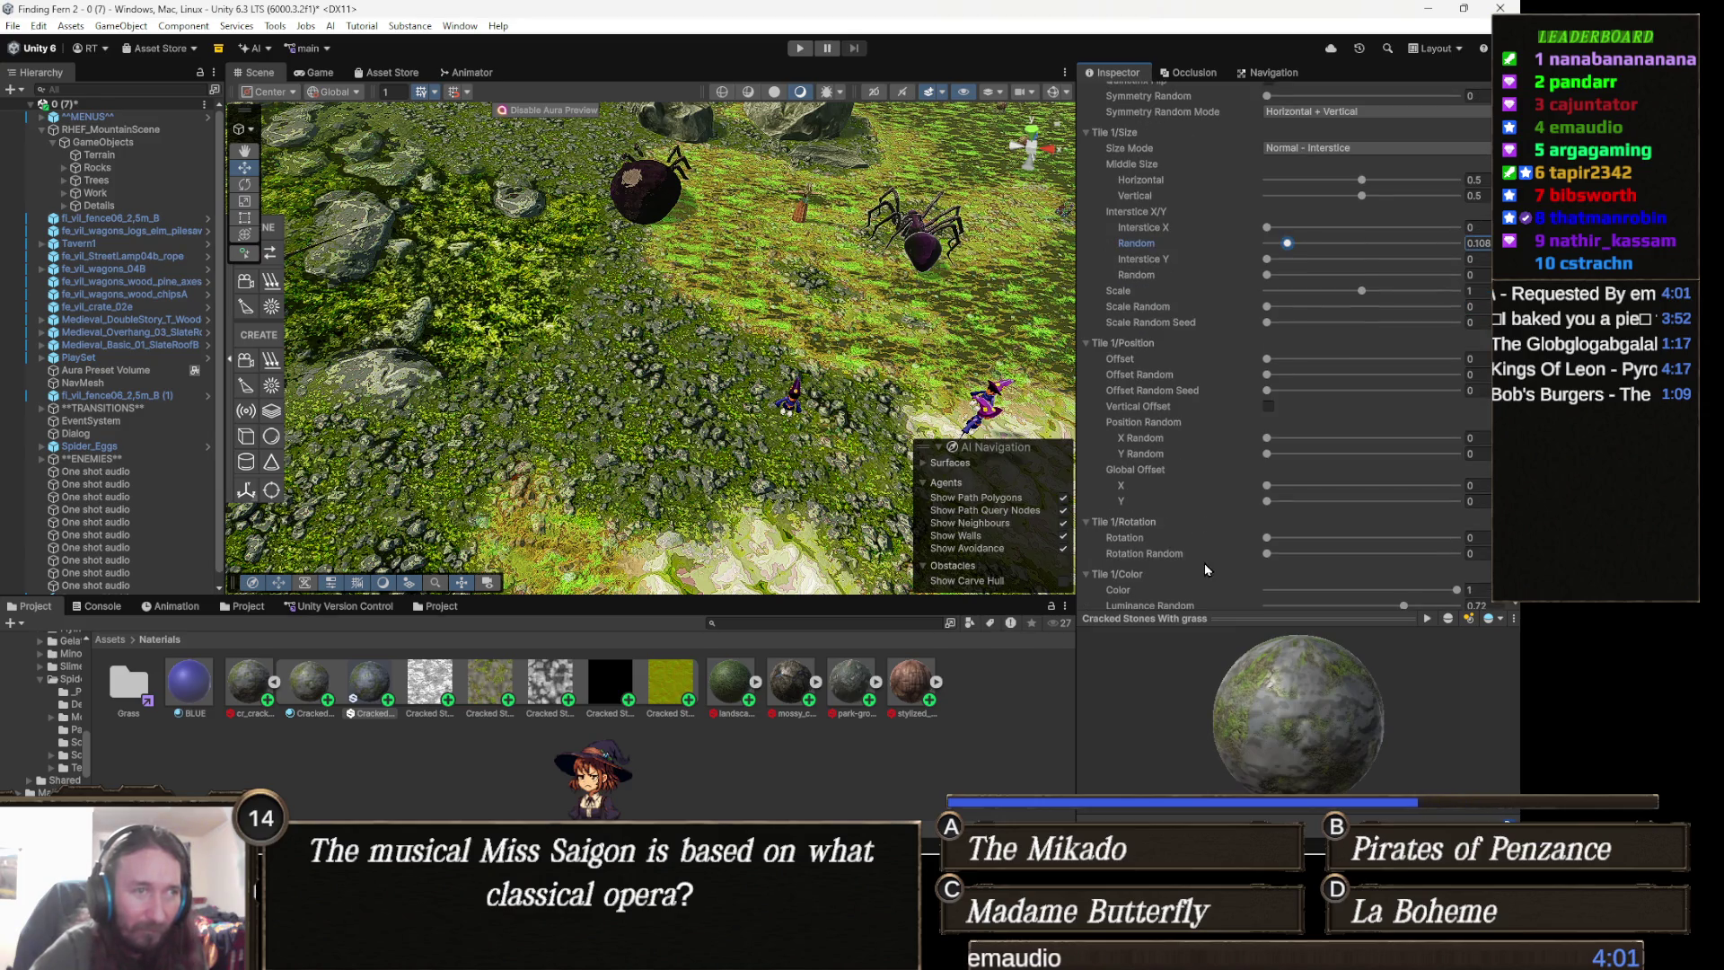
{"action": "scroll", "coordinate": [1187, 535], "scroll_direction": "down", "scroll_amount": 1}
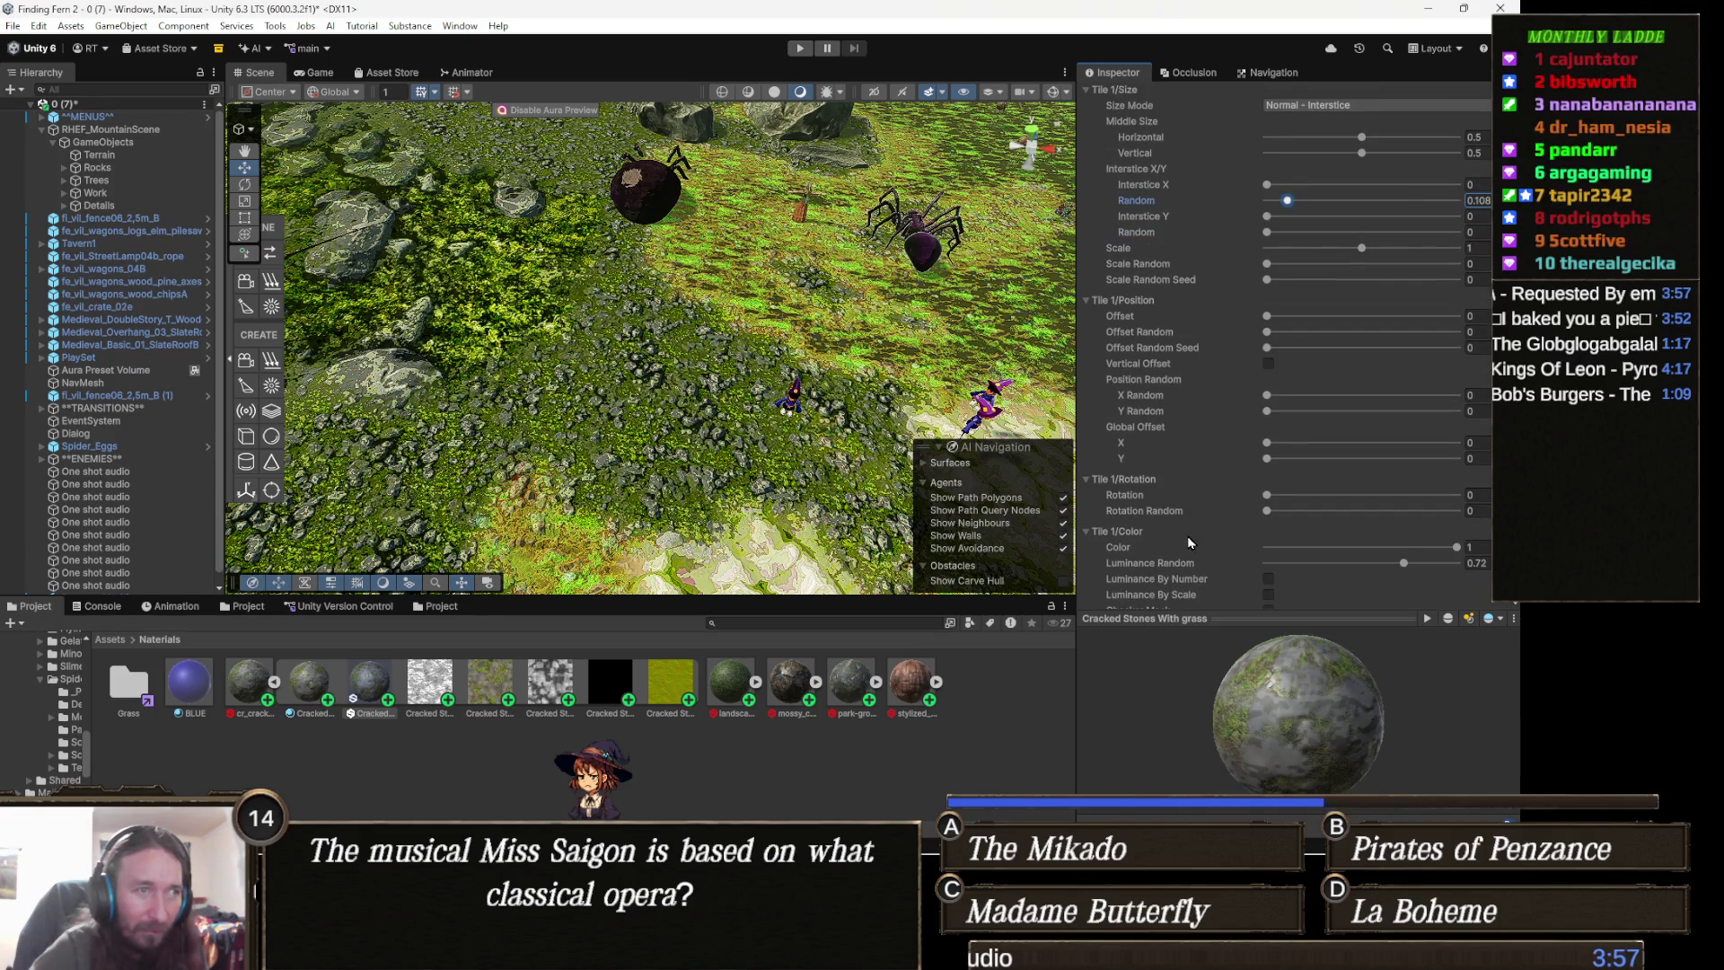
{"action": "scroll", "coordinate": [1187, 535], "scroll_direction": "down", "scroll_amount": 2}
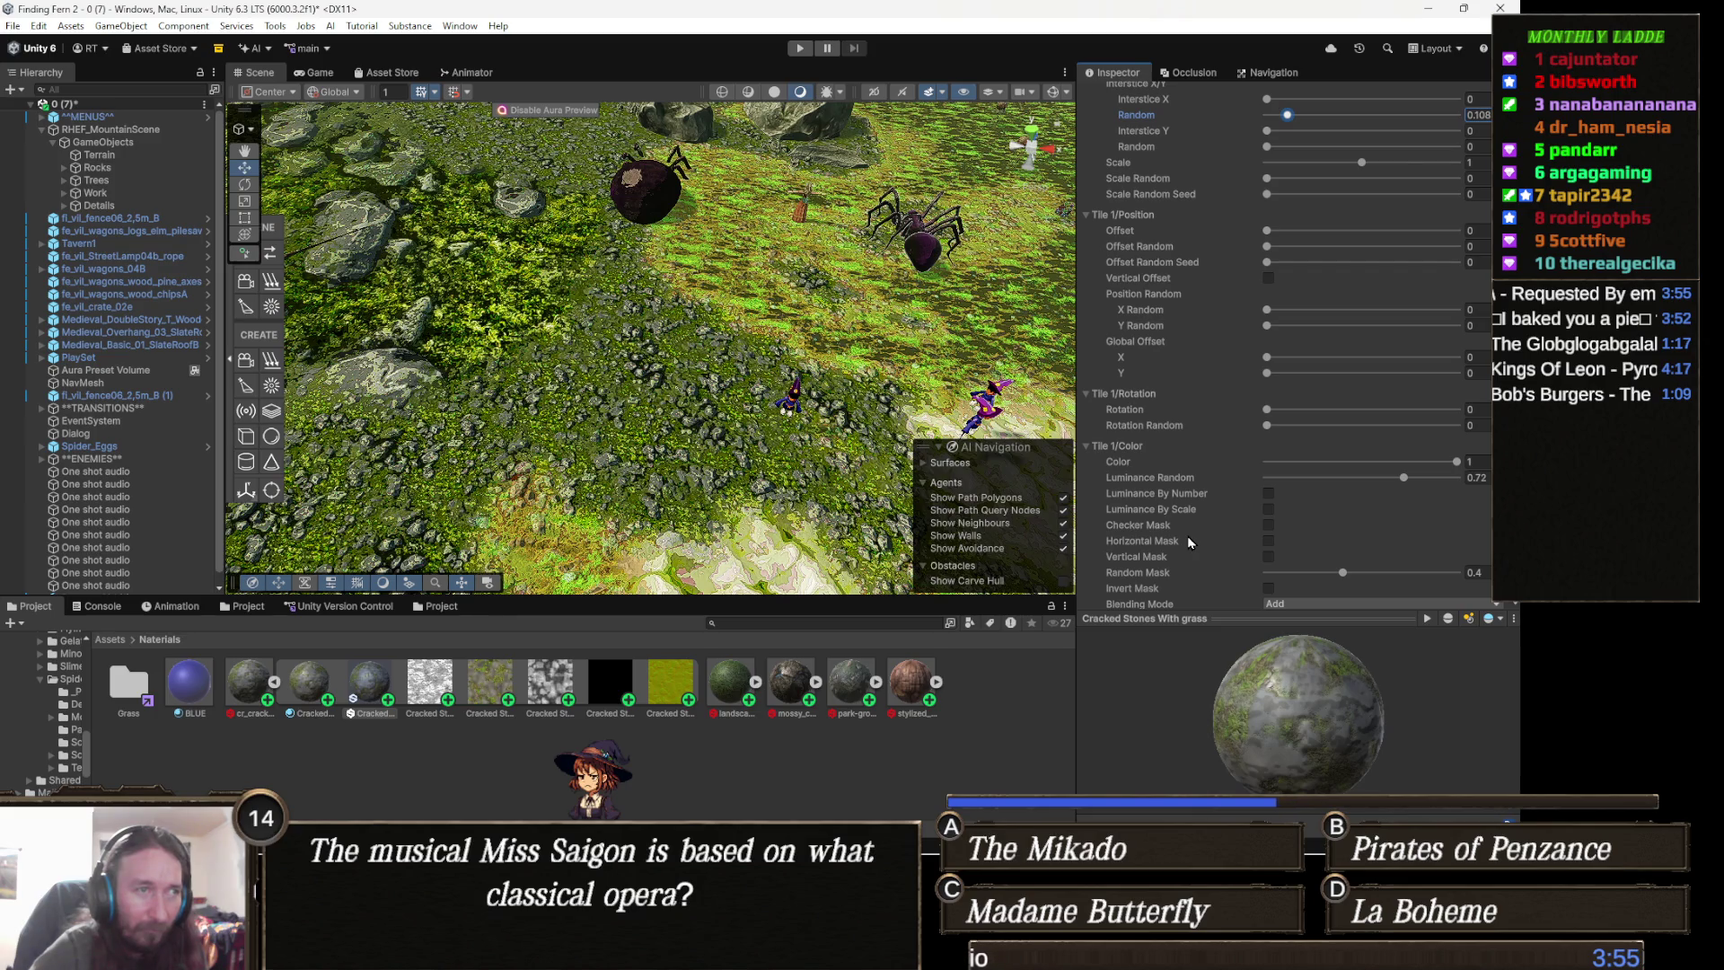
{"action": "scroll", "coordinate": [1187, 535], "scroll_direction": "down", "scroll_amount": 1}
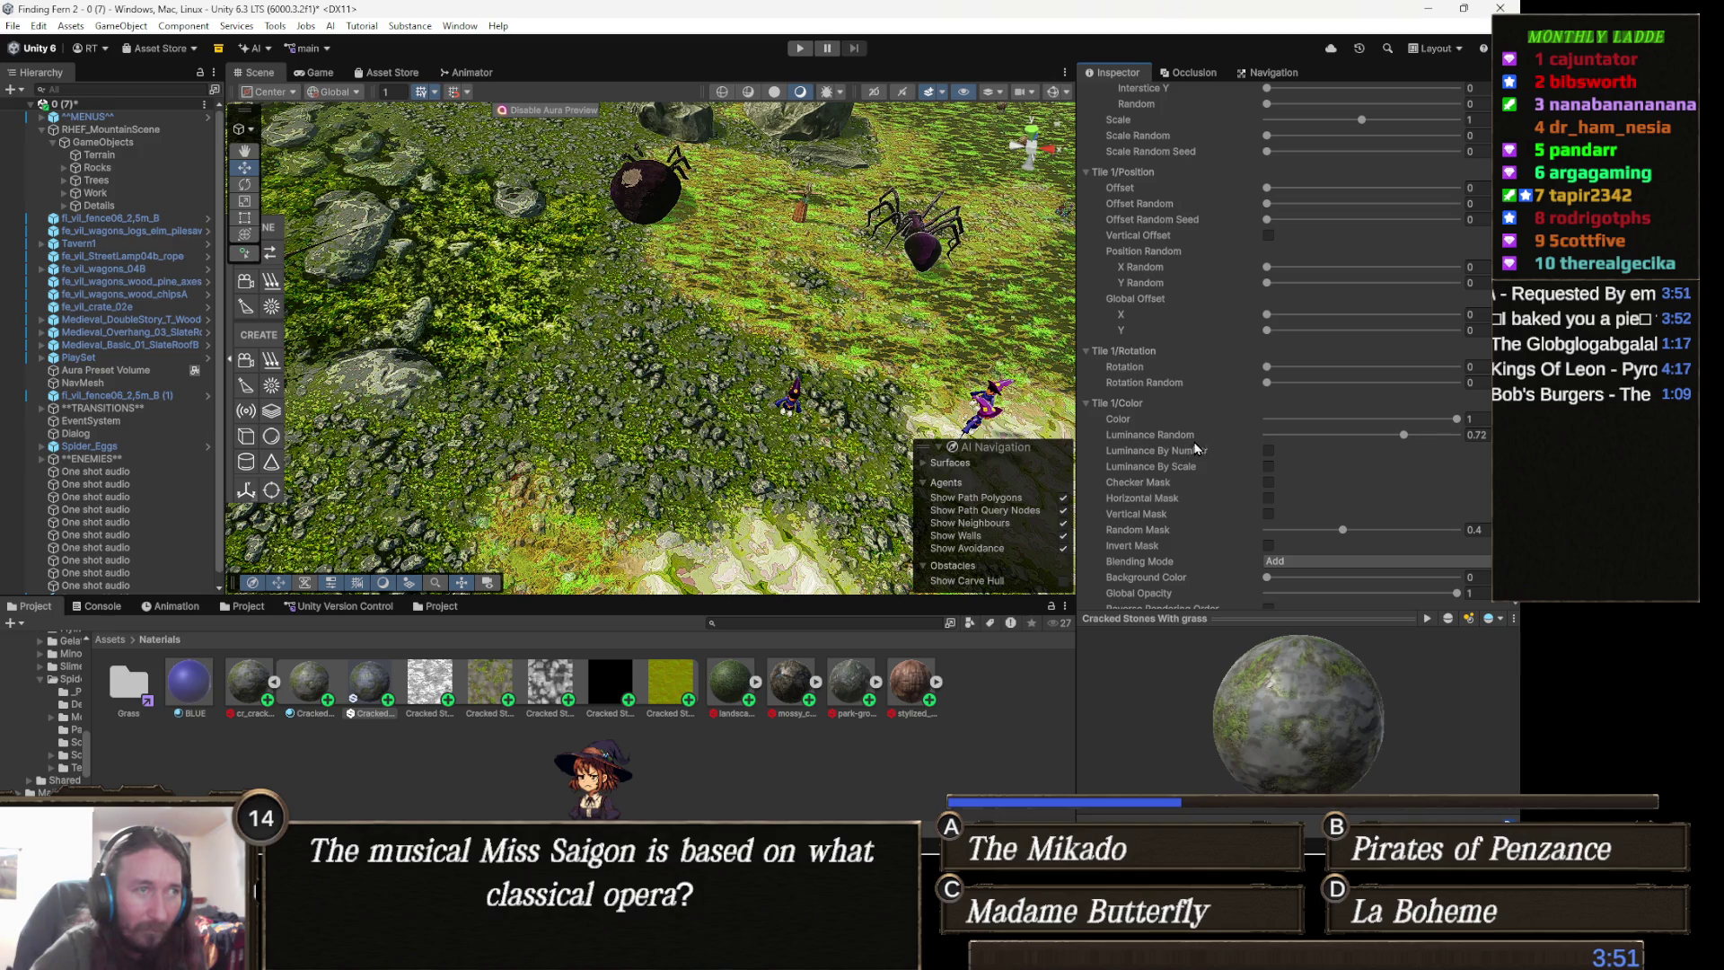
{"action": "scroll", "coordinate": [1334, 463], "scroll_direction": "down", "scroll_amount": 1}
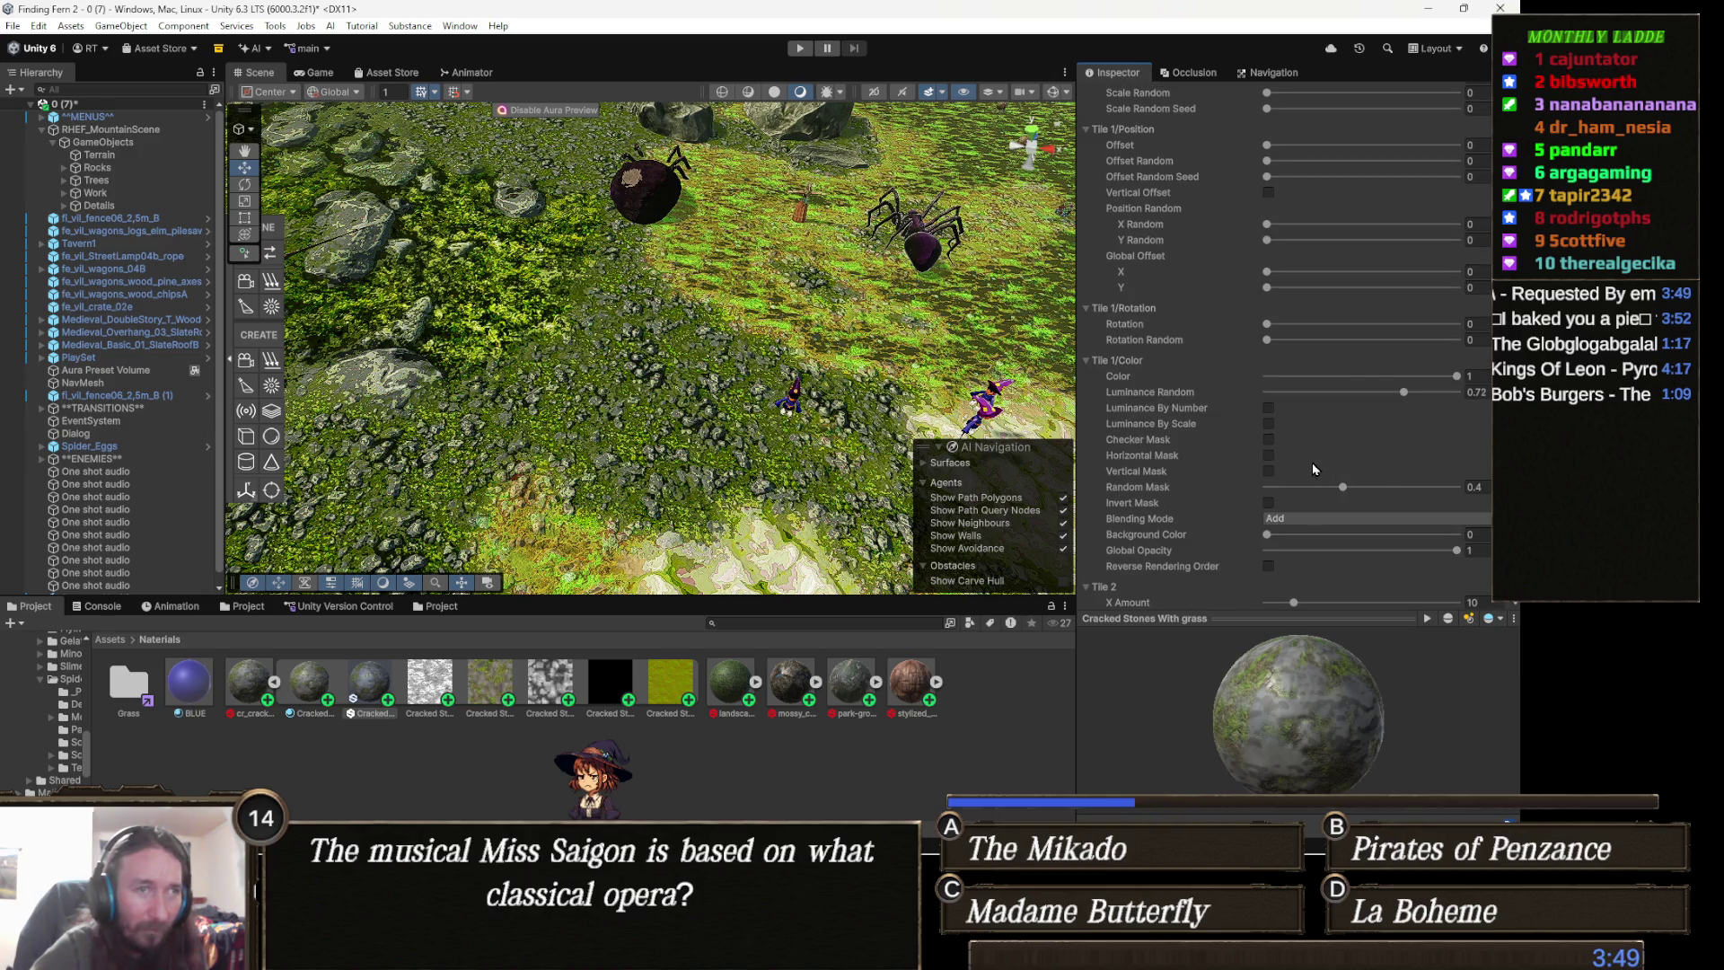
{"action": "scroll", "coordinate": [1275, 454], "scroll_direction": "down", "scroll_amount": 2}
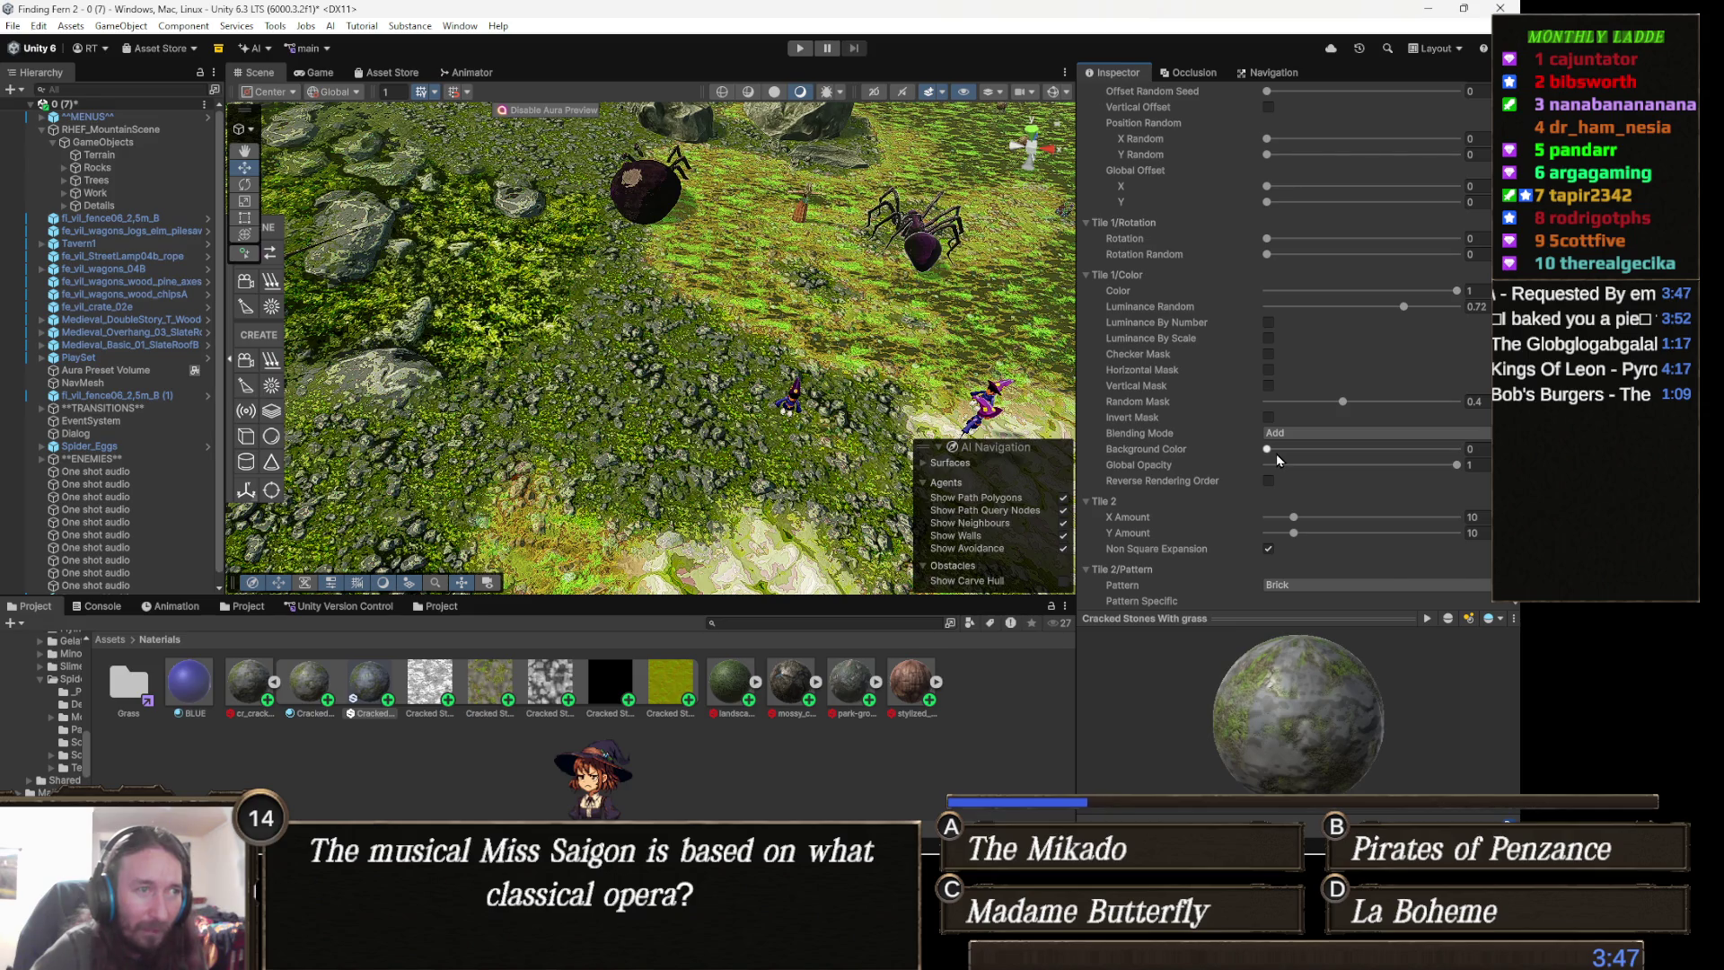
{"action": "scroll", "coordinate": [1275, 490], "scroll_direction": "down", "scroll_amount": 1}
{"action": "scroll", "coordinate": [1216, 514], "scroll_direction": "down", "scroll_amount": 2}
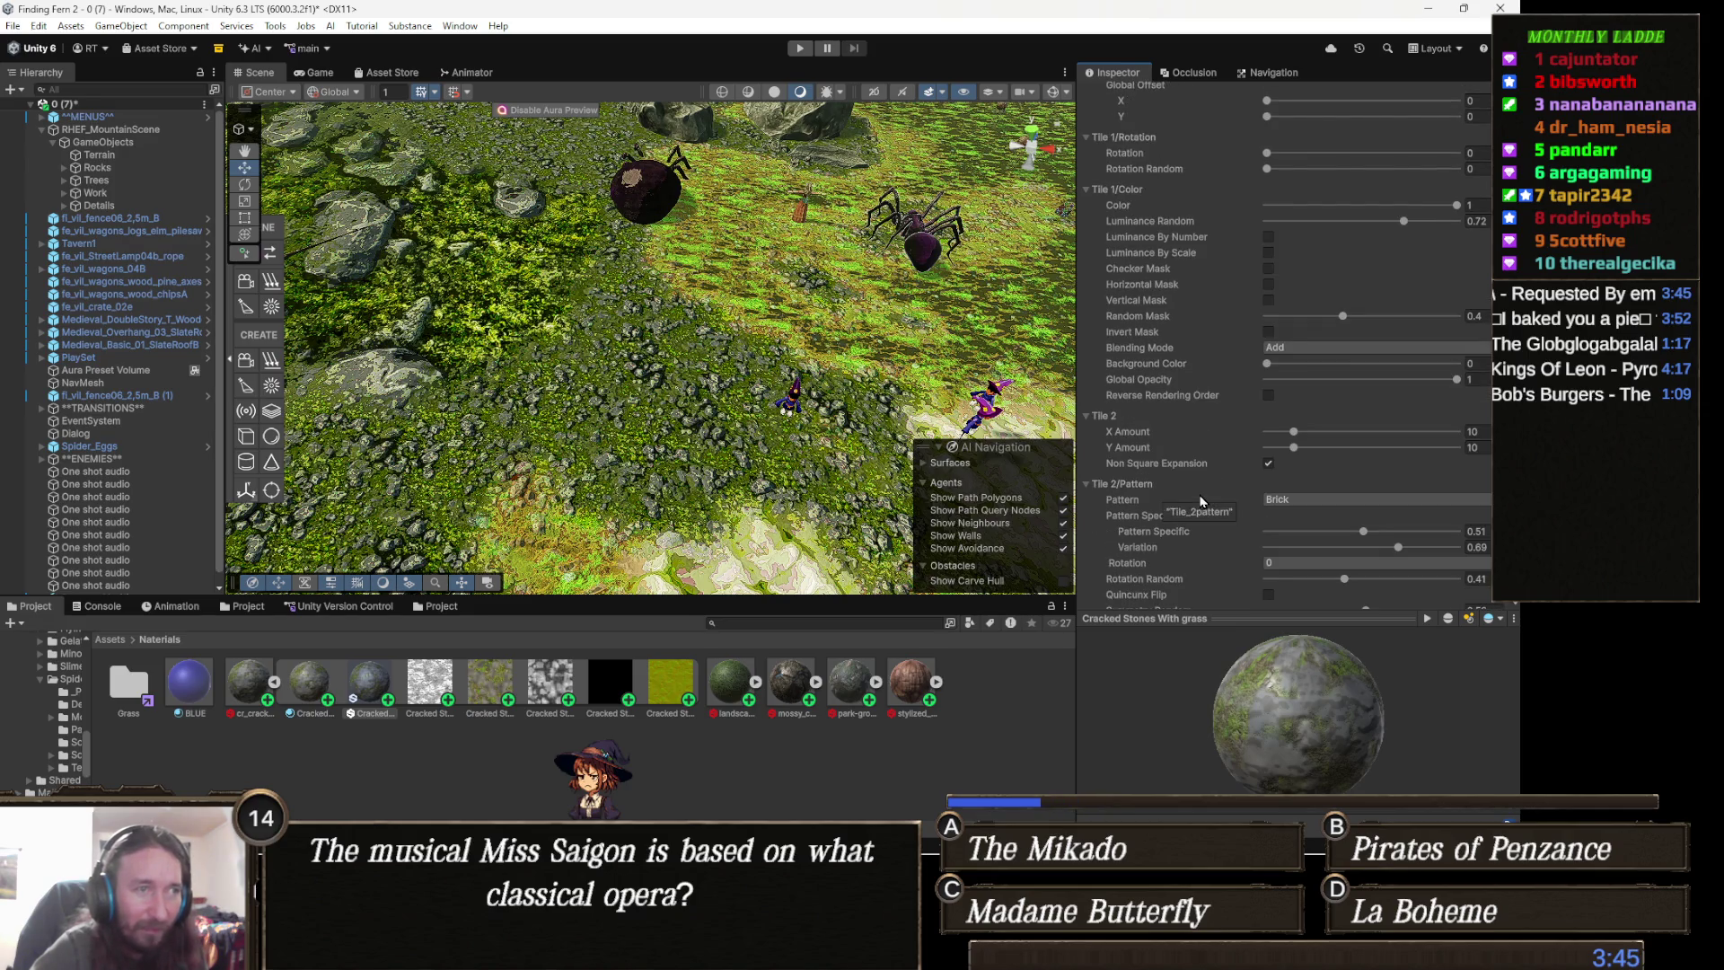
{"action": "scroll", "coordinate": [1204, 496], "scroll_direction": "down", "scroll_amount": 1}
{"action": "scroll", "coordinate": [1232, 482], "scroll_direction": "down", "scroll_amount": 3}
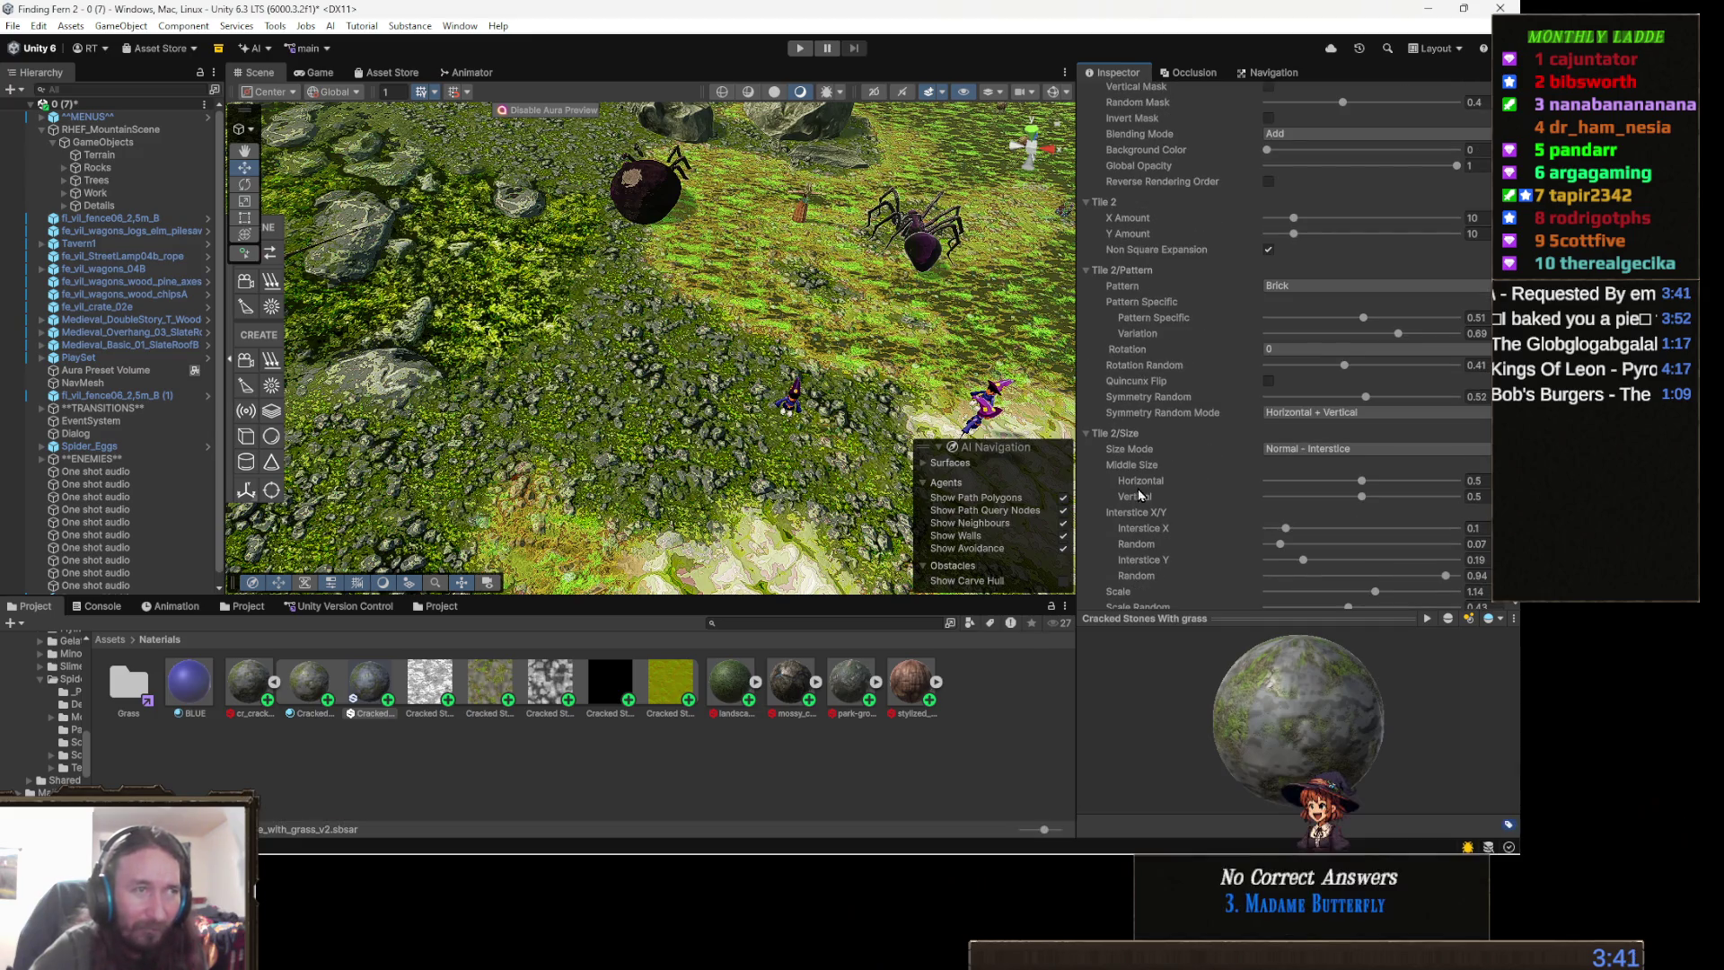
{"action": "scroll", "coordinate": [1160, 482], "scroll_direction": "down", "scroll_amount": 5}
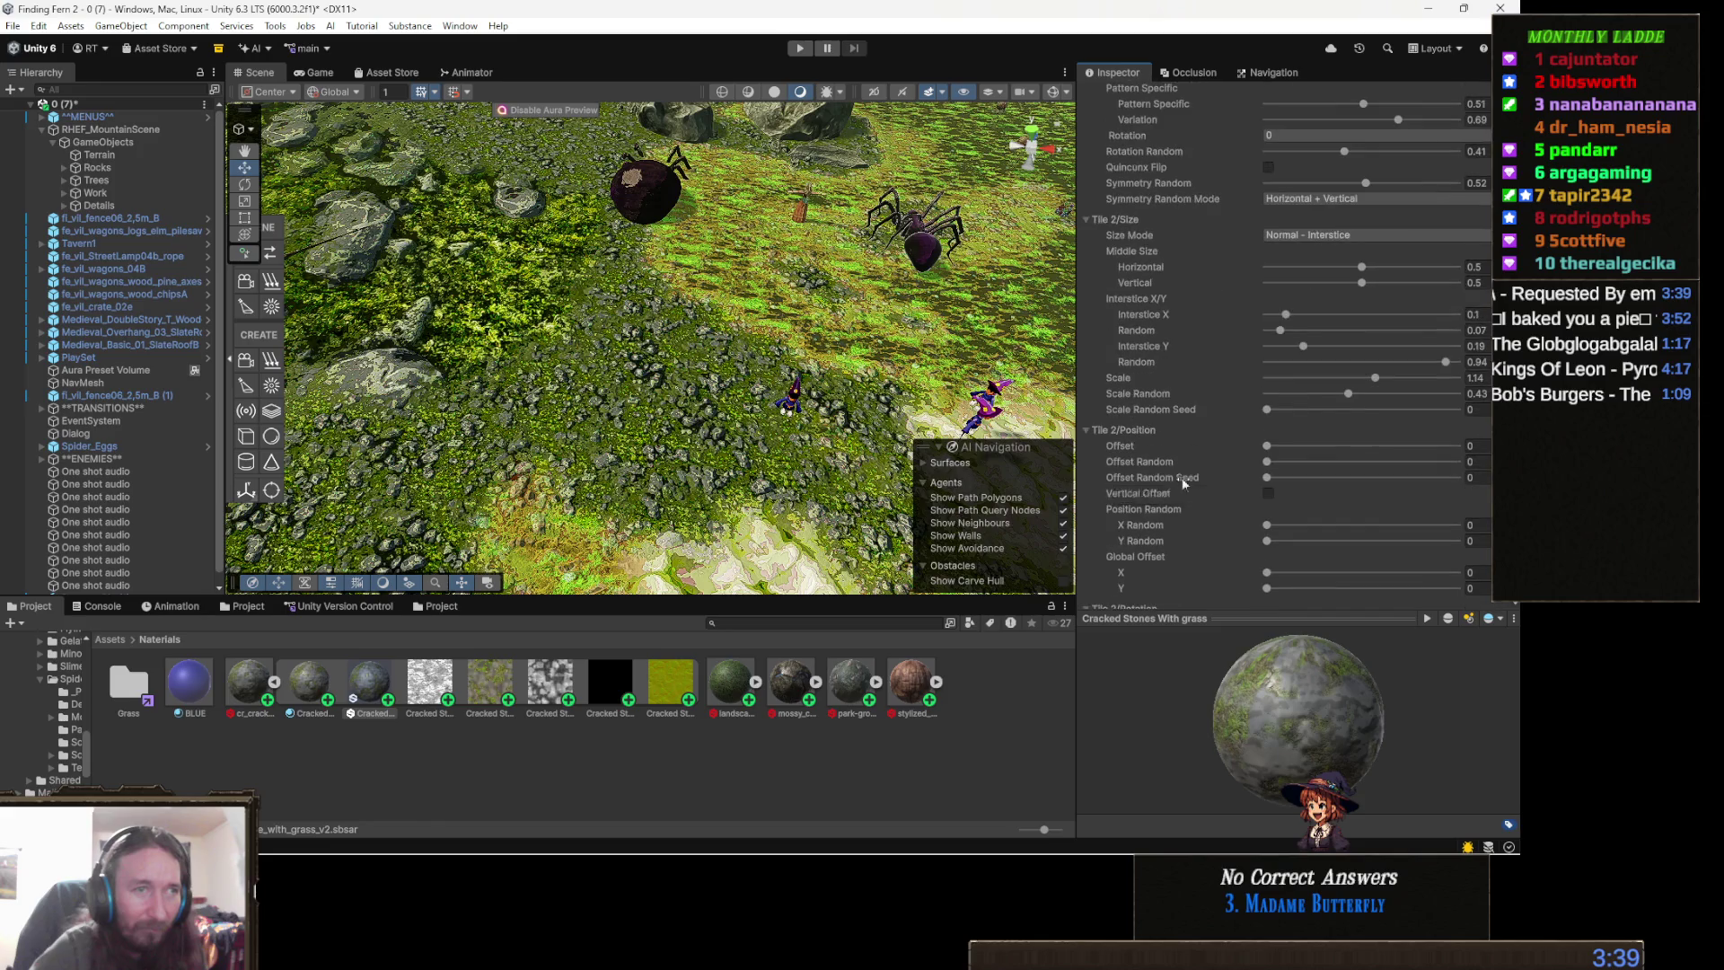
{"action": "scroll", "coordinate": [1227, 466], "scroll_direction": "down", "scroll_amount": 12}
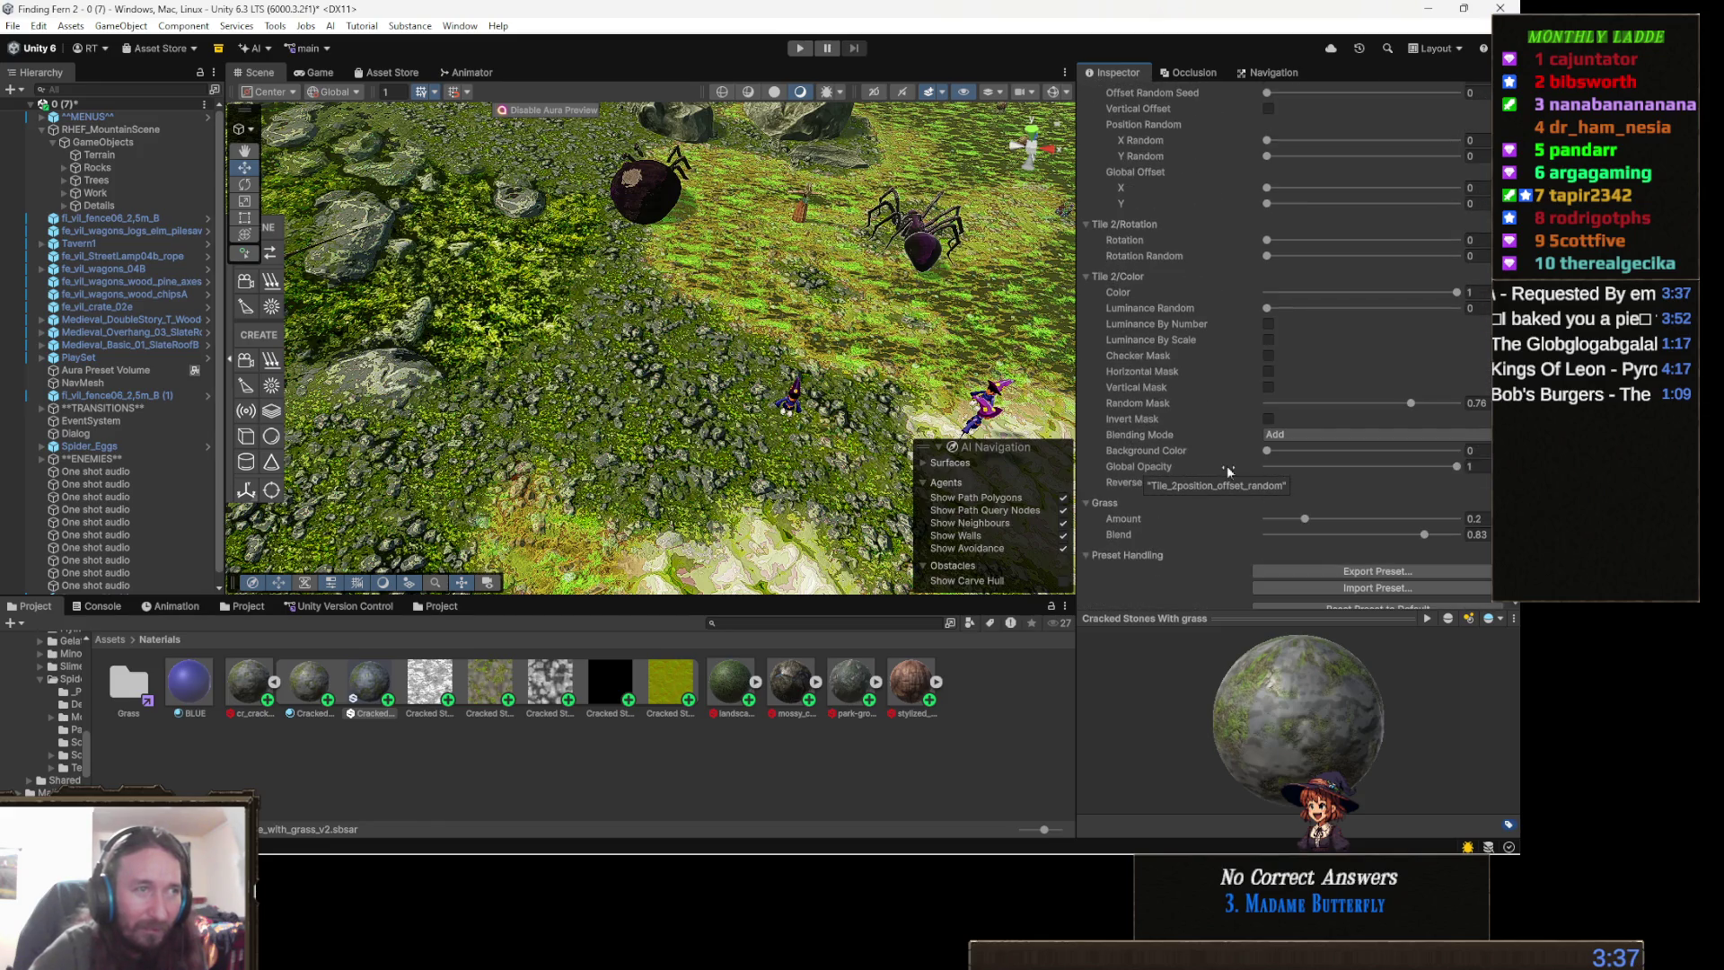
{"action": "scroll", "coordinate": [1227, 467], "scroll_direction": "down", "scroll_amount": 2}
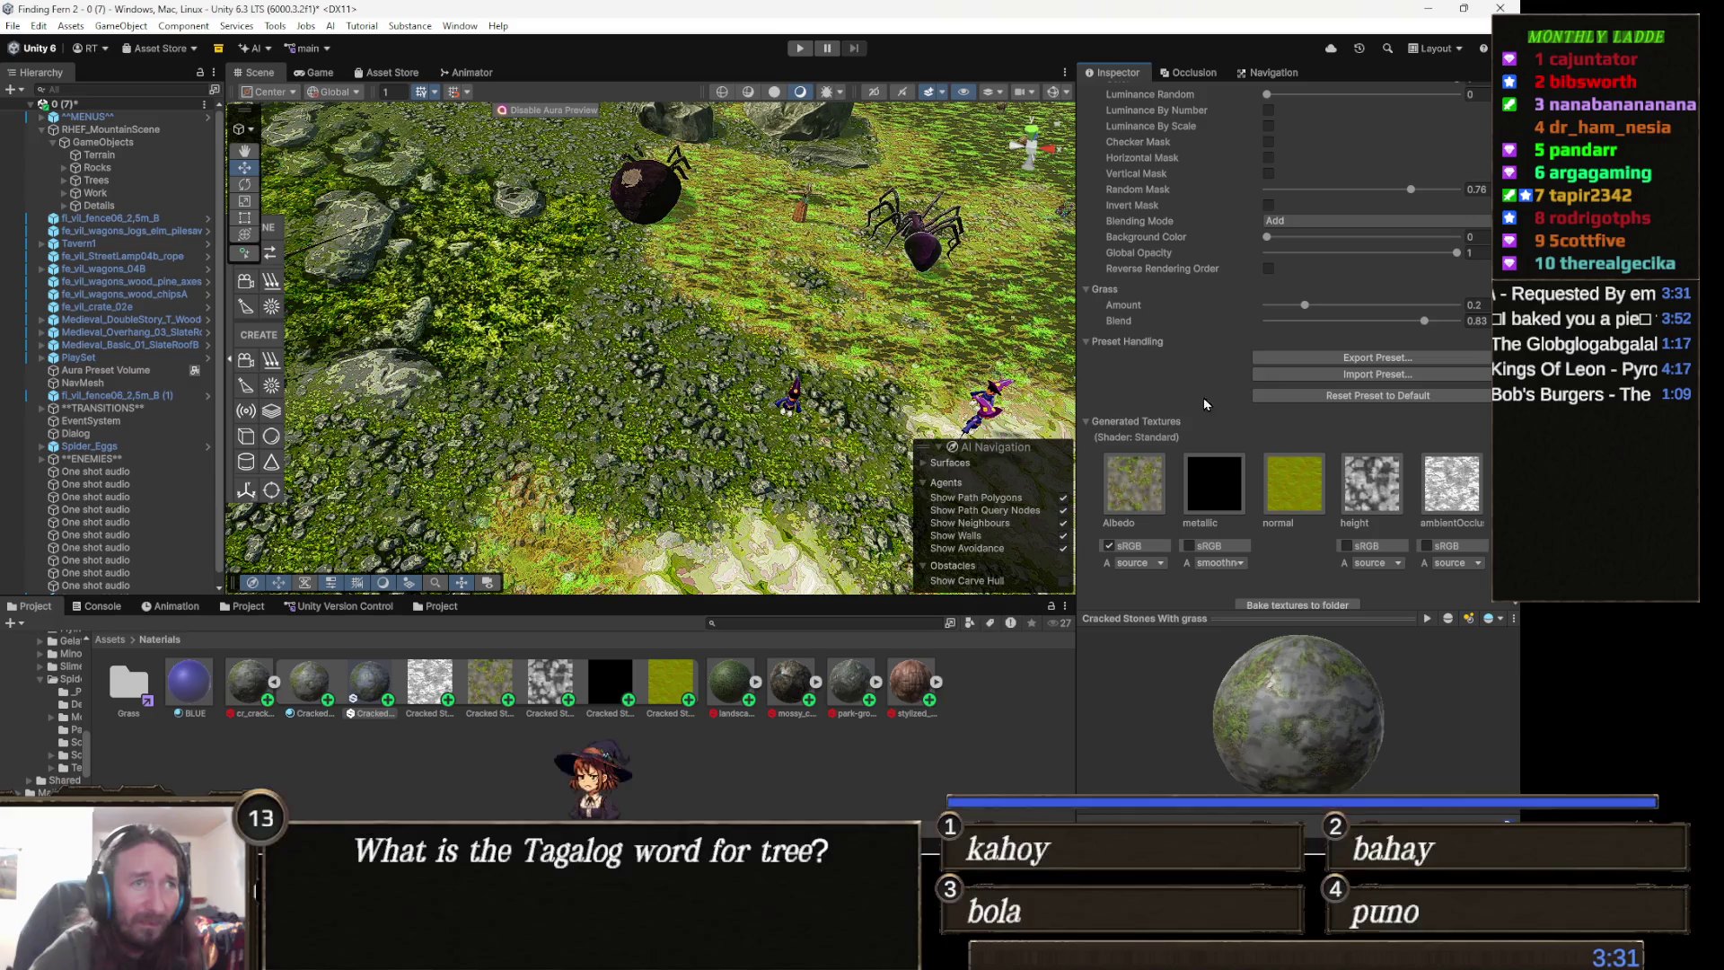
{"action": "left_click_drag", "start_coordinate": [1307, 307], "coordinate": [1405, 308]}
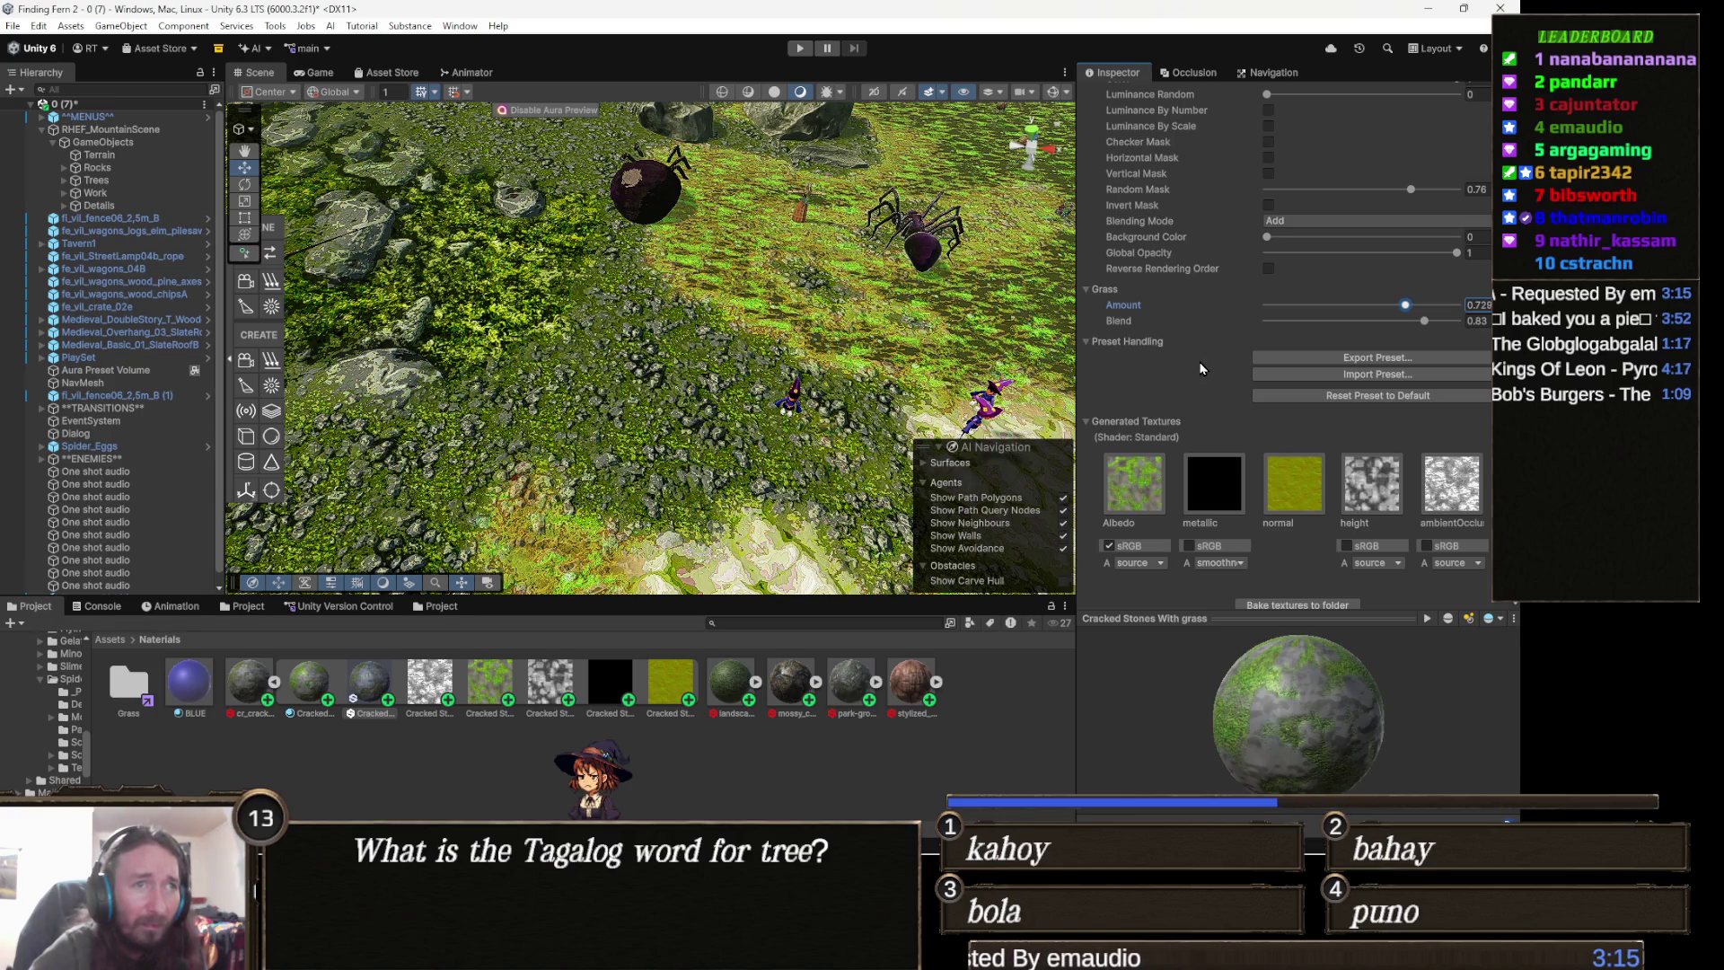
{"action": "scroll", "coordinate": [1200, 368], "scroll_direction": "down", "scroll_amount": 3}
{"action": "scroll", "coordinate": [1202, 373], "scroll_direction": "down", "scroll_amount": 2}
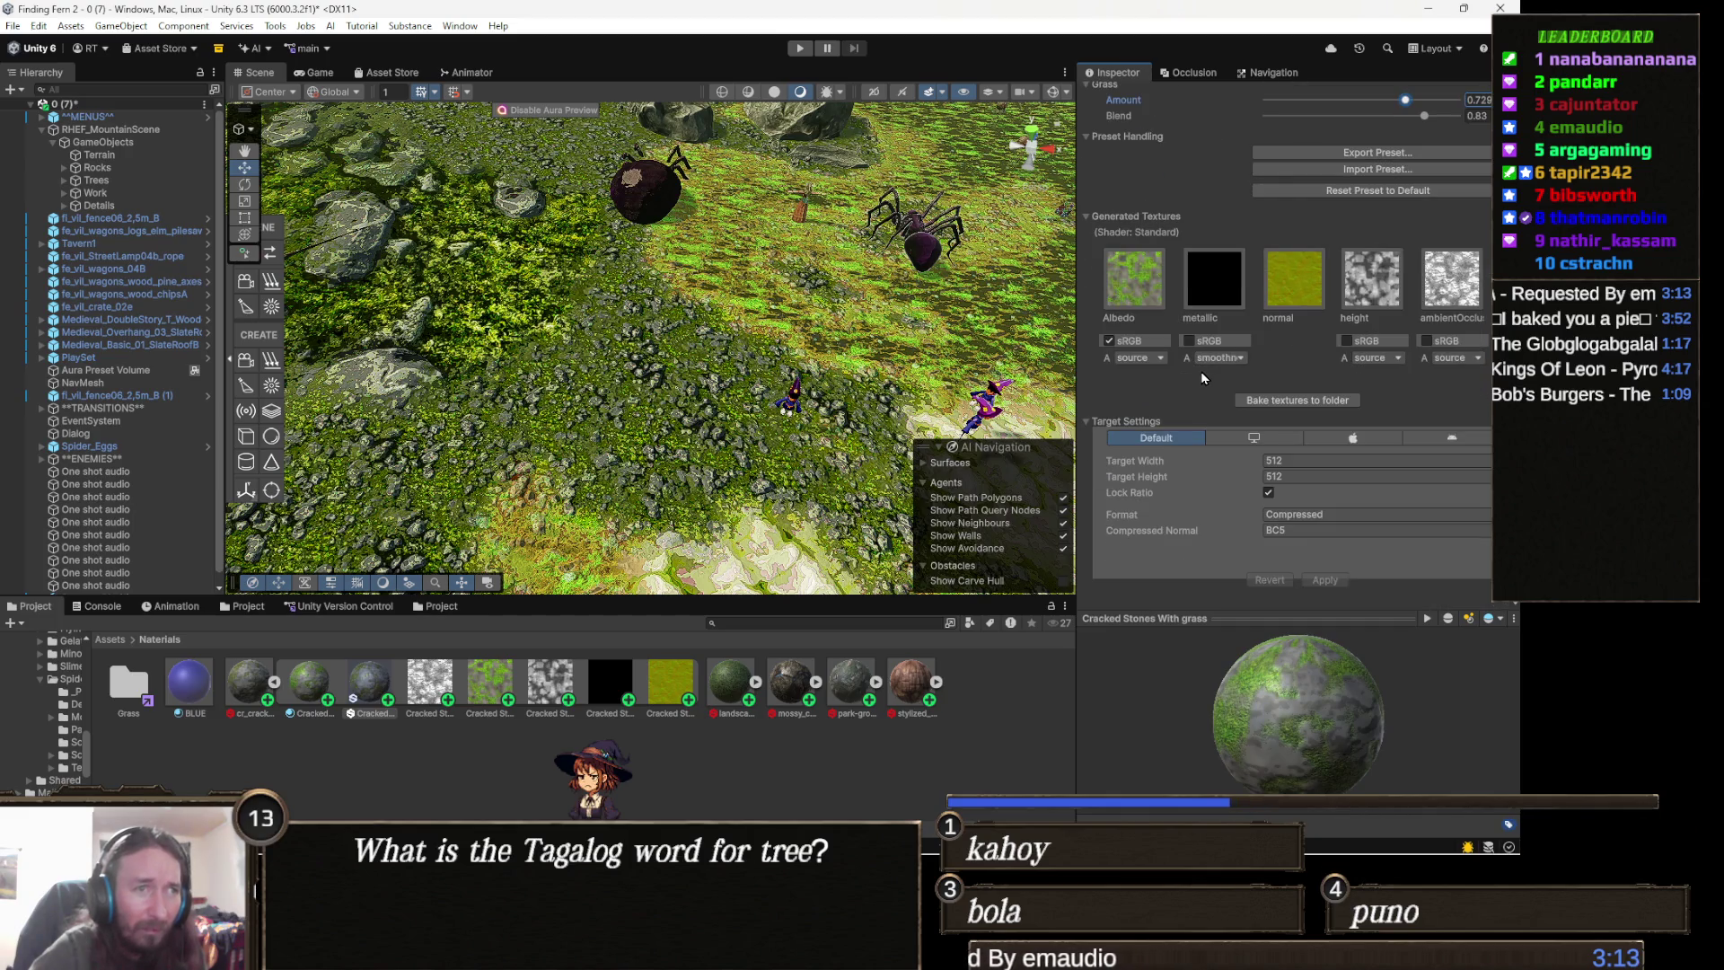
- Set the target width to 2048, apply it, and inspect the generated ambient occlusion texture
{"action": "left_click", "coordinate": [1295, 462]}
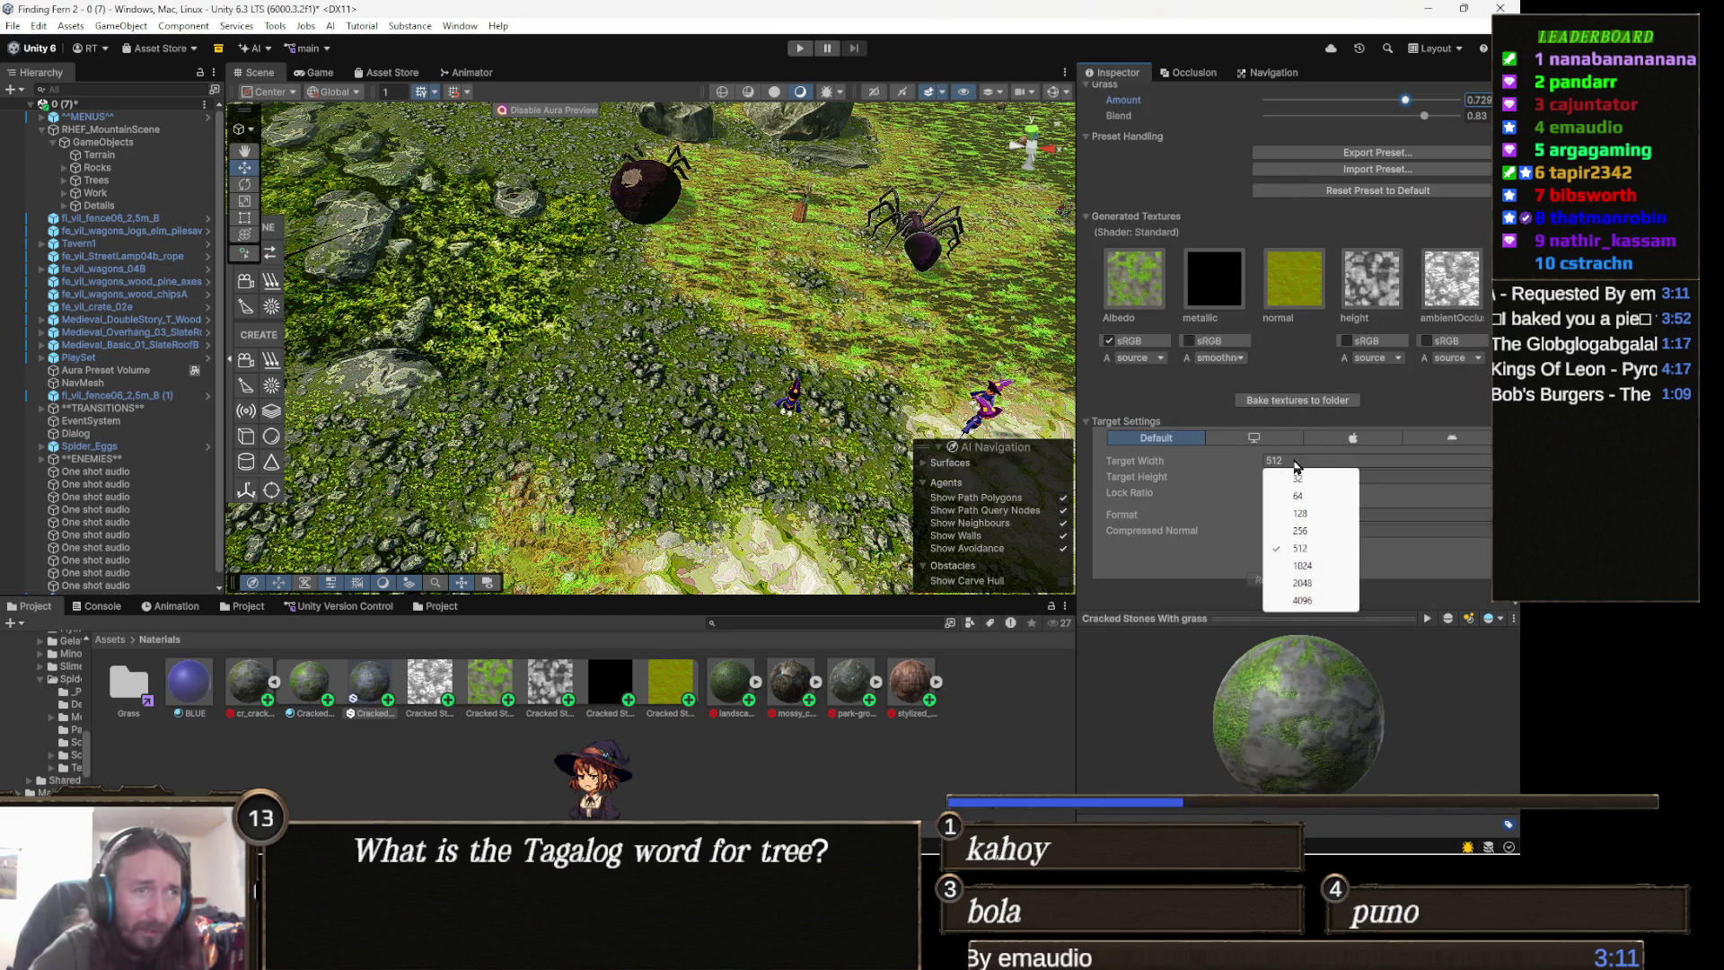
{"action": "left_click", "coordinate": [1304, 583]}
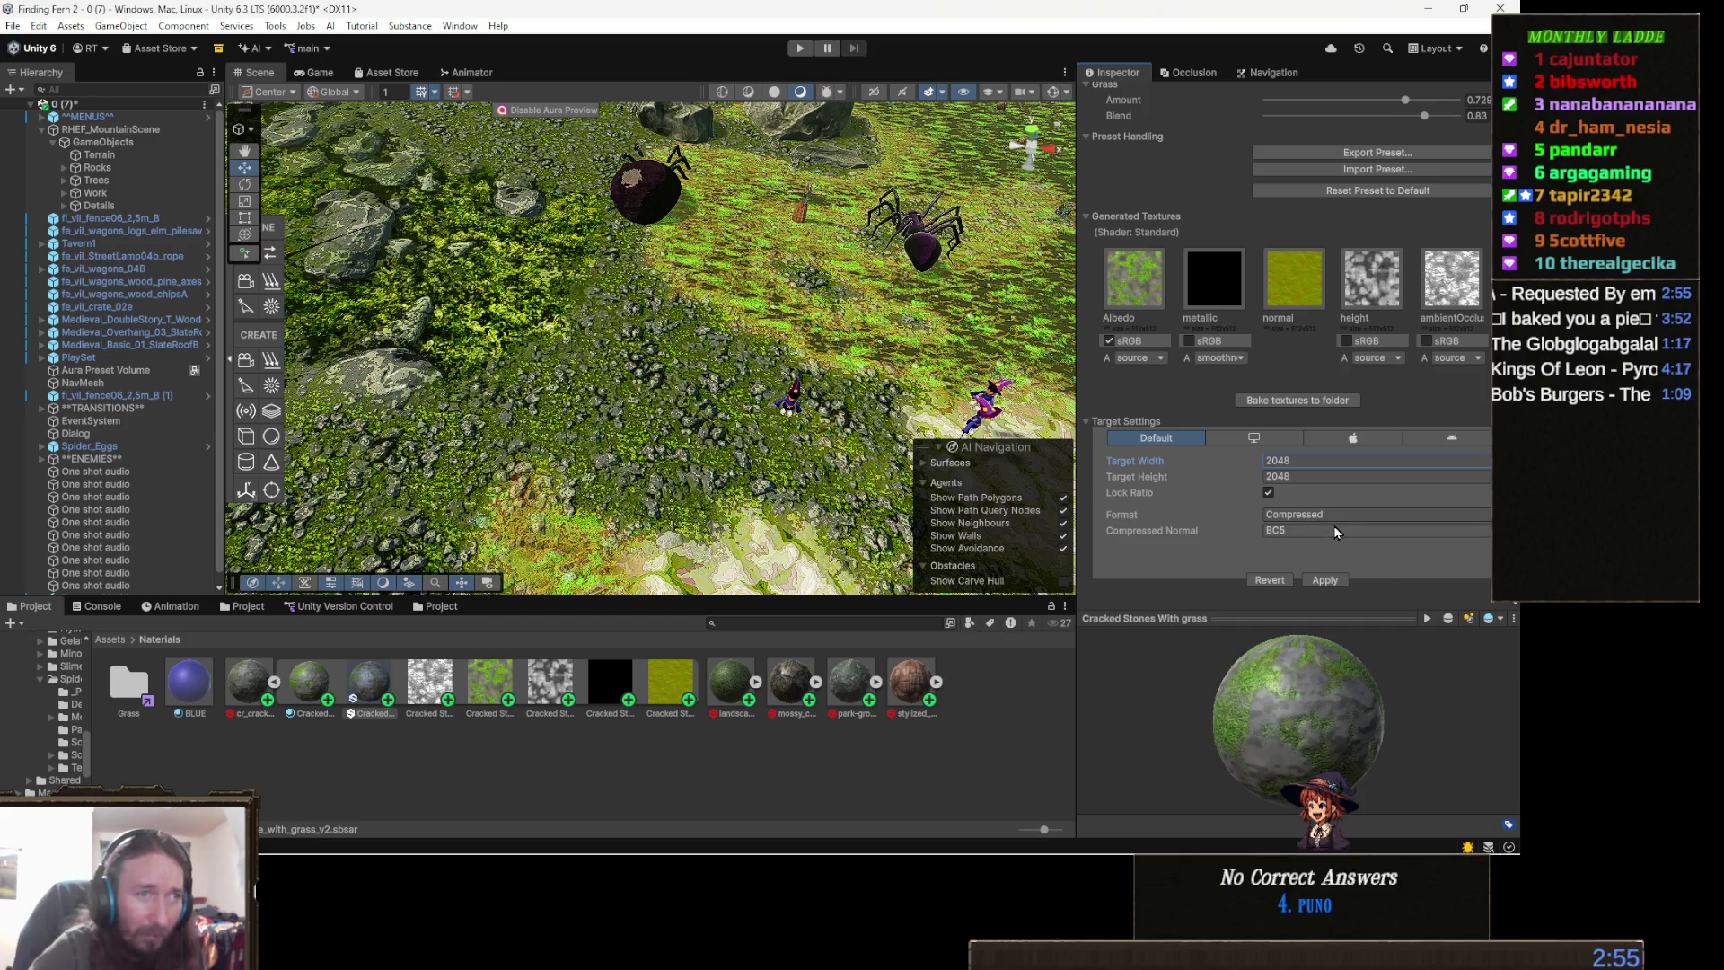
{"action": "left_click", "coordinate": [1326, 580]}
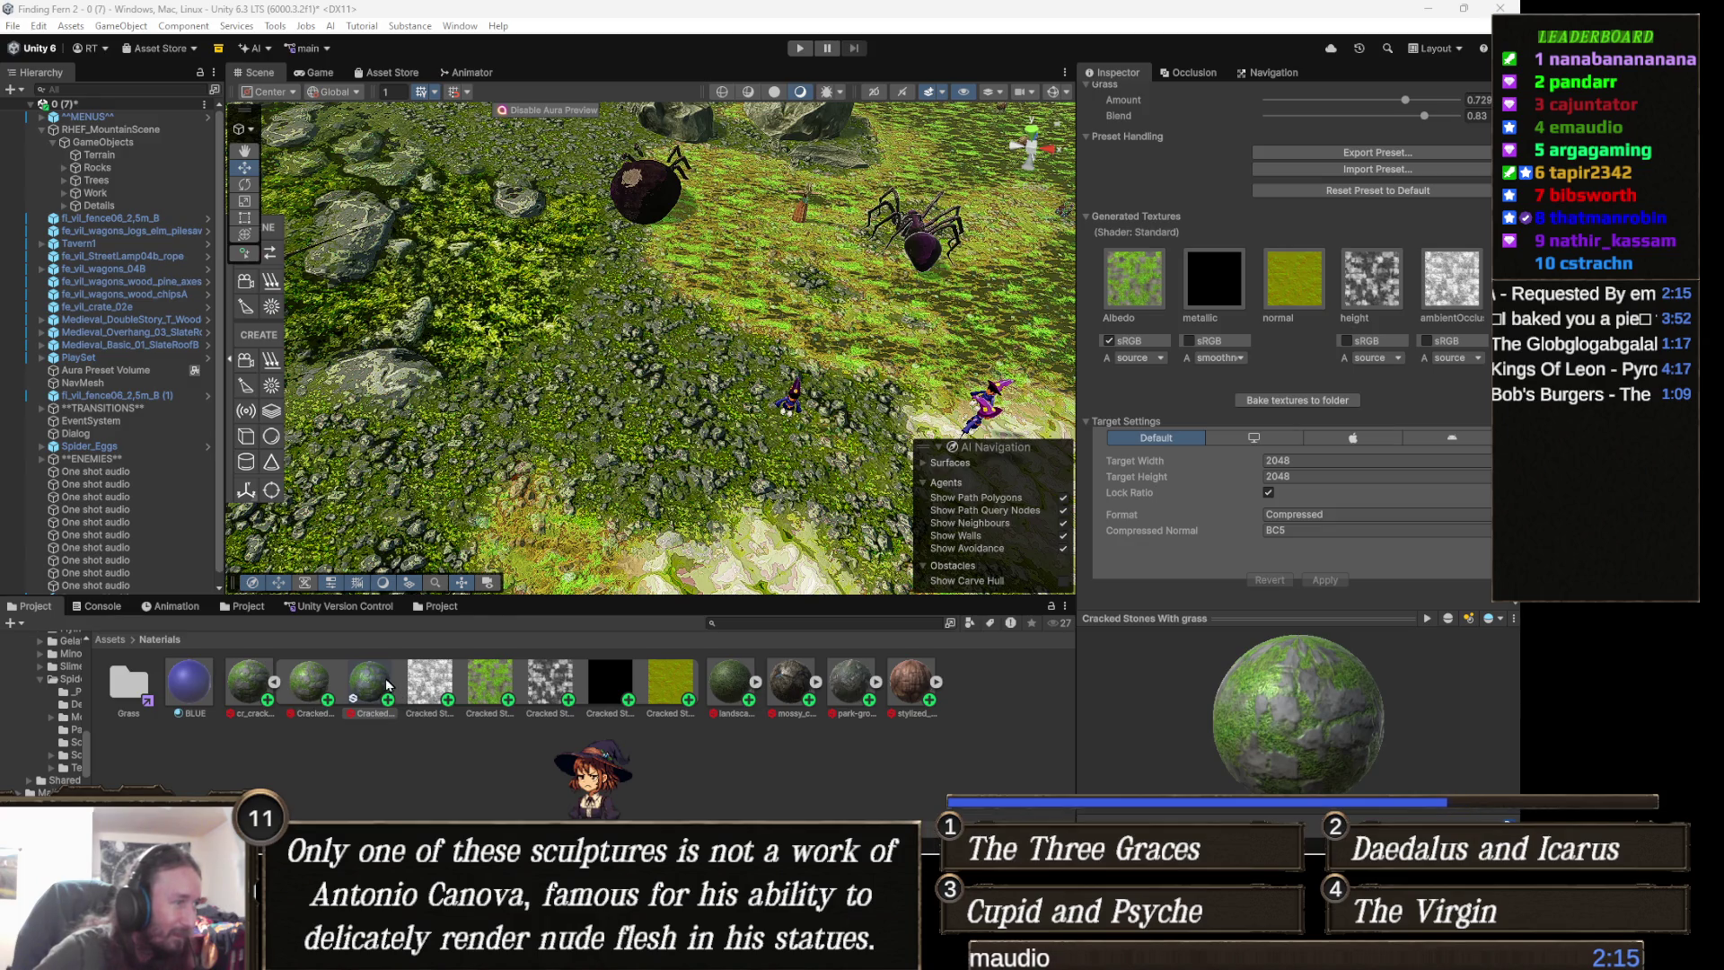
{"action": "left_click", "coordinate": [440, 688]}
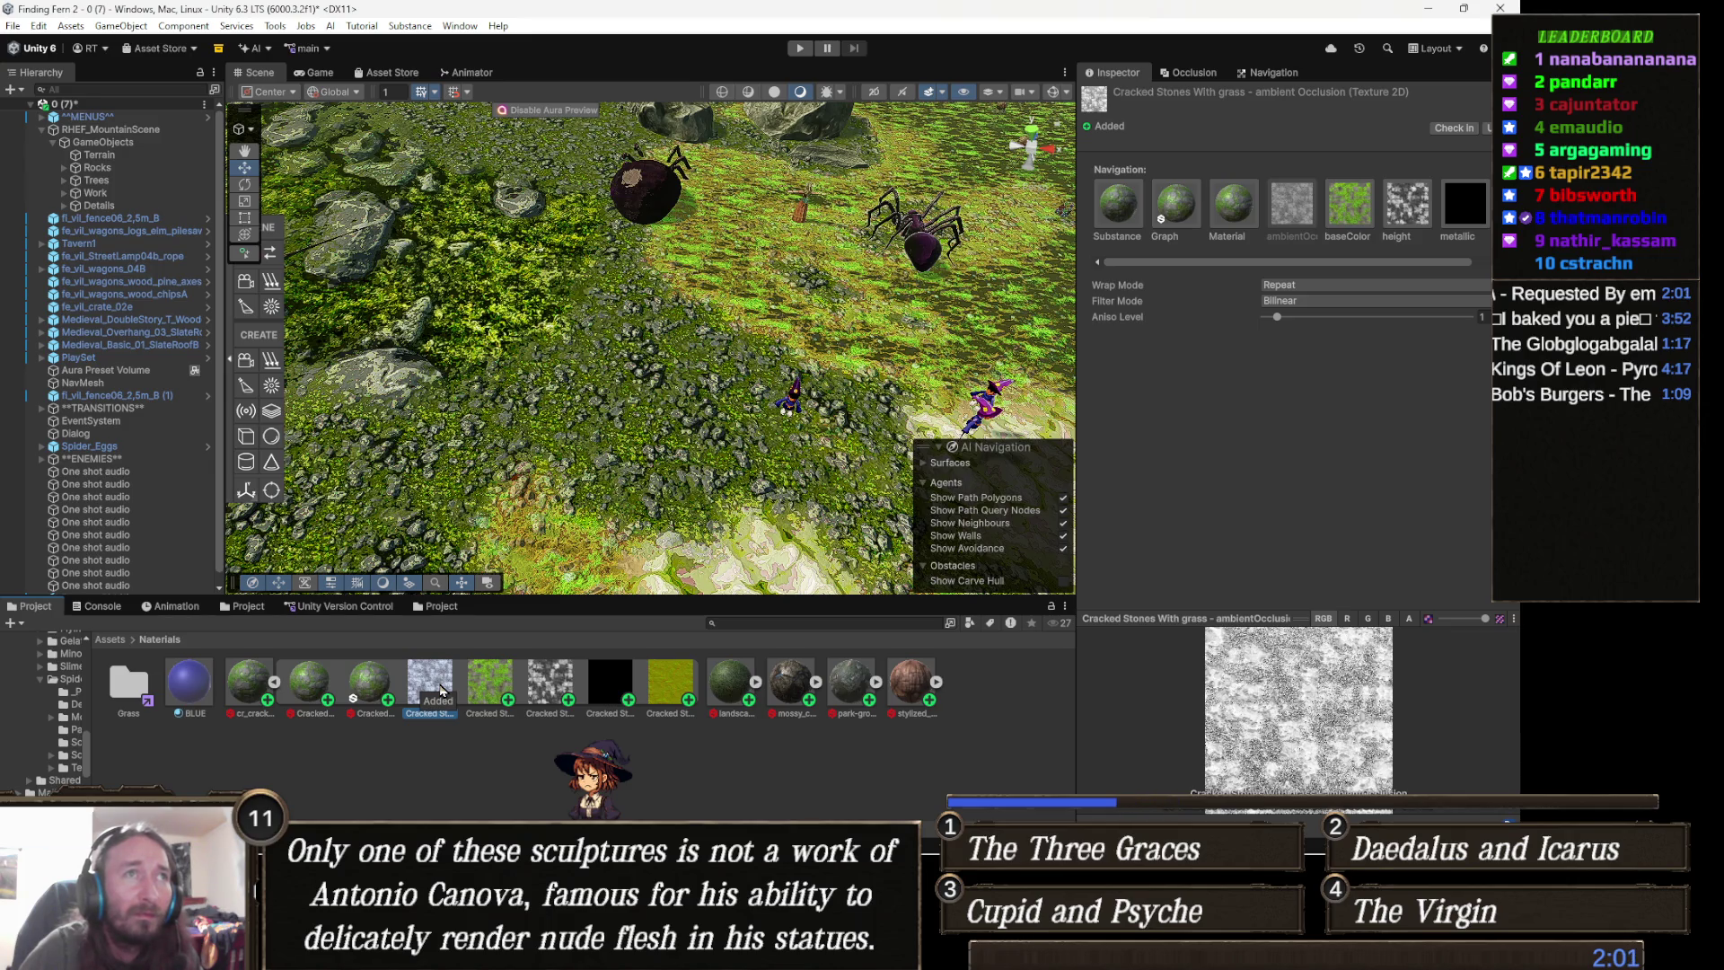
- Step through the baseColor, metallic and normal textures, then select all five generated textures
{"action": "key", "text": "Right"}
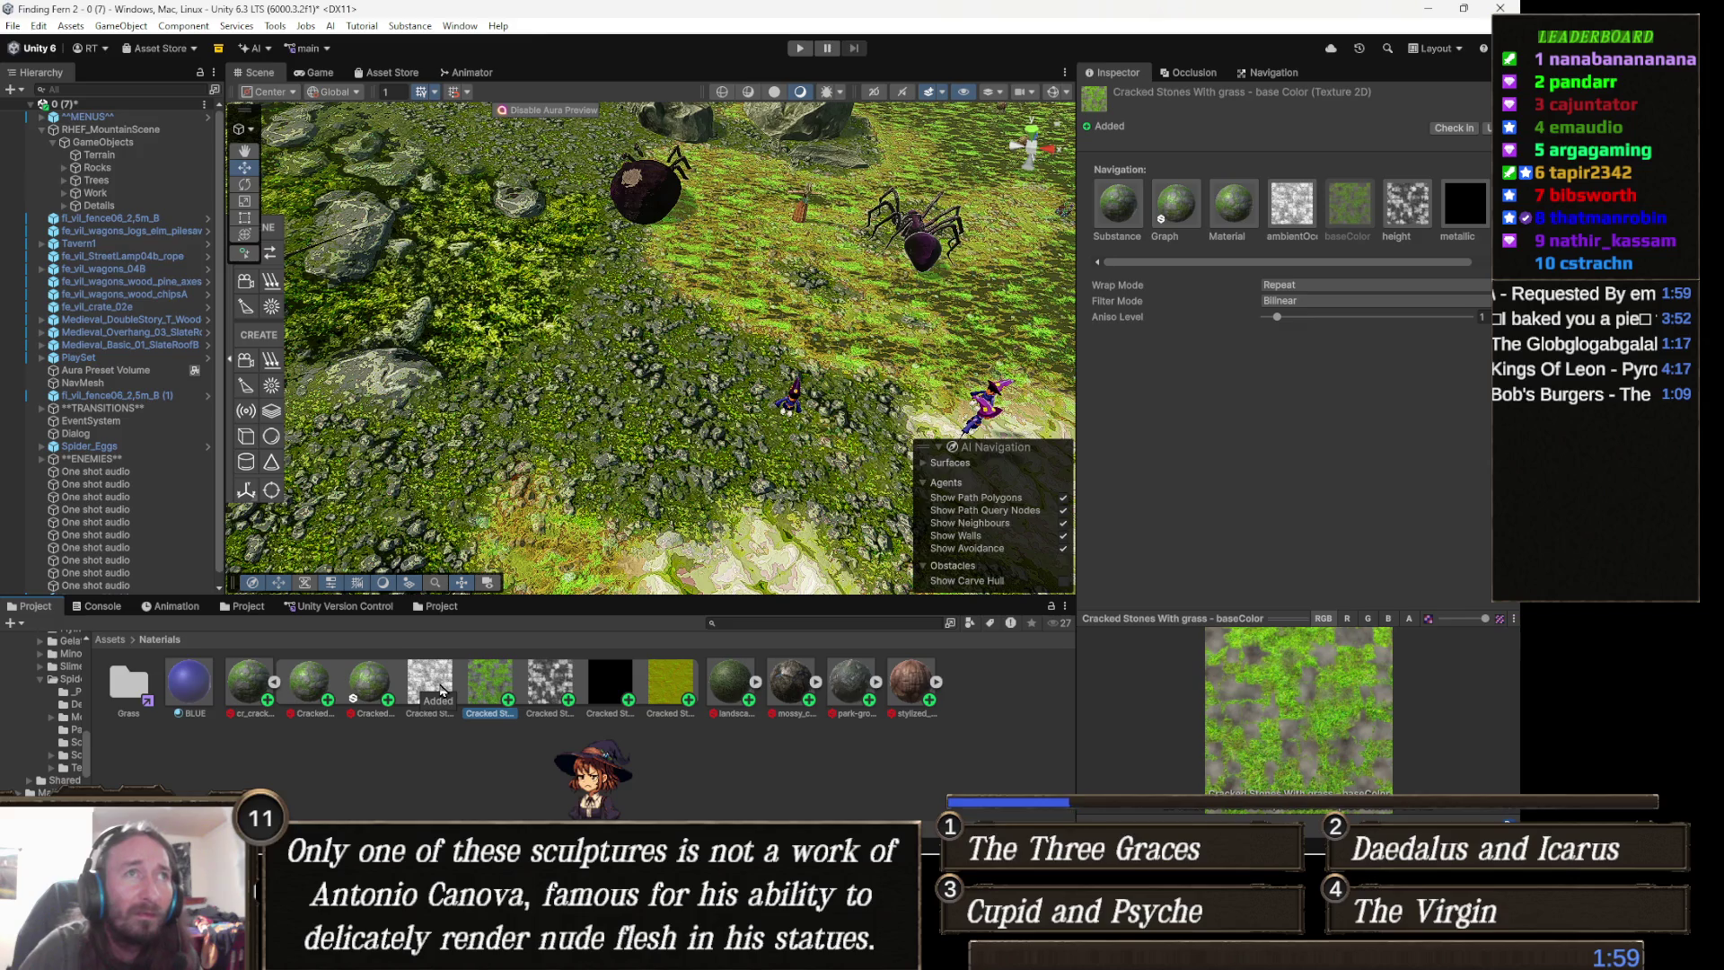
{"action": "key", "text": "Right"}
{"action": "key", "text": "Right"}
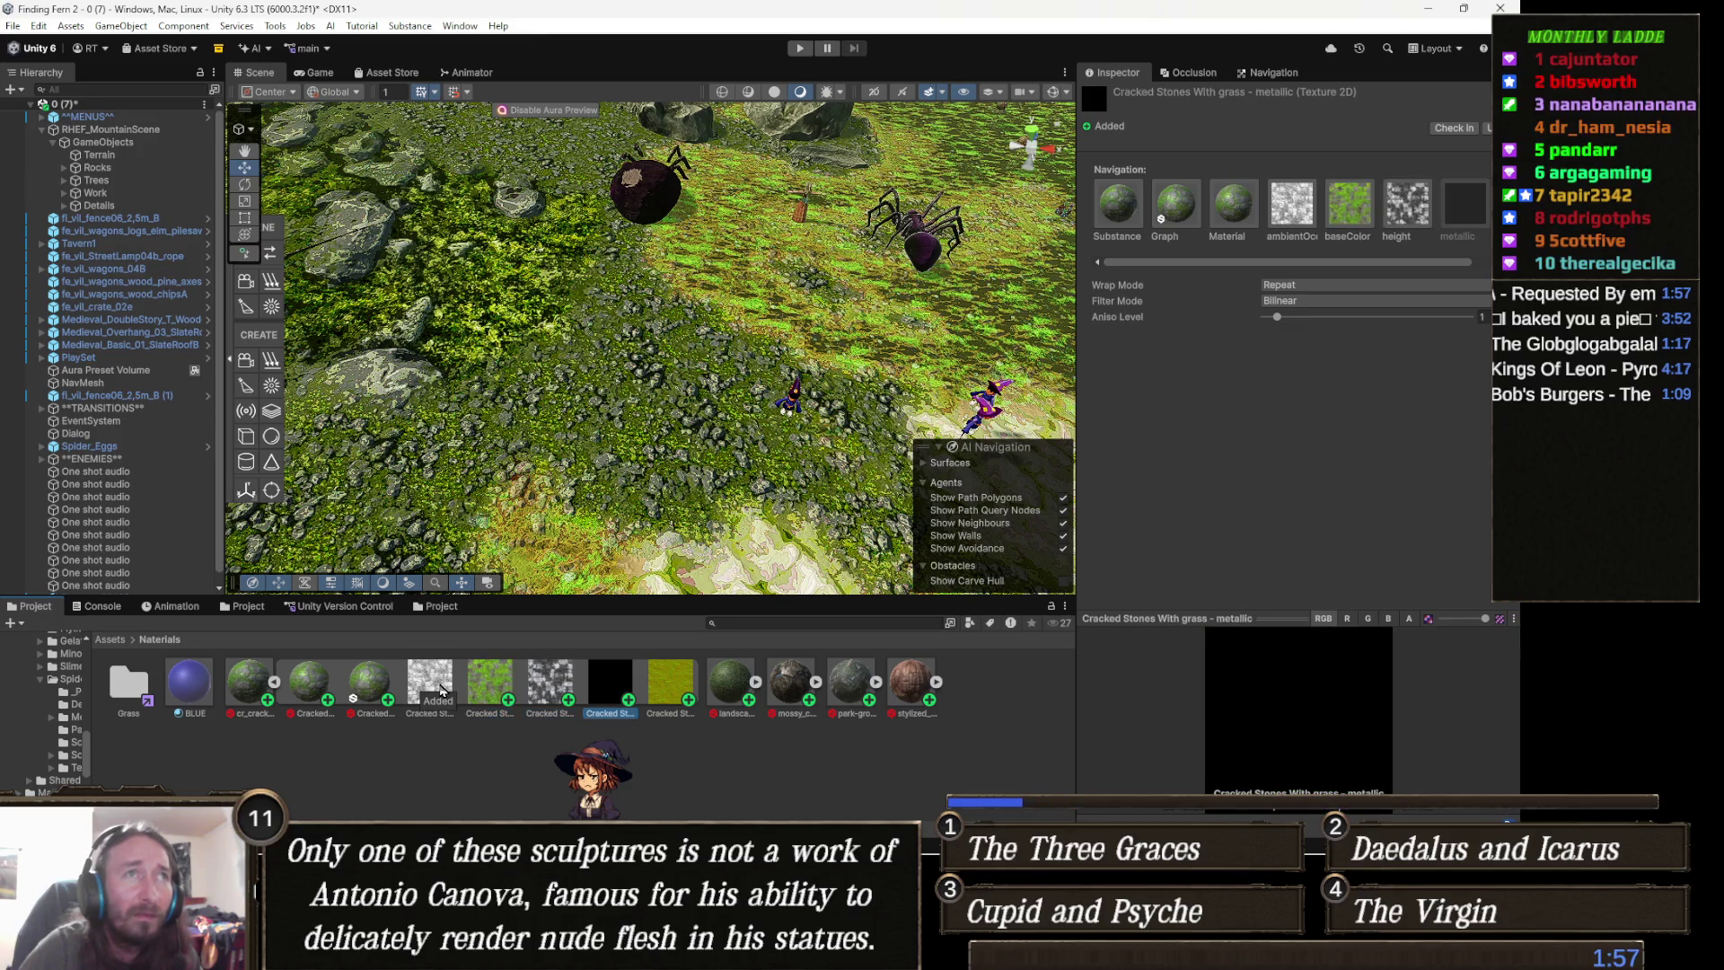
{"action": "key", "text": "Right"}
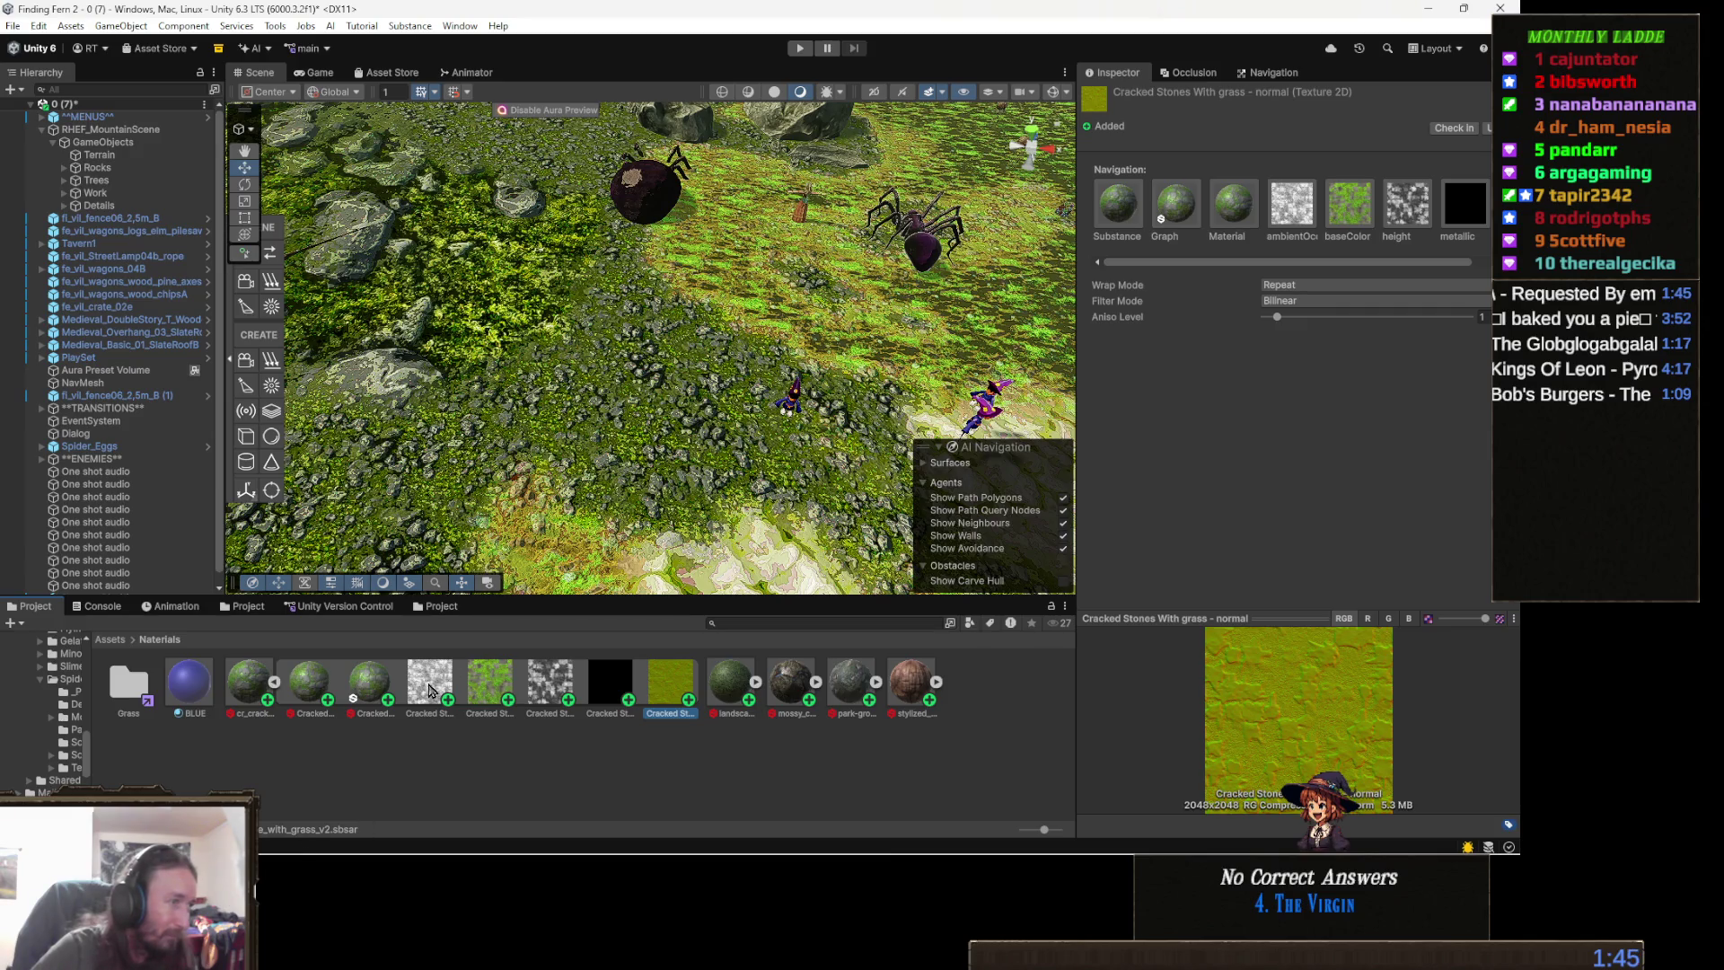
{"action": "left_click", "coordinate": [429, 690], "text": "shift"}
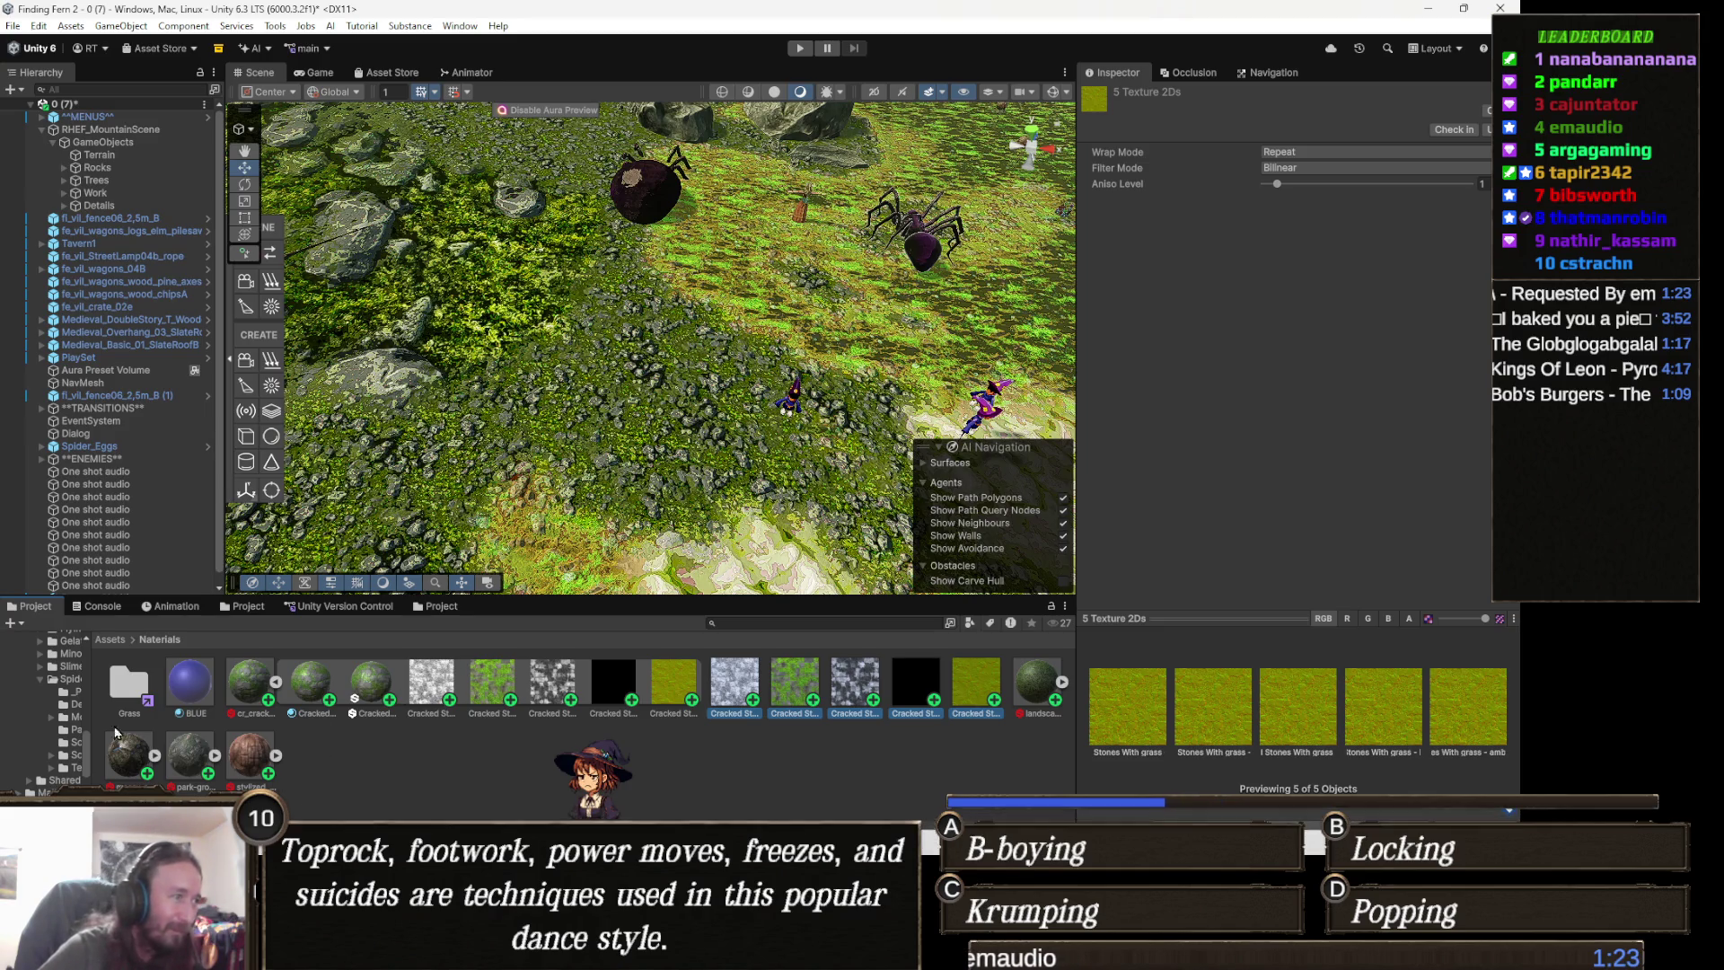
- Collapse the generated textures and compare the ambient occlusion and baseColor textures
{"action": "left_click", "coordinate": [275, 681]}
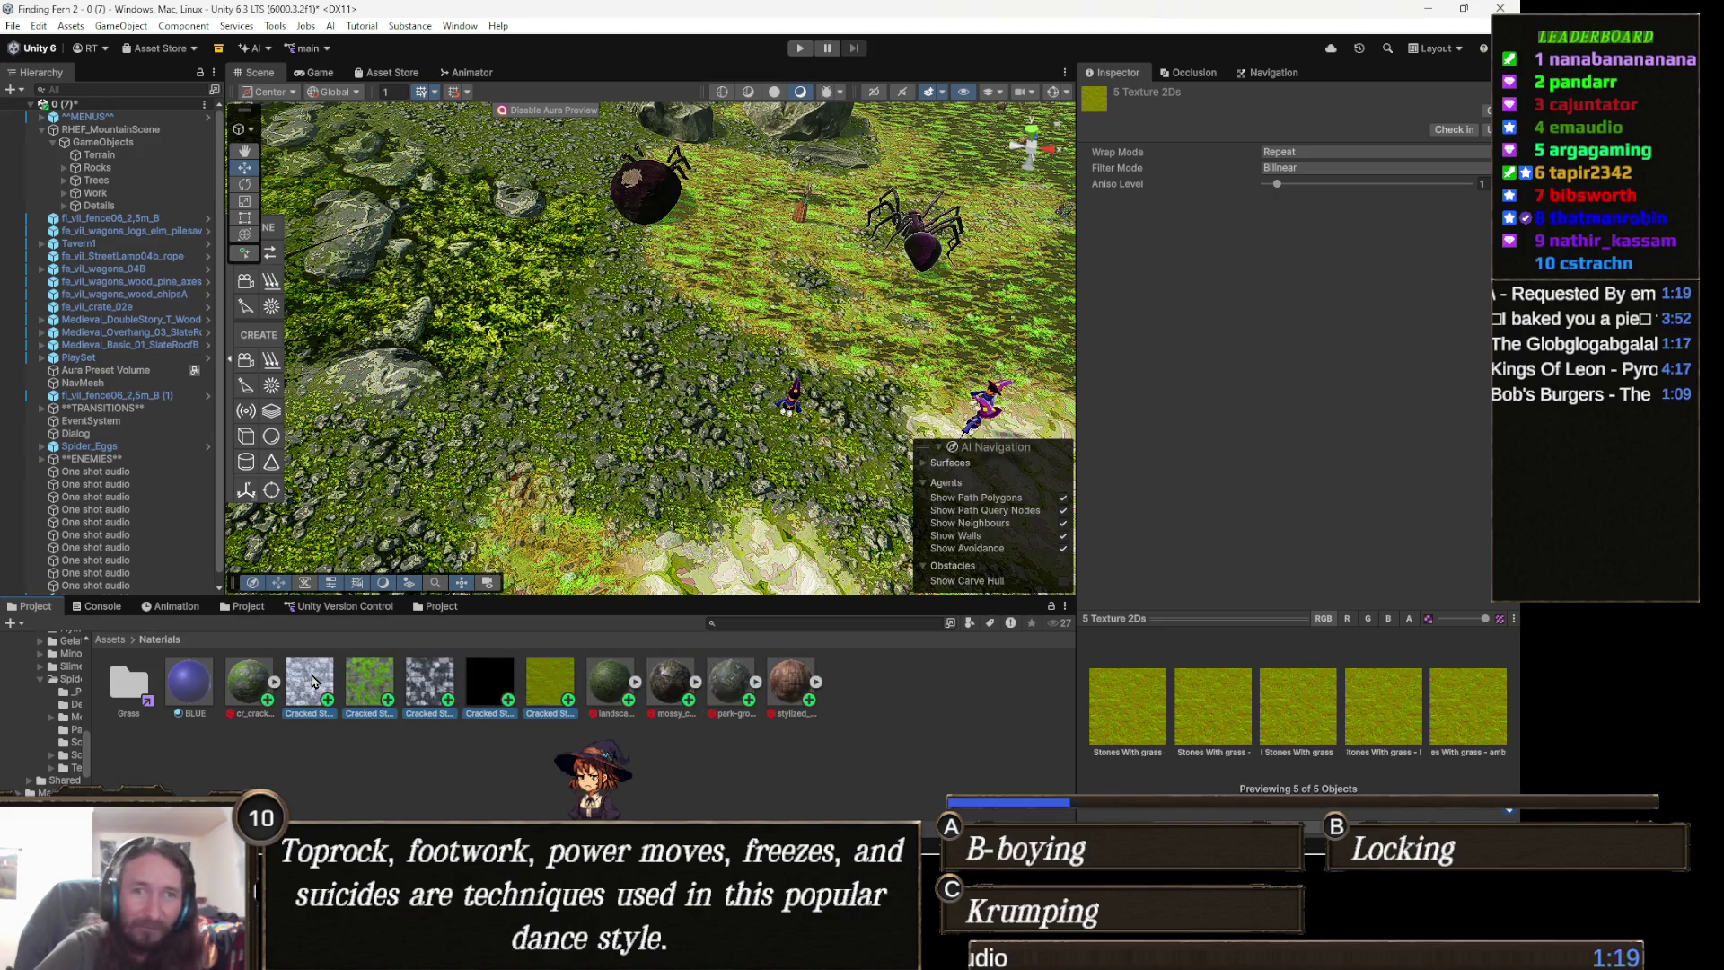
{"action": "left_click", "coordinate": [315, 683]}
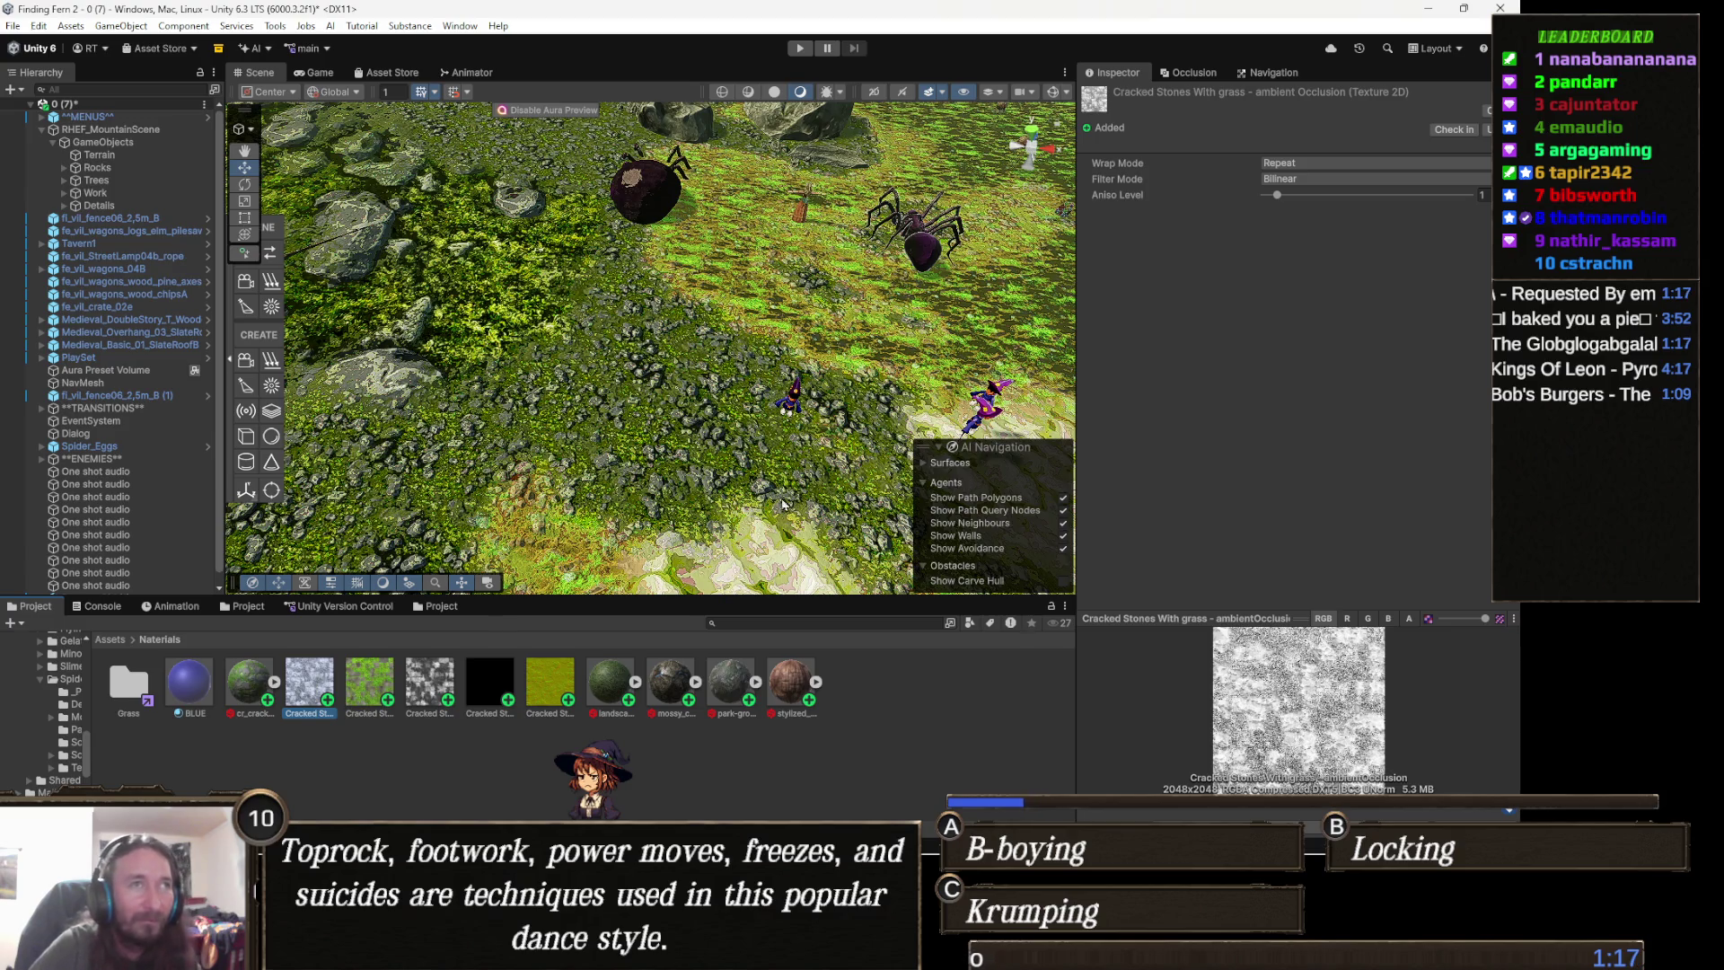
{"action": "key", "text": "Right"}
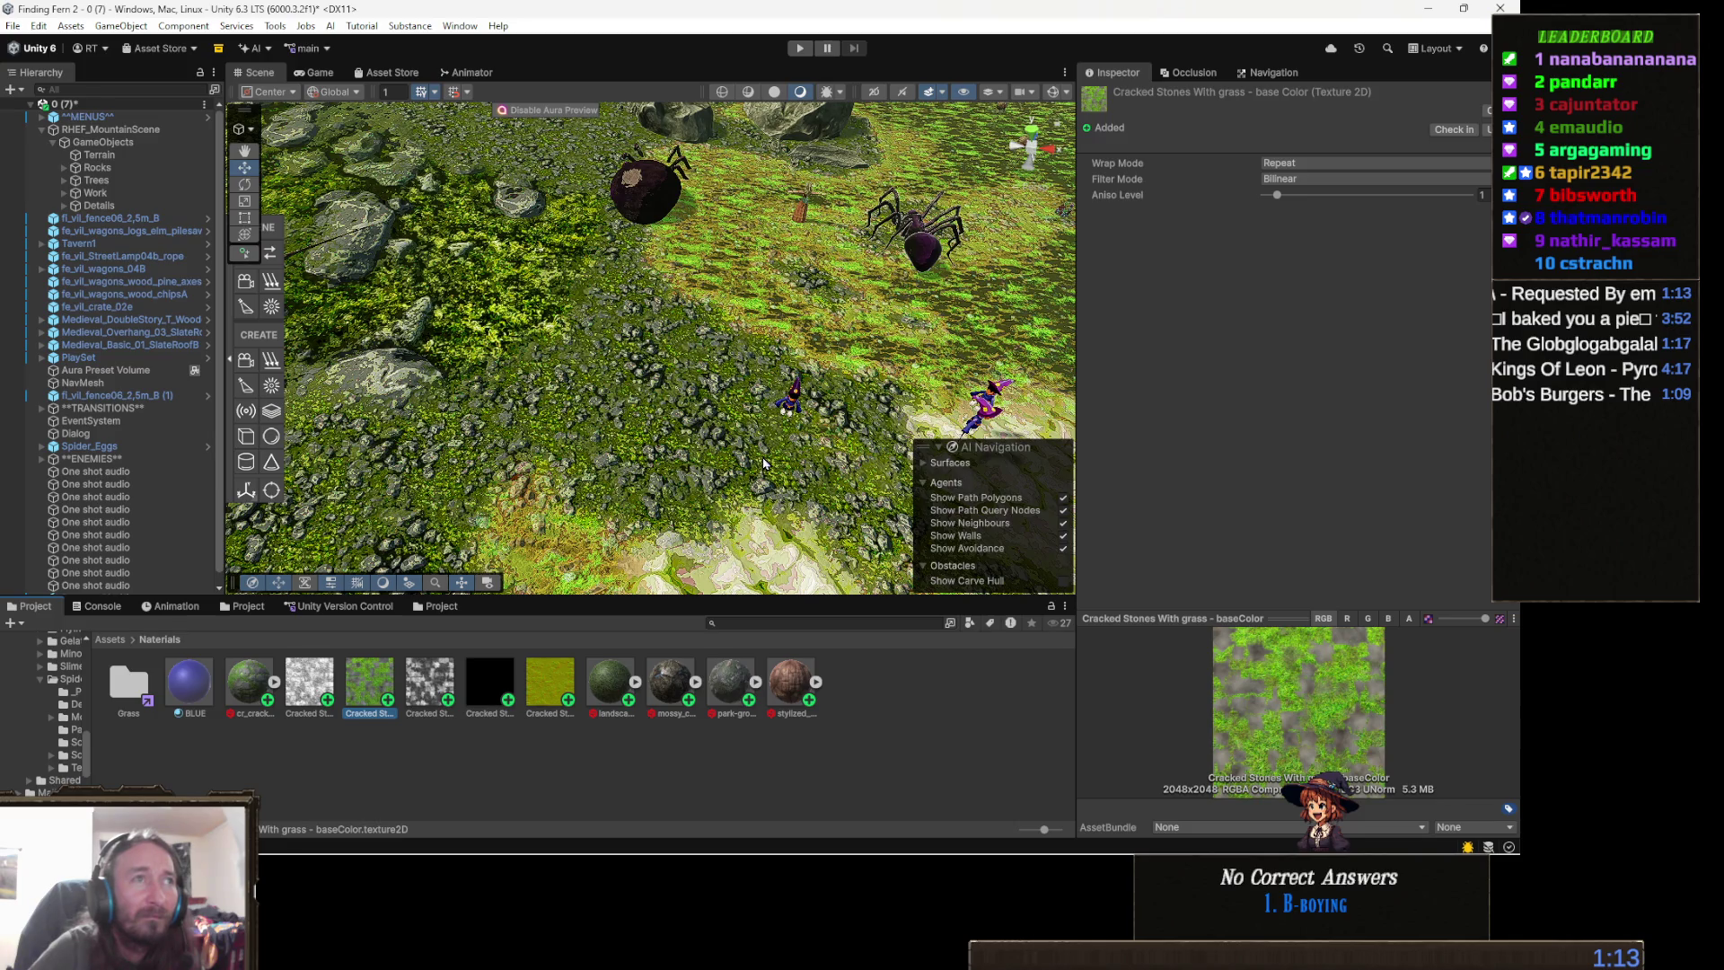
{"action": "key", "text": "Left"}
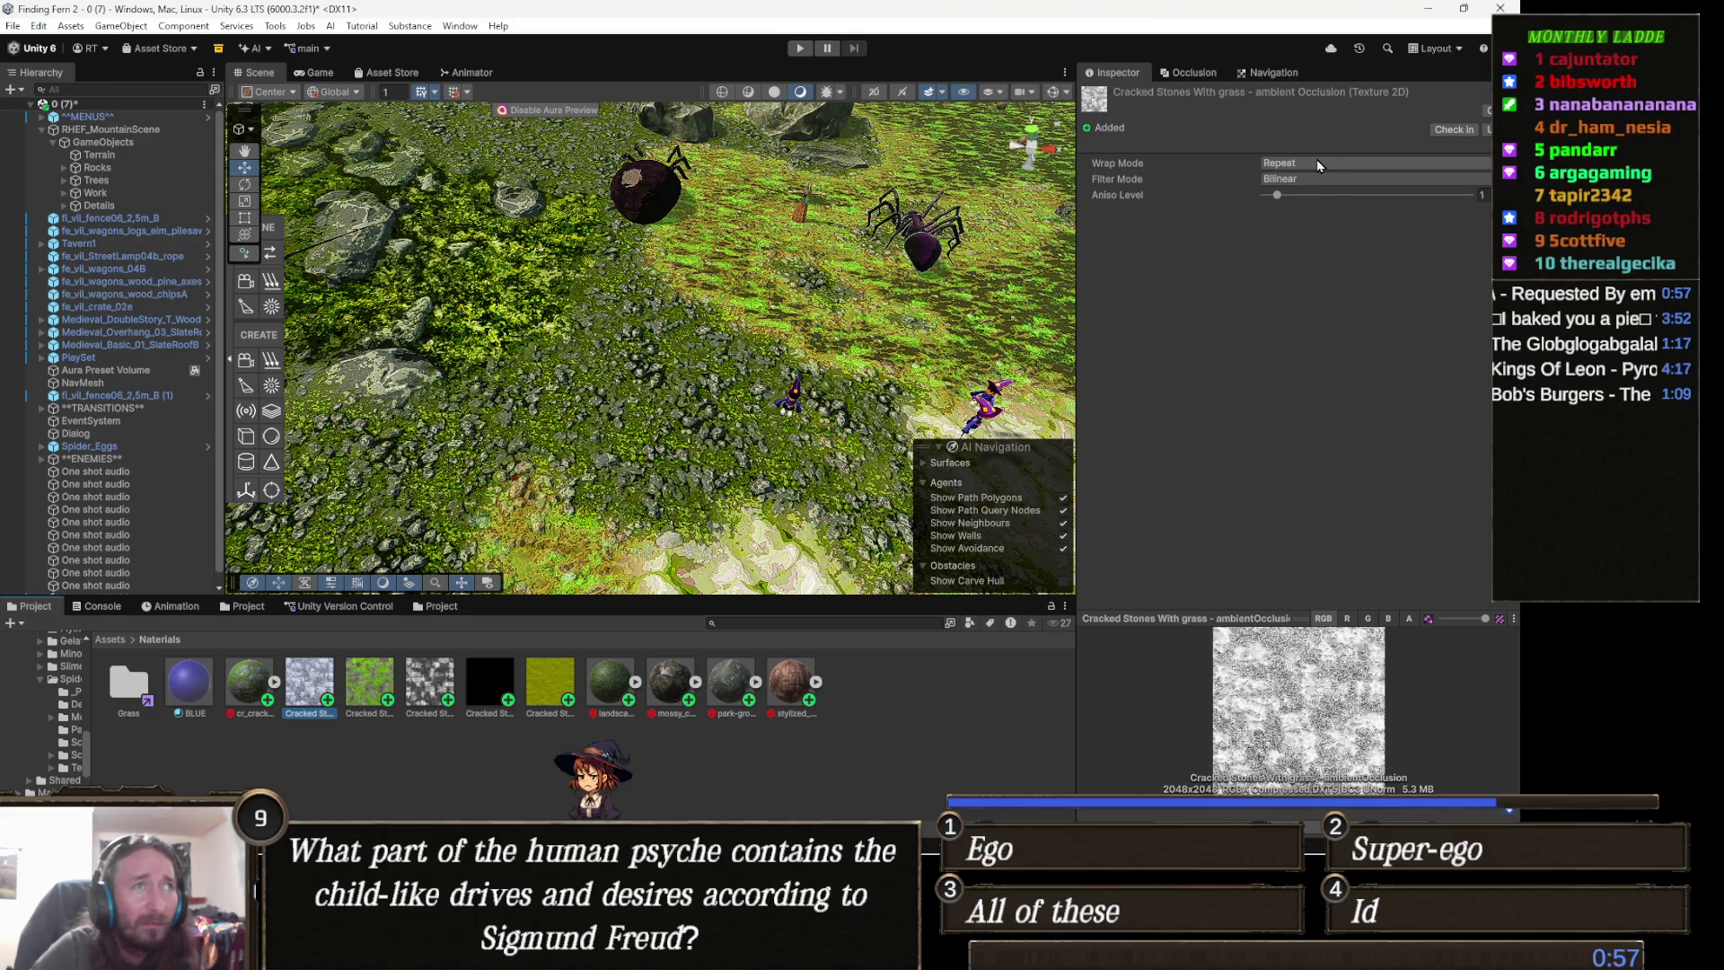
- Reselect from the BLUE material and arrow through to the Cracked Stones metallic texture
{"action": "left_click", "coordinate": [768, 755]}
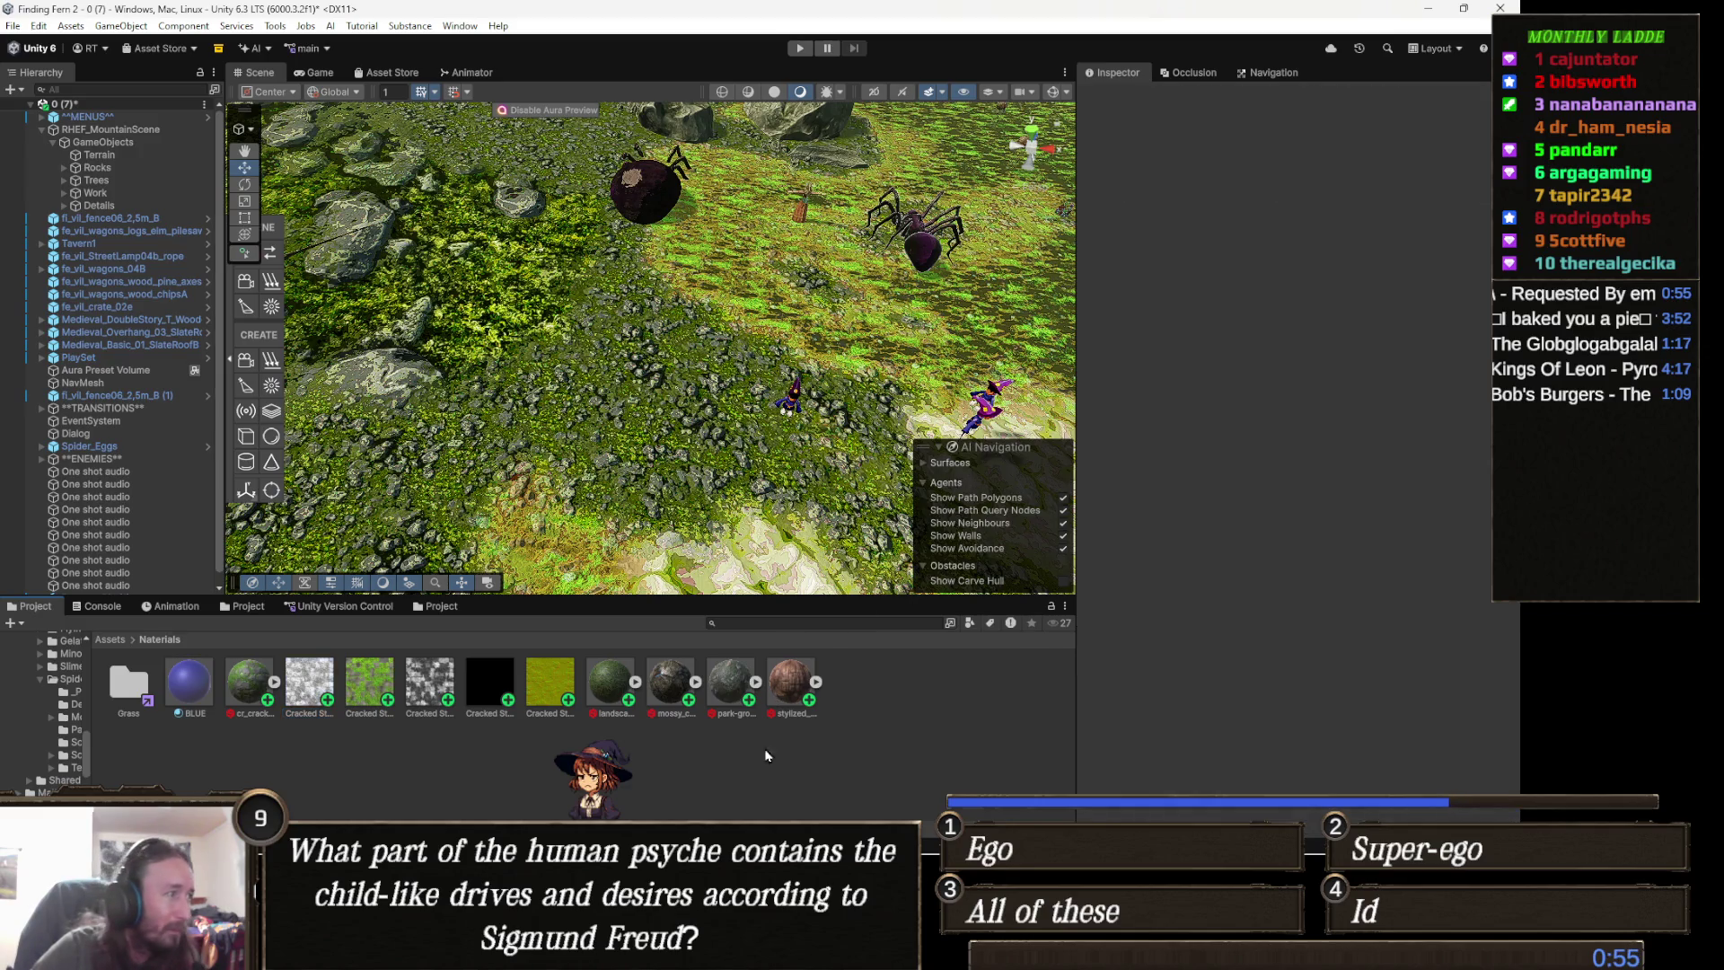
{"action": "left_click", "coordinate": [191, 682]}
{"action": "key", "text": "Right"}
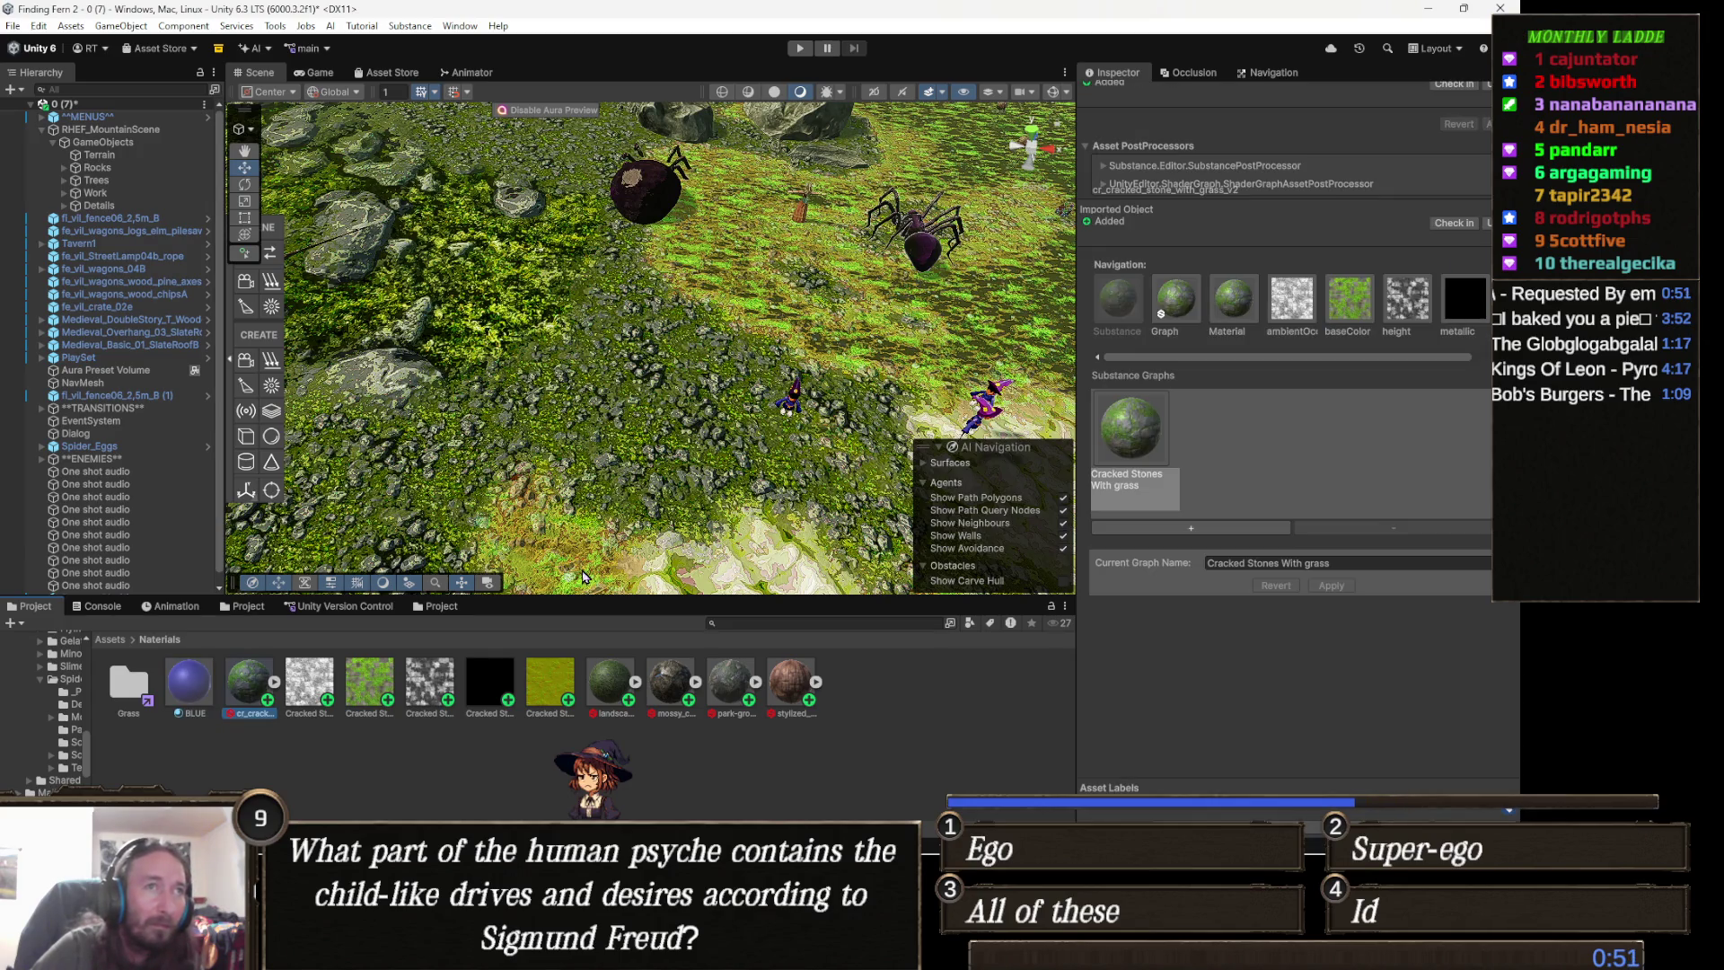
{"action": "key", "text": "Right"}
{"action": "key", "text": "Right"}
{"action": "key", "text": "Right"}
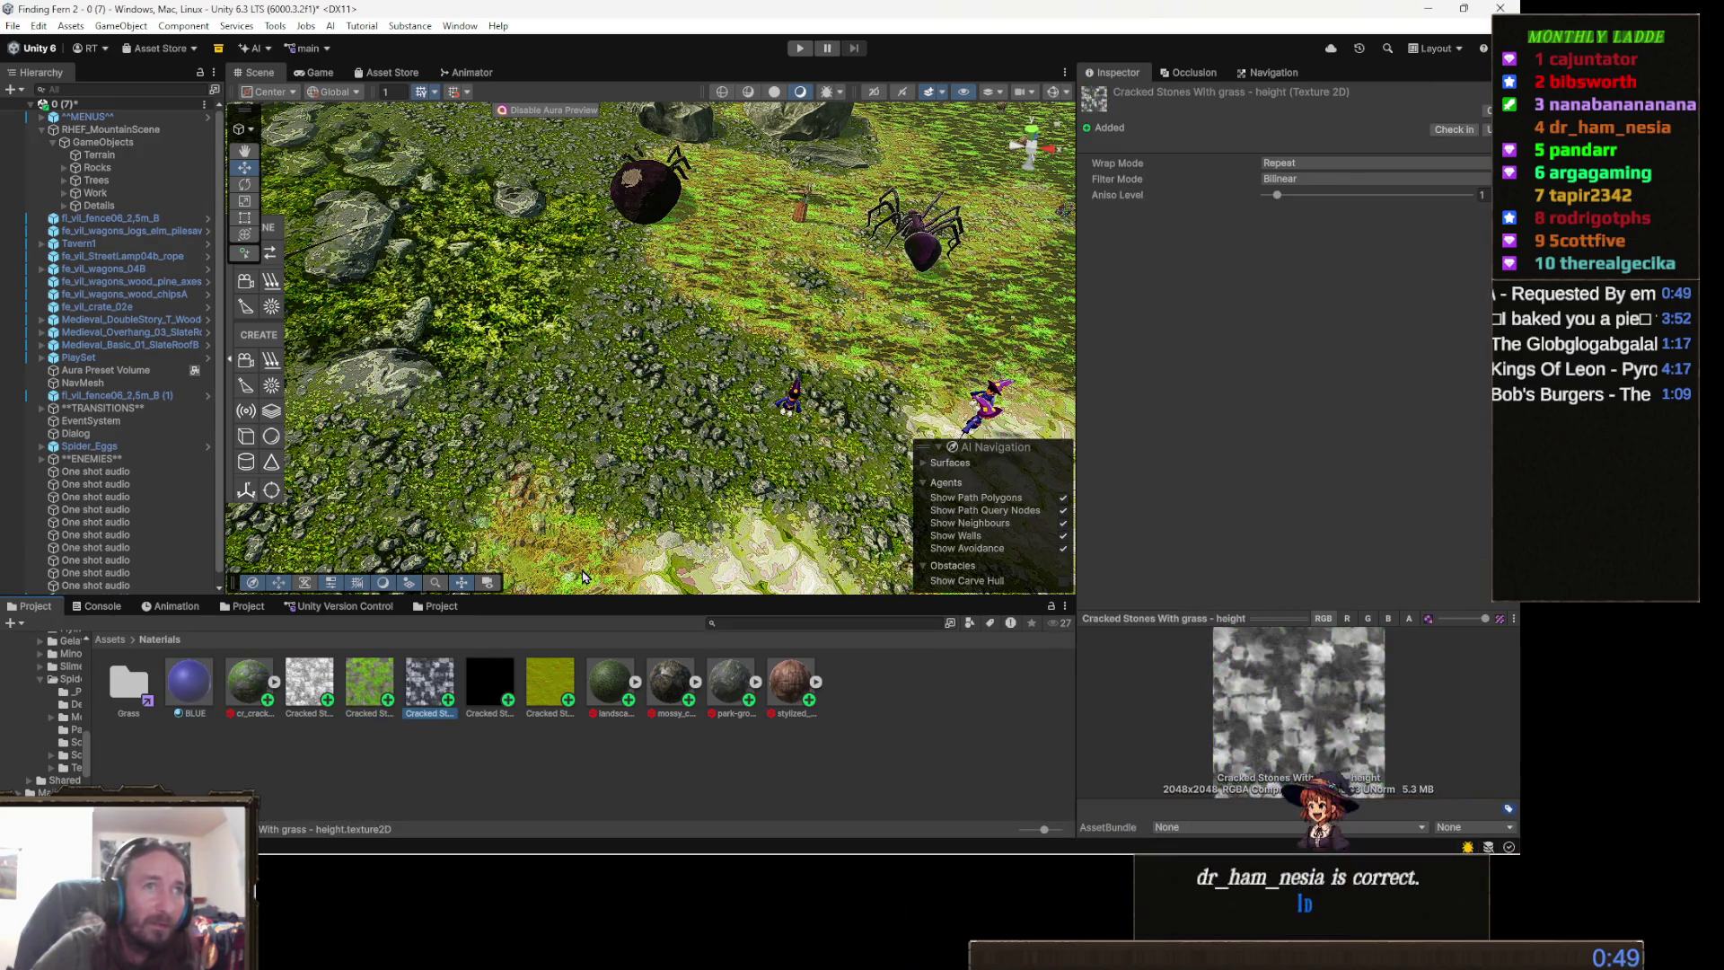
{"action": "key", "text": "Right"}
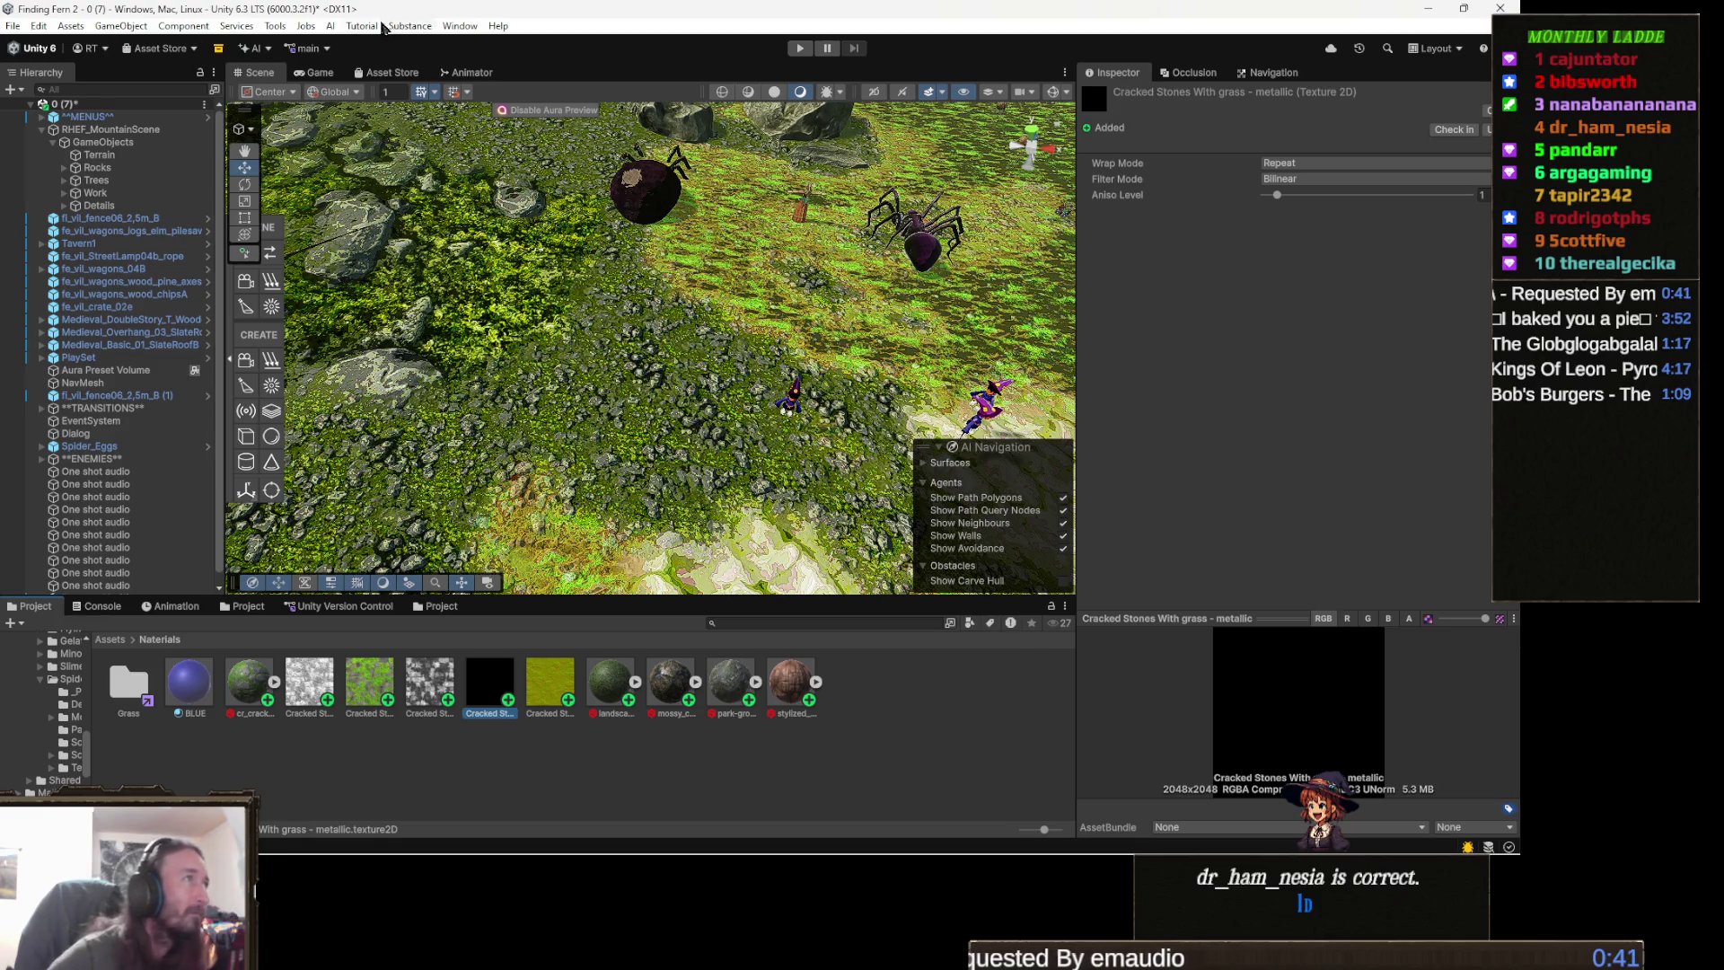
{"action": "left_click", "coordinate": [304, 26]}
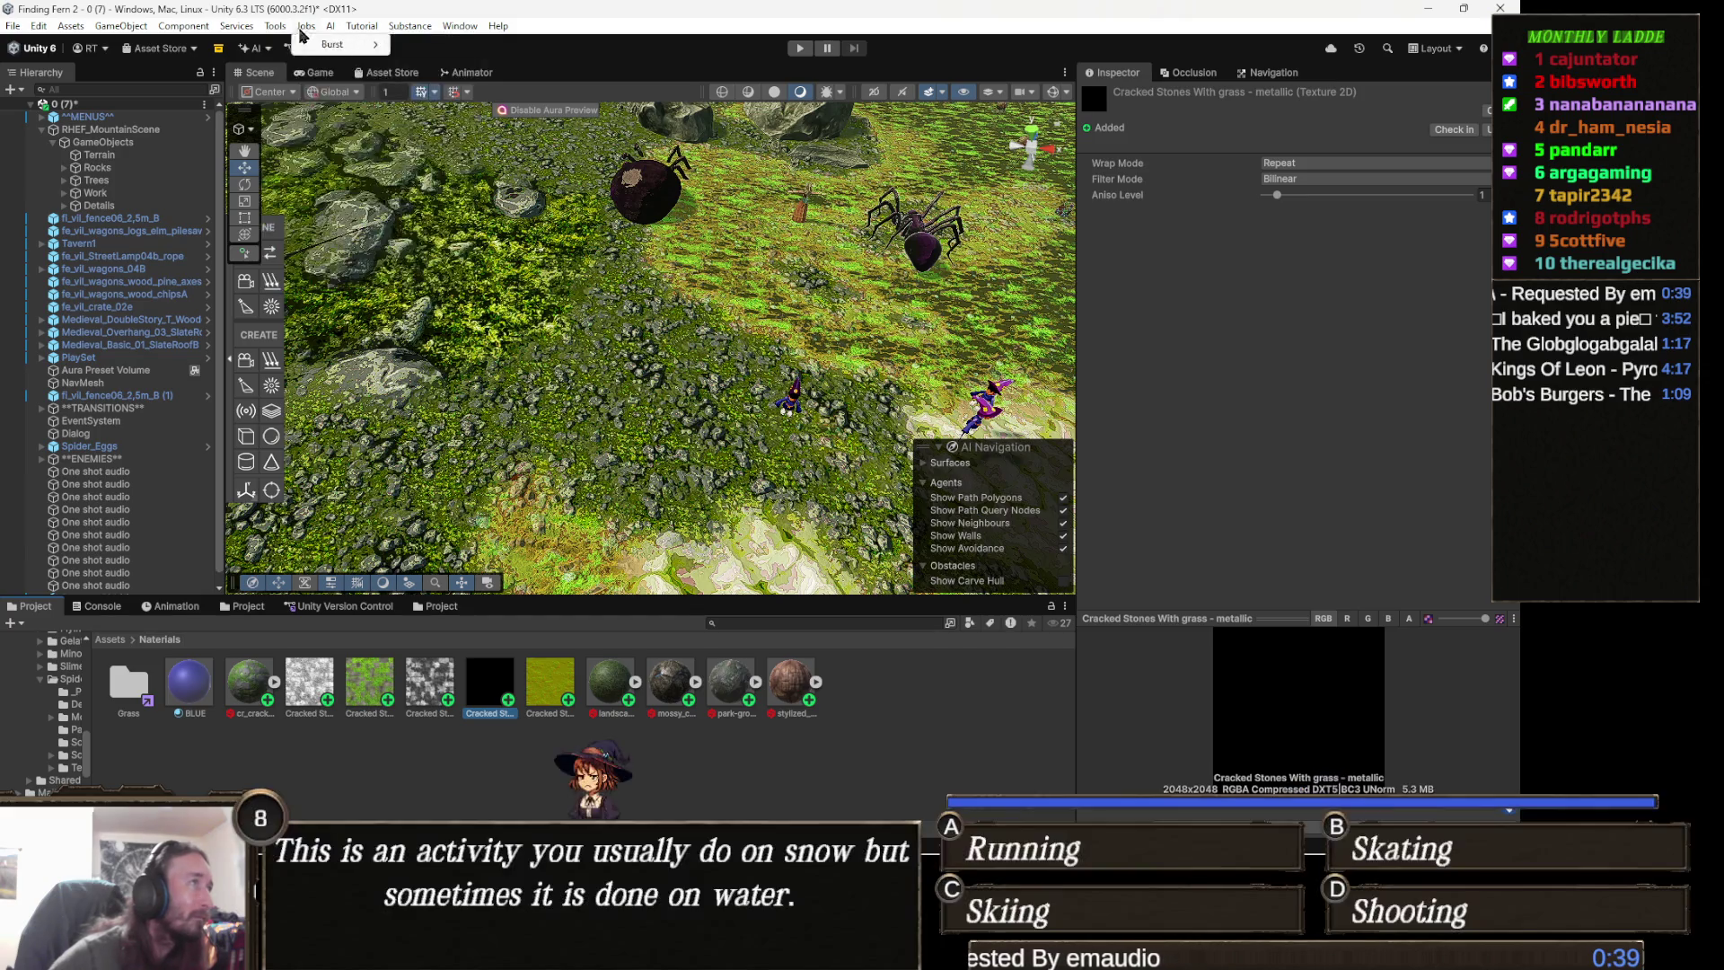
- Open the Painterly Texture Packer window from the Tools menu
{"action": "mouse_move", "coordinate": [275, 26]}
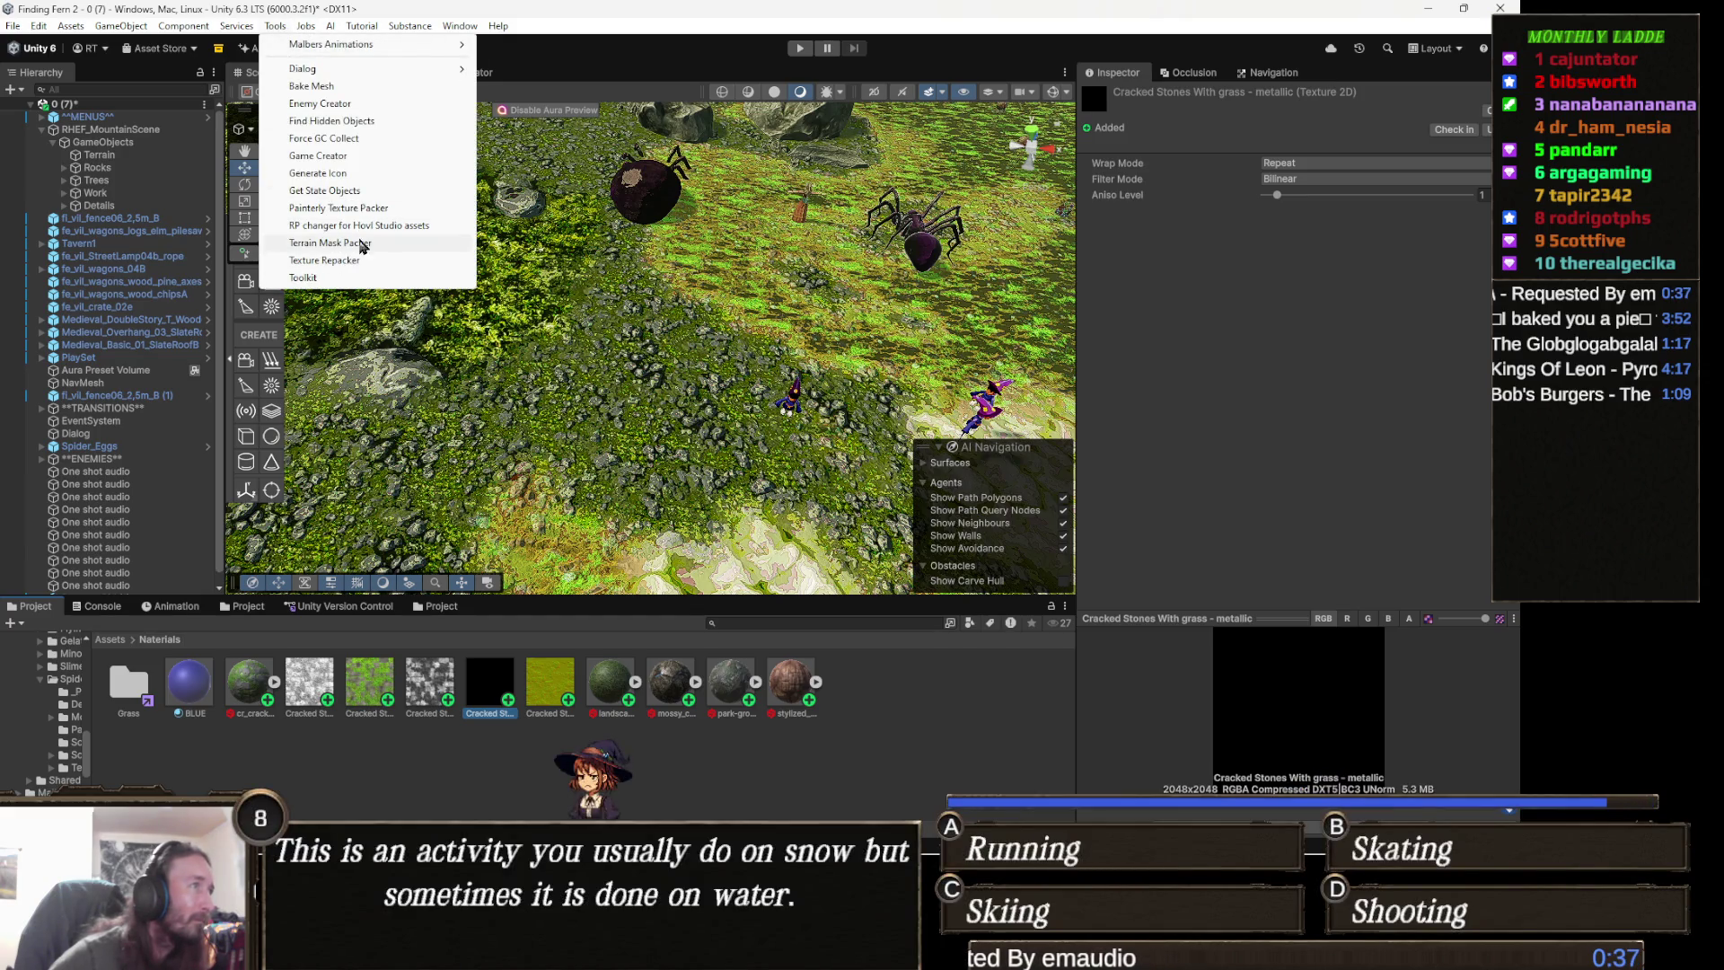
{"action": "left_click", "coordinate": [372, 208]}
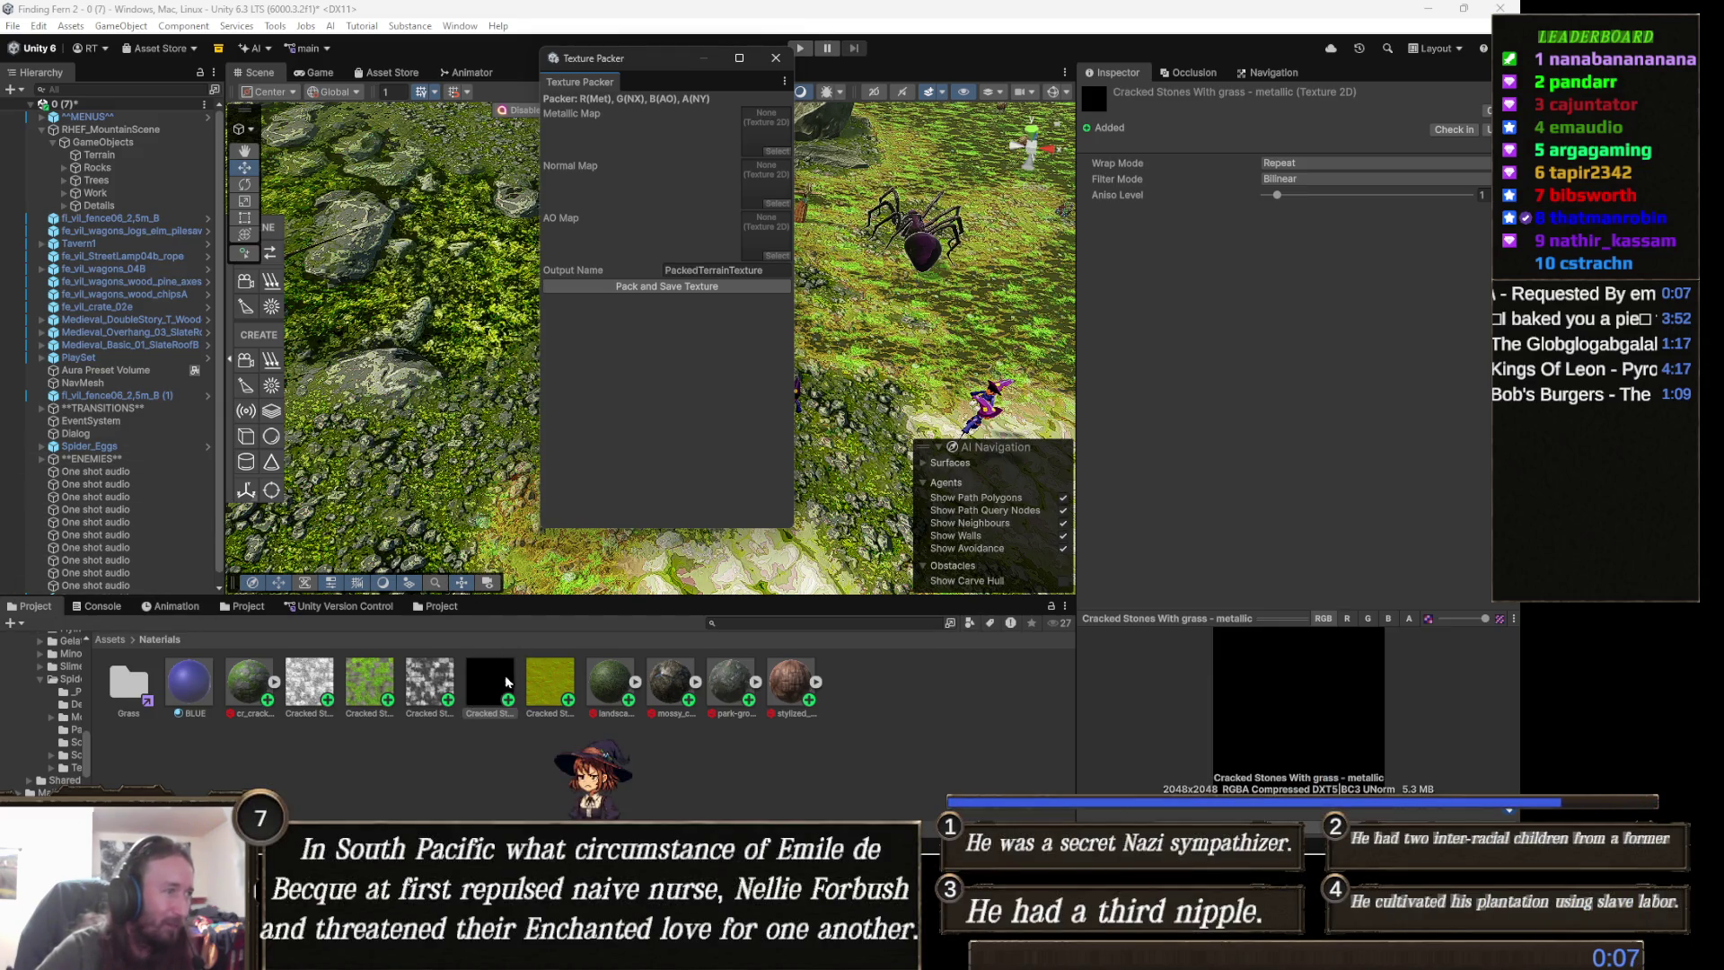
- Drag the black, yellow-green and grey Cracked Stones textures into the Metallic, Normal and AO slots
{"action": "mouse_move", "coordinate": [490, 684]}
{"action": "left_mouse_down"}
{"action": "mouse_move", "coordinate": [611, 431]}
{"action": "mouse_move", "coordinate": [763, 184]}
{"action": "mouse_move", "coordinate": [770, 224]}
{"action": "mouse_move", "coordinate": [765, 116]}
{"action": "left_mouse_up"}
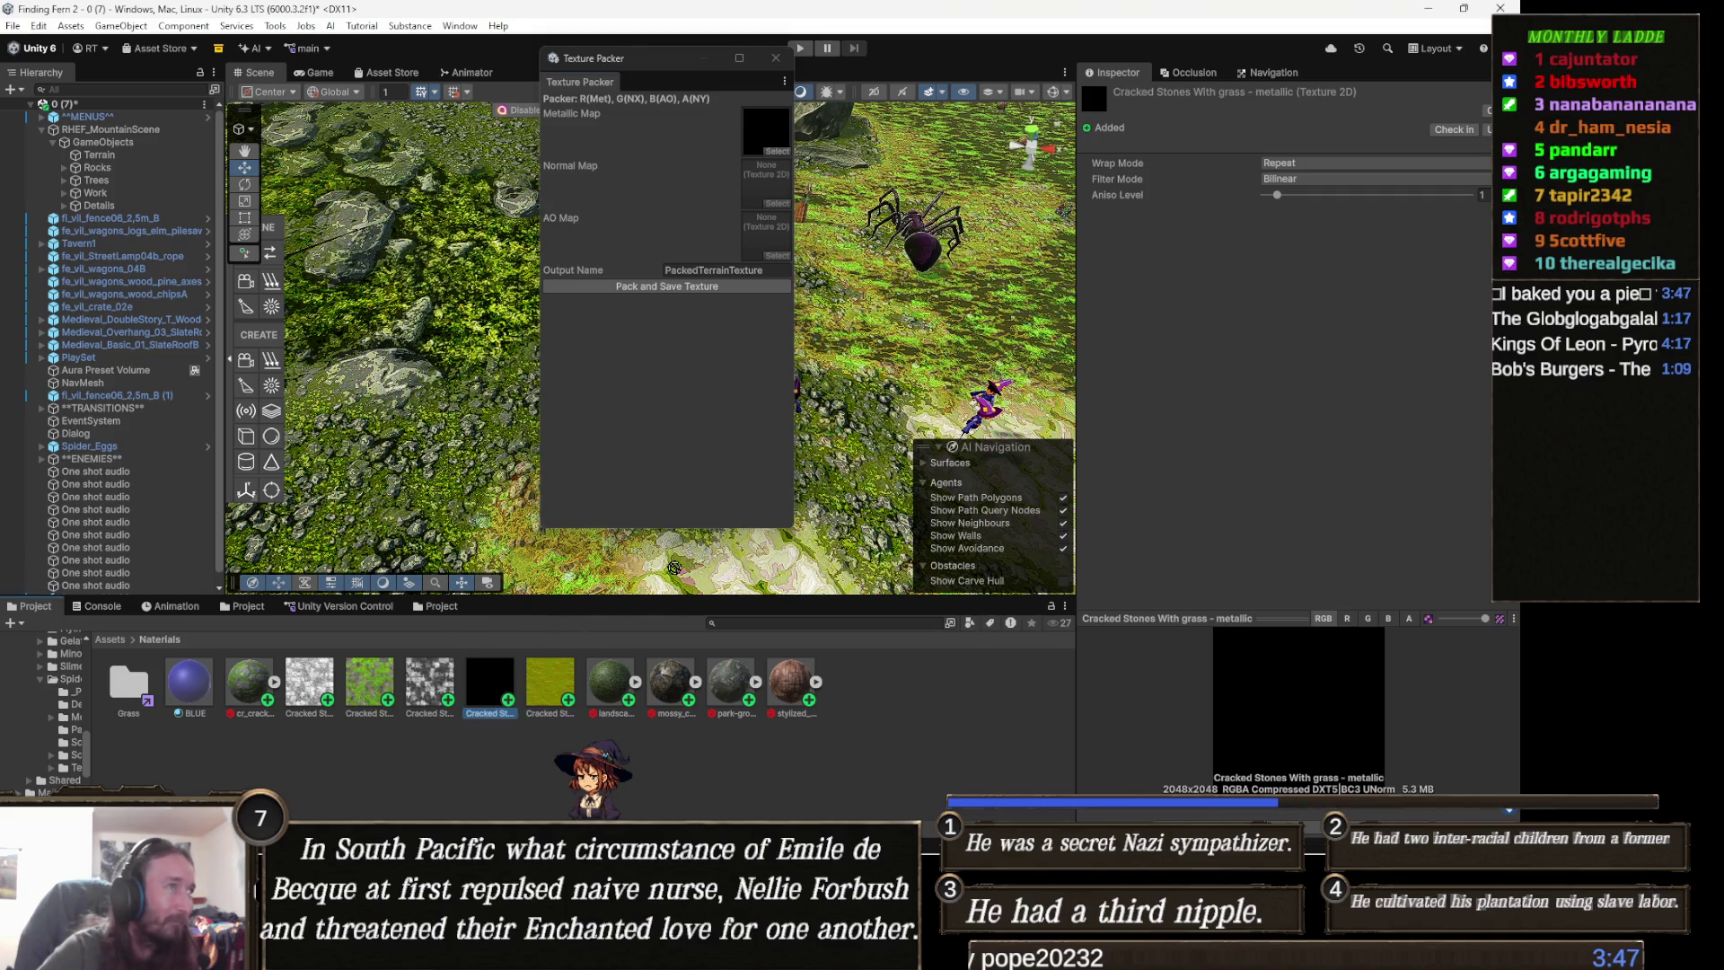
{"action": "left_click", "coordinate": [647, 288]}
{"action": "left_click_drag", "start_coordinate": [549, 683], "coordinate": [766, 179]}
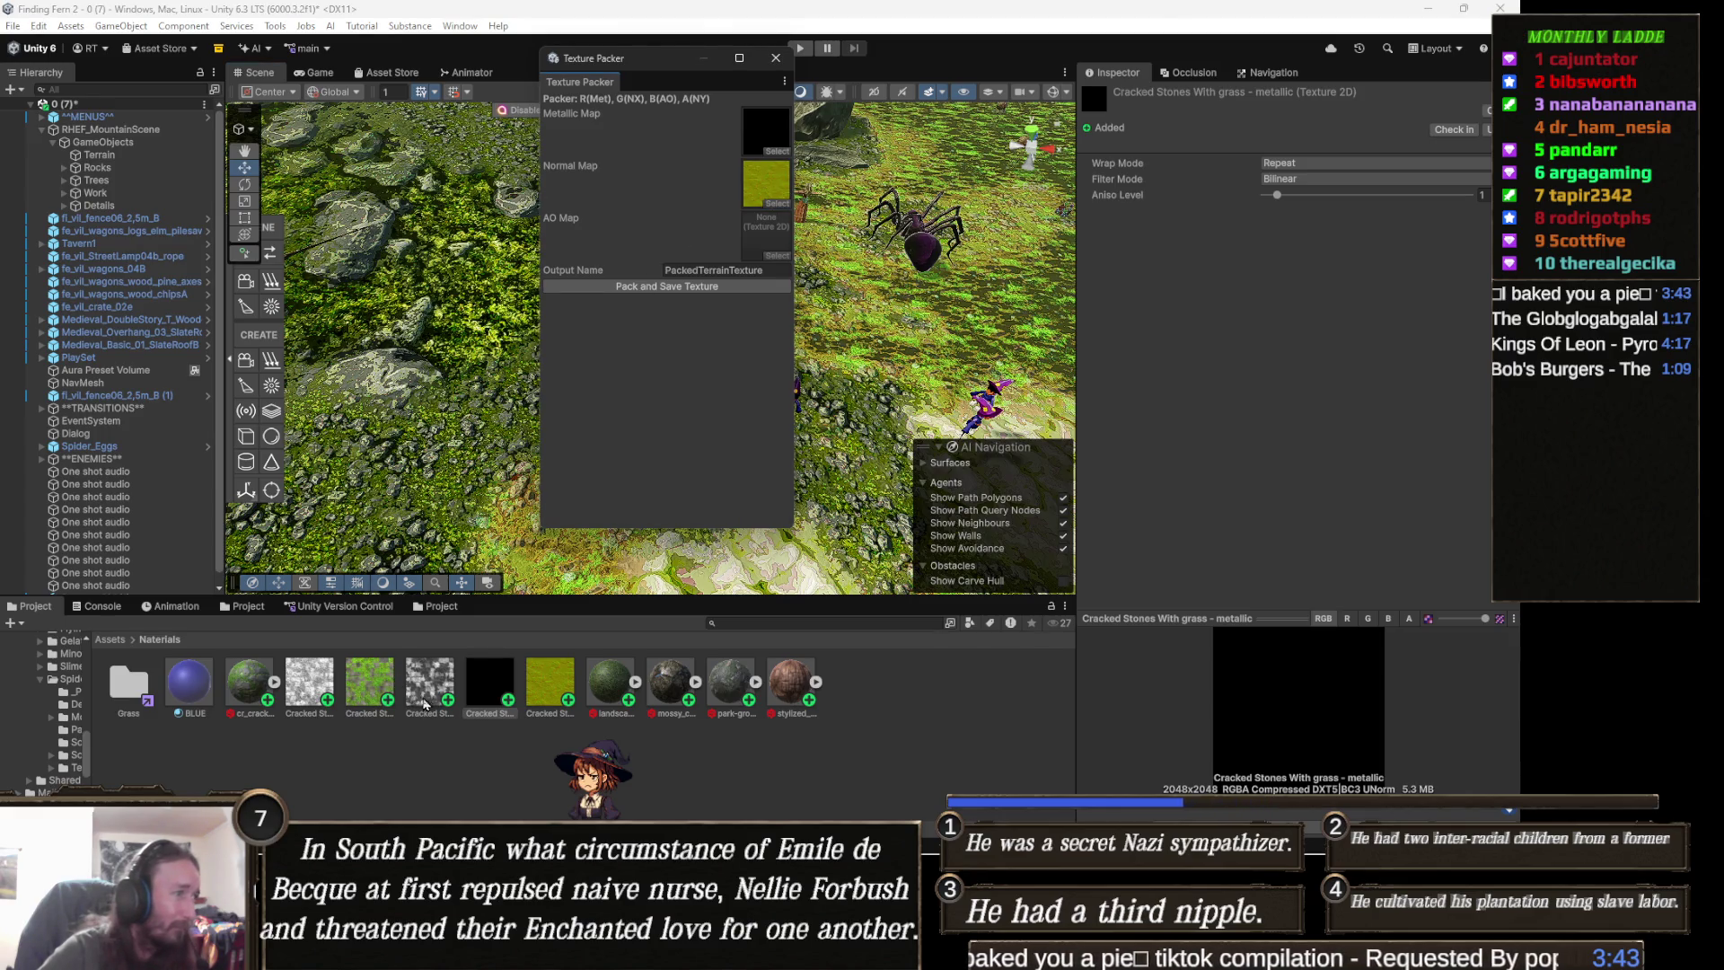
{"action": "mouse_move", "coordinate": [318, 697]}
{"action": "left_mouse_down"}
{"action": "mouse_move", "coordinate": [797, 299]}
{"action": "mouse_move", "coordinate": [855, 227]}
{"action": "mouse_move", "coordinate": [777, 232]}
{"action": "left_mouse_up"}
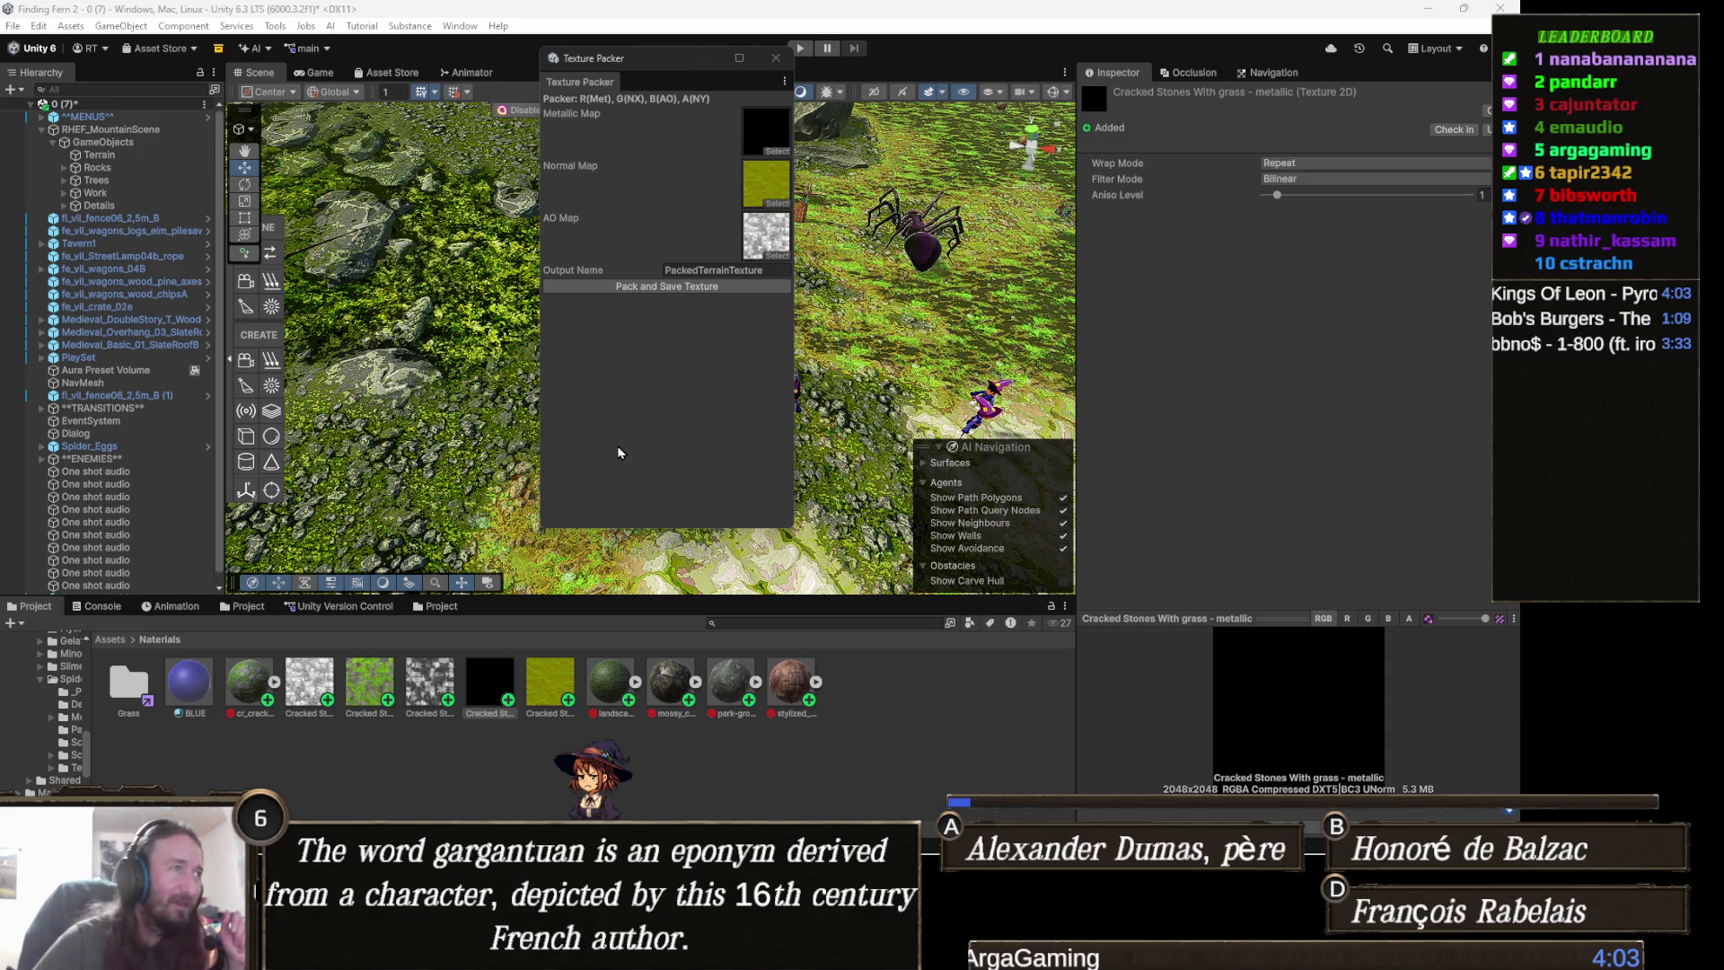
{"action": "left_click", "coordinate": [715, 268]}
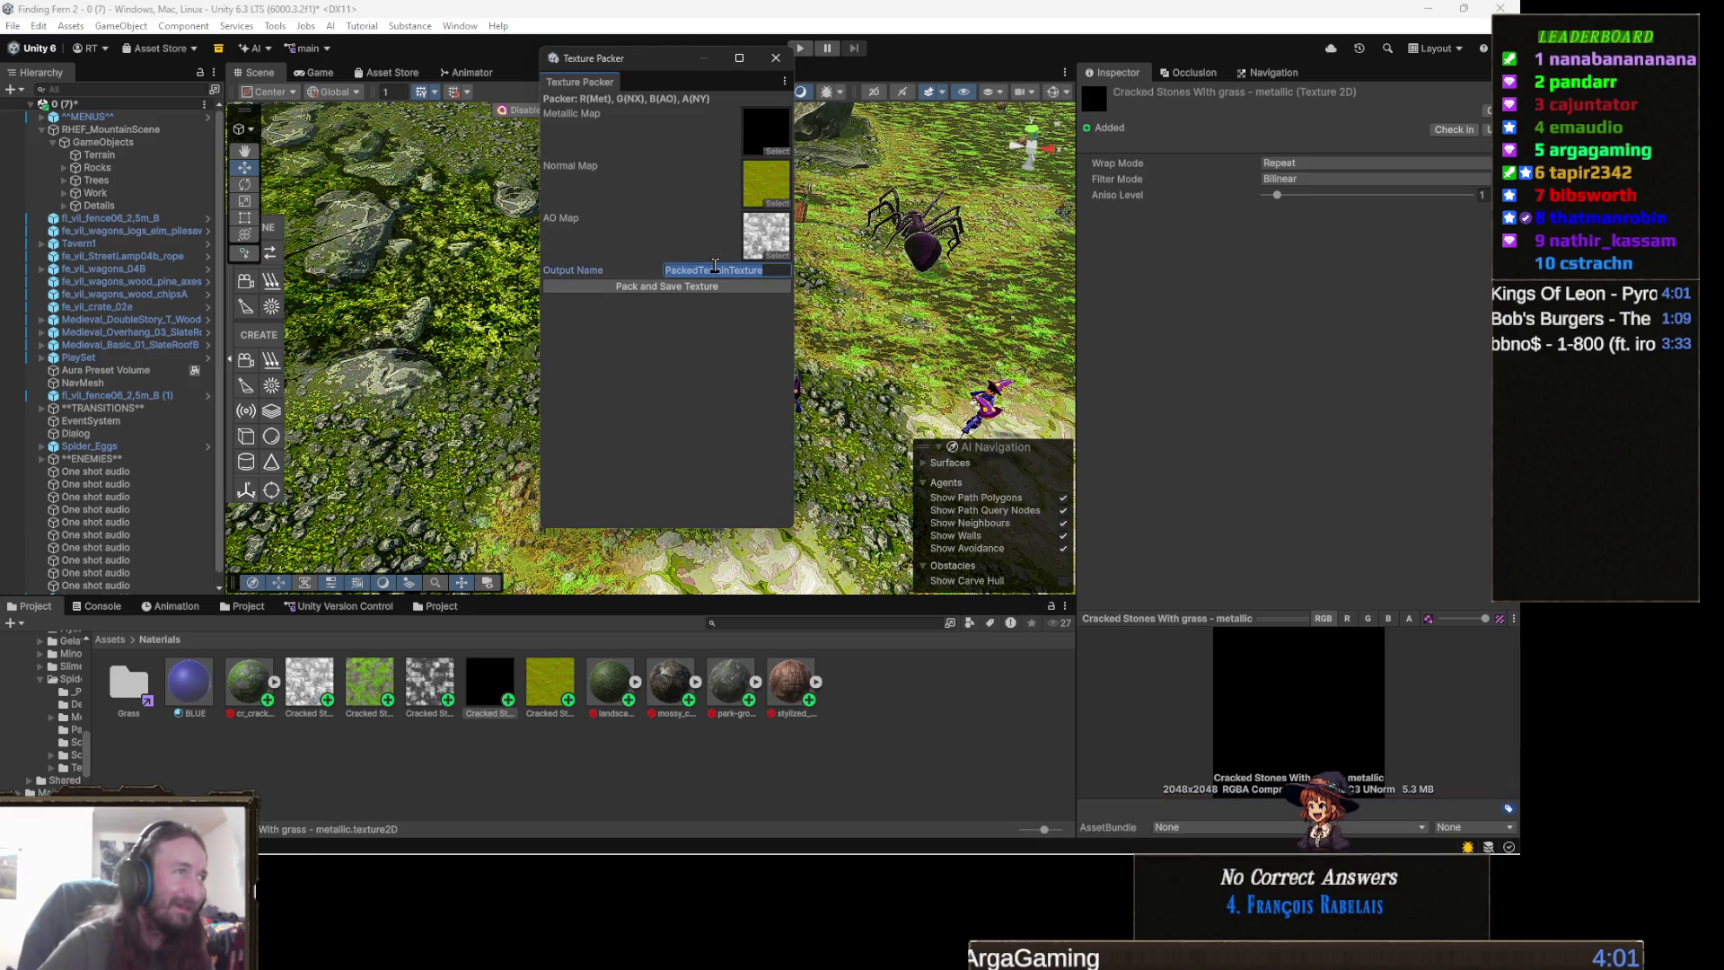
- Name the packer output PackedGrassRock, then jump from the Console's InvalidCastException to its script line
{"action": "type", "text": "Packed"}
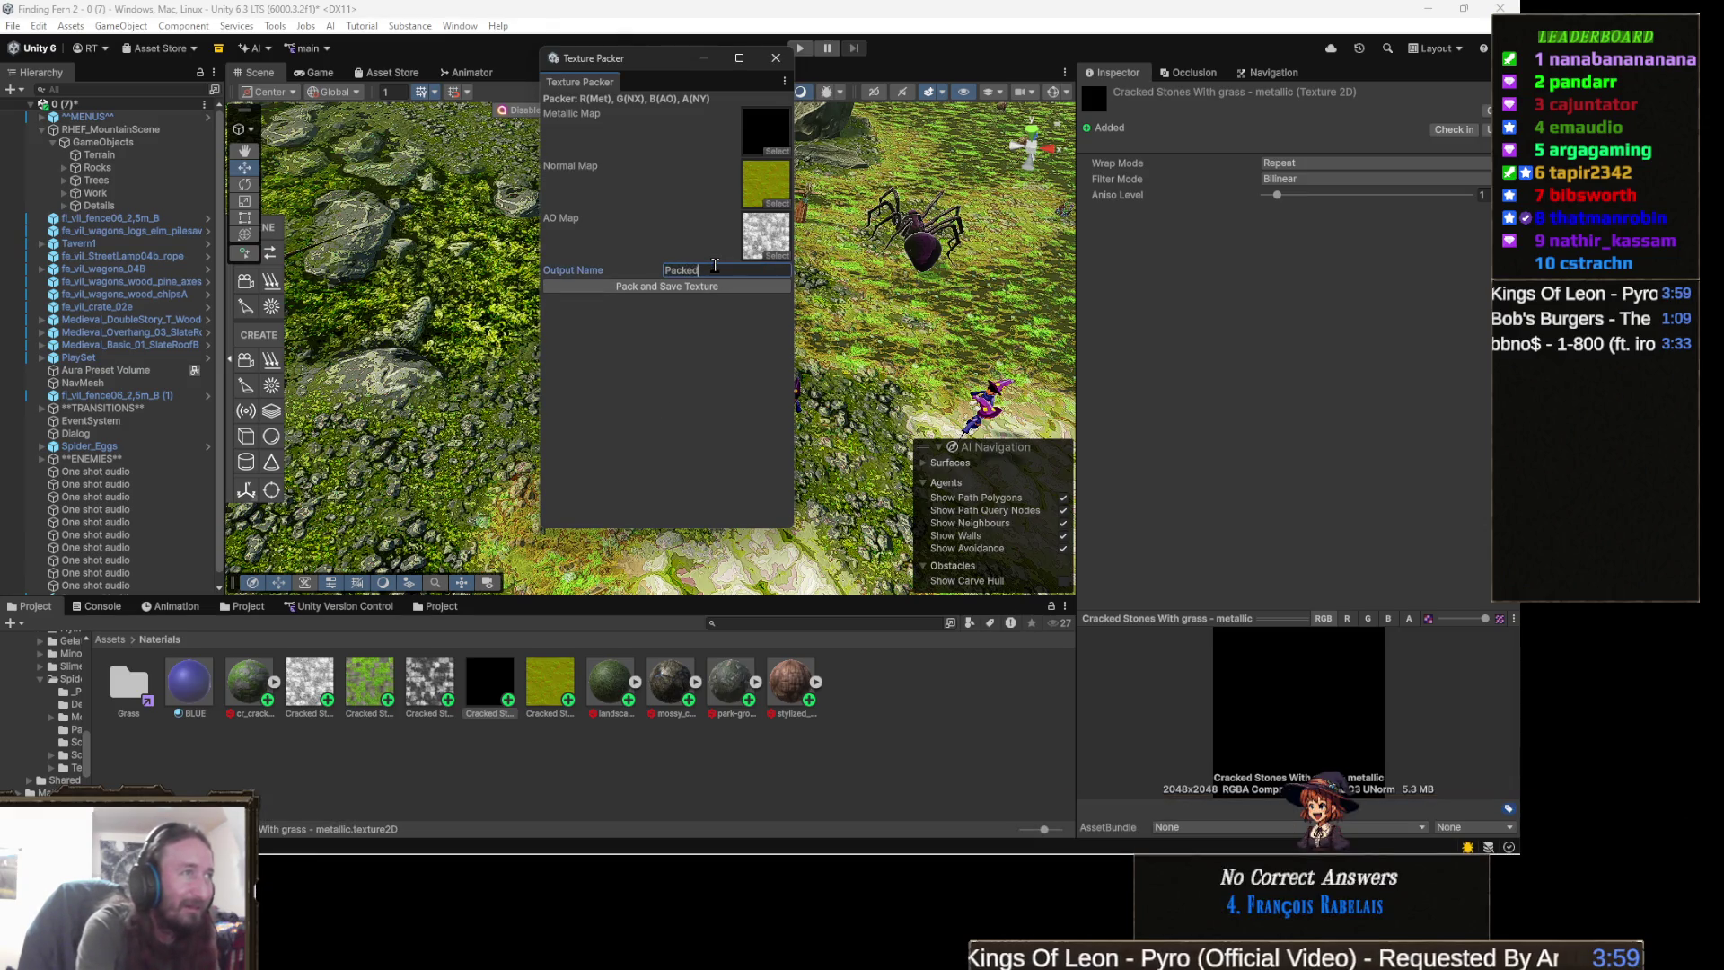
{"action": "type", "text": "GrassRock"}
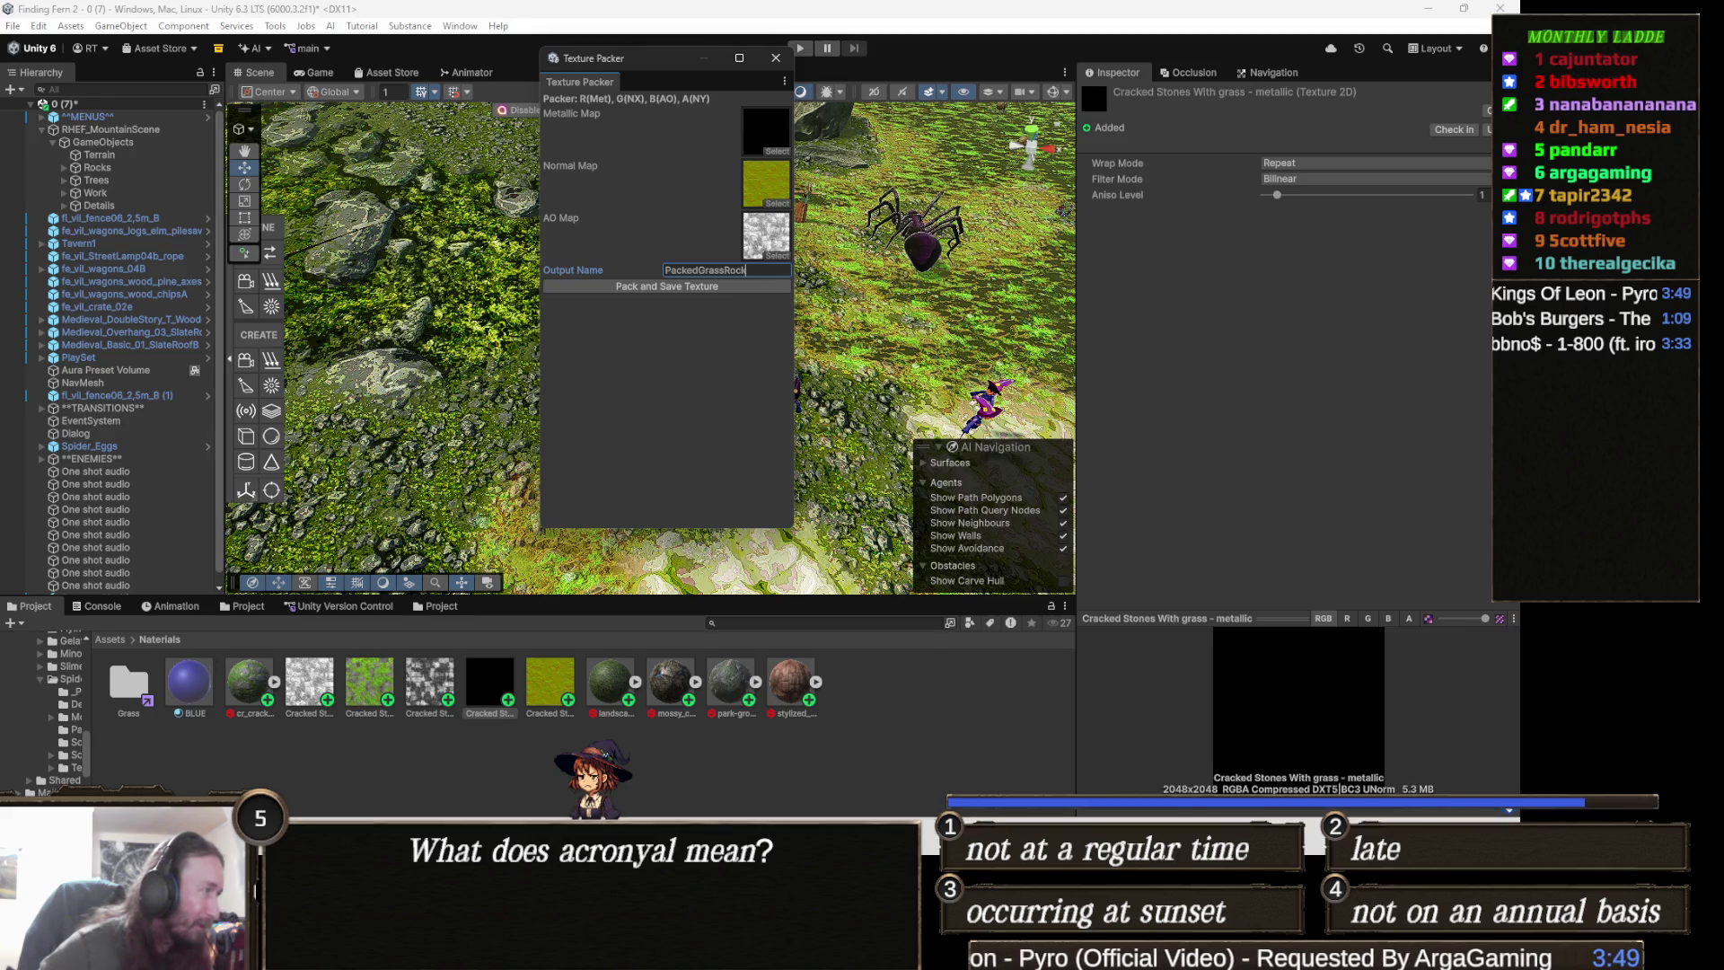
{"action": "left_click", "coordinate": [100, 606]}
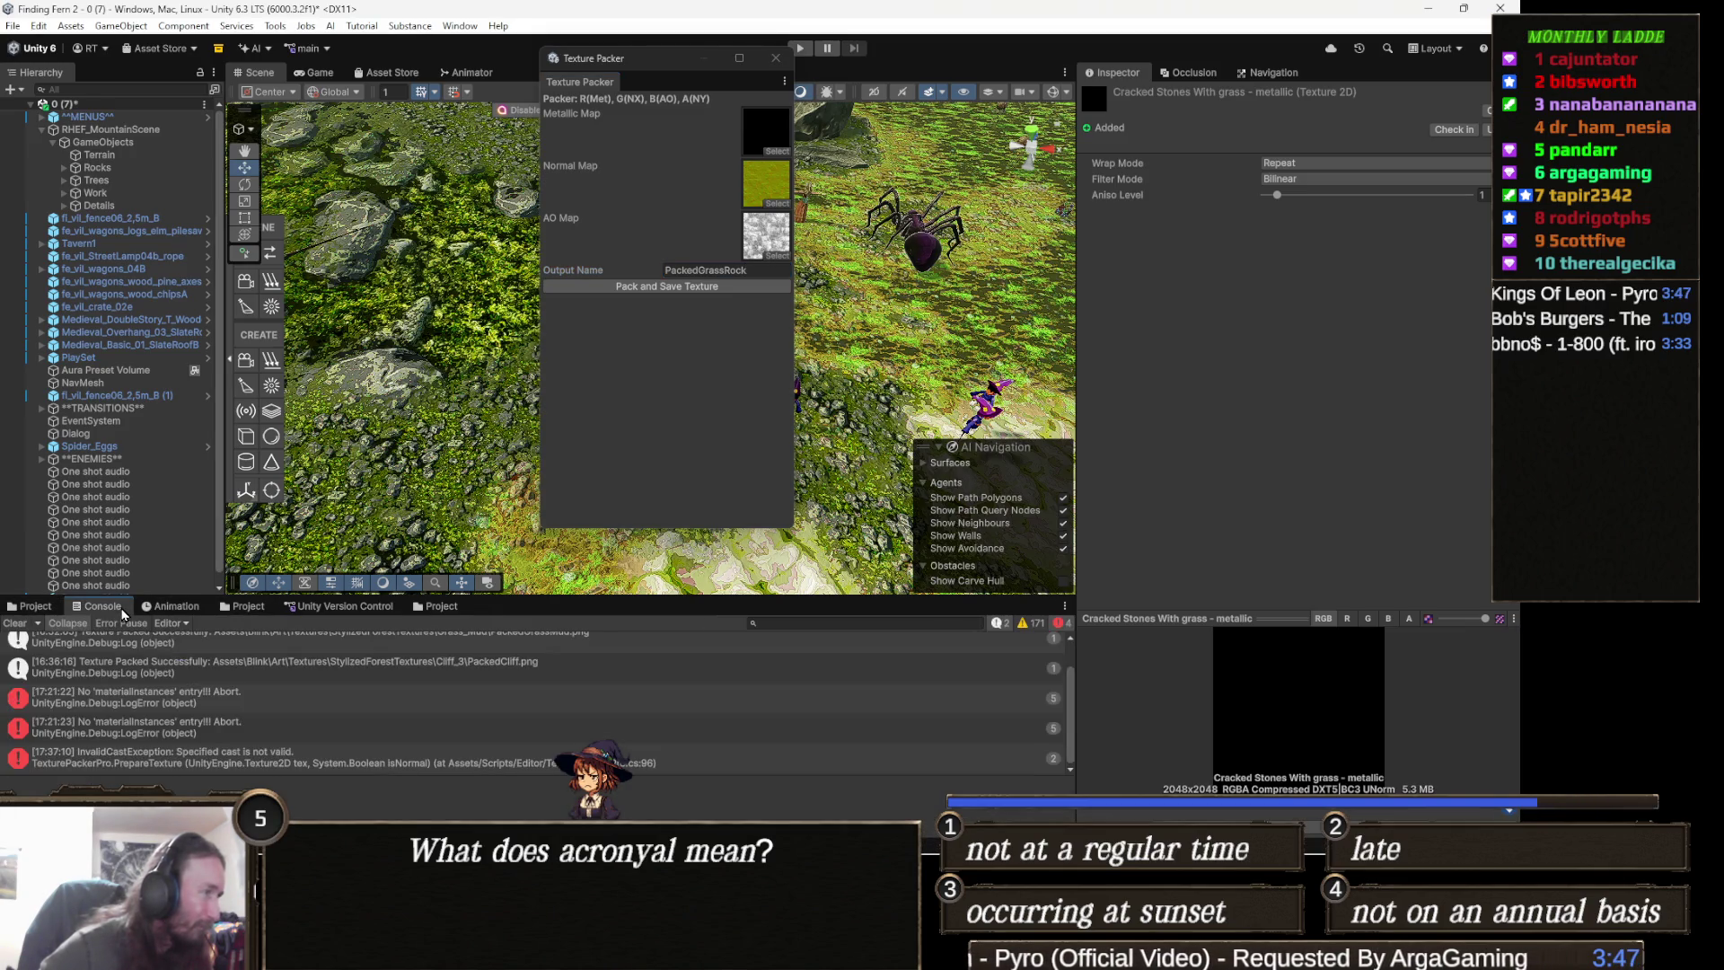
{"action": "double_click", "coordinate": [295, 764]}
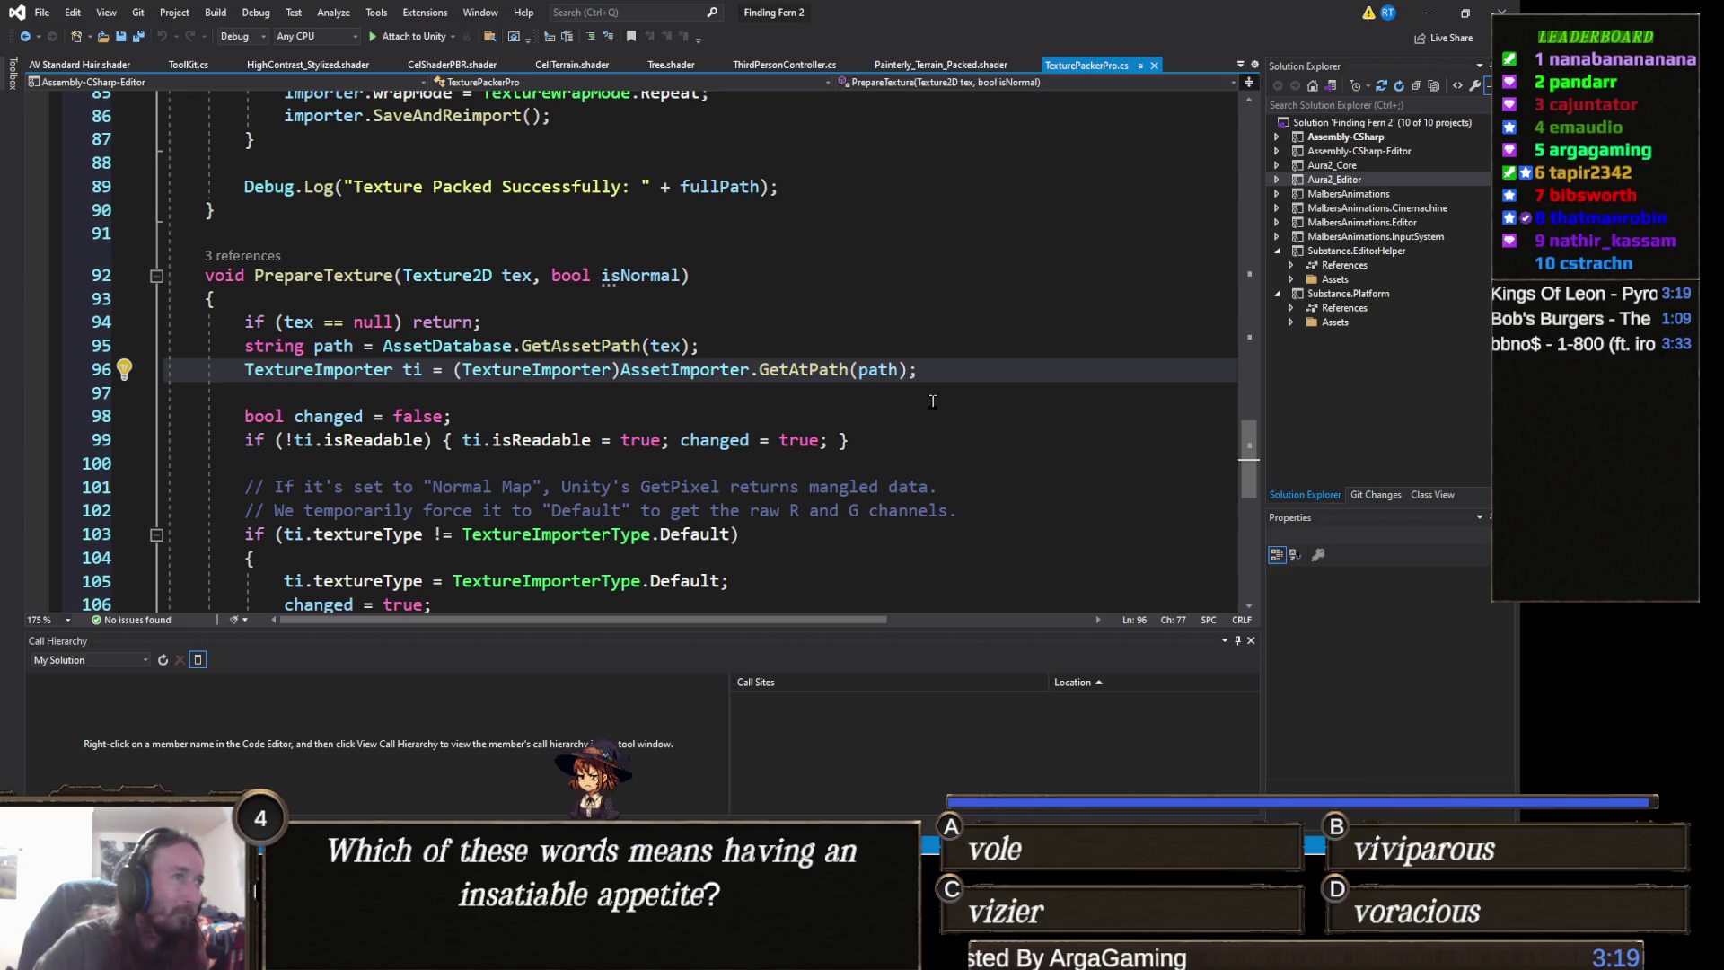
- Leave line 96 of TexturePackerPro.cs in Visual Studio and return to the Unity editor
{"action": "key", "text": "alt+Tab"}
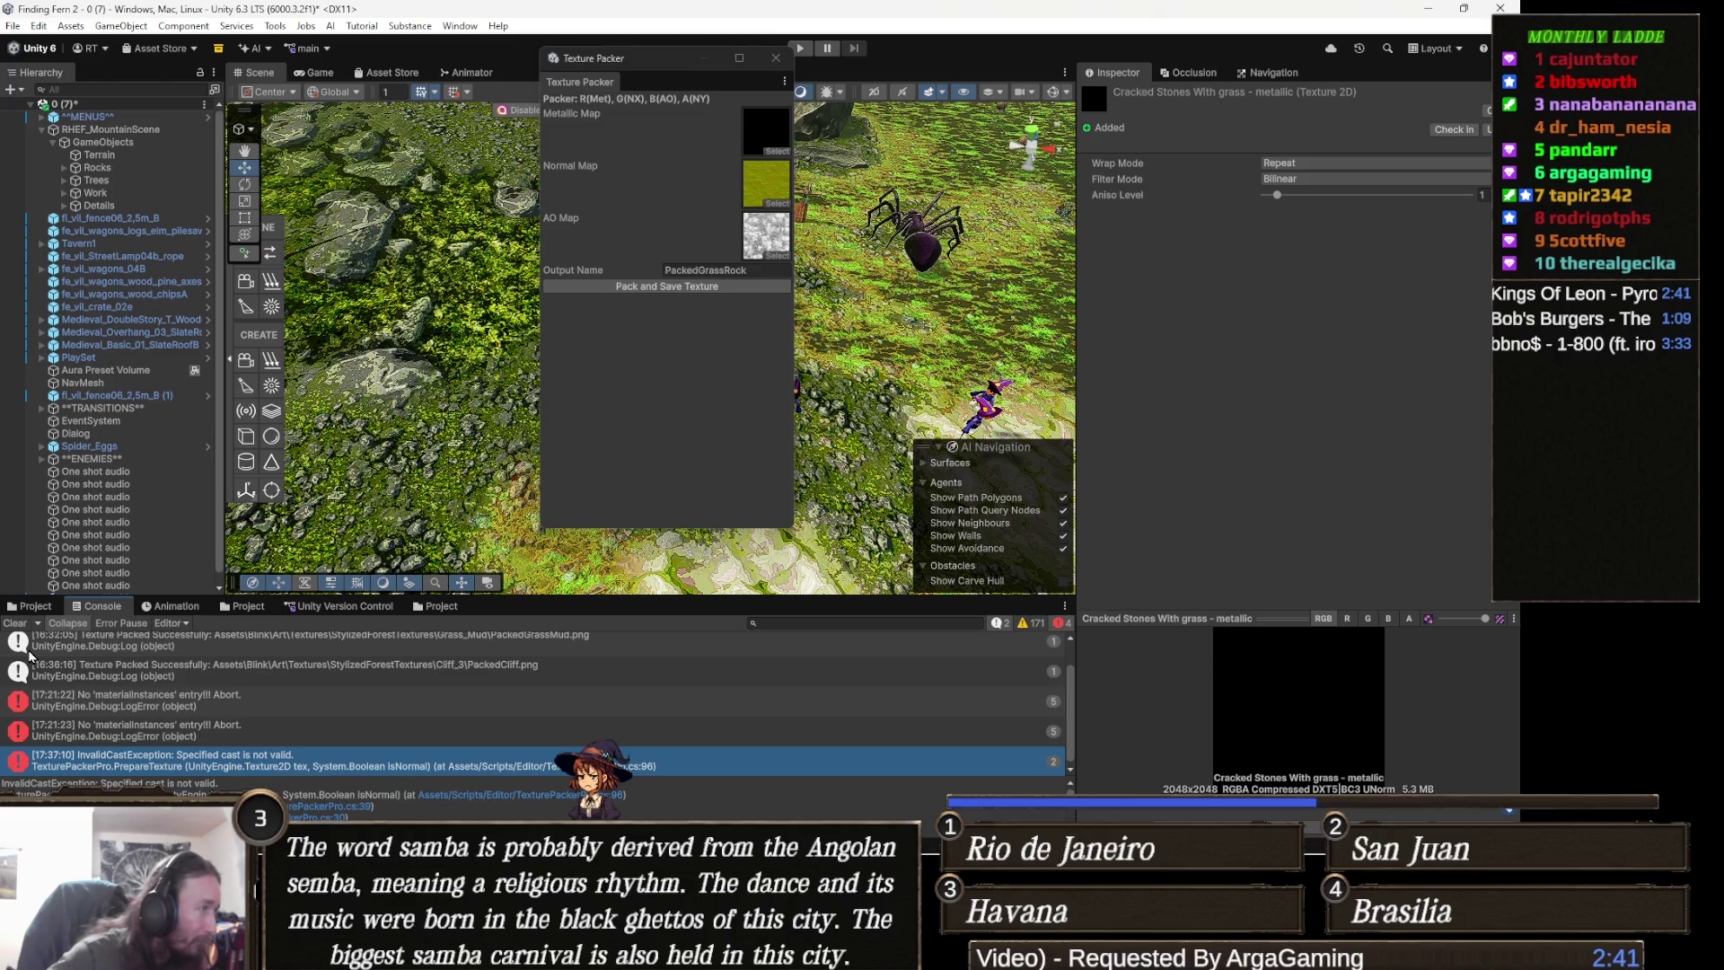
- Inspect the details of the materialInstances errors in the Console
{"action": "left_click", "coordinate": [218, 701]}
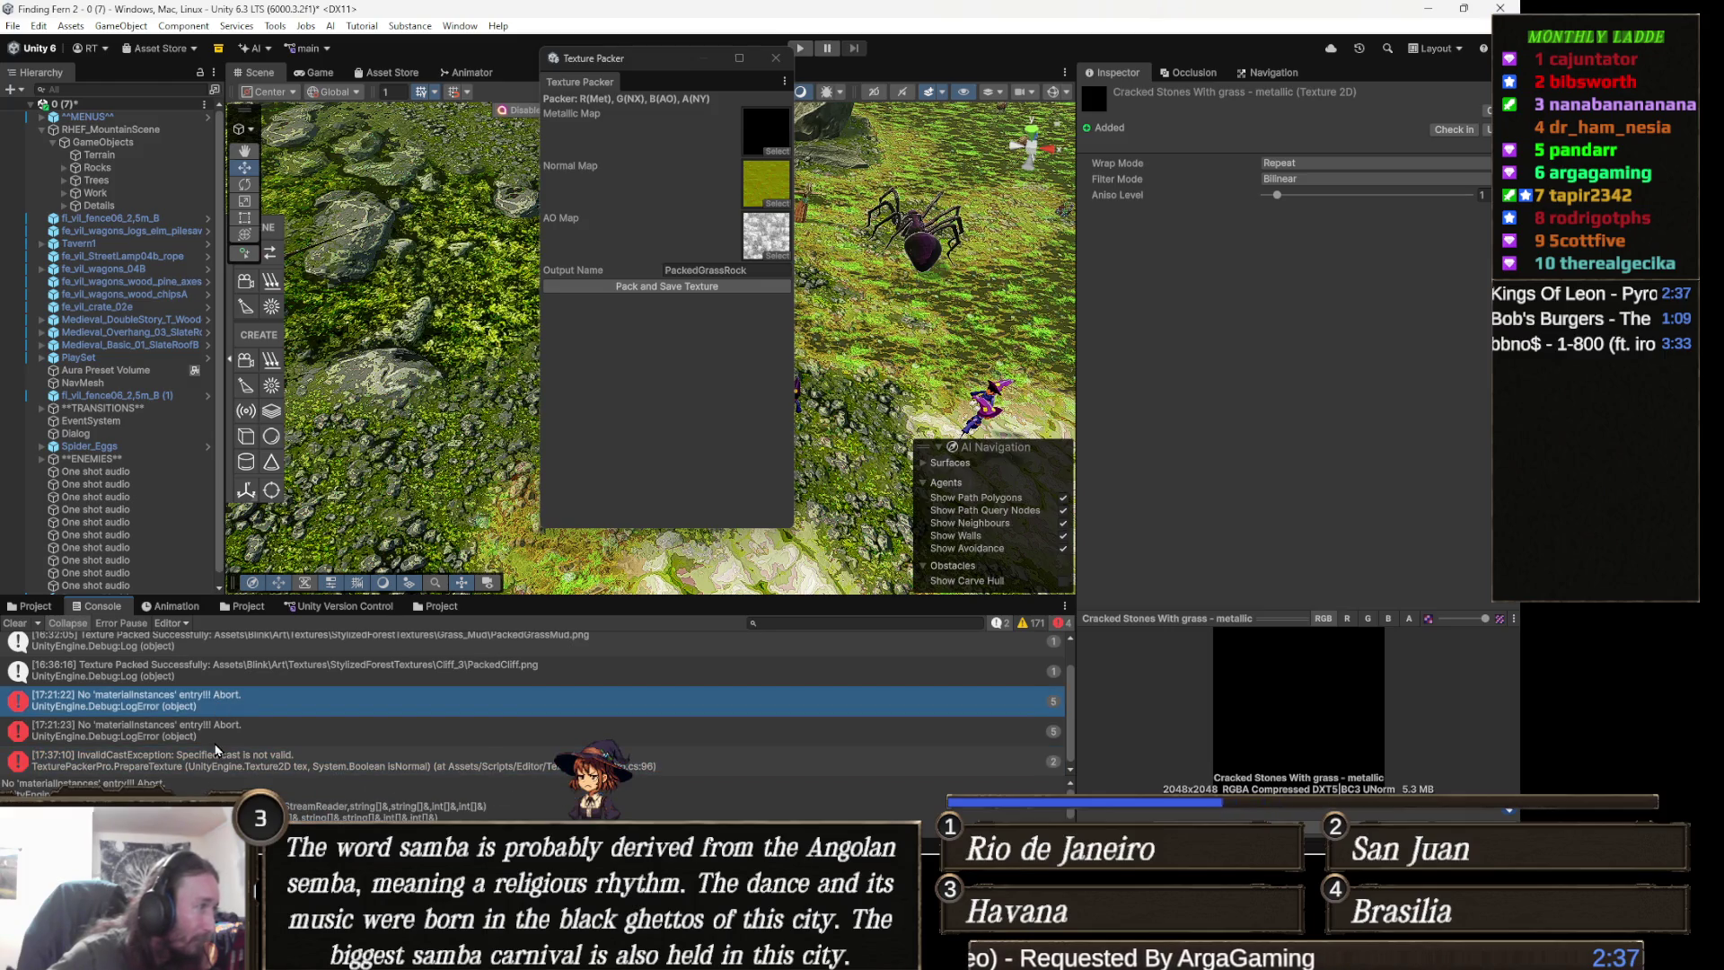
{"action": "left_click", "coordinate": [165, 738]}
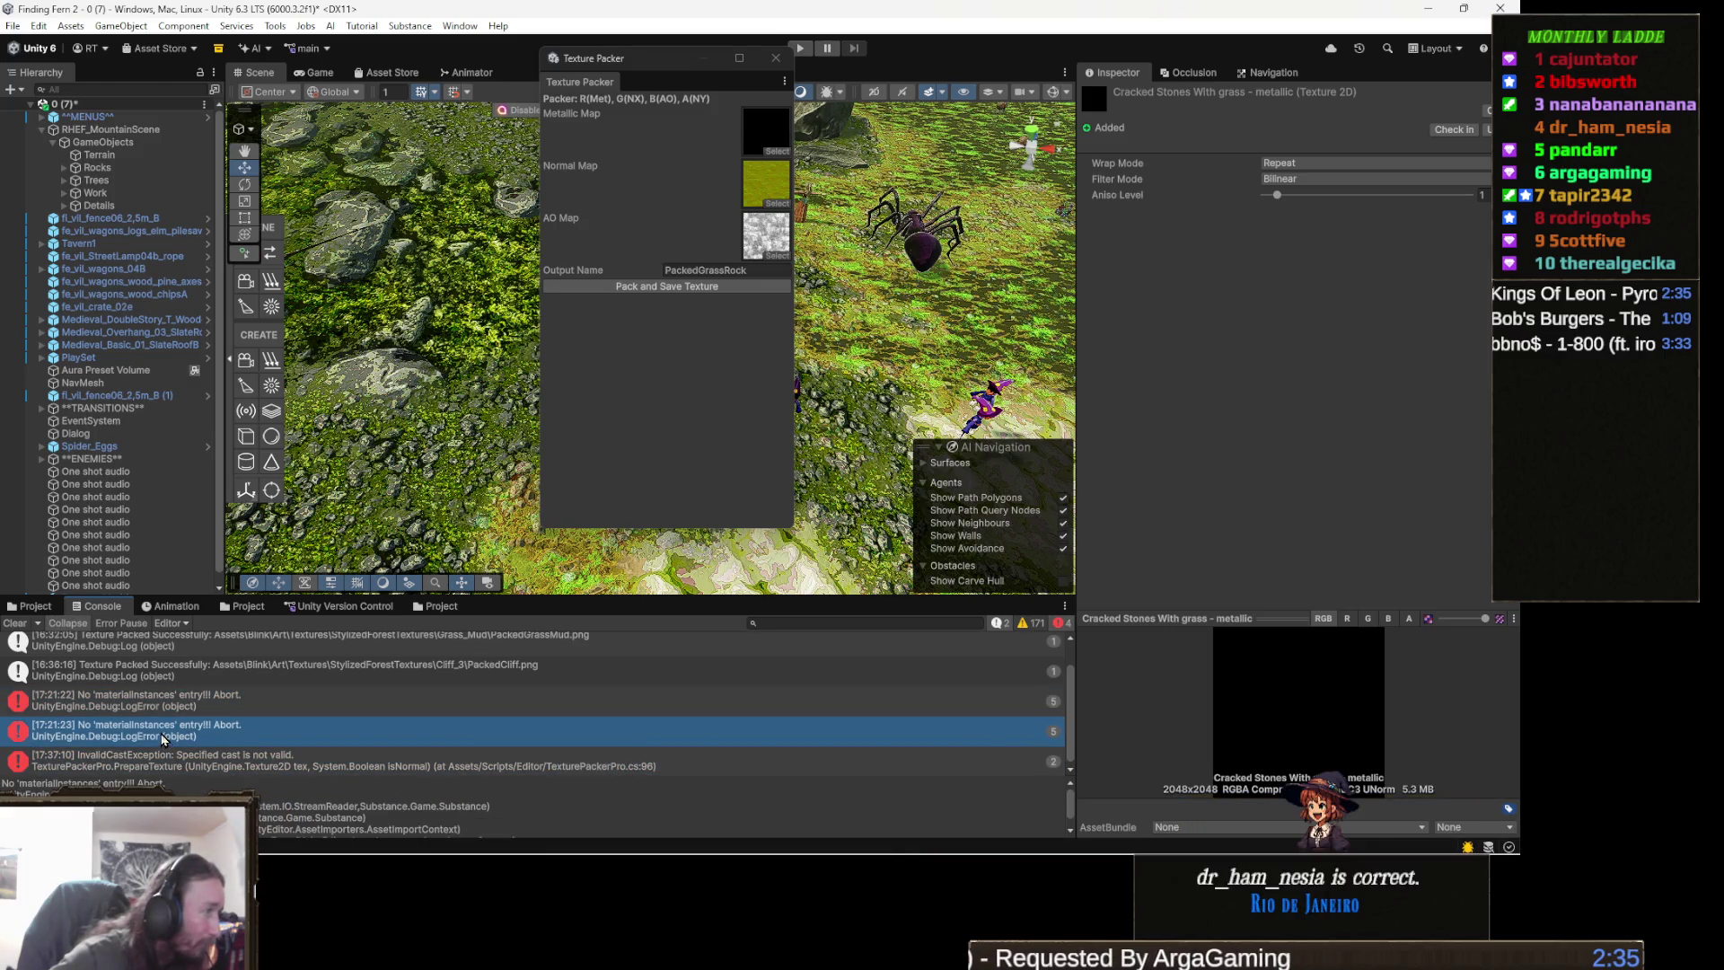
{"action": "scroll", "coordinate": [164, 735], "scroll_direction": "down", "scroll_amount": 1}
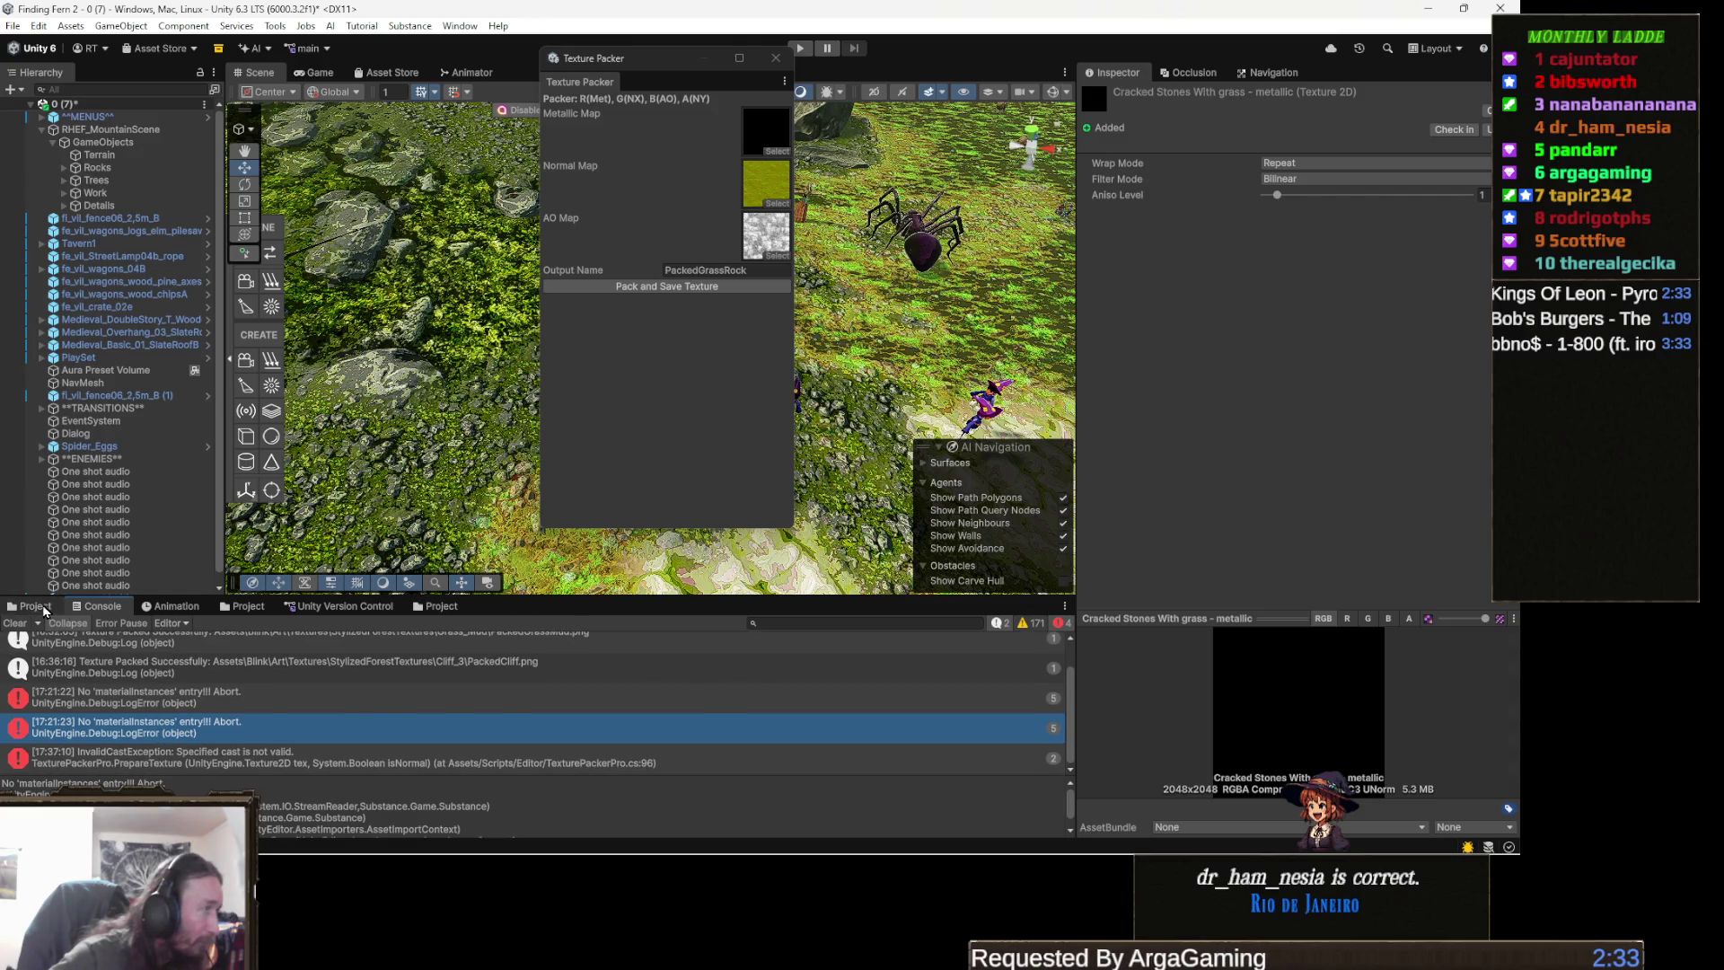
- Reveal the black metallic texture from the Materials folder in File Explorer
{"action": "left_click", "coordinate": [45, 612]}
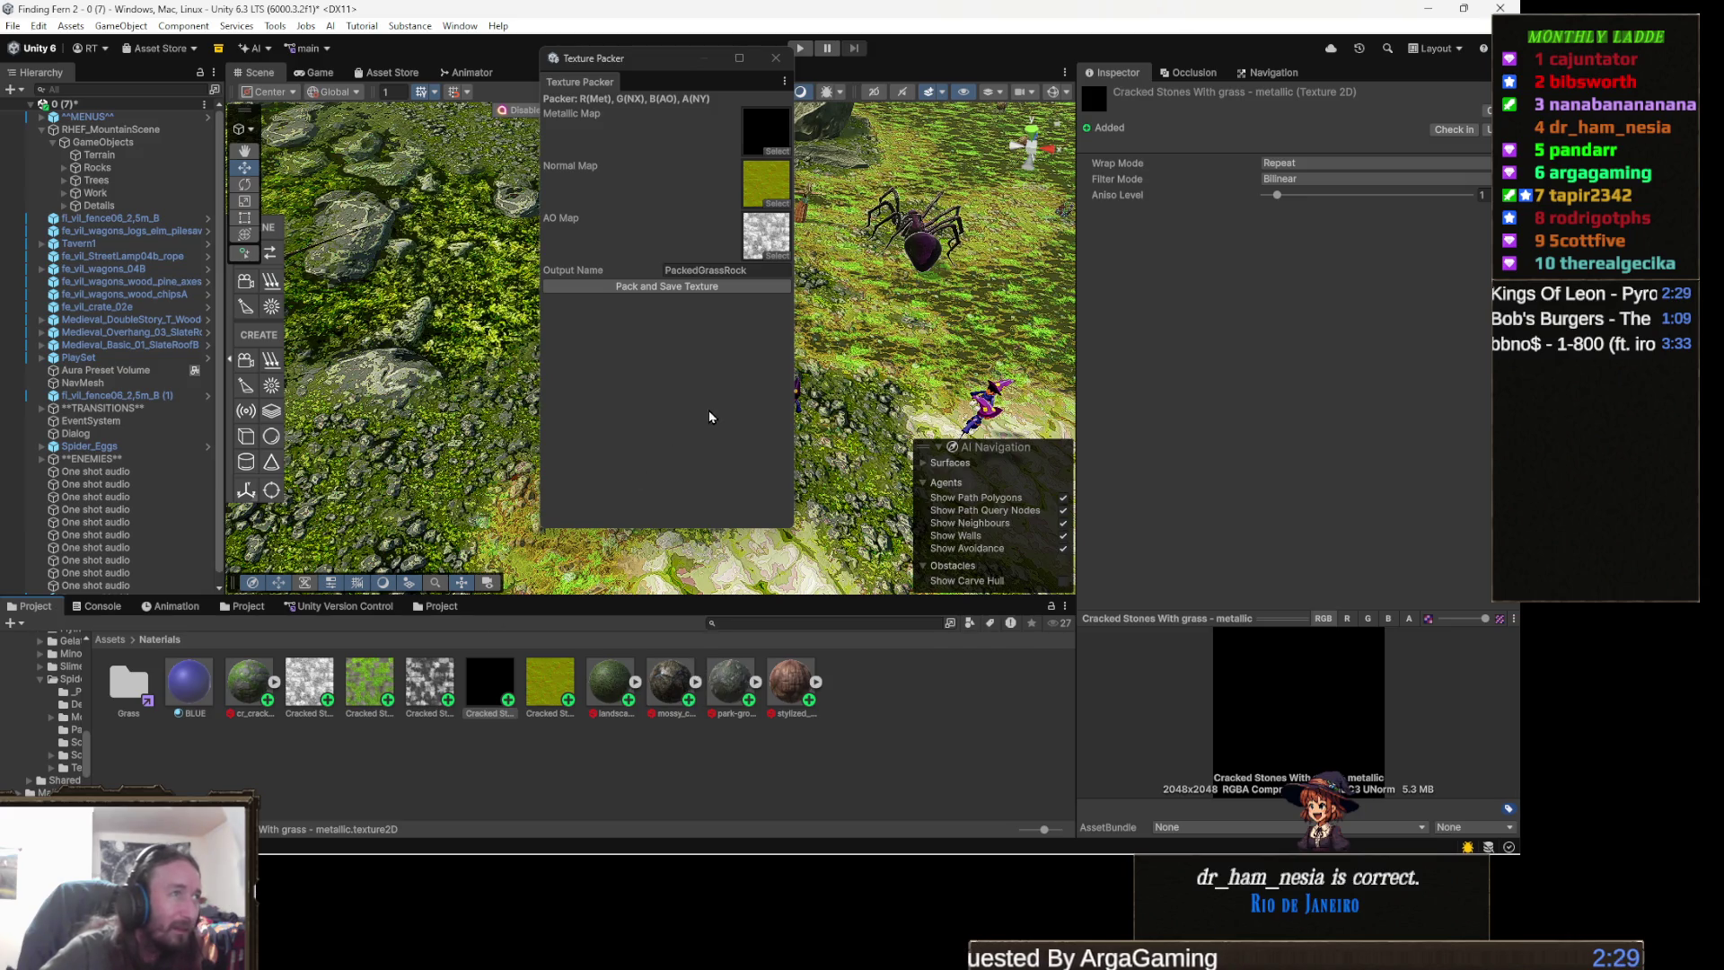
{"action": "left_click", "coordinate": [664, 326]}
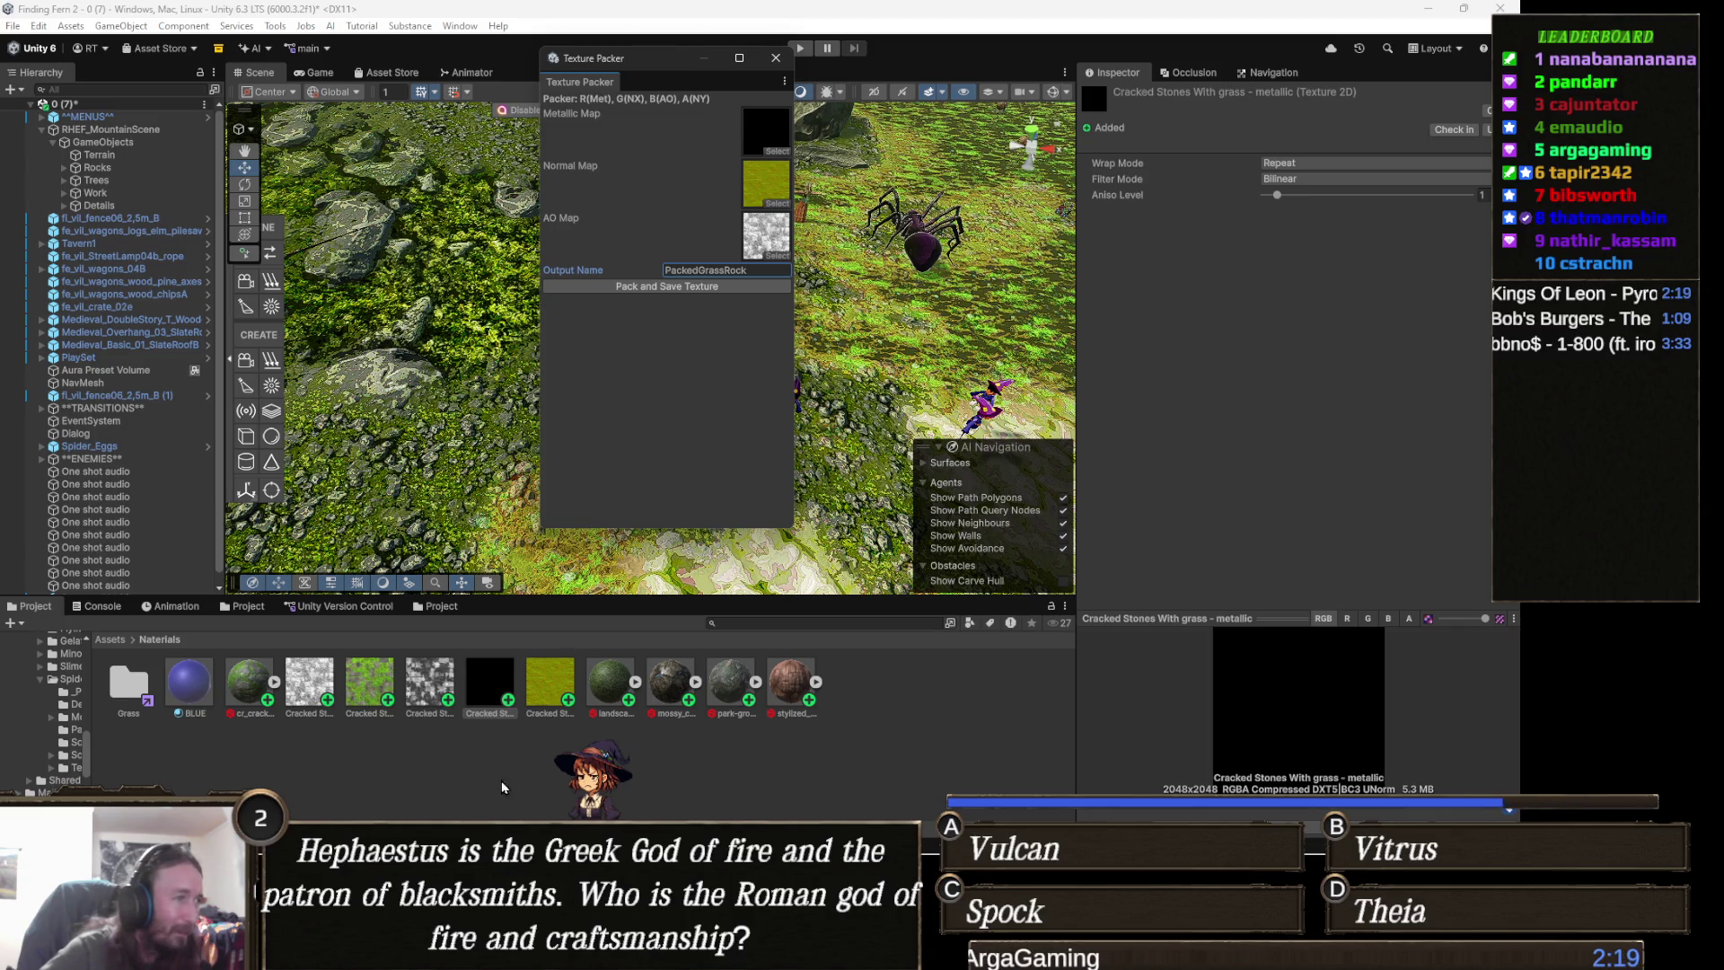
{"action": "right_click", "coordinate": [490, 678]}
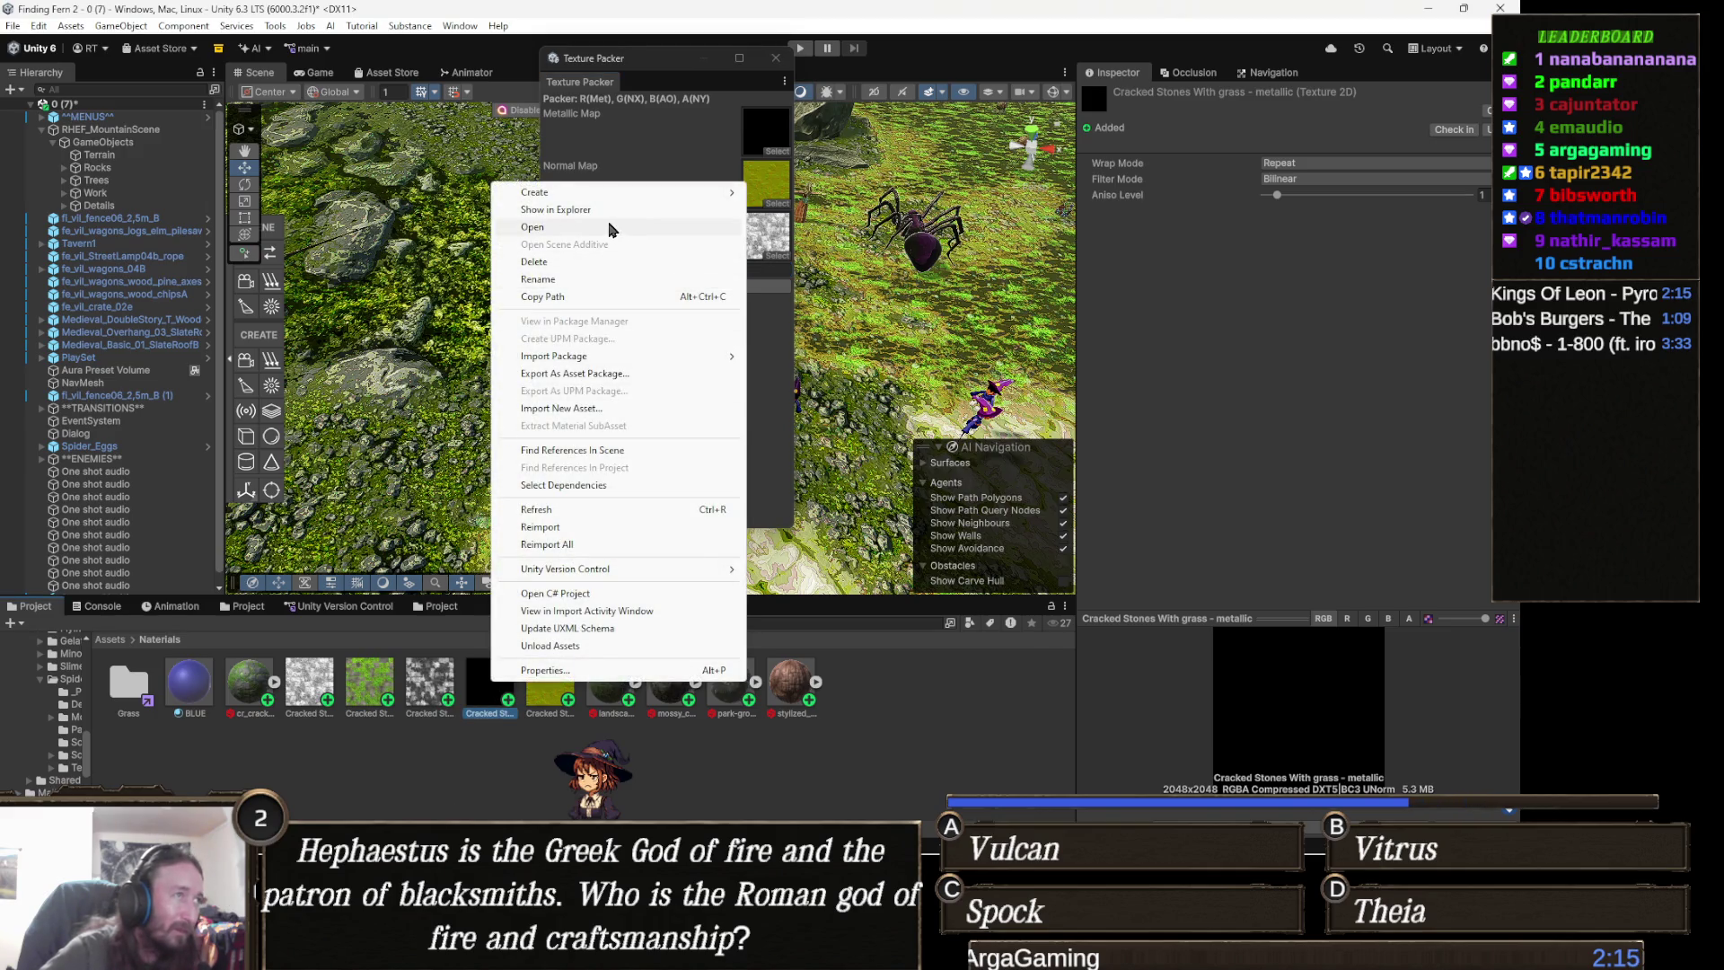
{"action": "left_click", "coordinate": [597, 209]}
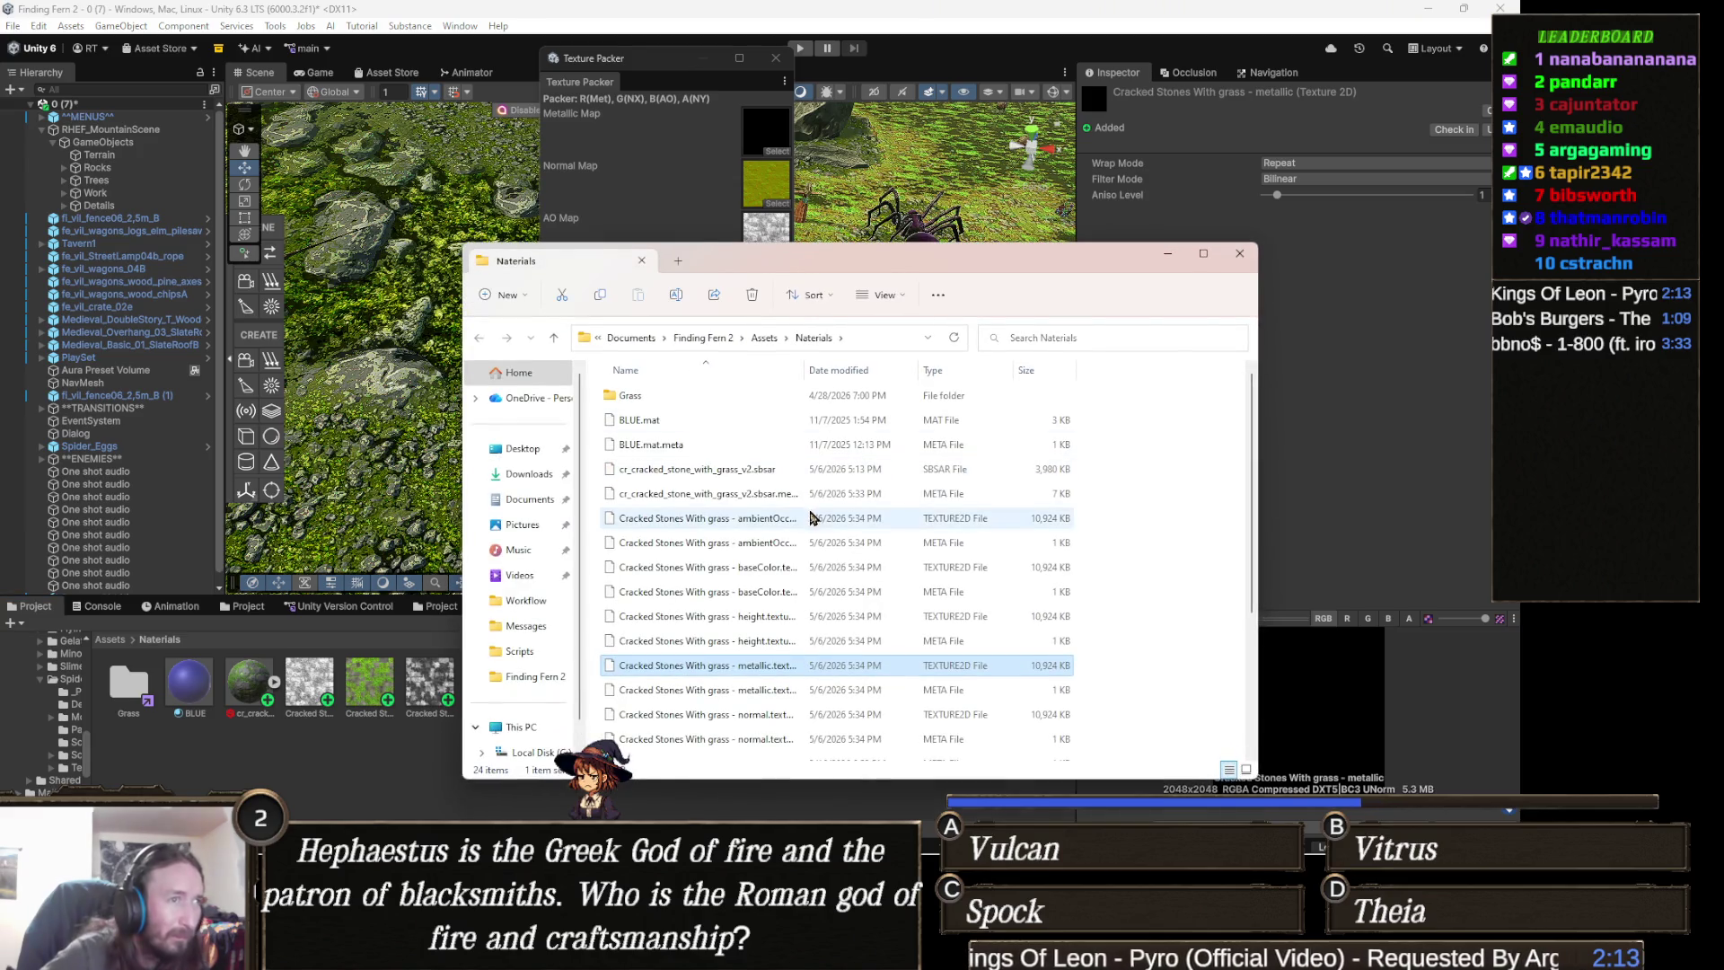